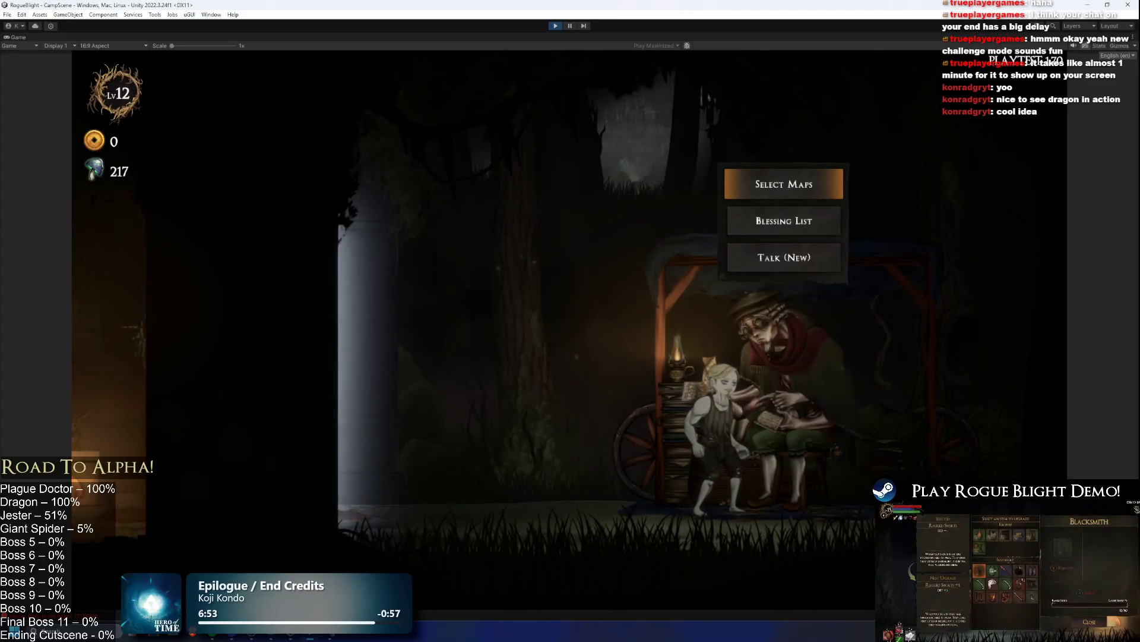
- Stop play mode, find the TODO text asset in the Project, and open it in Visual Studio
left_click(556, 26)
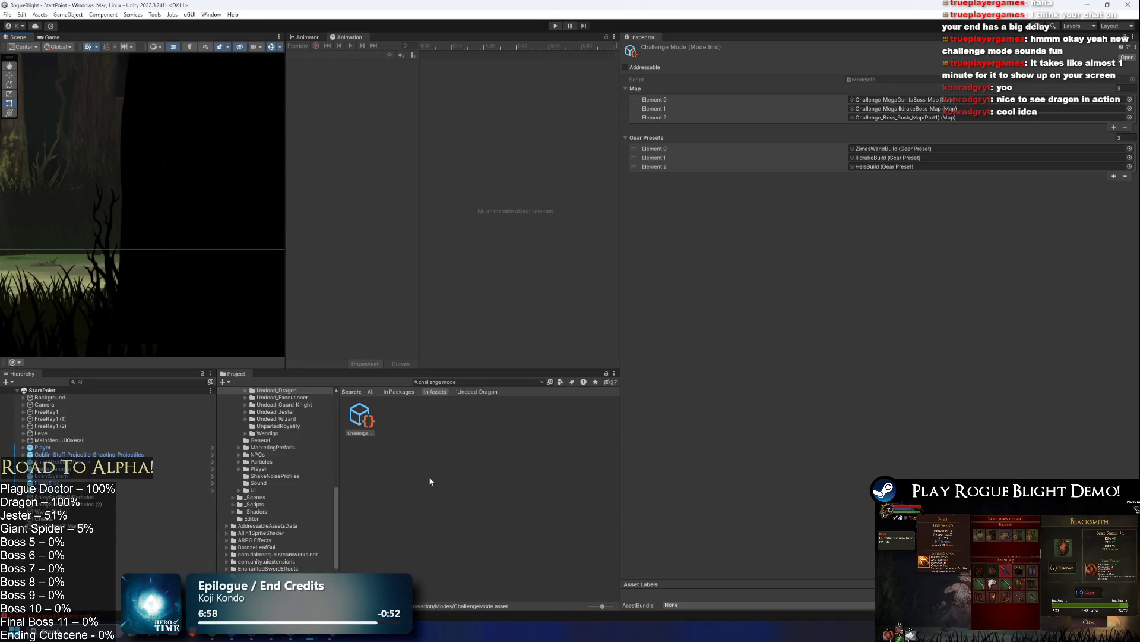
left_click(473, 382)
type("TODO")
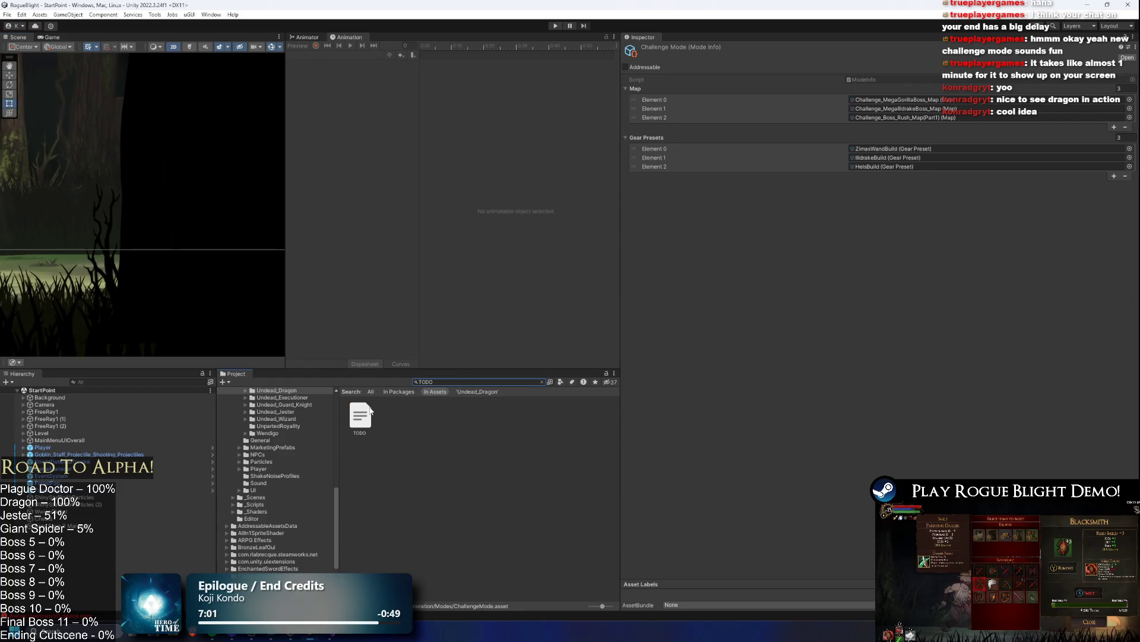
left_click(368, 412)
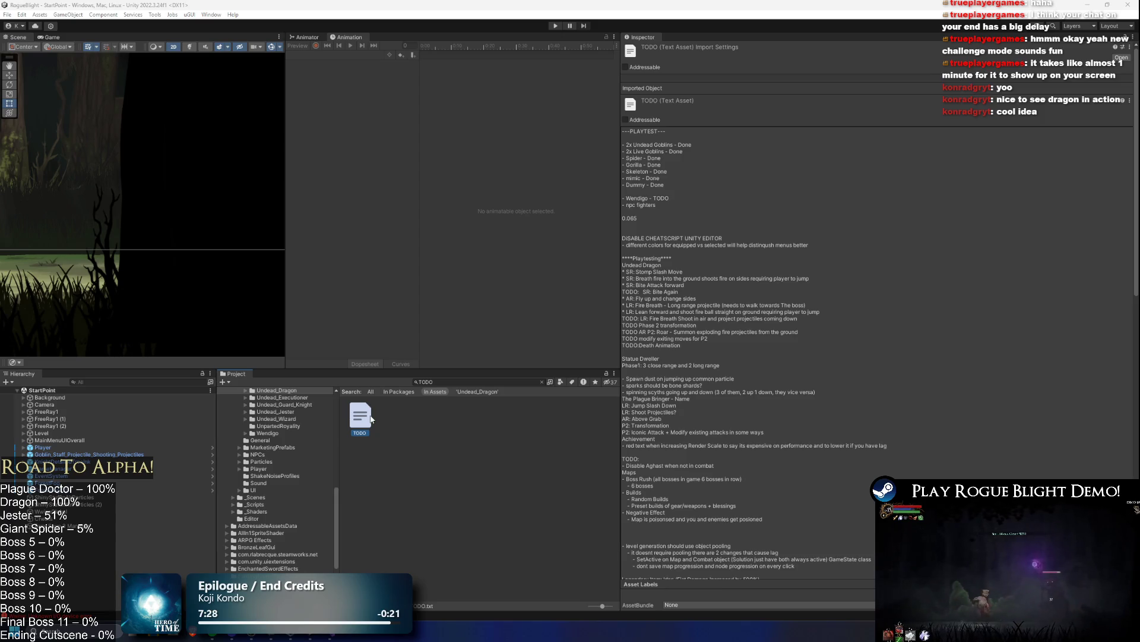
left_click(333, 635)
- Maximize Visual Studio and add blank lines below the ---PLAYTEST--- heading in TODO.txt
left_click_drag(489, 444, 264, 1)
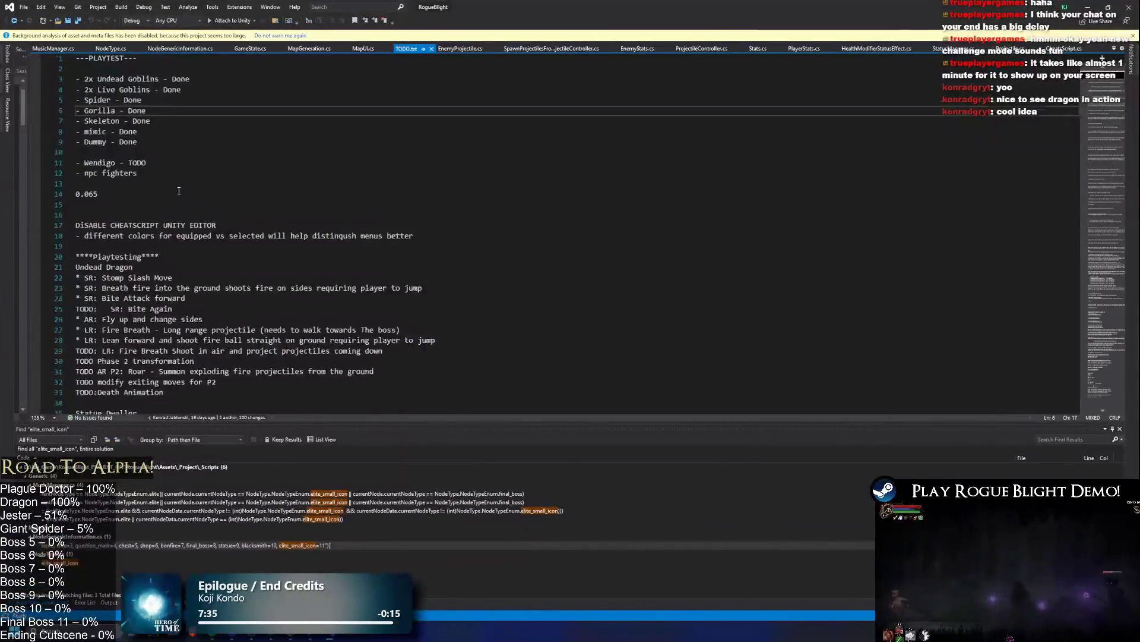
left_click(111, 58)
key("Return")
scroll(222, 81, "up", 5, "ctrl")
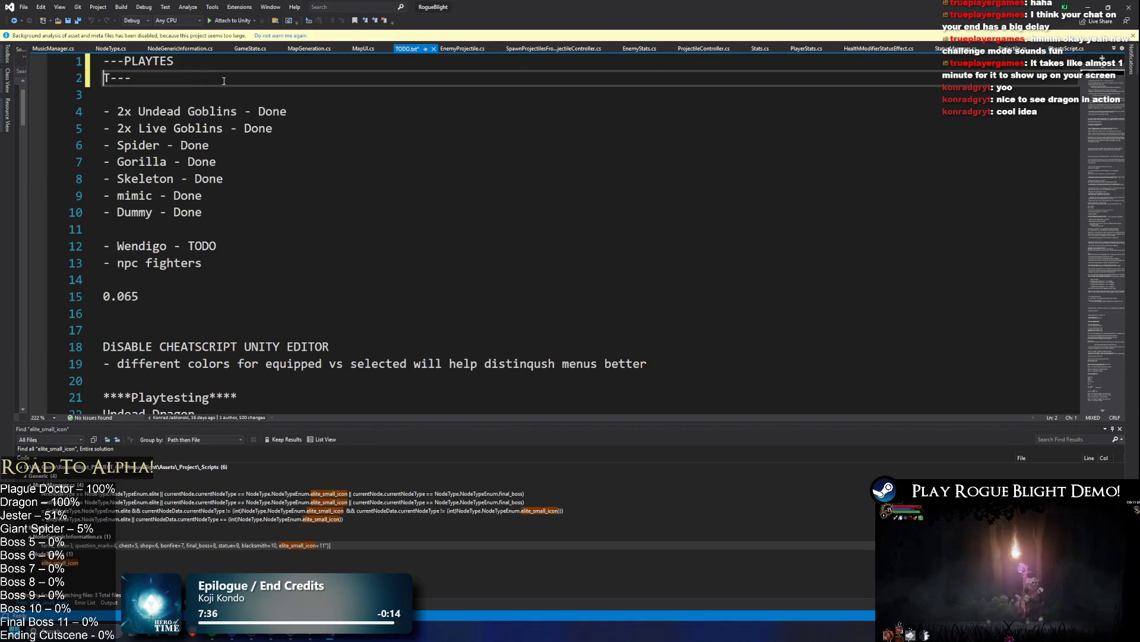
key("BackSpace")
key("Down")
key("Return")
key("Return")
key("Return")
key("Up")
key("Up")
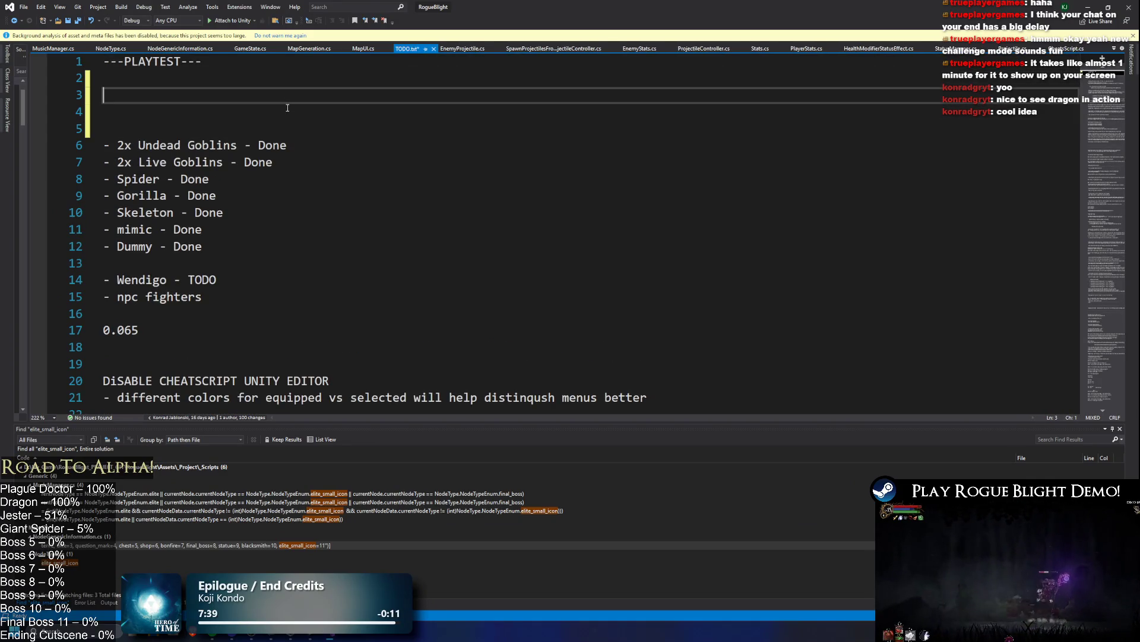
key("alt+Tab")
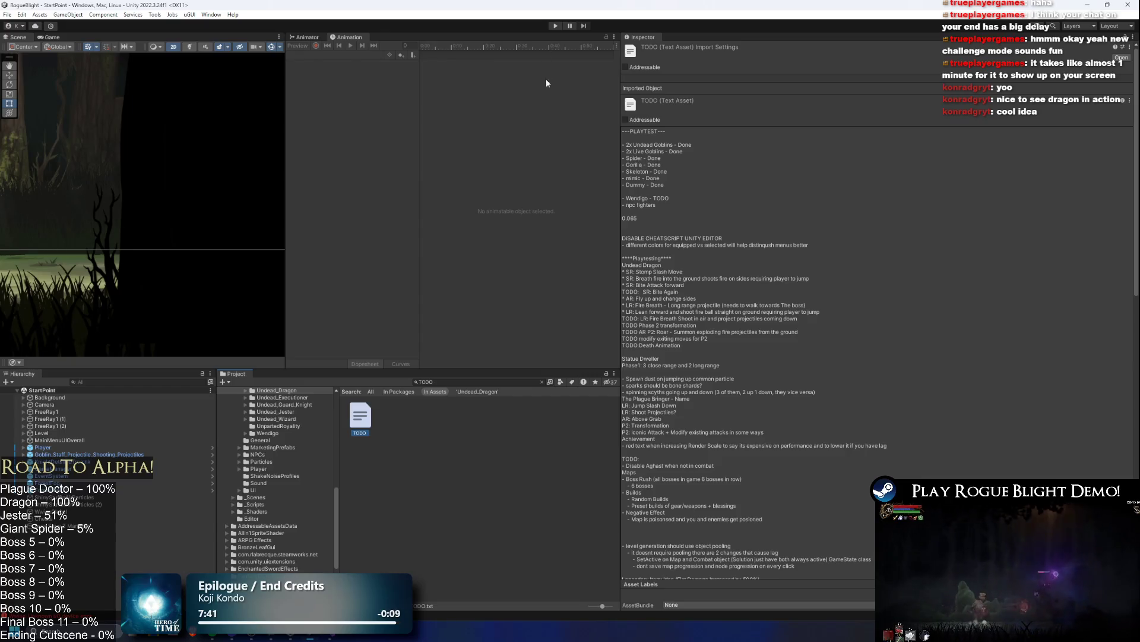
- Launch Steam through Windows search and check the Rogue Blight Playtest Patch 1.69.1 notes
key("super")
type("stea")
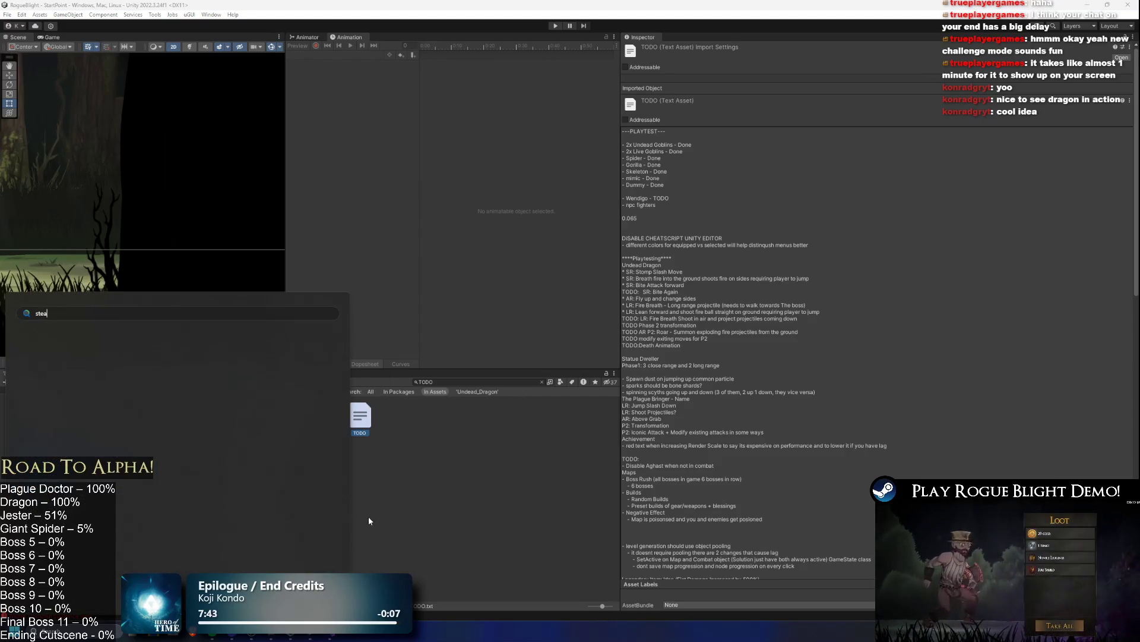
key("Return")
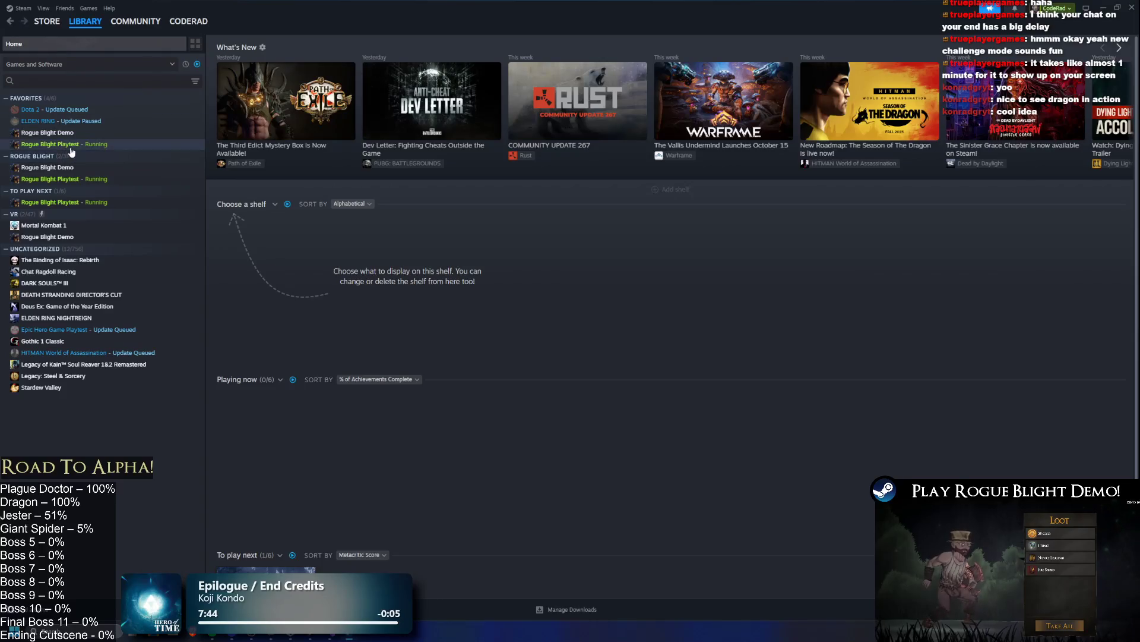
scroll(357, 233, "down", 5)
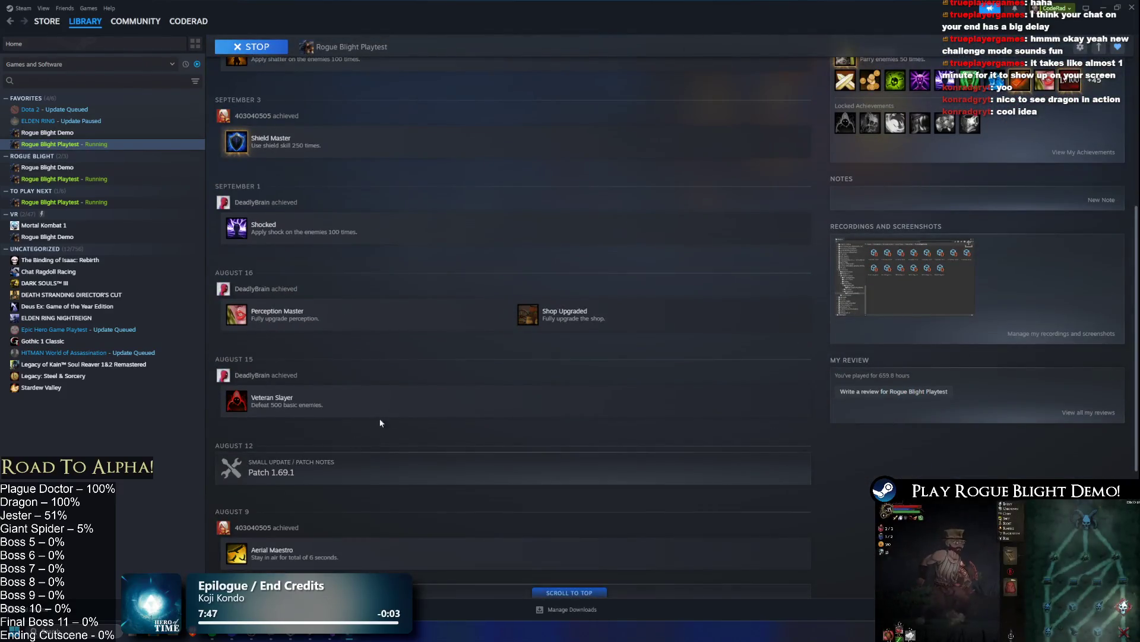
key("alt+Tab")
key("alt+Tab")
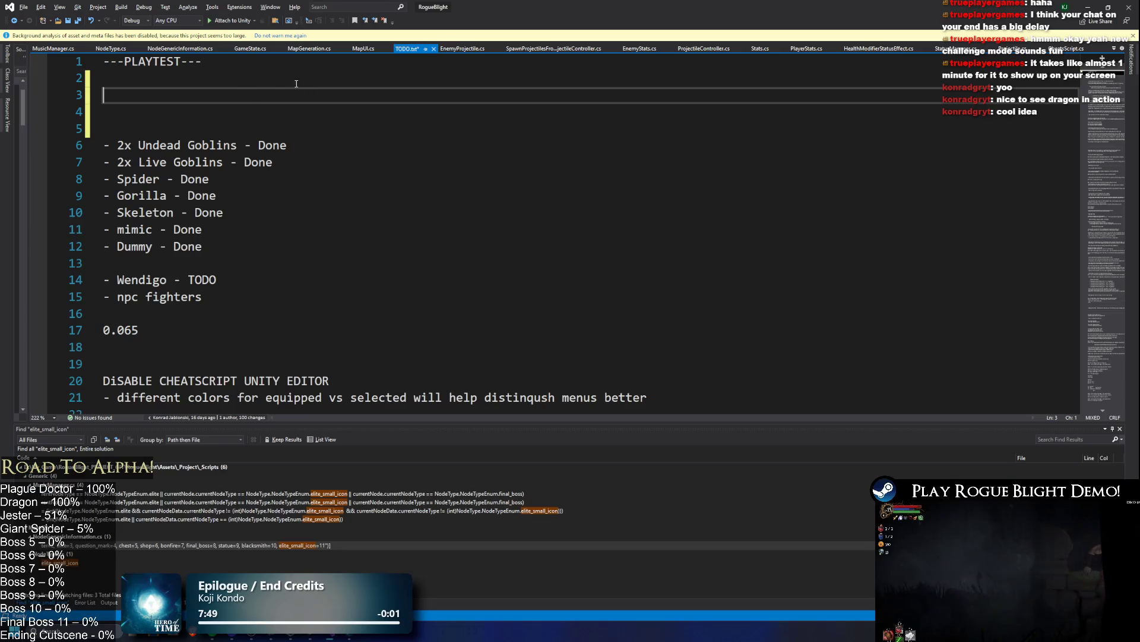
- Type a 'Patch 1.70' heading with a dash line below it under ---PLAYTEST---
type("Patch ")
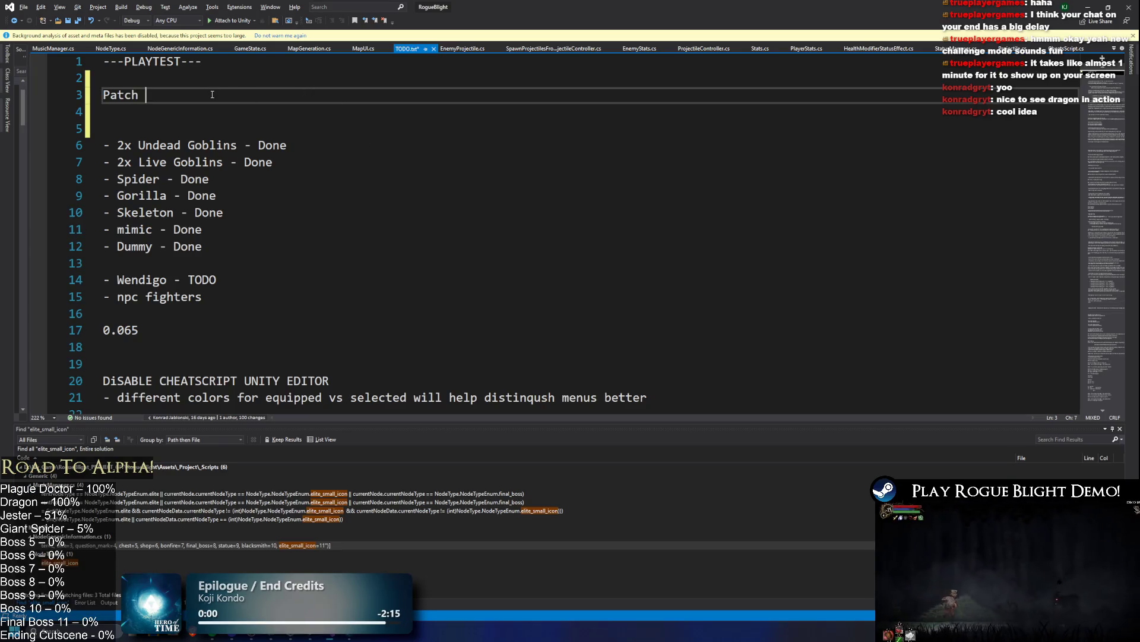
type("1.790")
key("Return")
type("-")
scroll(364, 111, "down", 5)
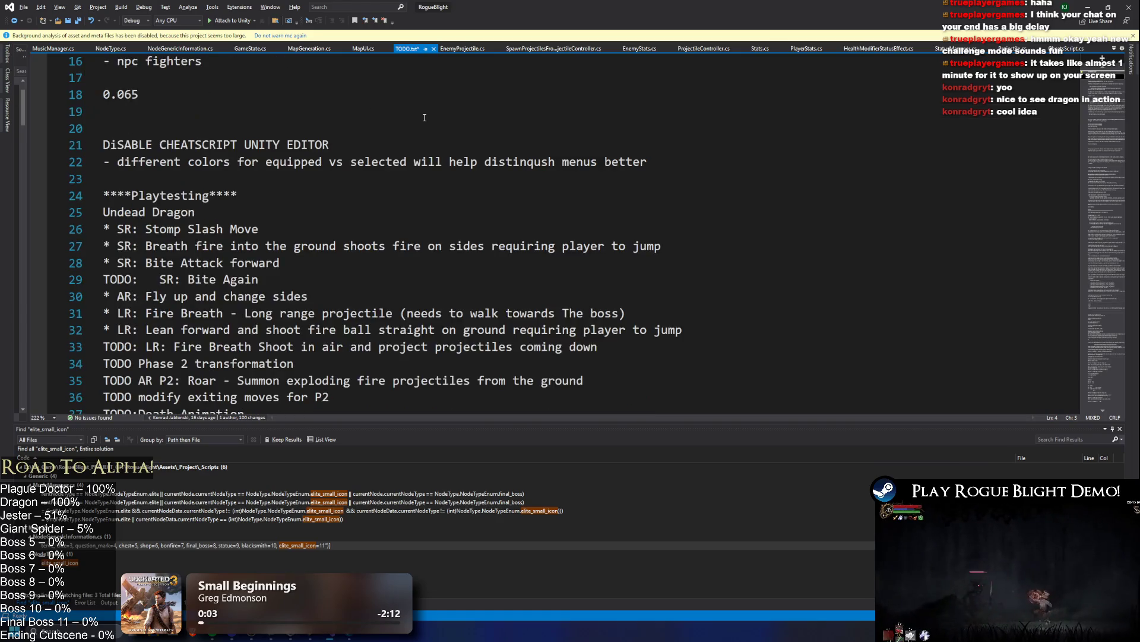
scroll(431, 125, "down", 3)
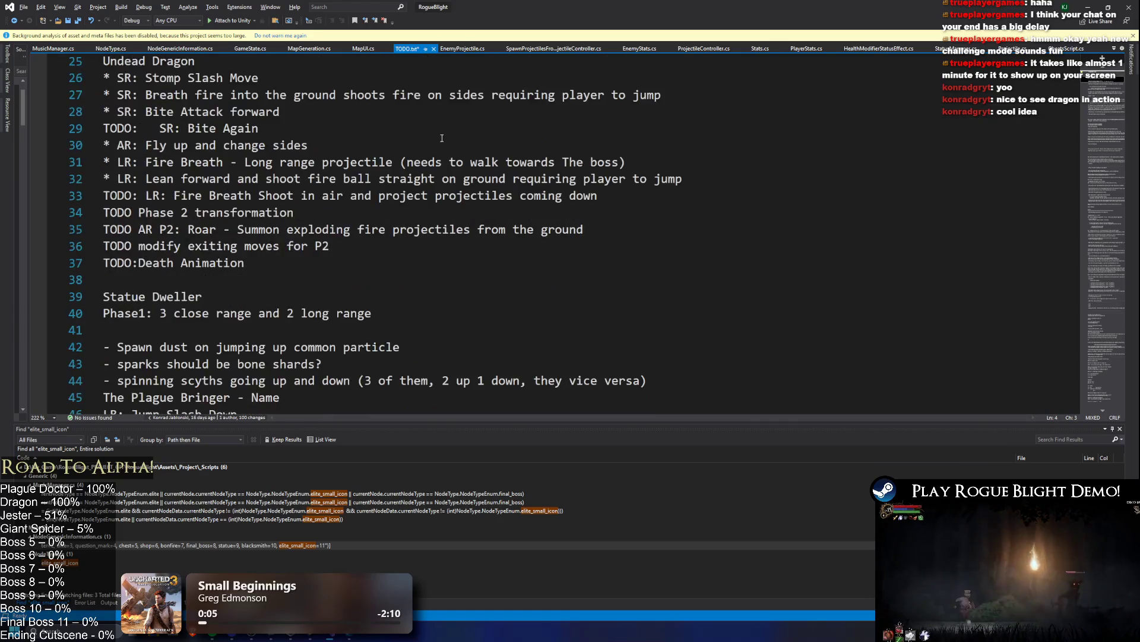
scroll(445, 143, "down", 1)
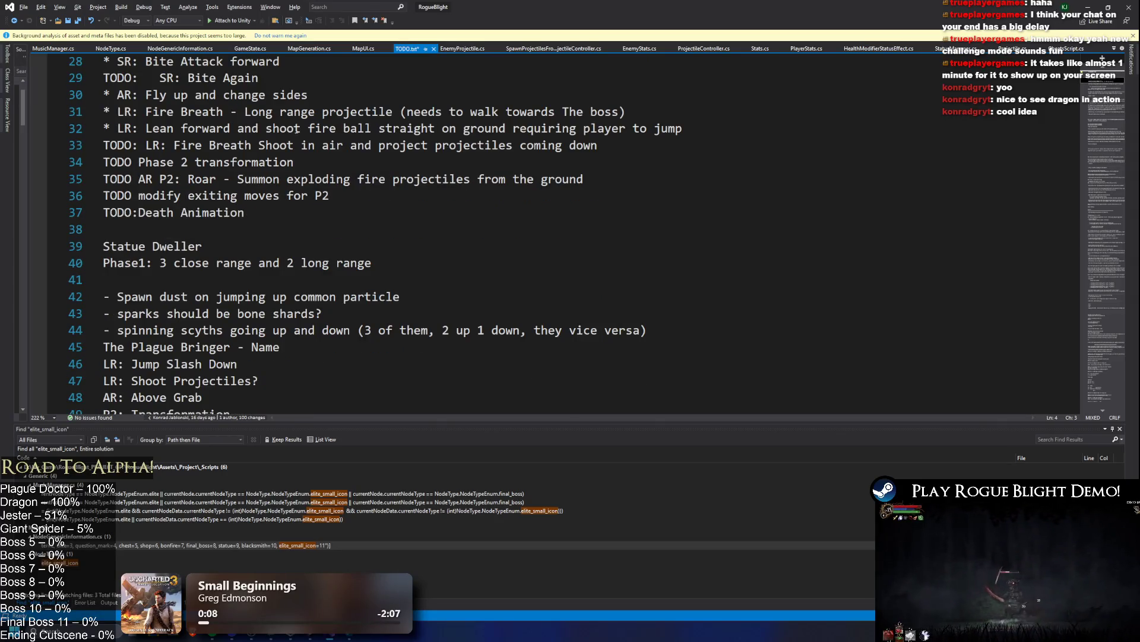
scroll(312, 132, "down", 1, "ctrl")
key("shift+Home")
key("alt+Tab")
key("alt+Tab")
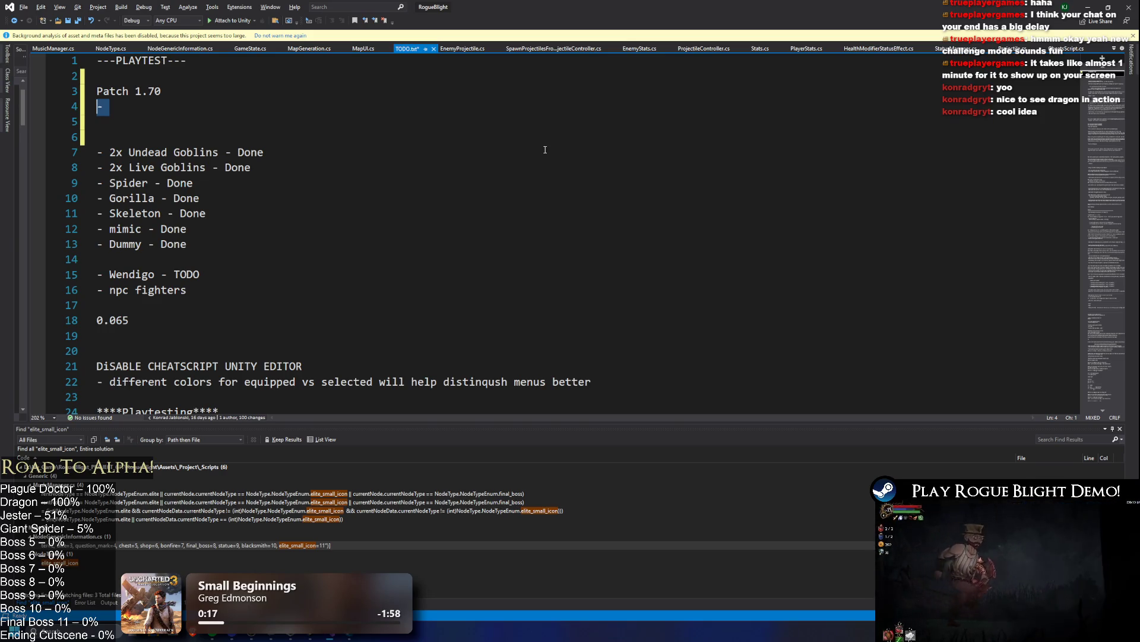
- Add a 'TODO:' heading and a 'New Challenge Mode' line, removing the leftover dash
left_click(132, 142)
key("Up")
key("Return")
key("Return")
key("Up")
type("TR")
type("DO:")
key("Down")
key("Up")
key("Up")
key("Up")
key("Delete")
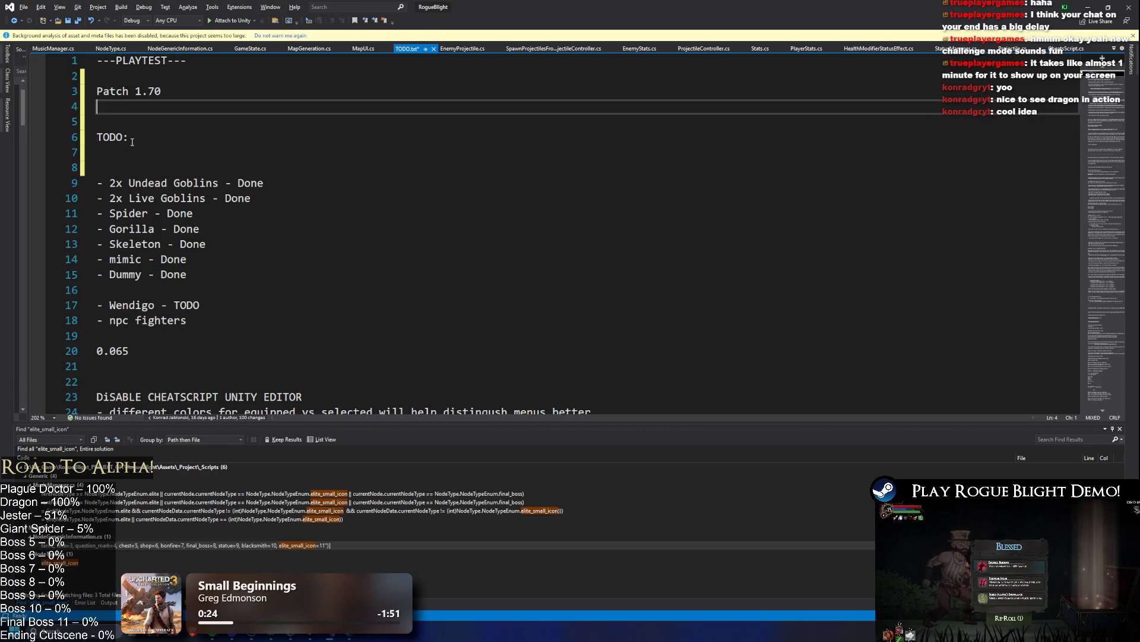
type("New ")
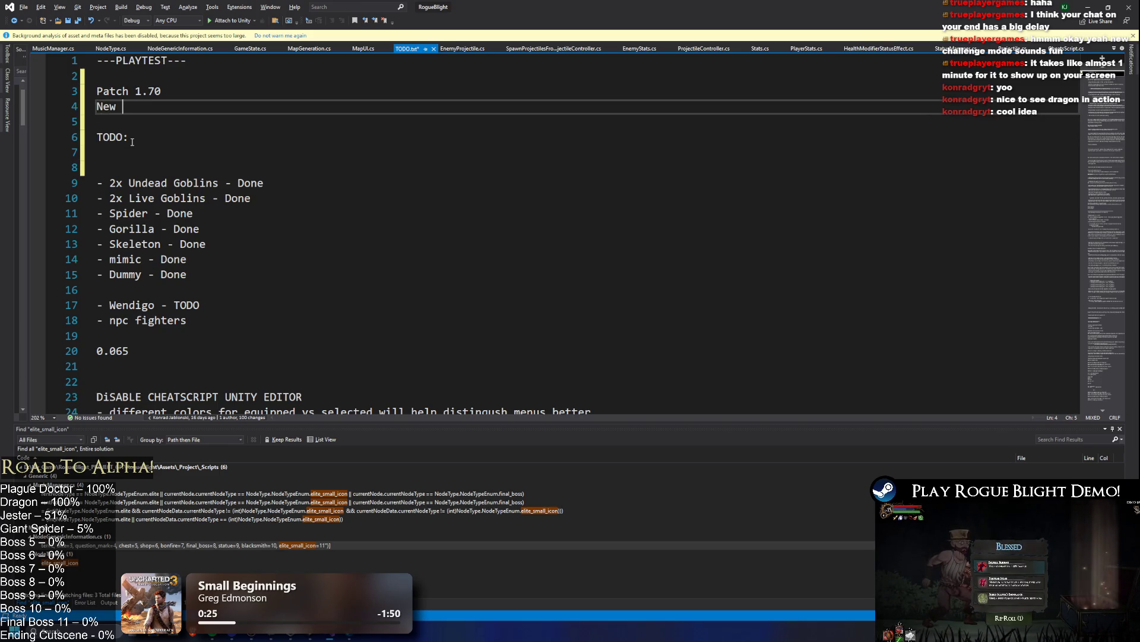
type("Challenge Mode")
- Insert 'New Boss: Plague Herald' on a new line below Patch 1.70
key("Up")
key("Return")
key("Return")
key("Up")
type("New Boss :")
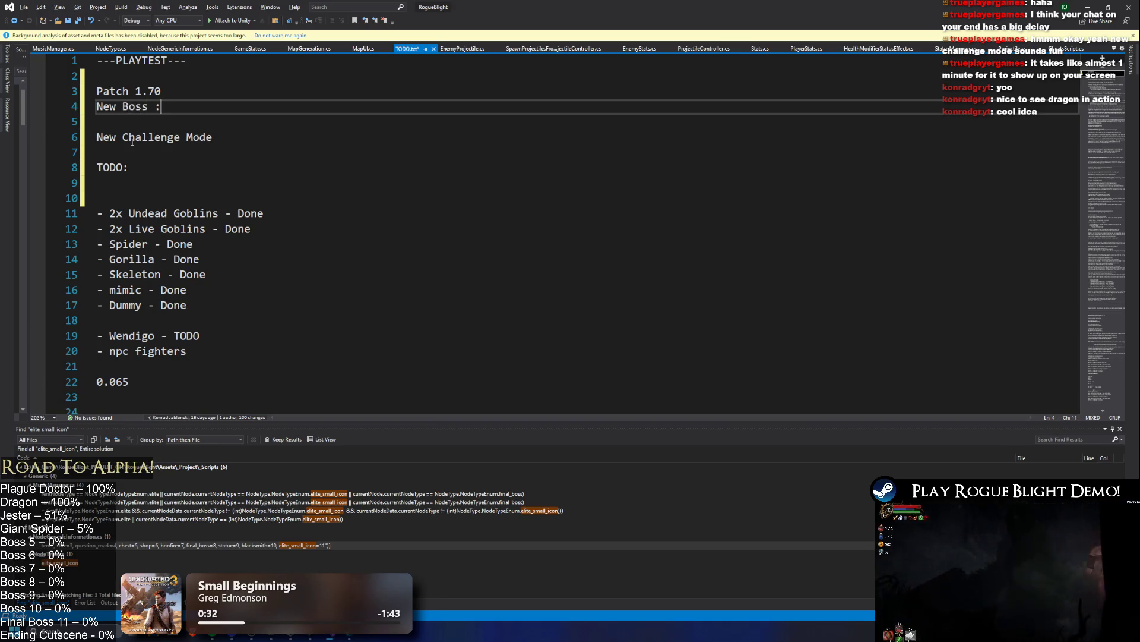
key("BackSpace")
key("BackSpace")
type(": Plague Herald")
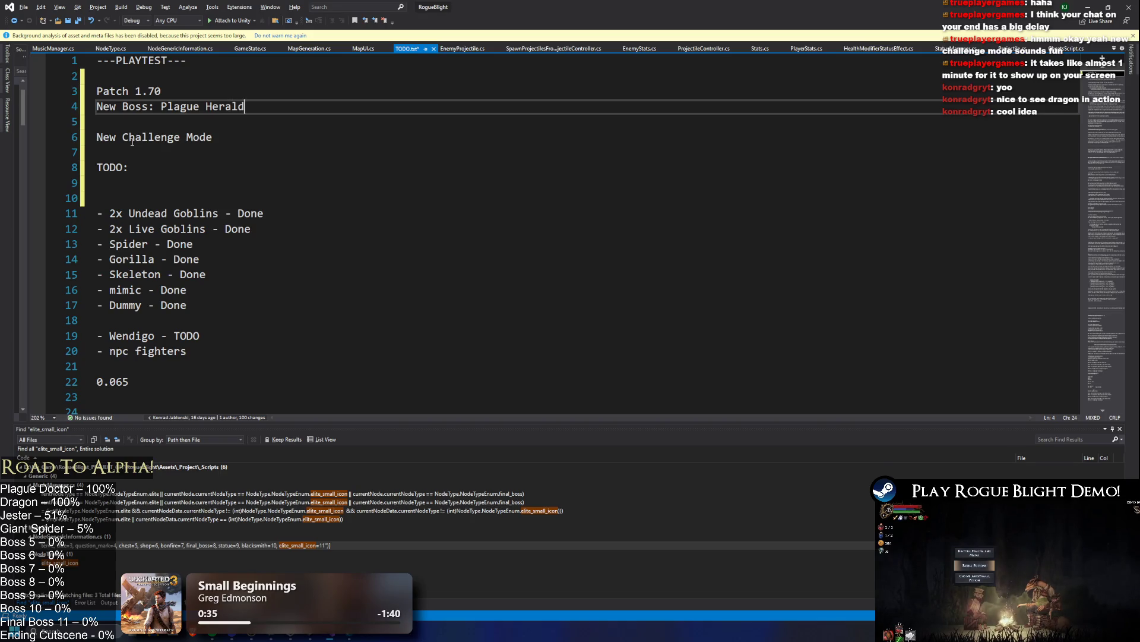
left_click(122, 107)
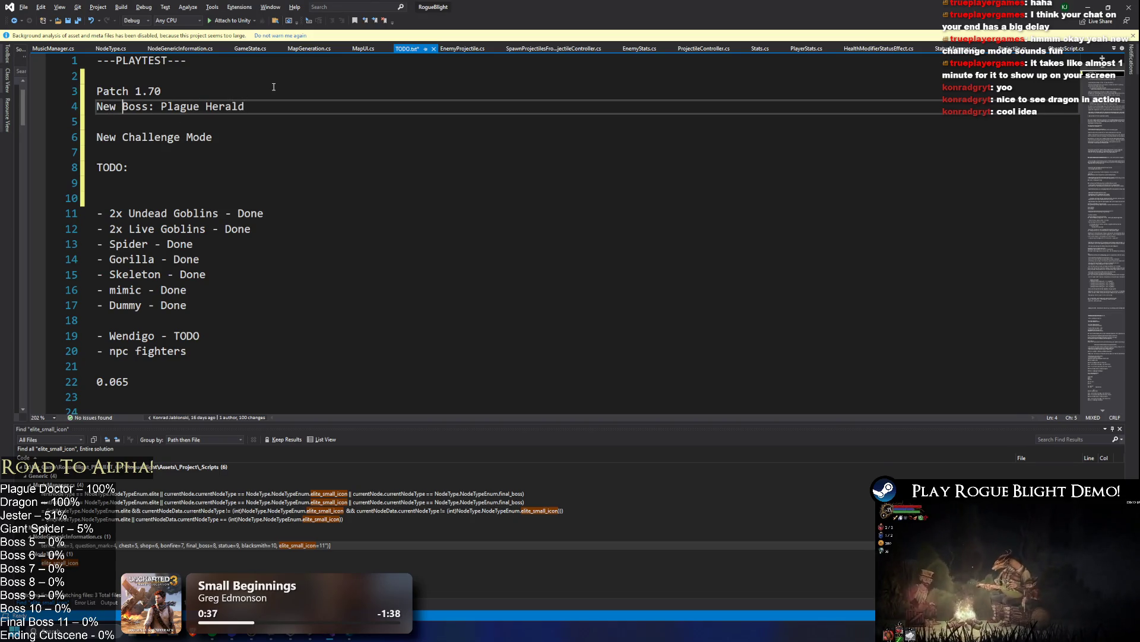
- Duplicate the boss line and change the copy to 'New Boss: Undead Dragon'
type("M")
key("BackSpace")
key("Down")
key("Up")
key("shift+End")
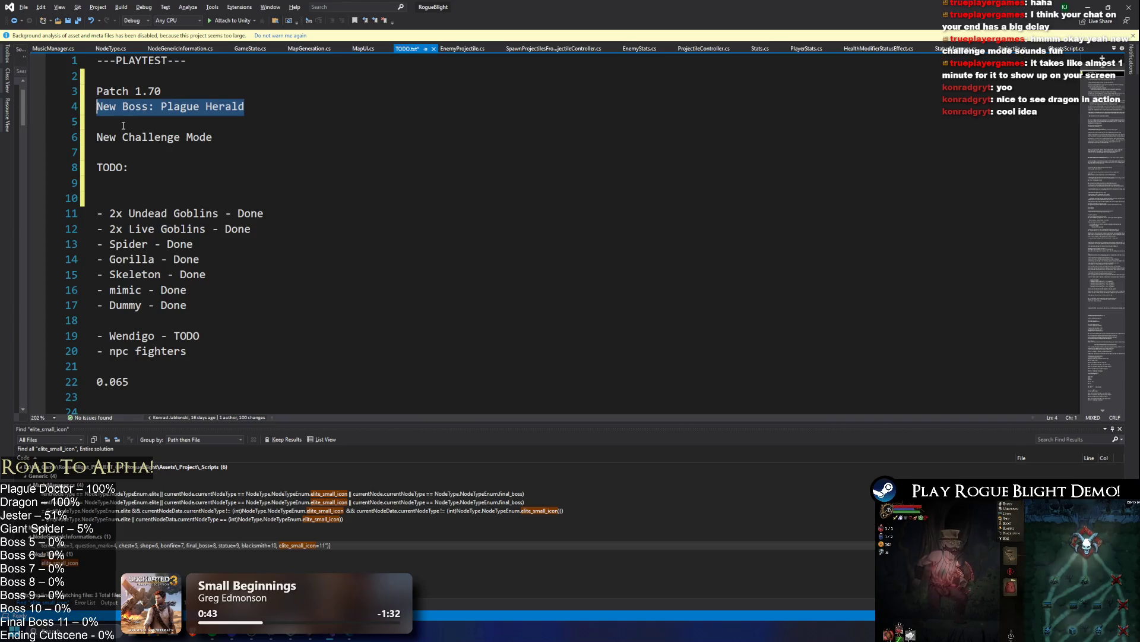
key("ctrl+c")
key("Down")
key("ctrl+v")
left_click_drag(159, 121, 318, 116)
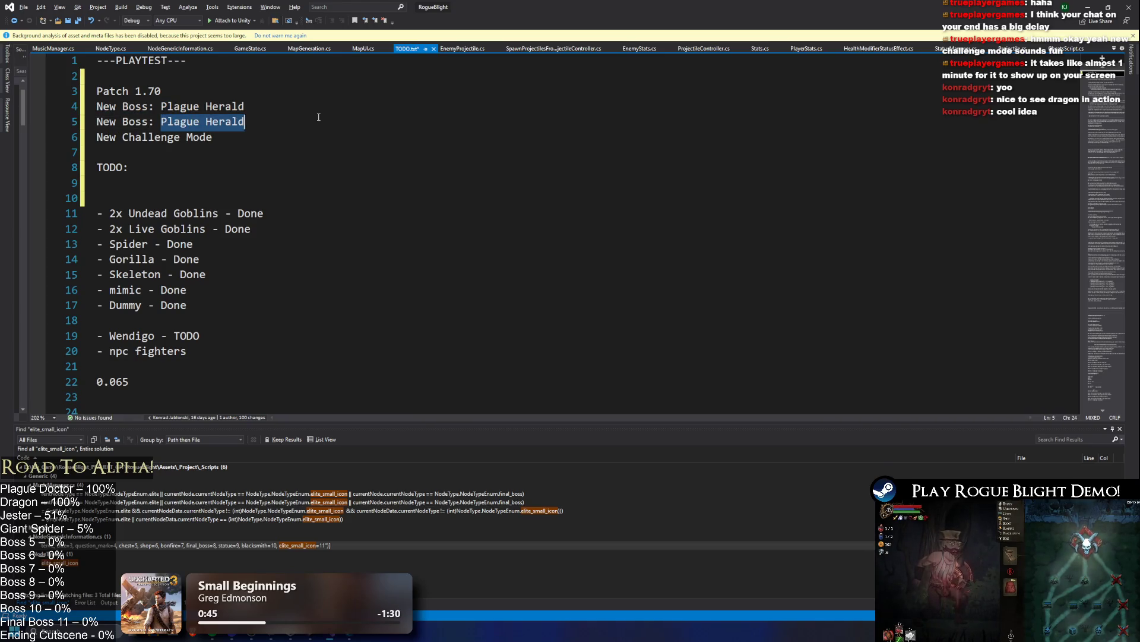
type("Undead Dragon")
key("Return")
key("Delete")
- Extend New Challenge Mode with the note about facing both bosses for practice, ending 'bosses!)+'
key("End")
type("Face off")
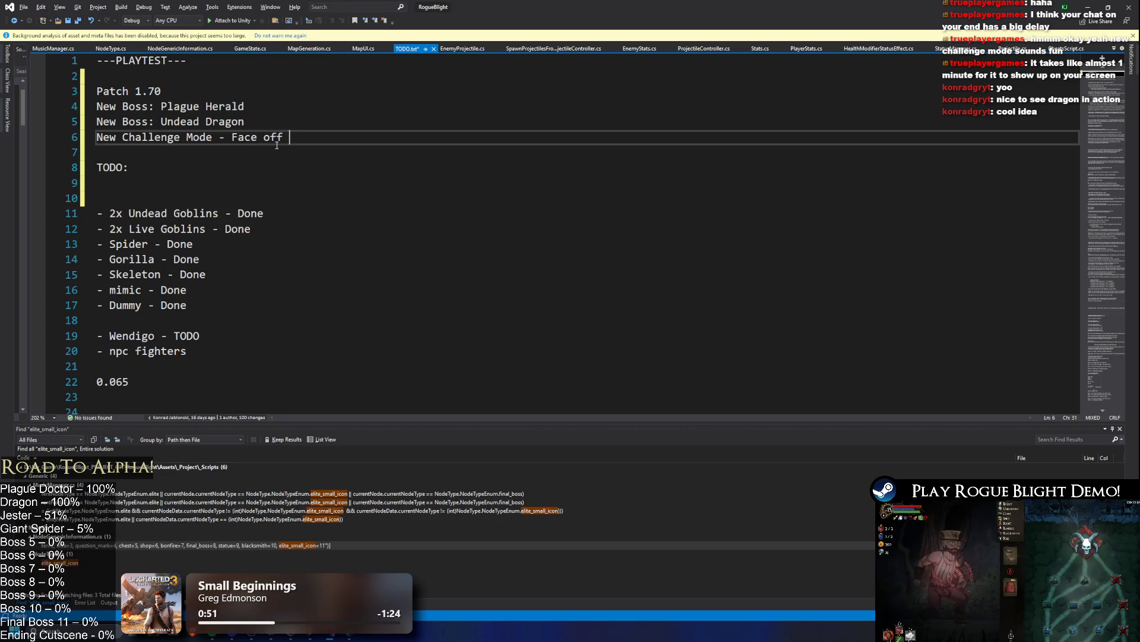
type("Plague Herald")
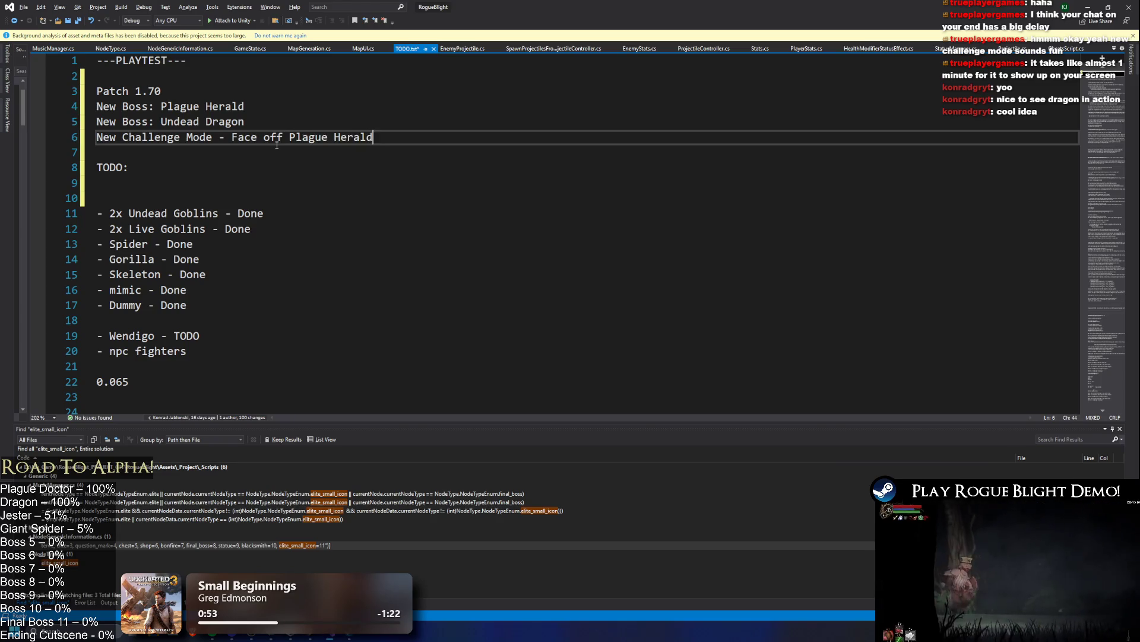
type(" andUndead Dragon ")
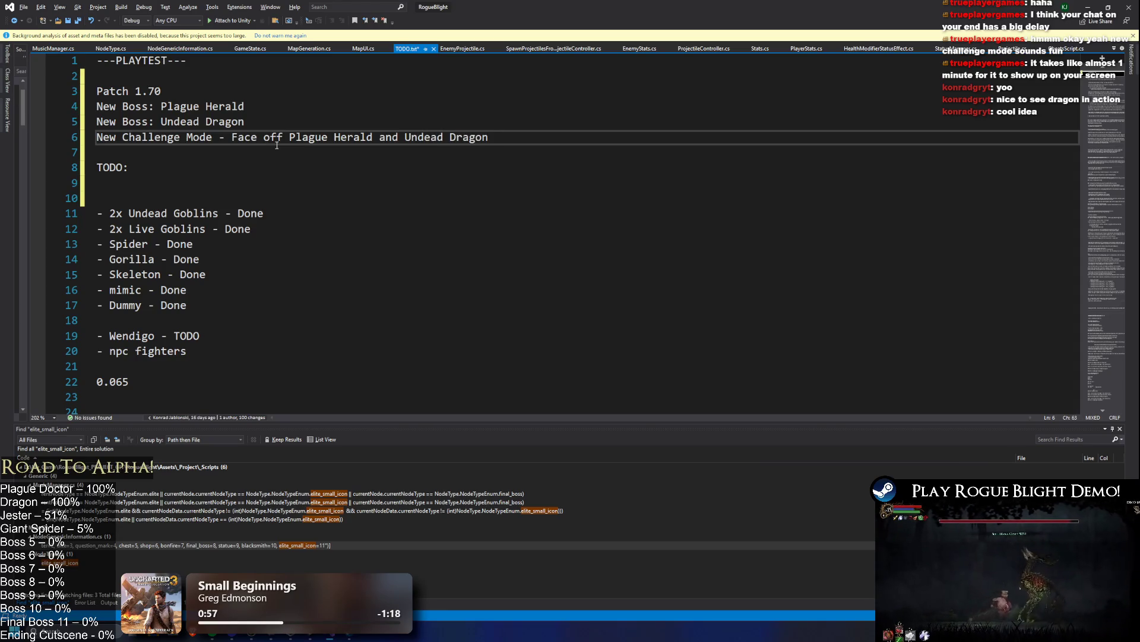
type(",")
type("(Good way to pr")
type("actice these")
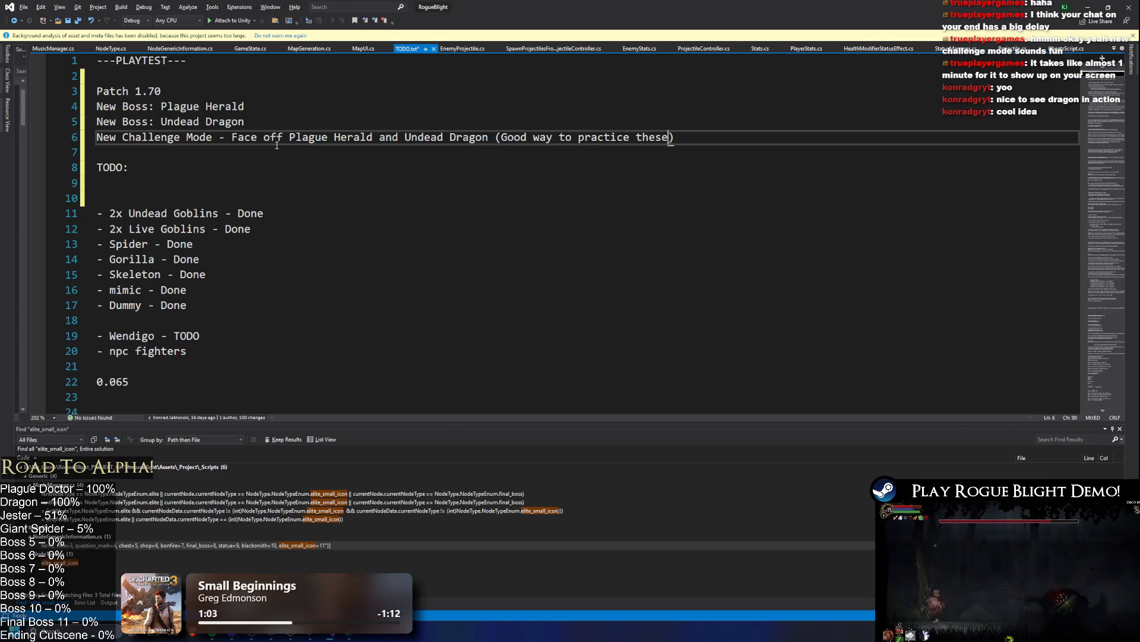
type(" bosses!")
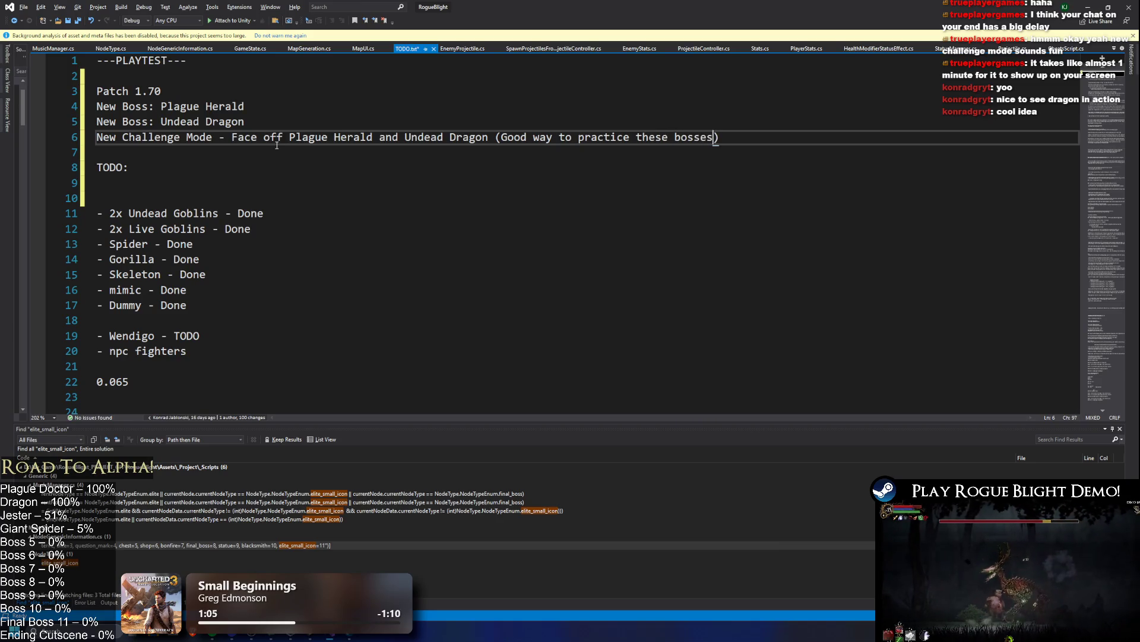
type(")")
key("Return")
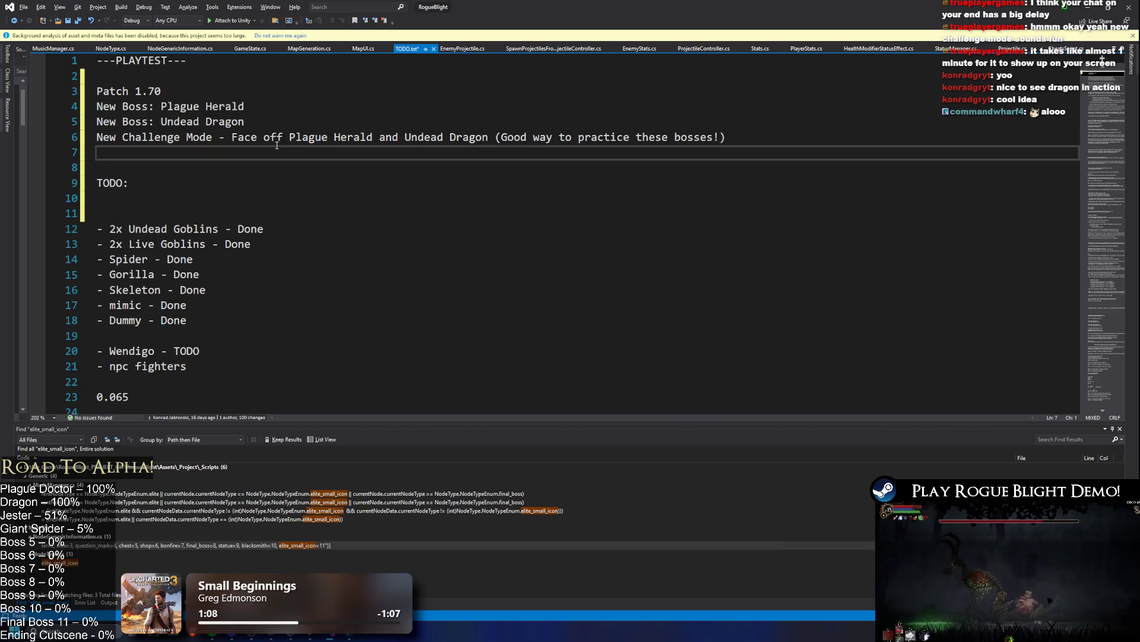
key("Left")
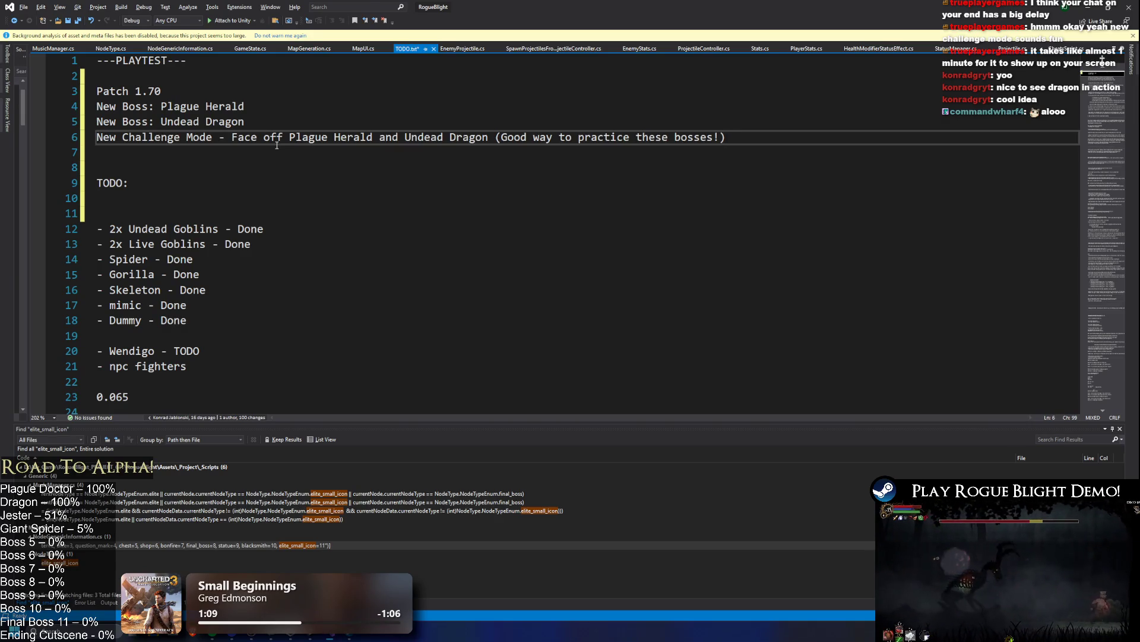
type("+")
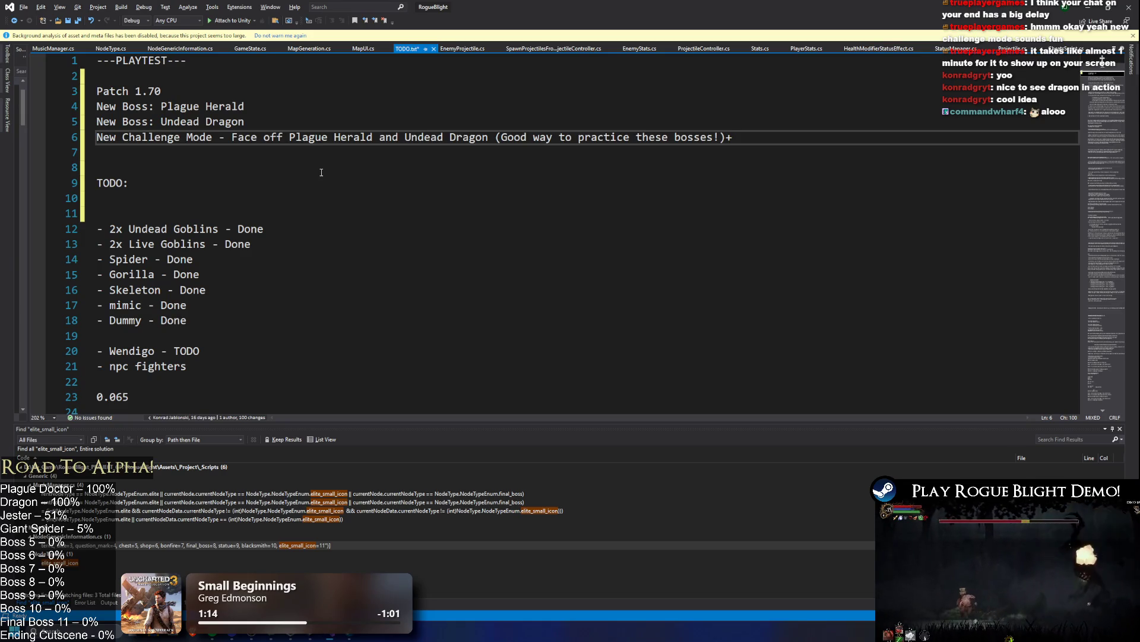
left_click(301, 149)
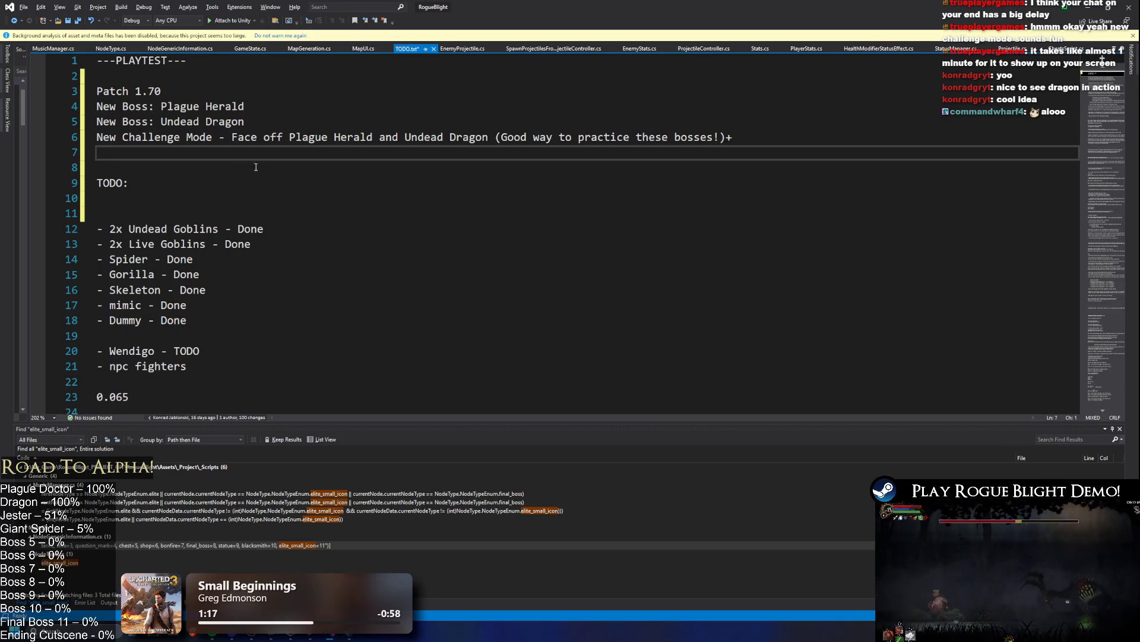
key("Down")
key("Down")
key("Down")
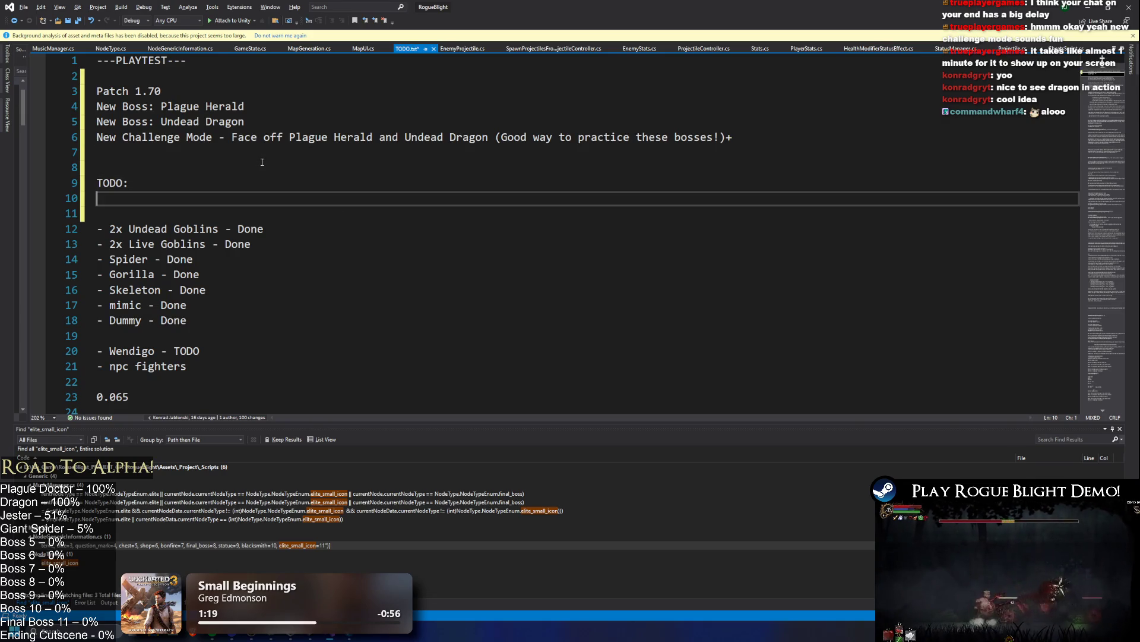
- Add 'Balance: Dark Dagger Damage increase' as the first TODO item
key("Return")
key("Up")
type("Balance:")
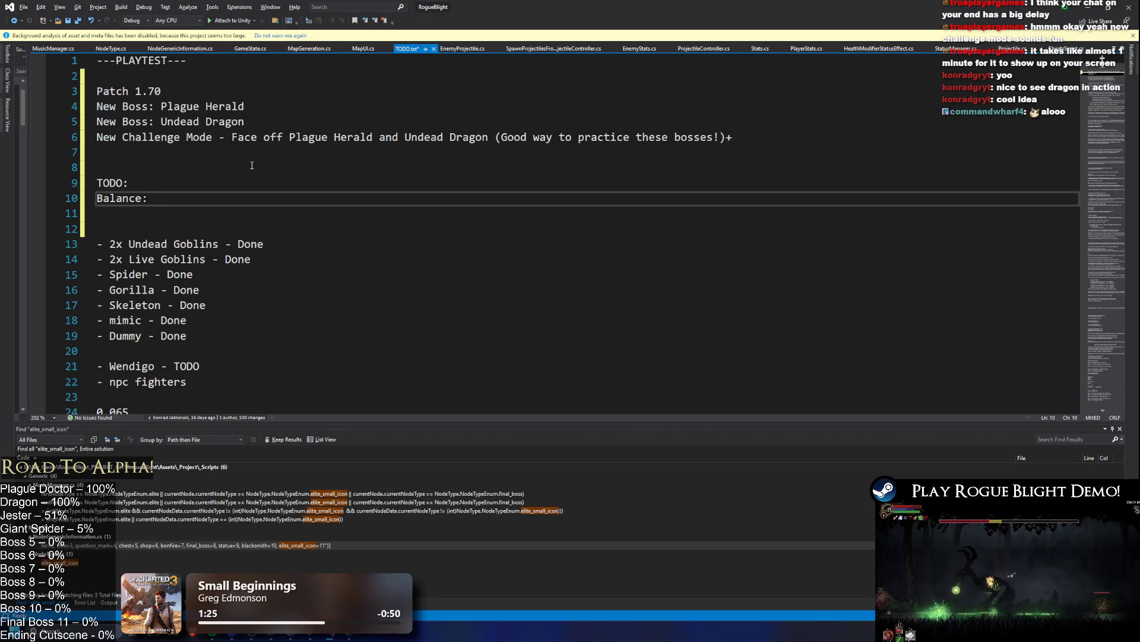
type("Dar")
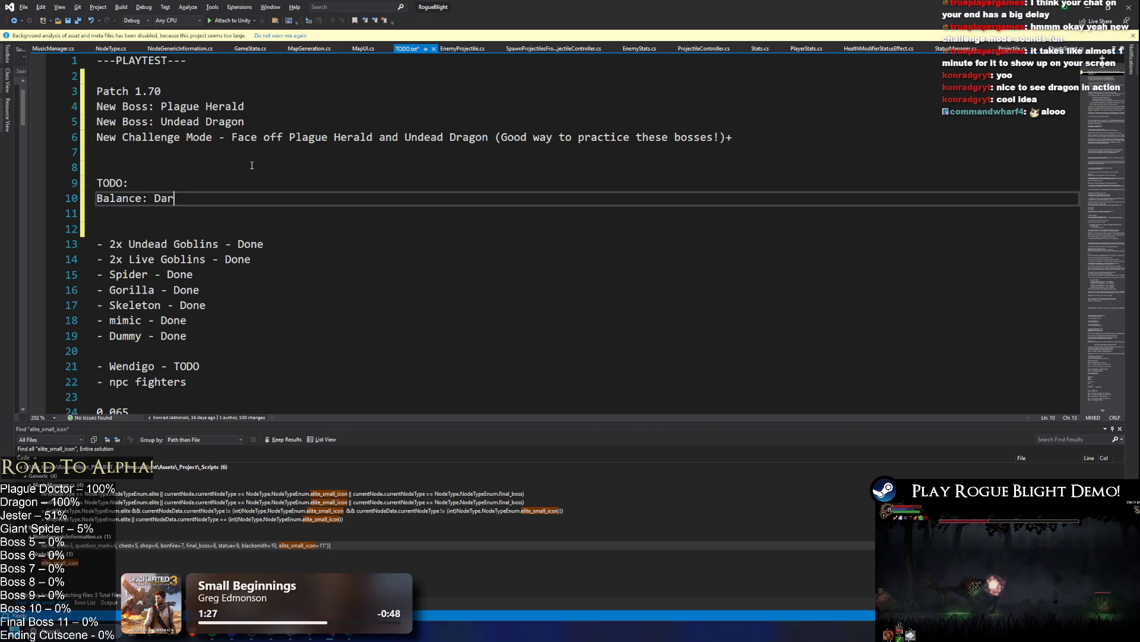
type("k Dagger Dama")
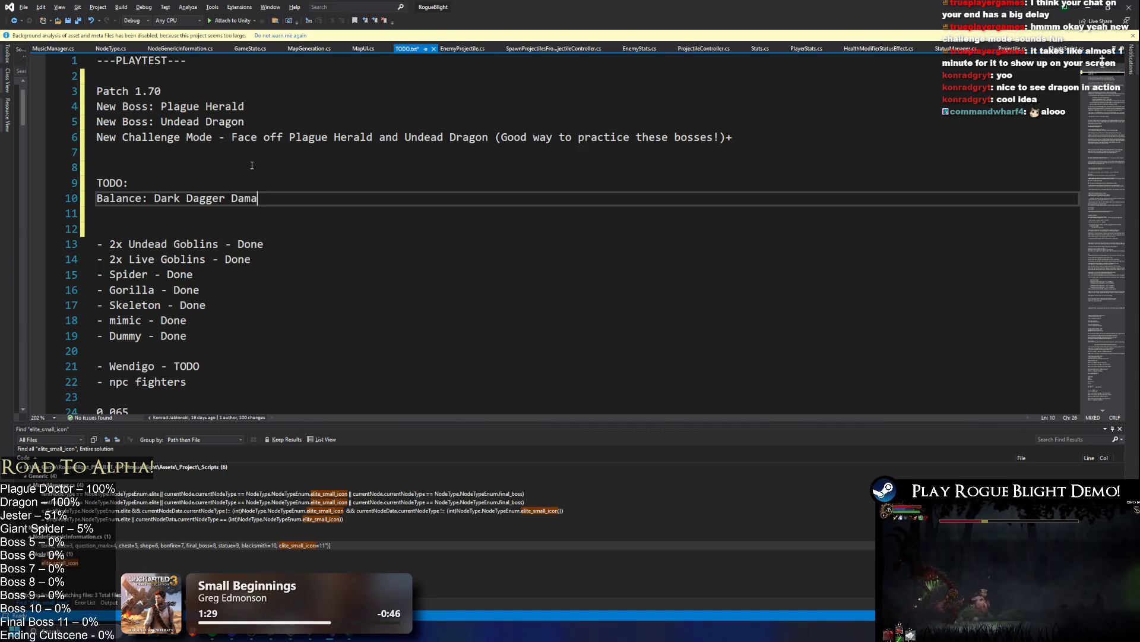
type("ge increase")
key("Return")
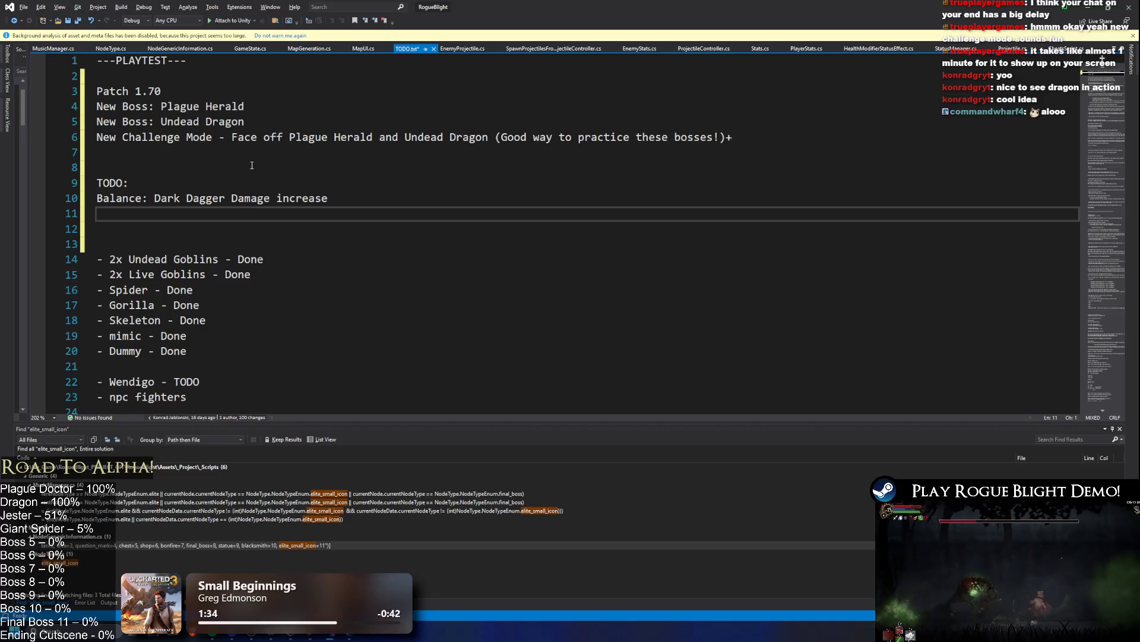
- Add a TODO item for an improved on-hit effect
key("Up")
key("Up")
key("Up")
key("Down")
key("Down")
key("Down")
type("OOn")
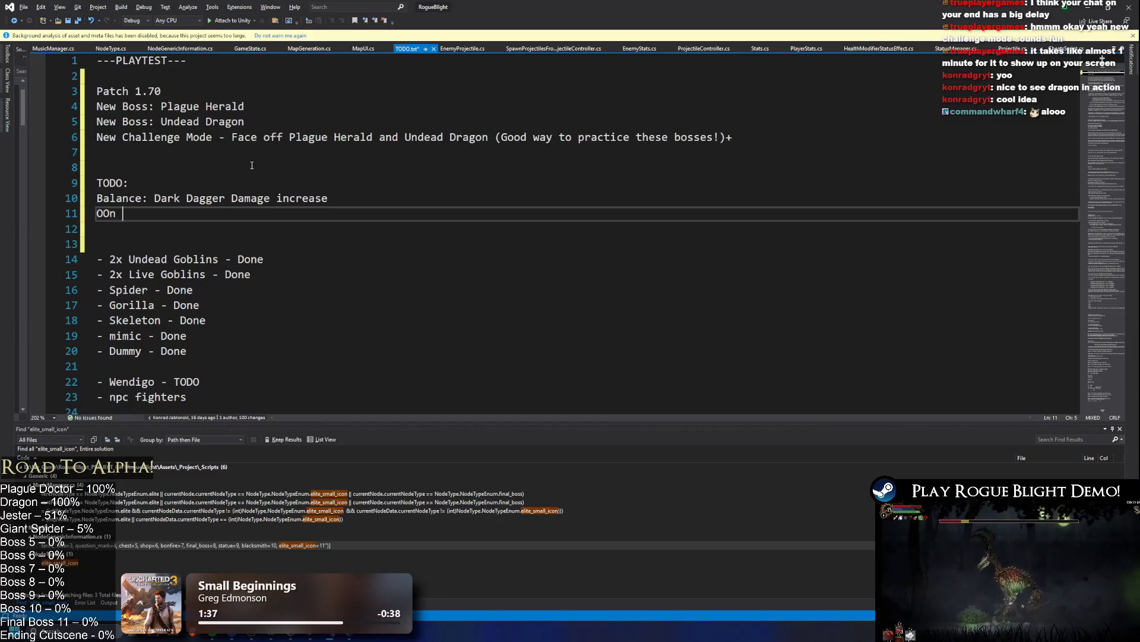
key("BackSpace")
key("BackSpace")
type("n hit")
type("ffect in")
key("BackSpace")
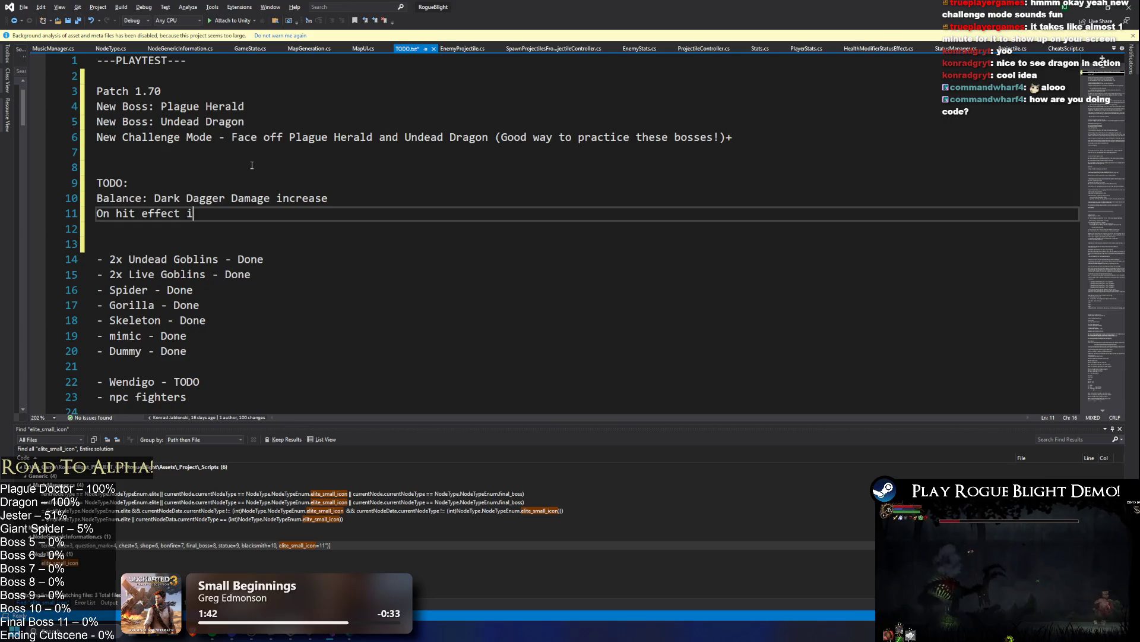
key("BackSpace")
type("improved")
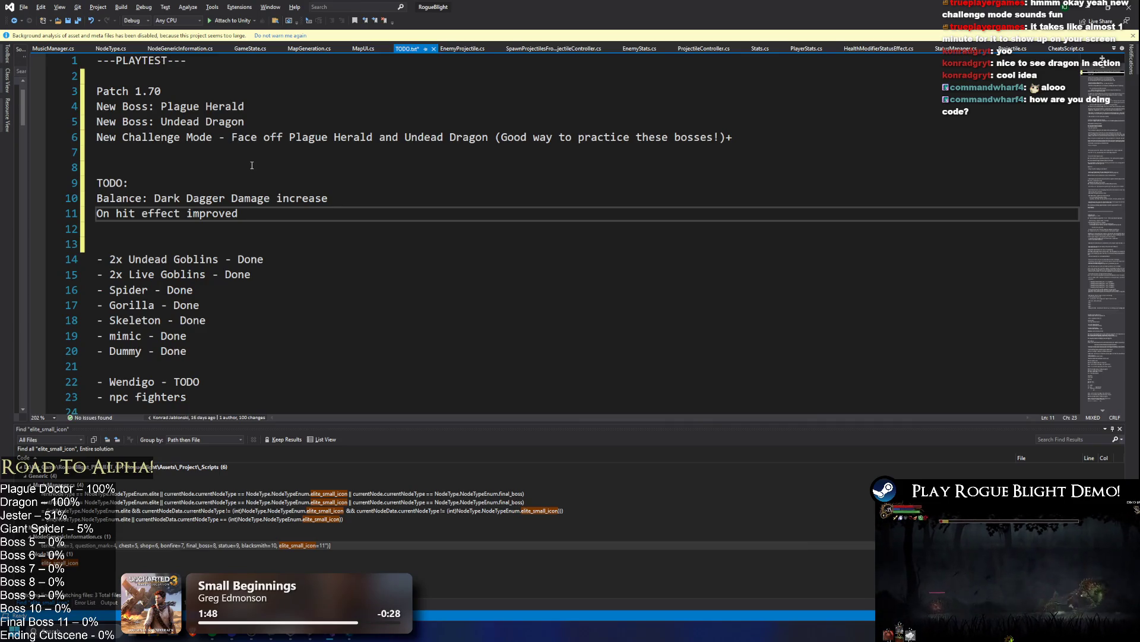
key("Return")
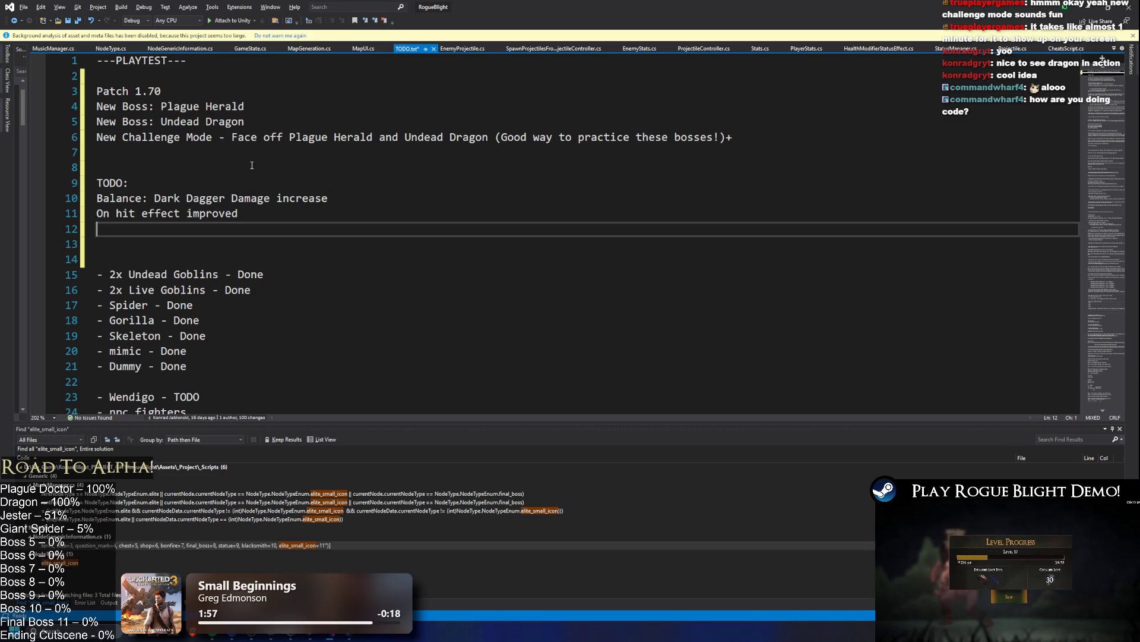
- Add 'Rewrite saving system' as the next TODO item
type("Rewrite saving system")
key("Return")
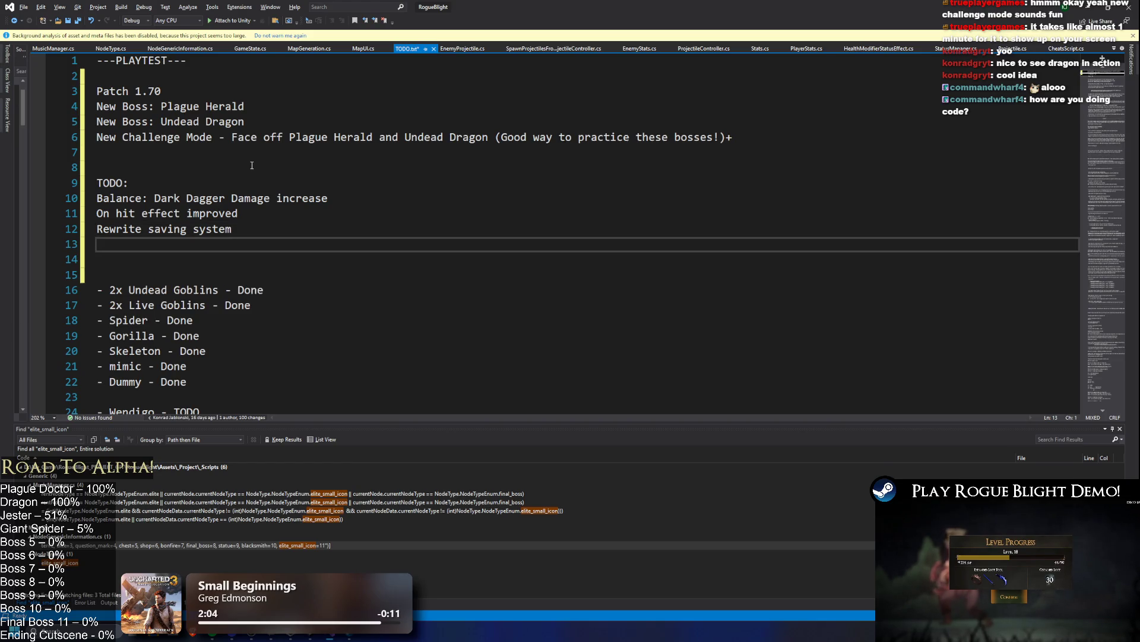
key("Up")
key("Up")
key("Down")
key("Down")
key("Down")
- Delete the old goblin-to-dummy checklist and add 'Add Greed NPC Fight back into game and nerf it'
scroll(198, 222, "down", 3)
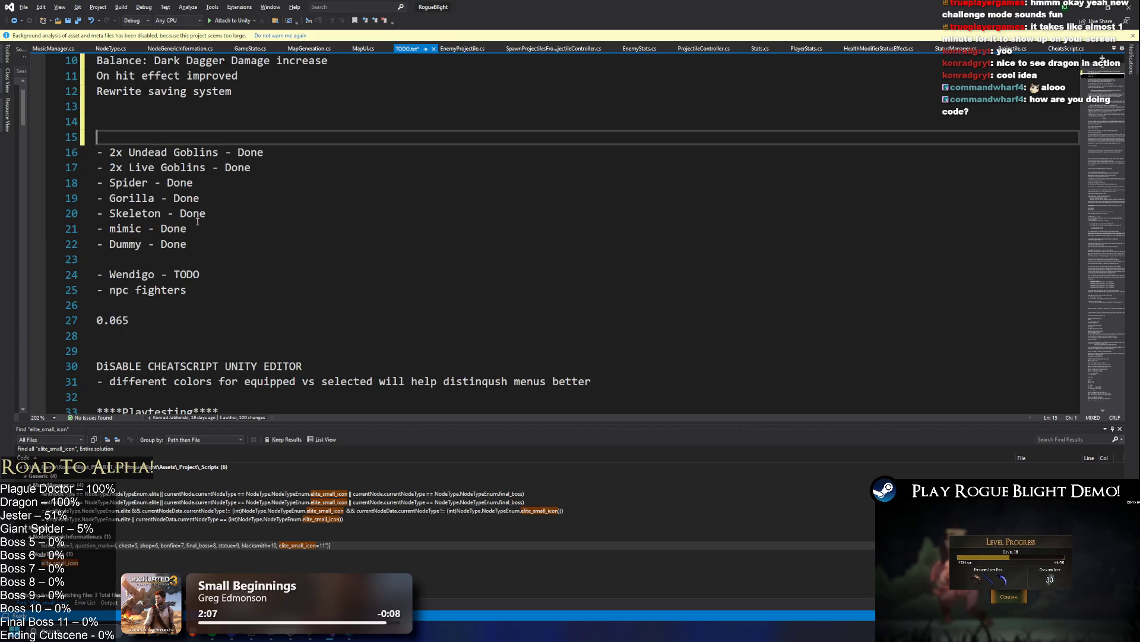
left_click(240, 242)
key("shift+Up")
key("shift+Up")
key("shift+Up")
key("Delete")
key("Up")
key("Up")
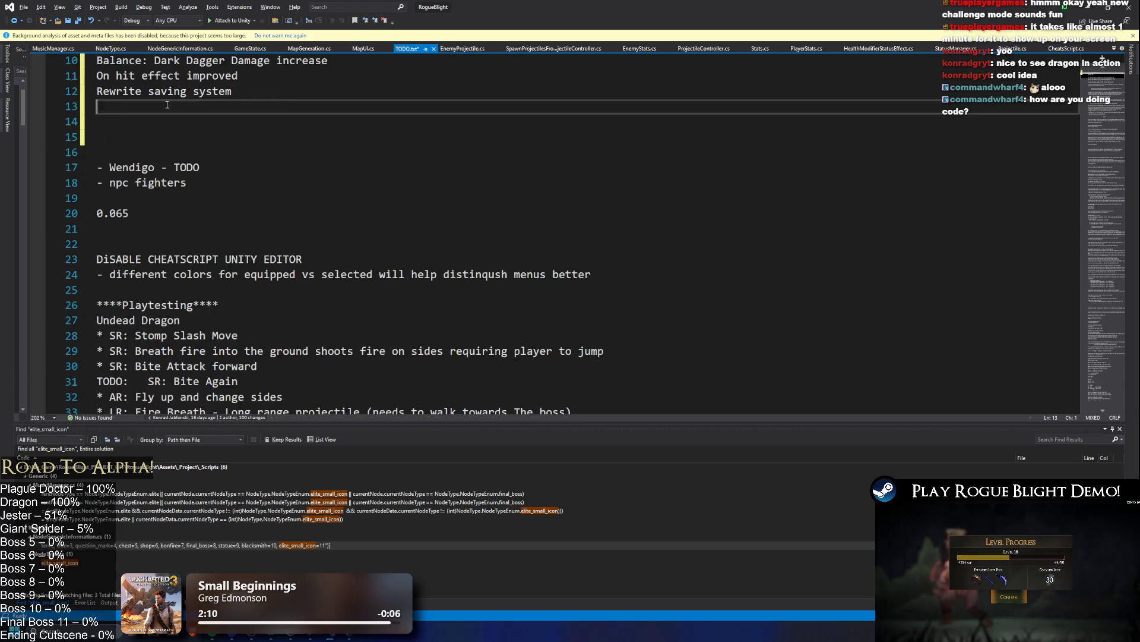
scroll(321, 170, "up", 3)
type("Add G")
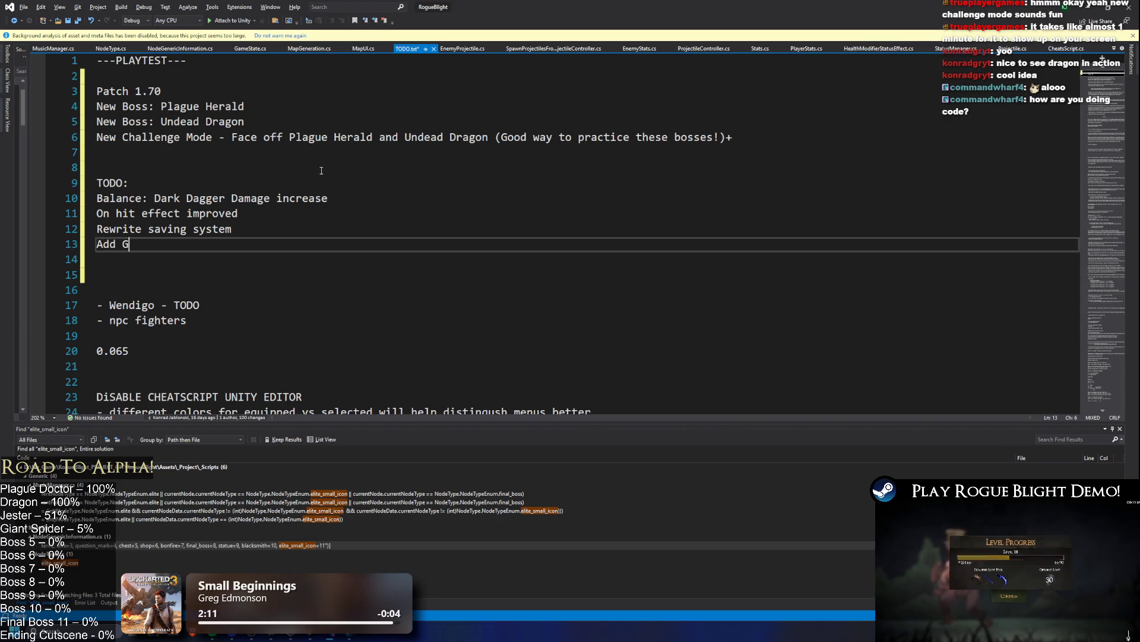
type("reed NPC Fig")
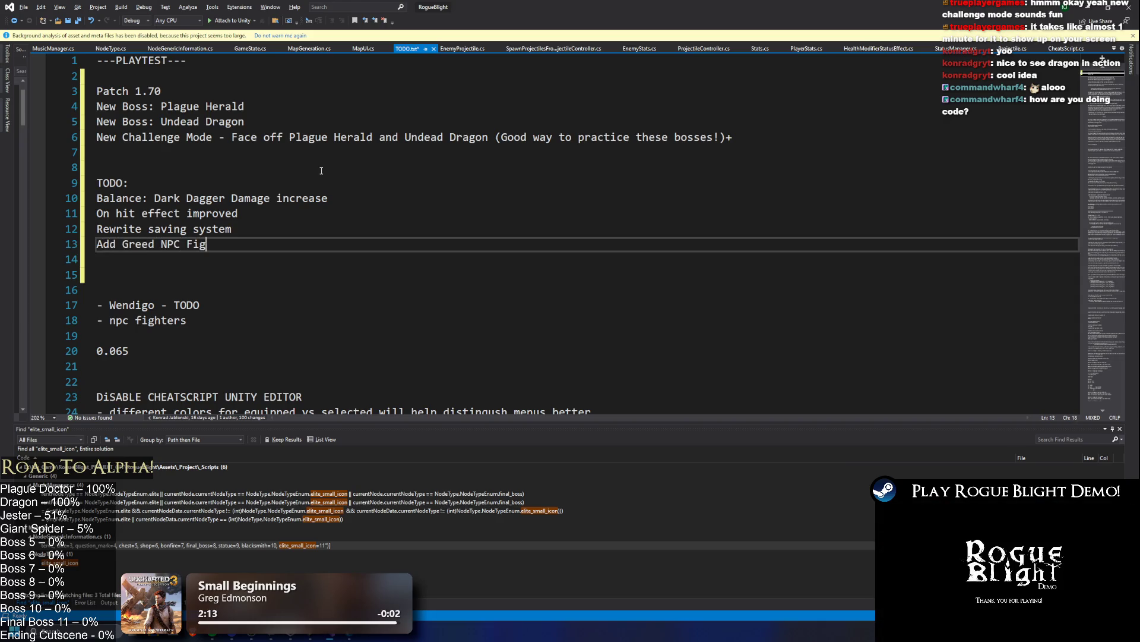
type("ht back into game an")
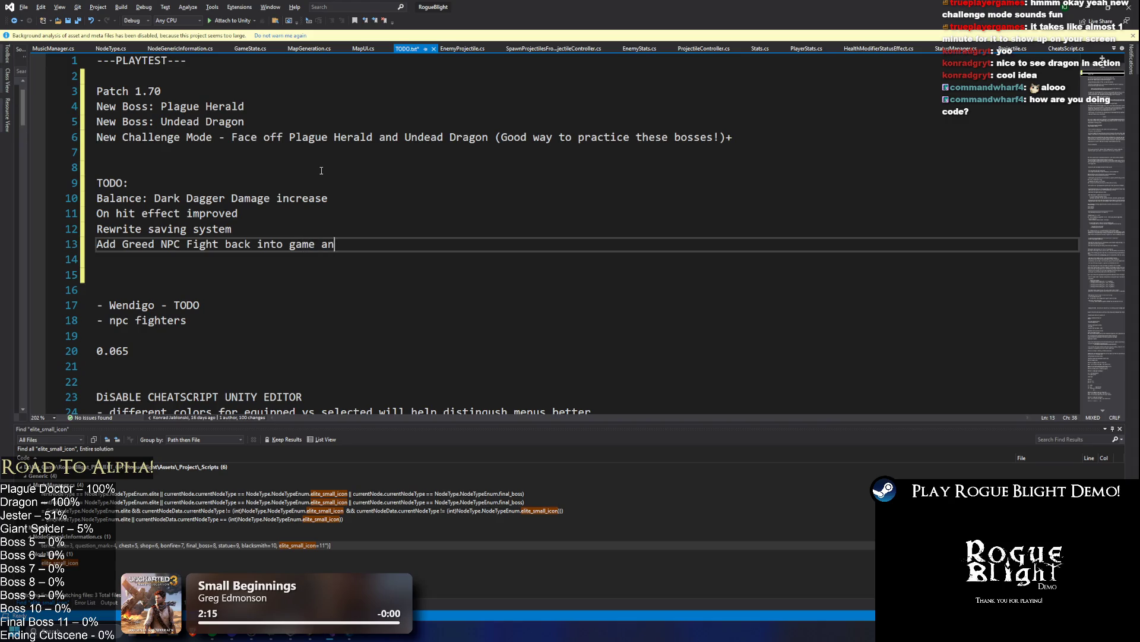
type("d nerf it")
key("Return")
- Delete the Wendigo, npc fighters and 0.065 lines and leave blank lines below the TODO items
key("Down")
key("Down")
key("Down")
key("End")
key("shift+Home")
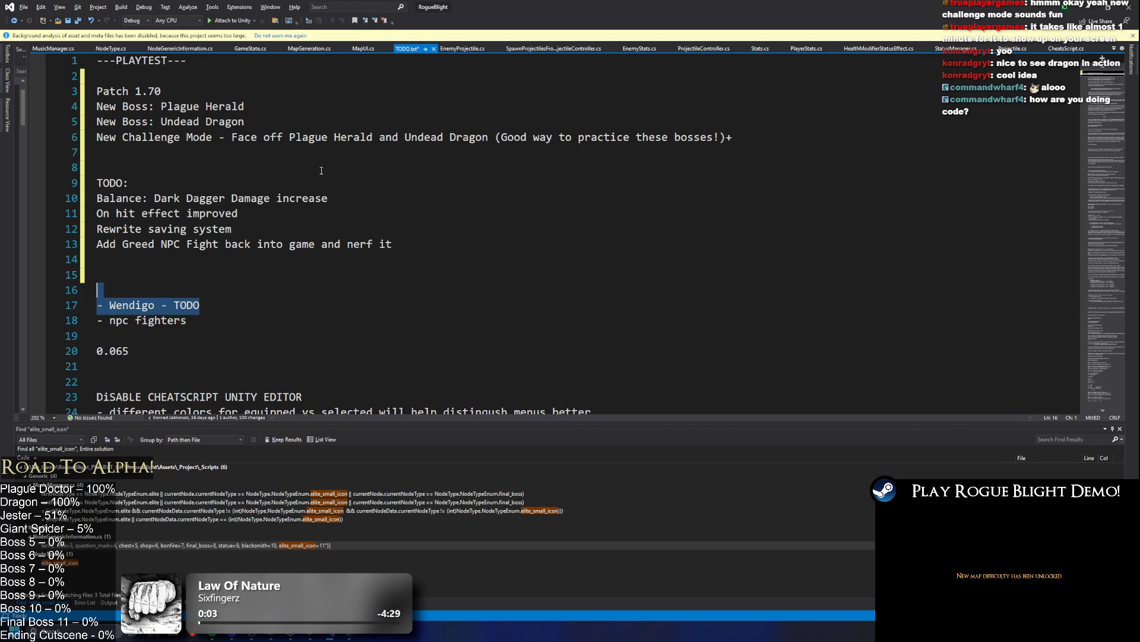
key("BackSpace")
key("BackSpace")
key("Down")
key("Down")
key("Down")
key("shift+Up")
key("shift+Up")
key("BackSpace")
key("BackSpace")
key("BackSpace")
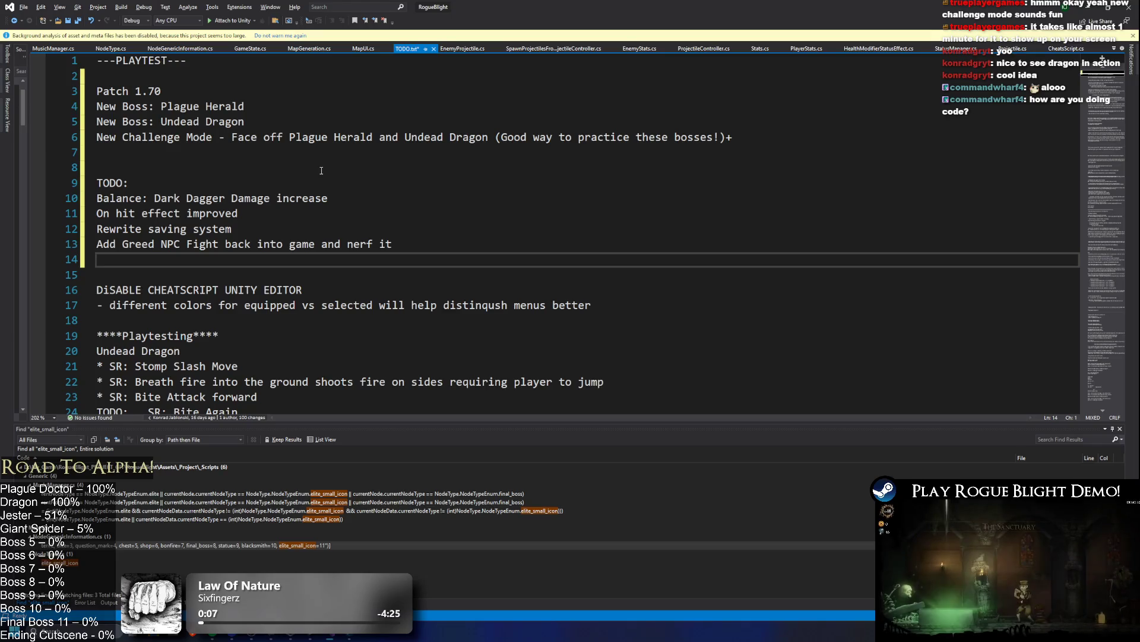
key("Return")
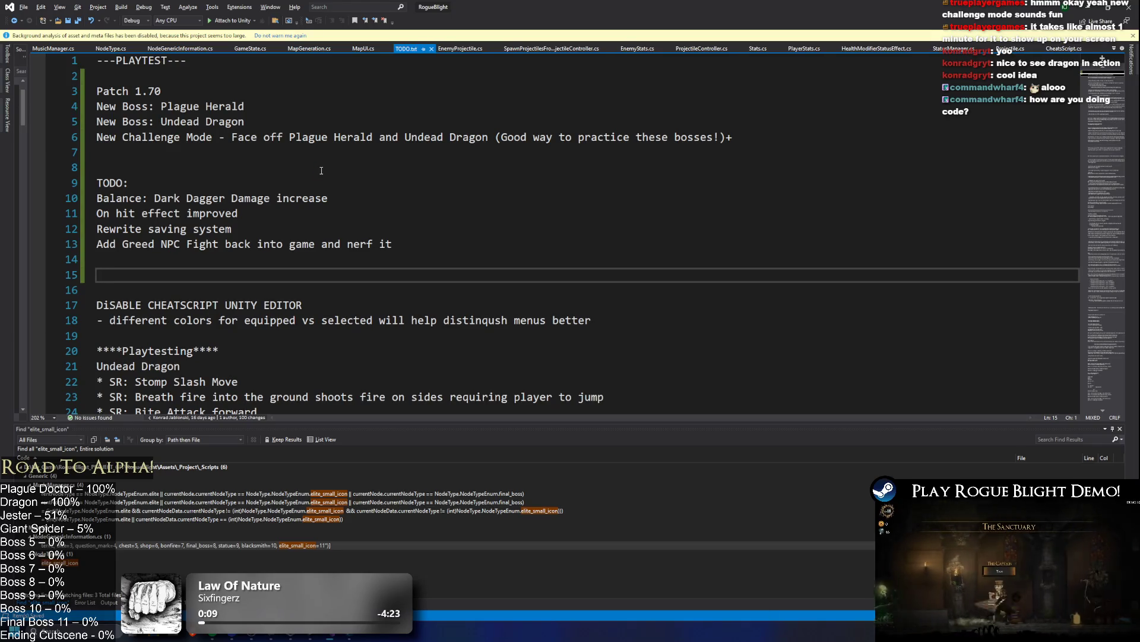
key("Delete")
key("Return")
key("Return")
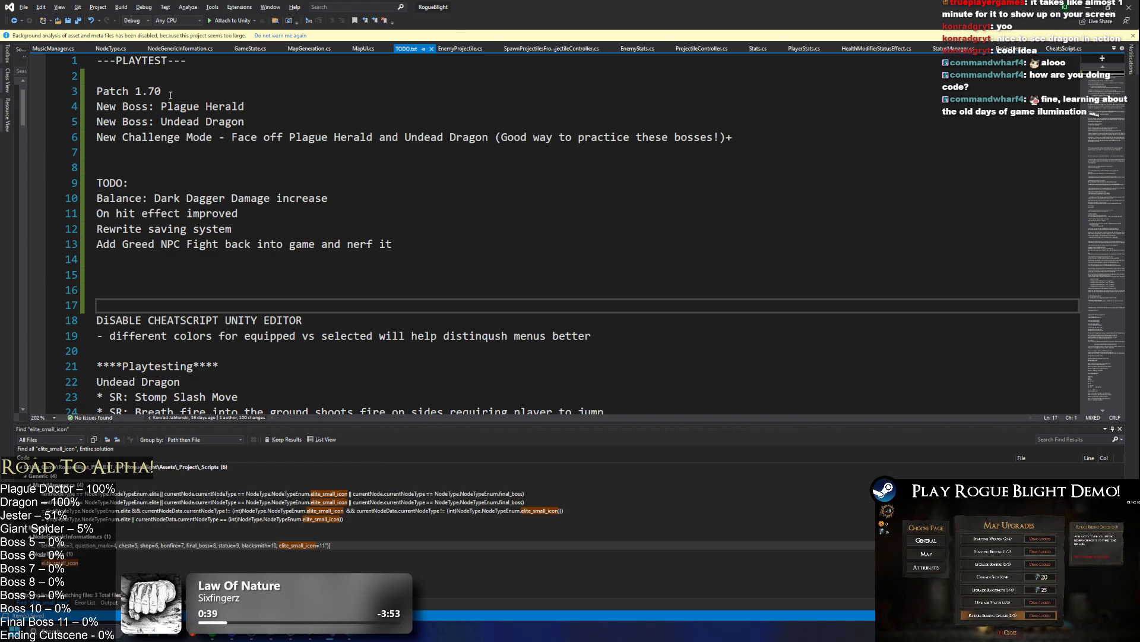
key("Up")
key("Up")
- Type 'Opening file', 'Saving 1 varible' and 'Closing File' on new lines below the TODO list
key("Down")
key("Up")
key("Return")
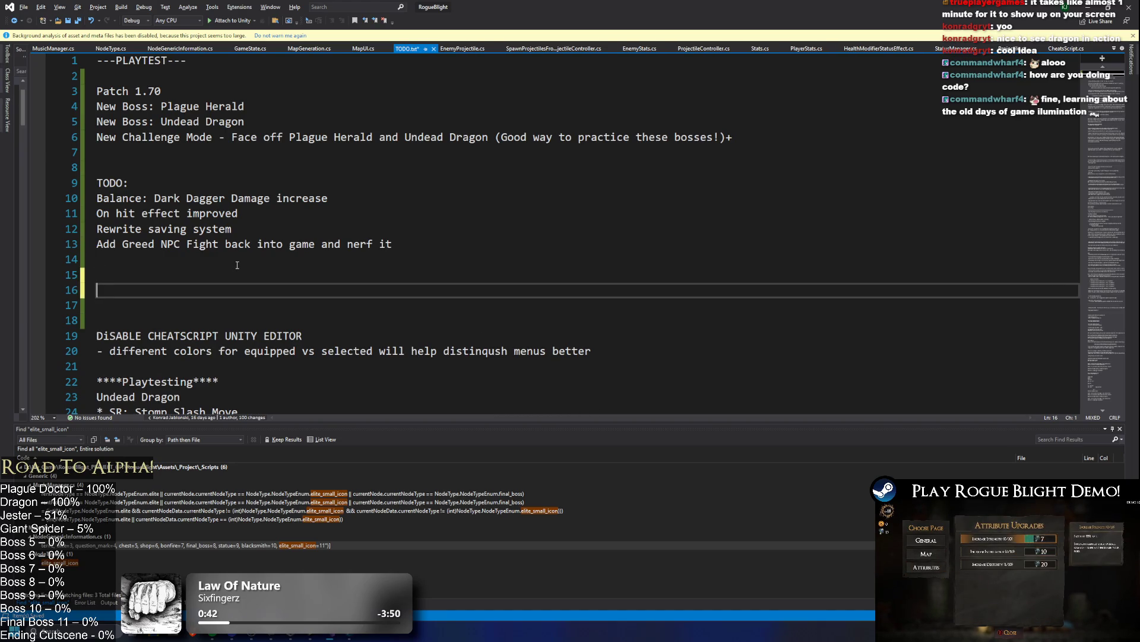
type("Openin")
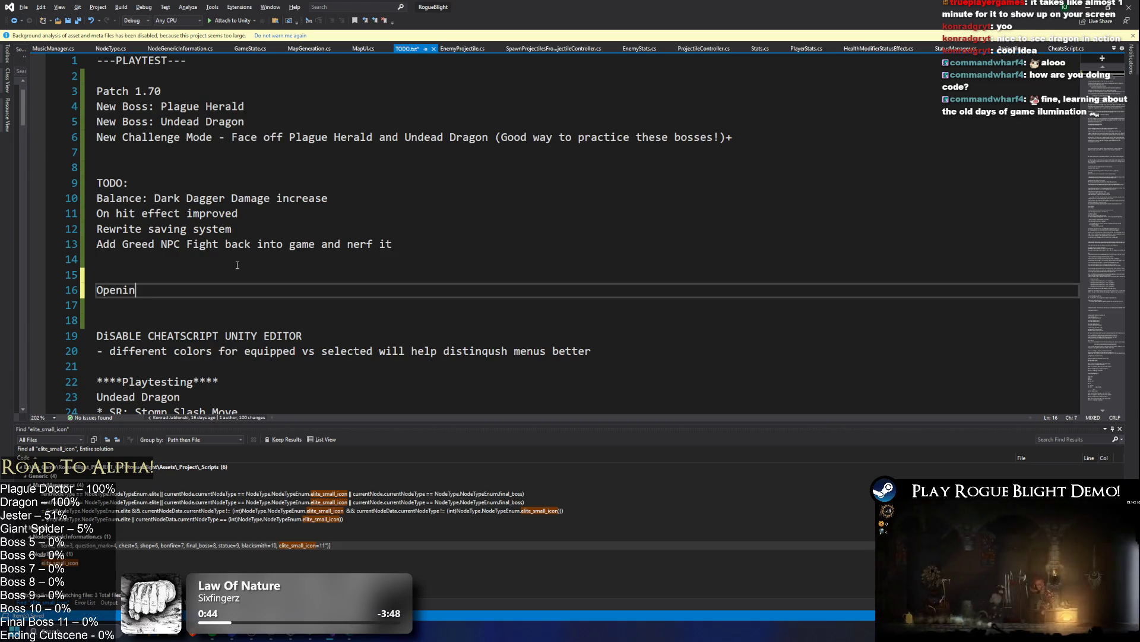
type("g file")
key("Return")
type("Sa")
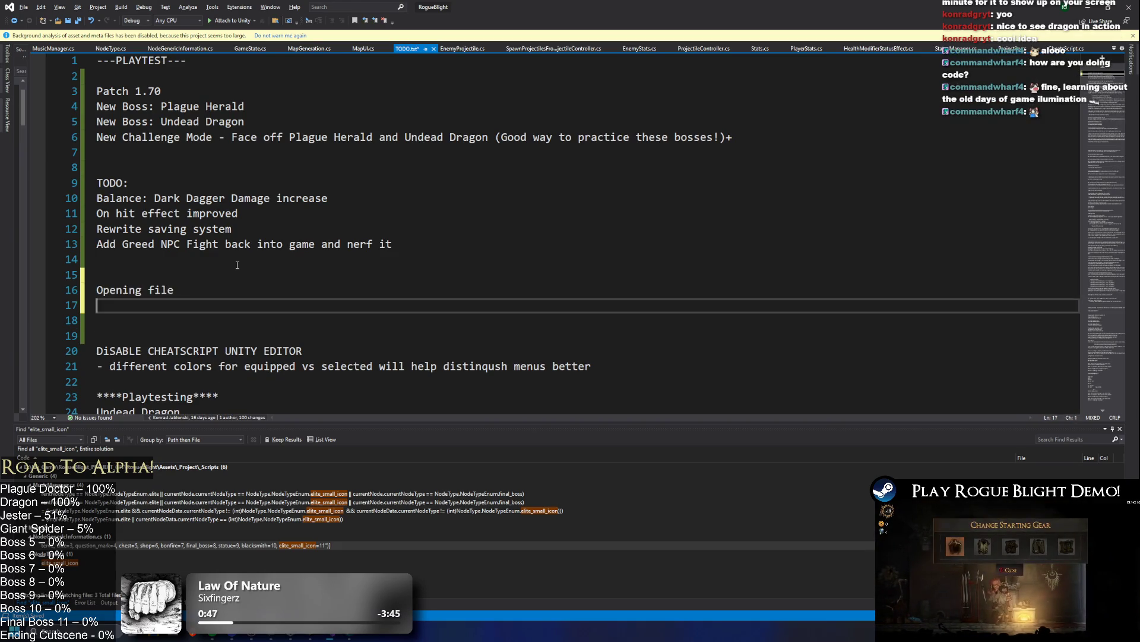
type("ving 1 vari")
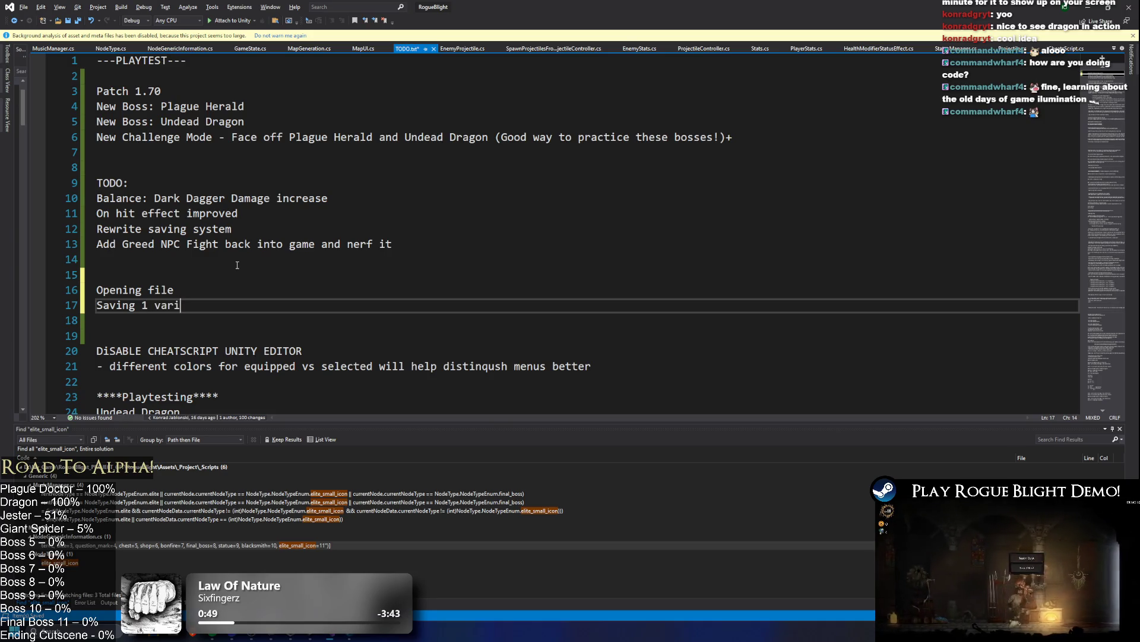
type("ble")
key("Return")
type("Clos")
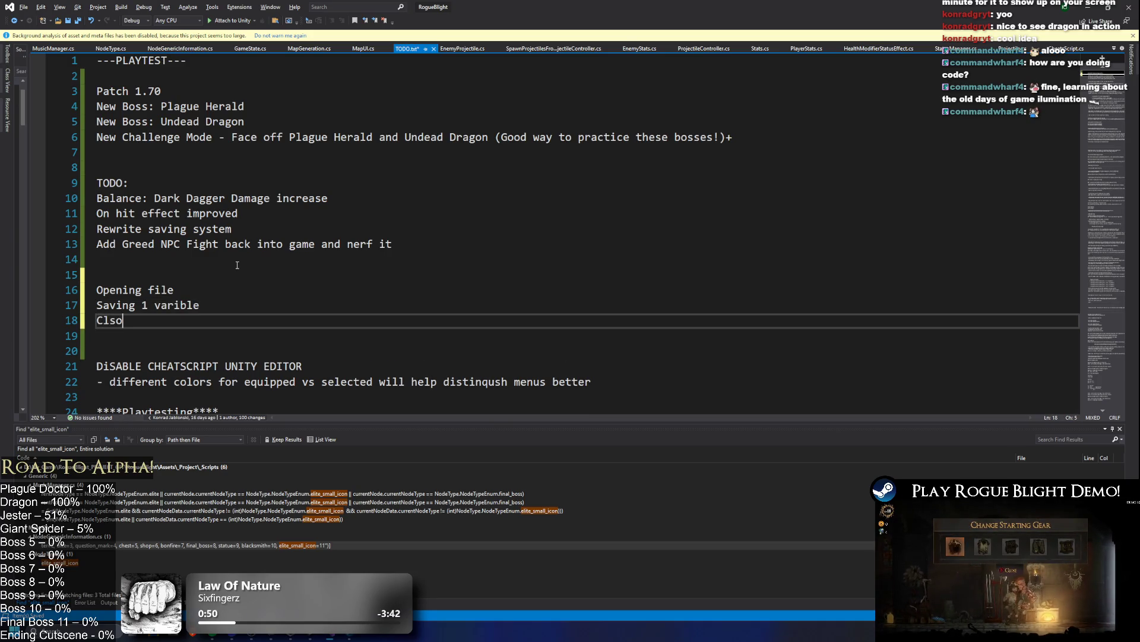
type("ing File")
- Repeat the Opening file, Saving 1 varible, Closing File lines and remove their stray indents
key("Return")
type("Ope")
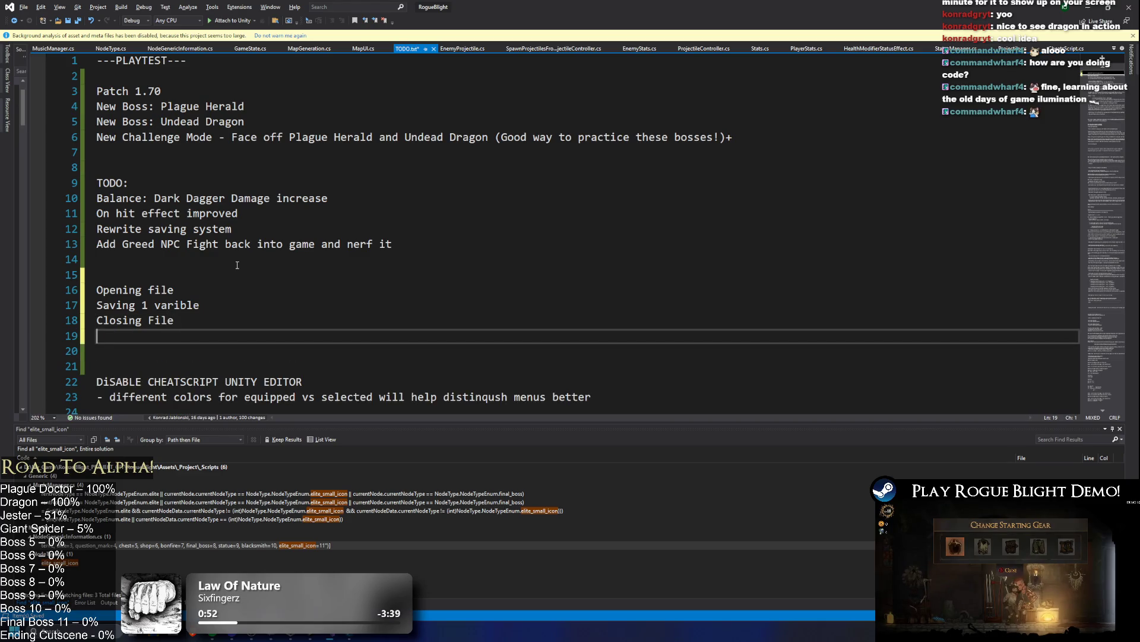
type("ning file")
key("Return")
type("Sa")
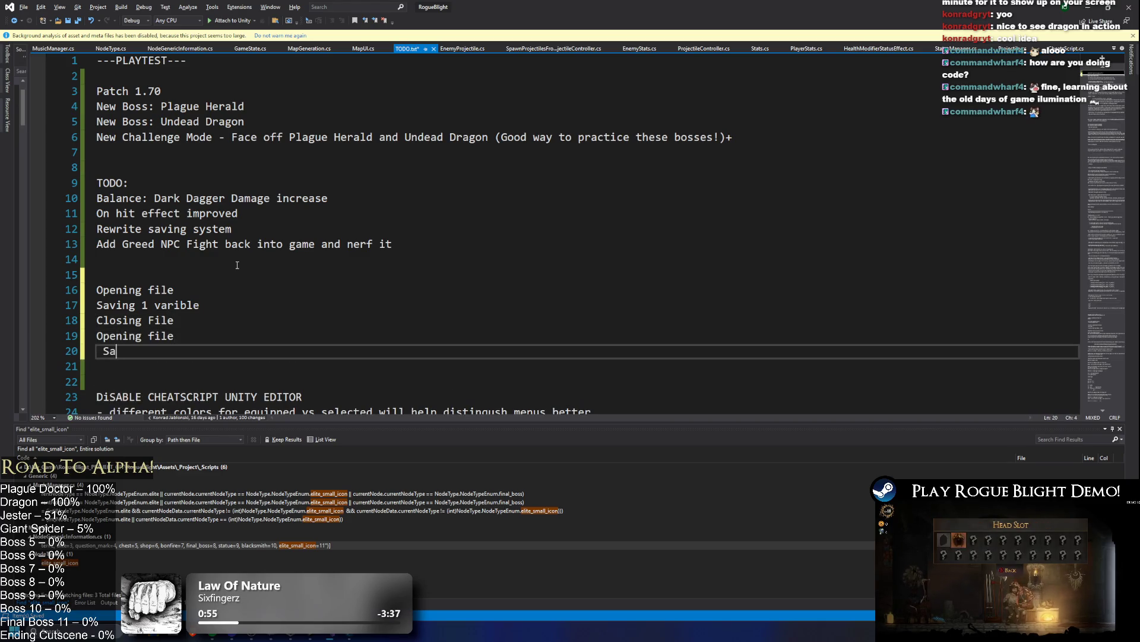
type("ving 1 varible")
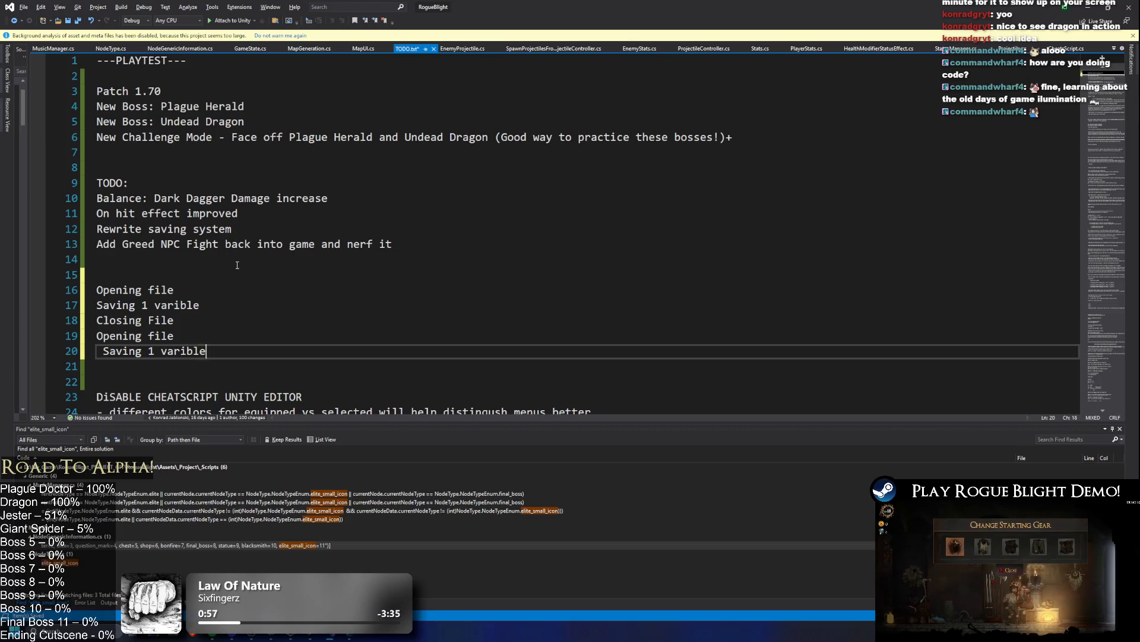
key("Return")
type("Closing File")
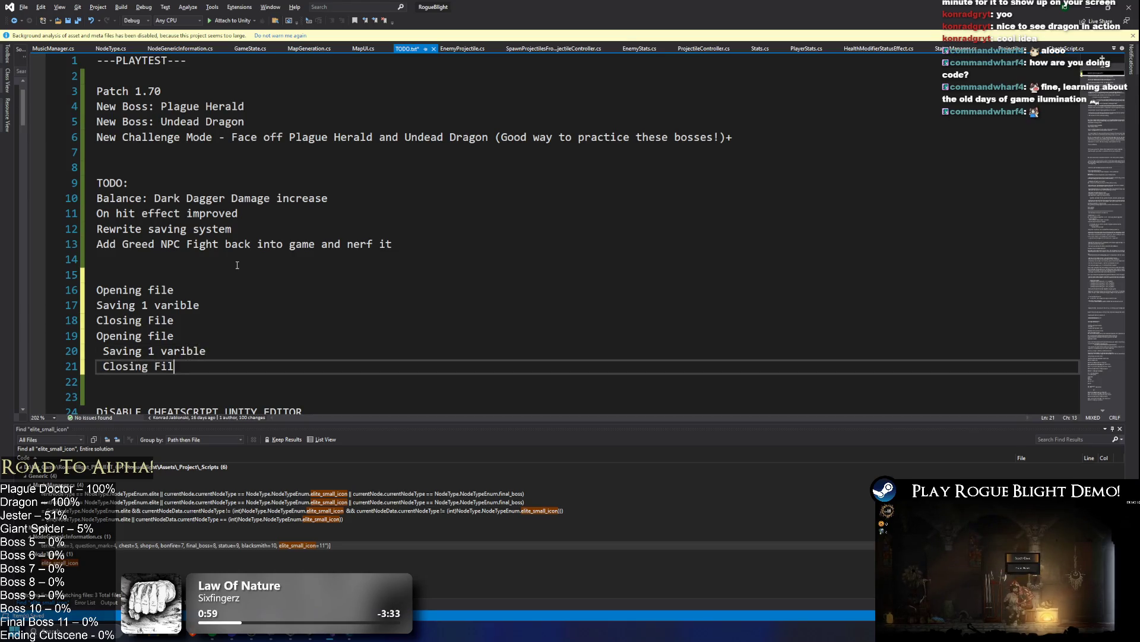
key("Up")
key("Home")
key("BackSpace")
key("Down")
key("Delete")
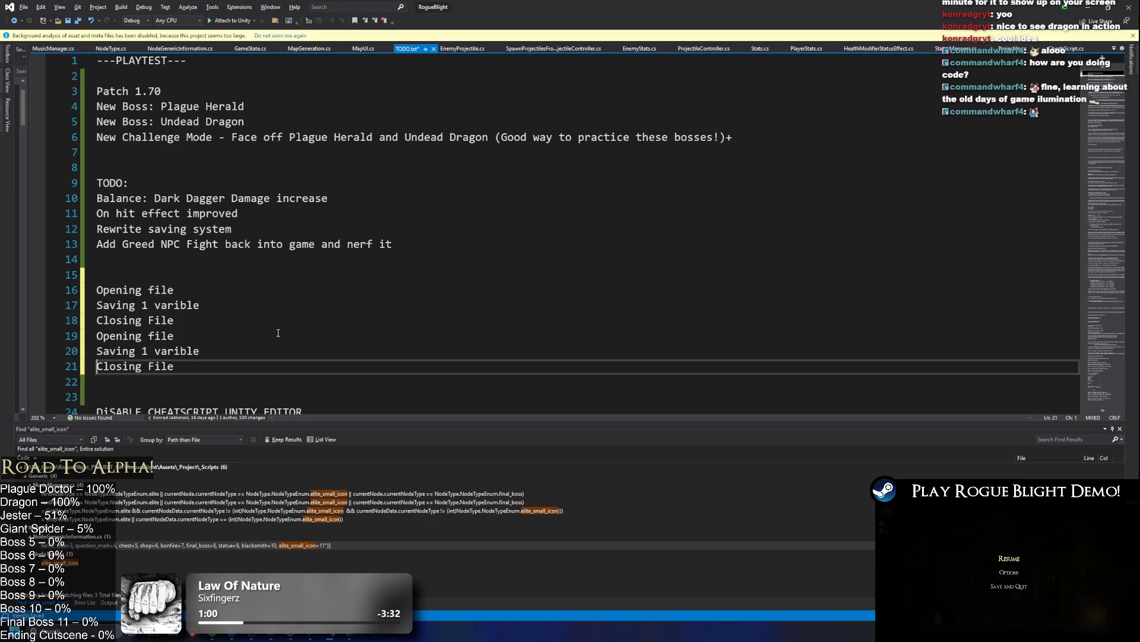
scroll(222, 338, "up", 3, "ctrl")
left_click(198, 230)
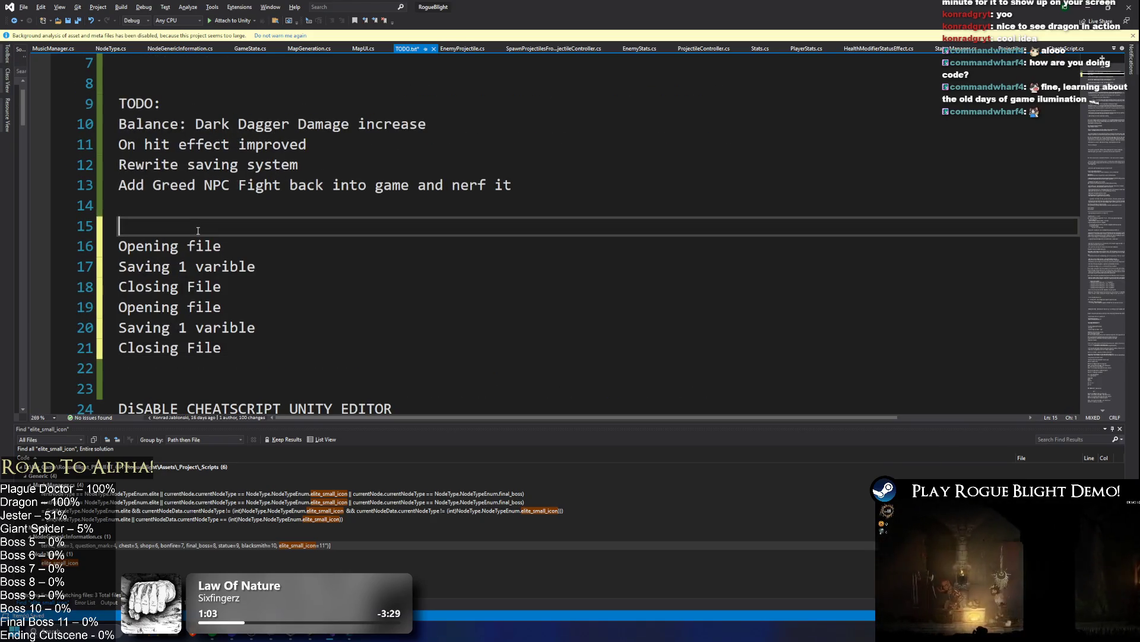
- Type '100 variables' on line 15 and delete a stray character after Opening file
type("1")
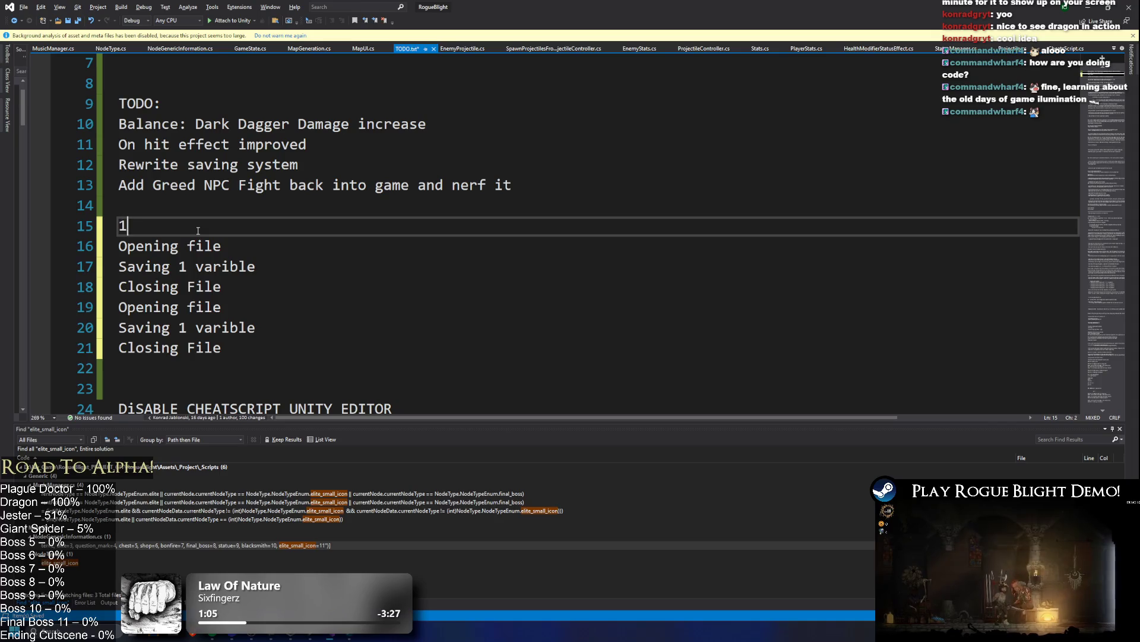
type("00 variables")
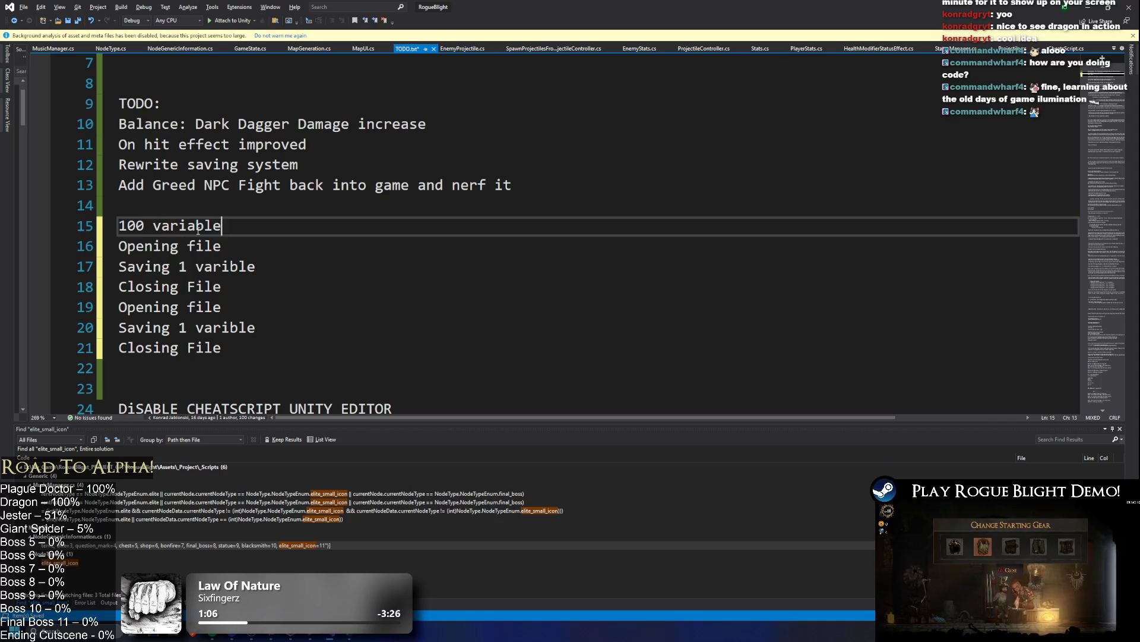
left_click_drag(244, 347, 69, 247)
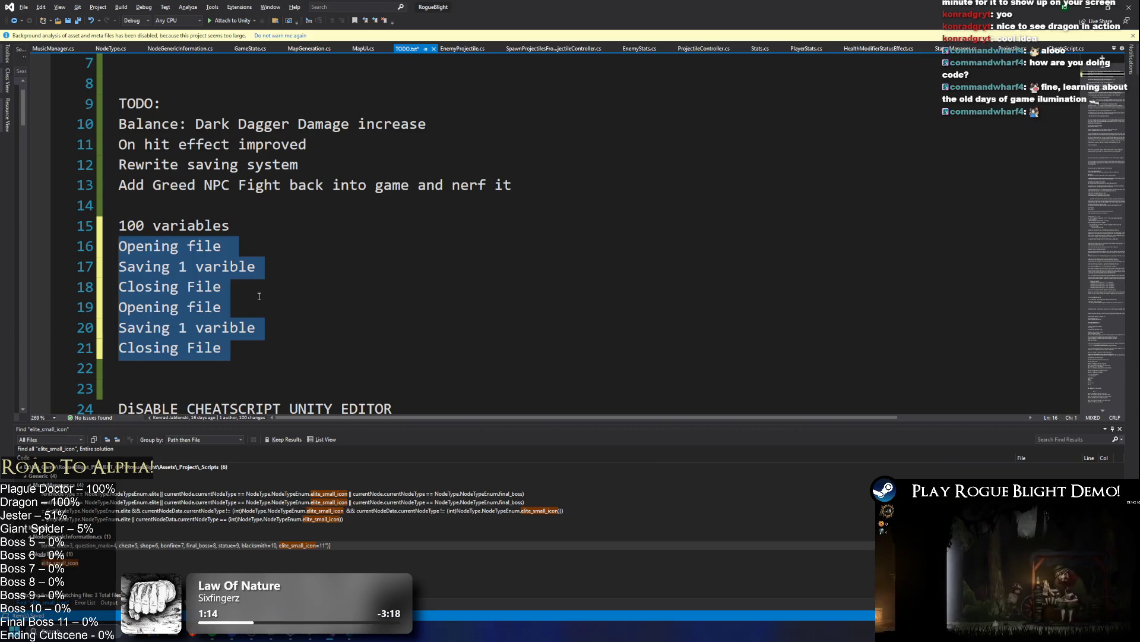
left_click(286, 250)
left_click_drag(231, 347, 79, 249)
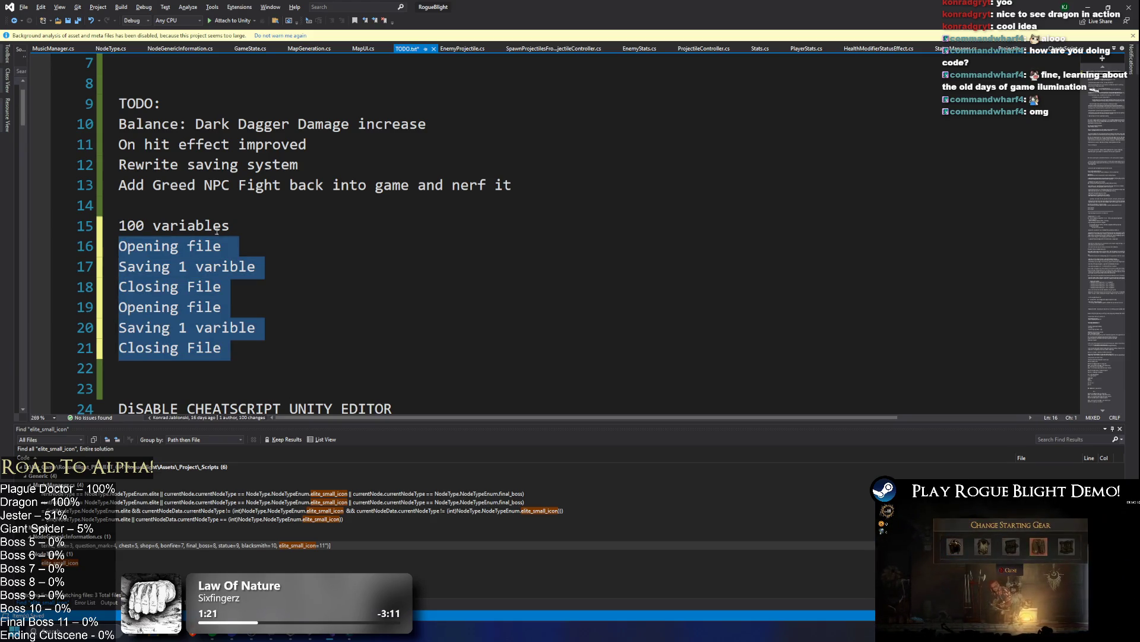
left_click(266, 249)
left_click(263, 225)
left_click(258, 244)
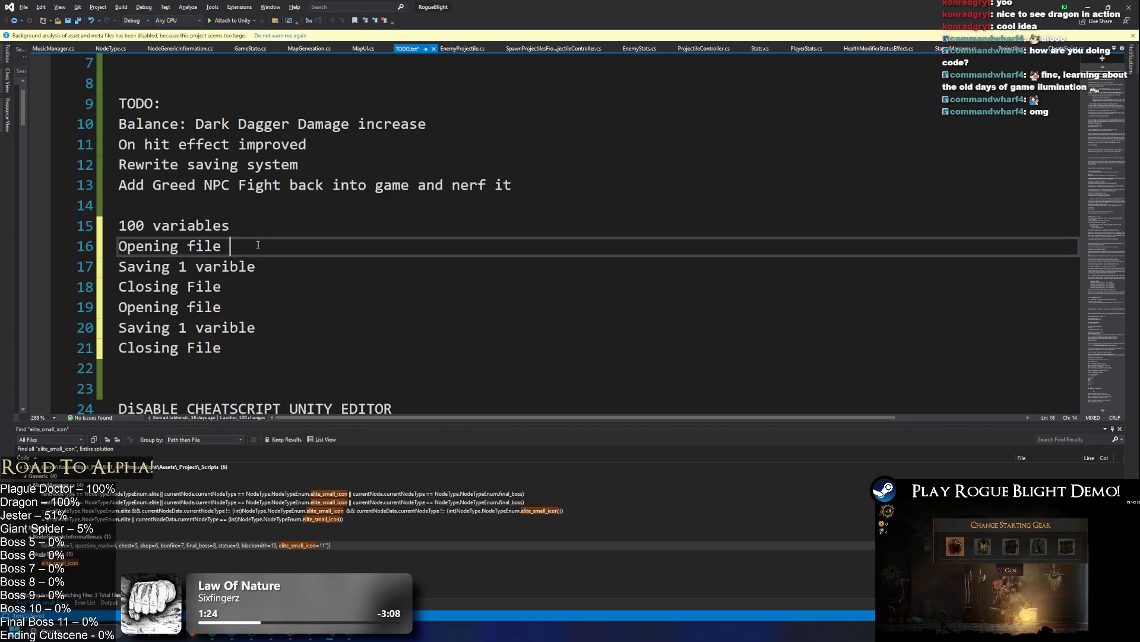
type("=")
key("BackSpace")
- Change line 17 to 'Saving 100 varibles' and delete the duplicate open, save and close lines
mouse_move(232, 284)
left_mouse_down()
mouse_move(81, 286)
mouse_move(122, 307)
mouse_move(232, 306)
left_mouse_up()
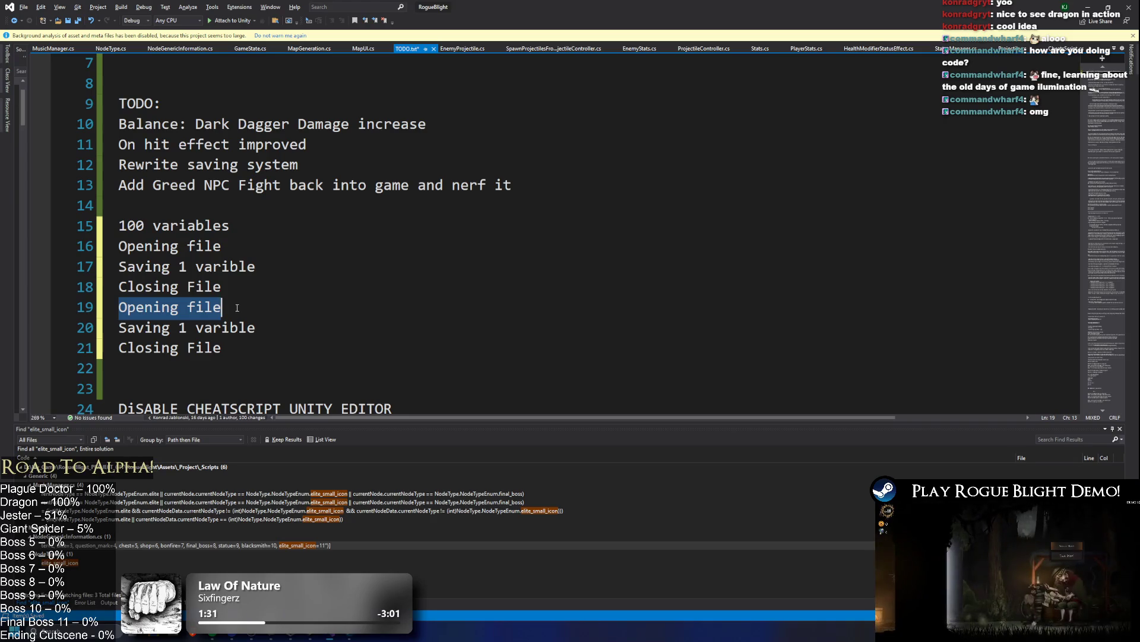
left_click_drag(244, 313, 279, 321)
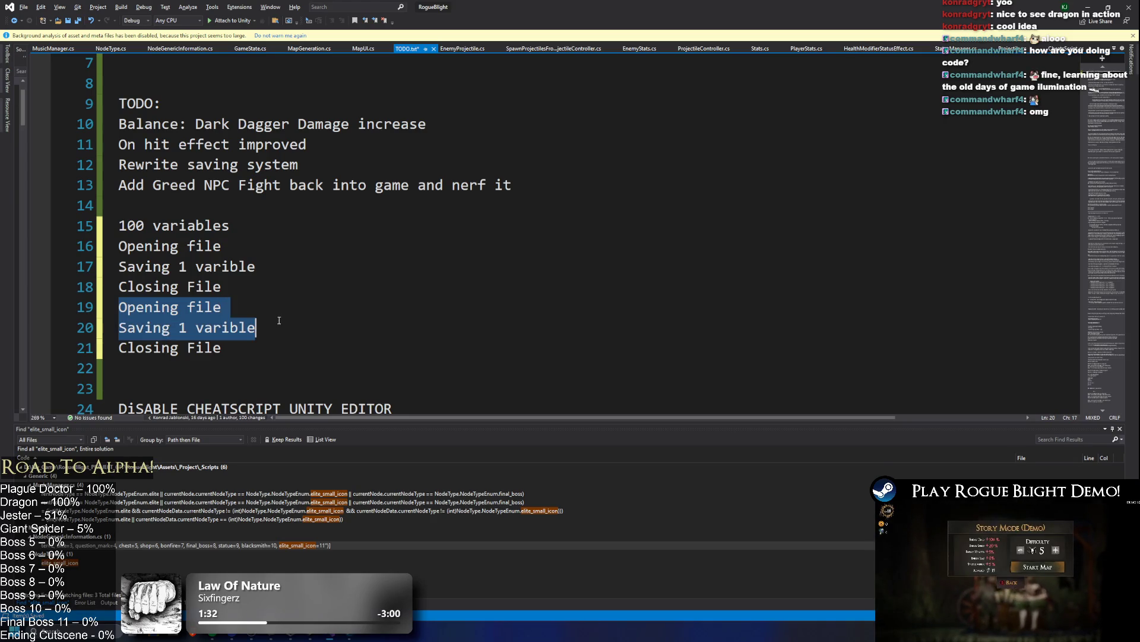
left_click(238, 307)
left_click(261, 225)
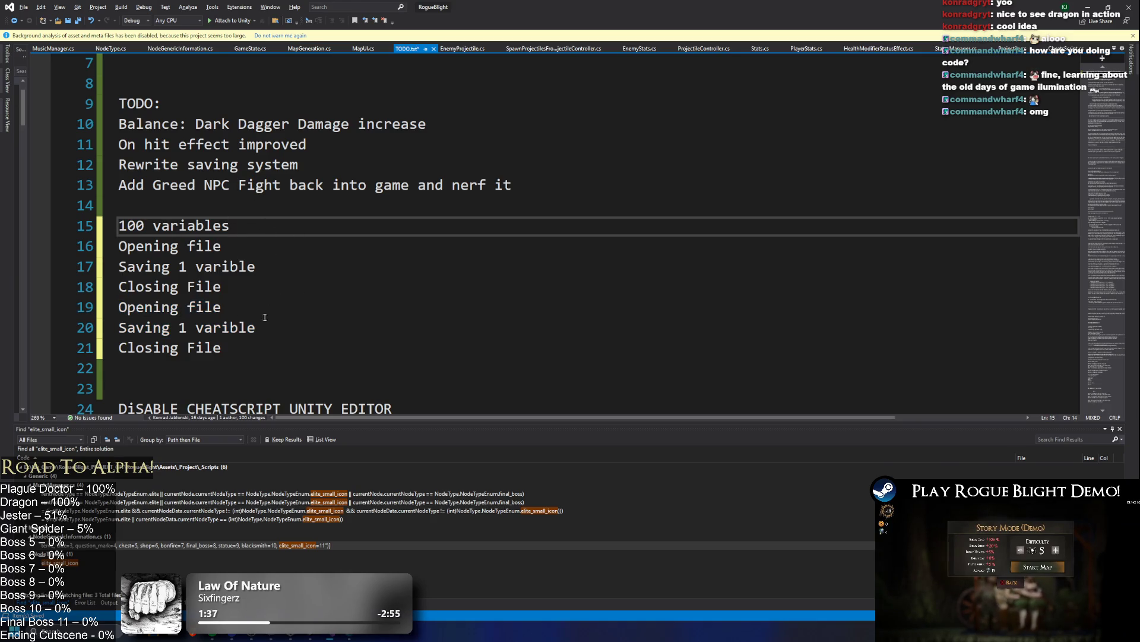
left_click(187, 261)
type("00")
mouse_move(261, 328)
left_mouse_down()
mouse_move(101, 278)
mouse_move(101, 266)
mouse_move(101, 307)
mouse_move(101, 286)
left_mouse_up()
key("BackSpace")
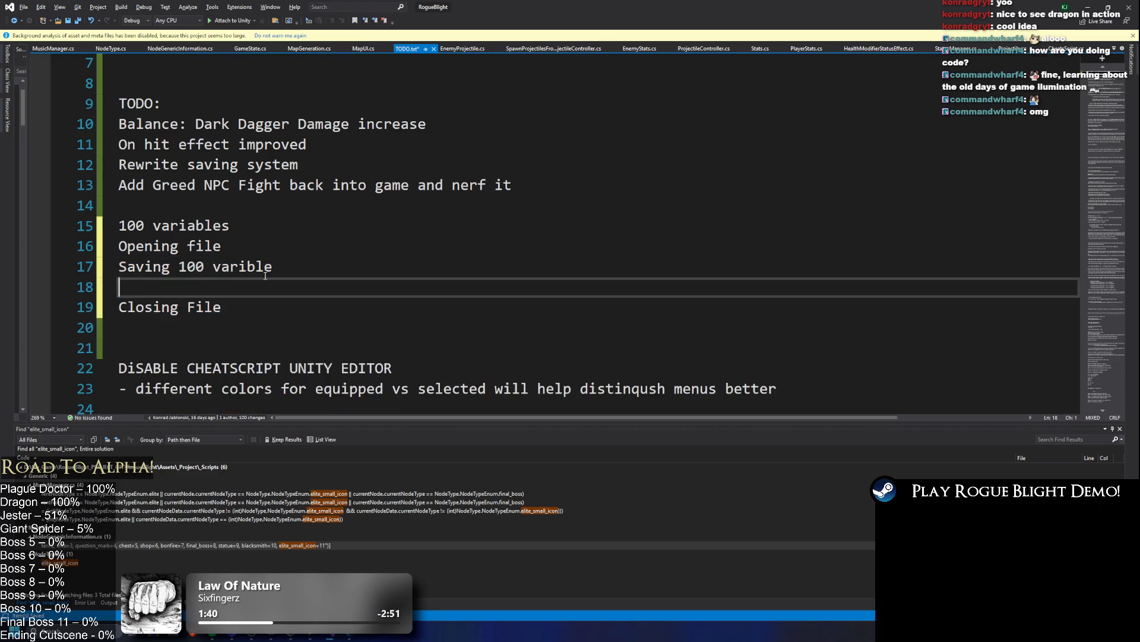
key("BackSpace")
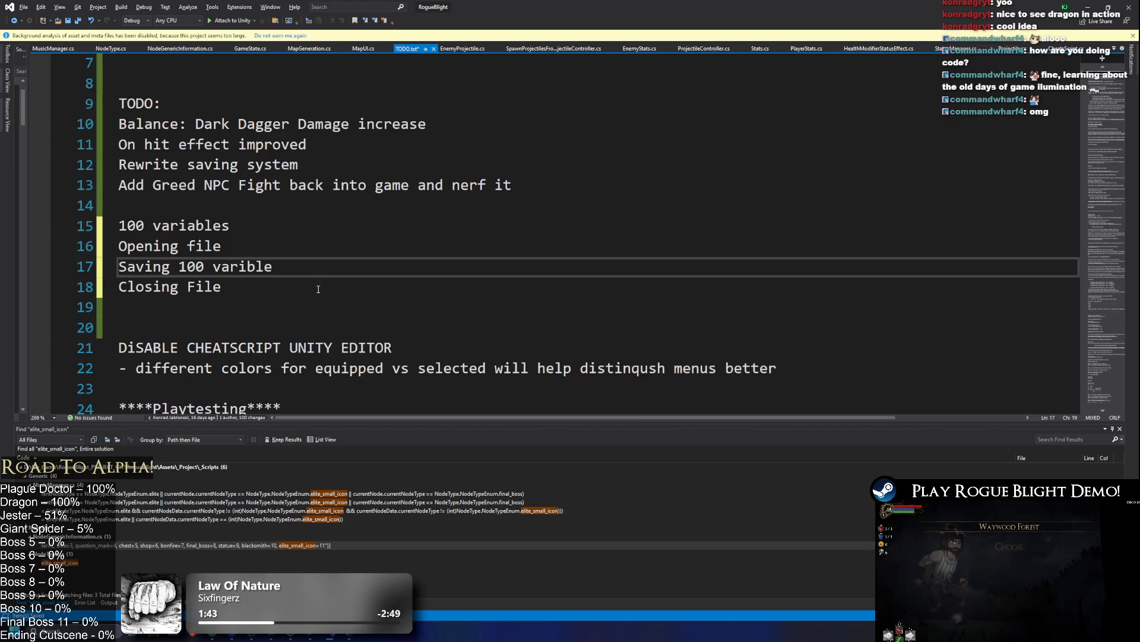
type("s")
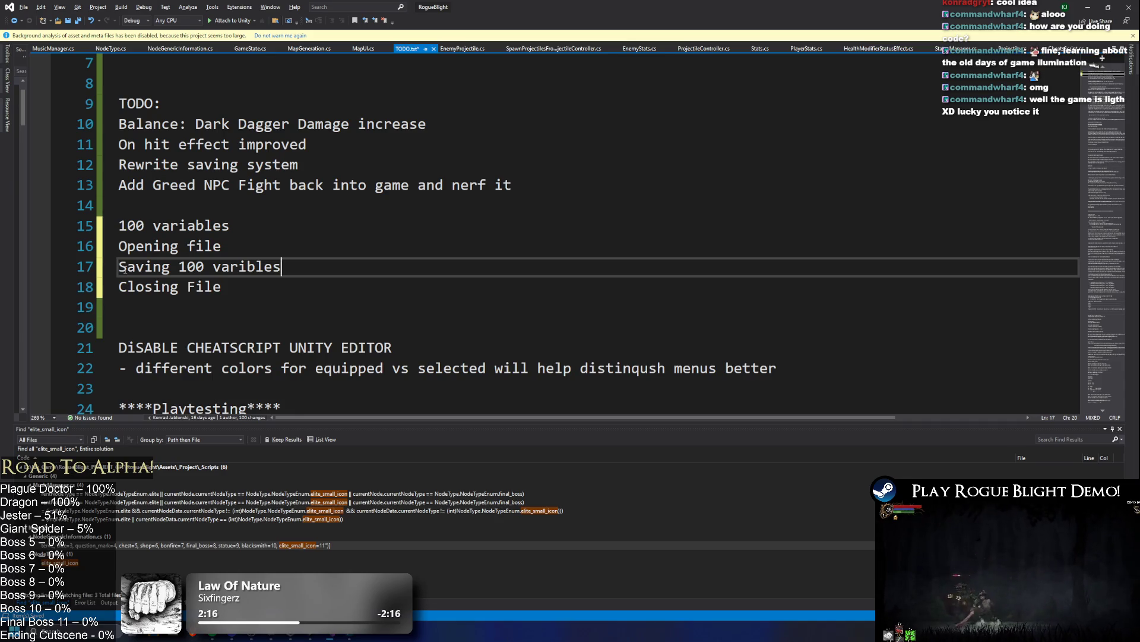
- Select the 'Saving 100 varibles' line in TODO.txt
left_click_drag(120, 266, 374, 260)
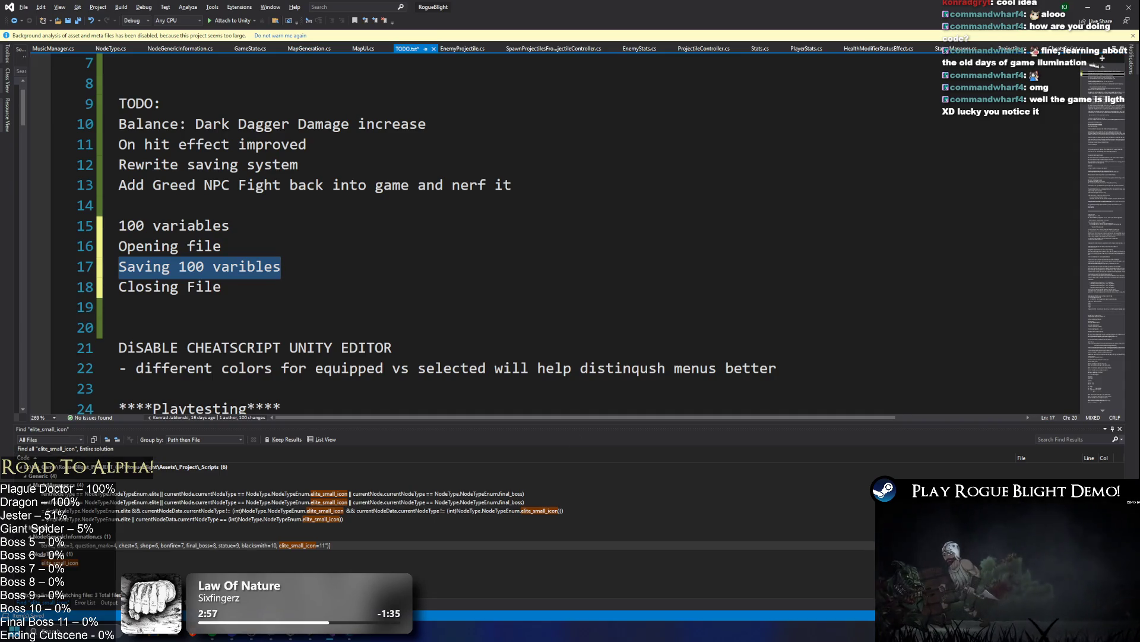
key("alt+Tab")
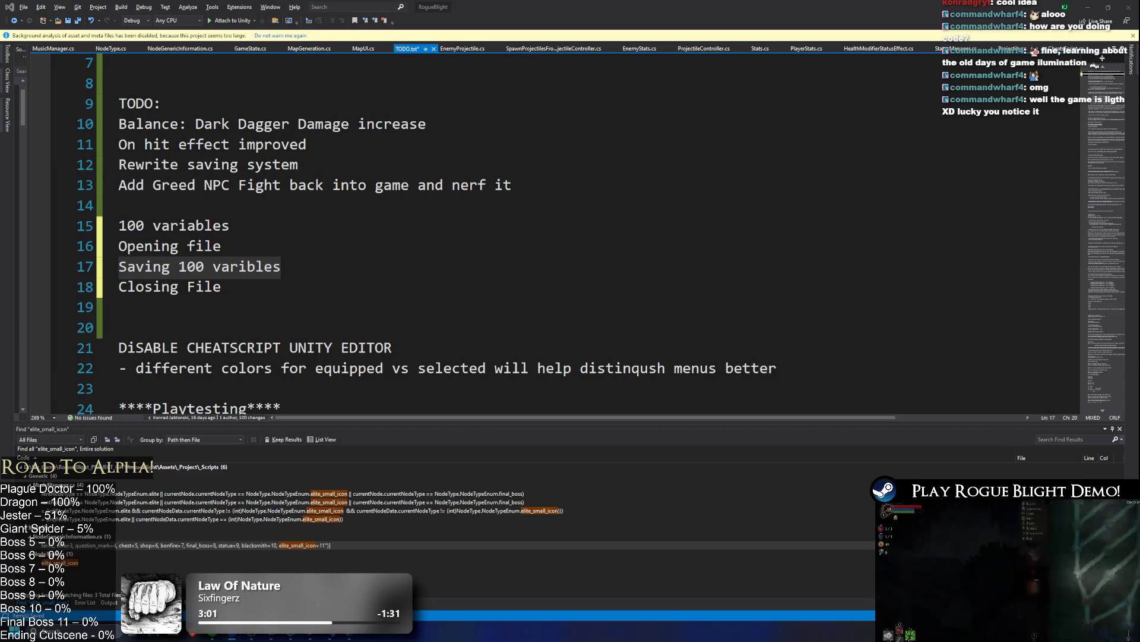
left_click(255, 287)
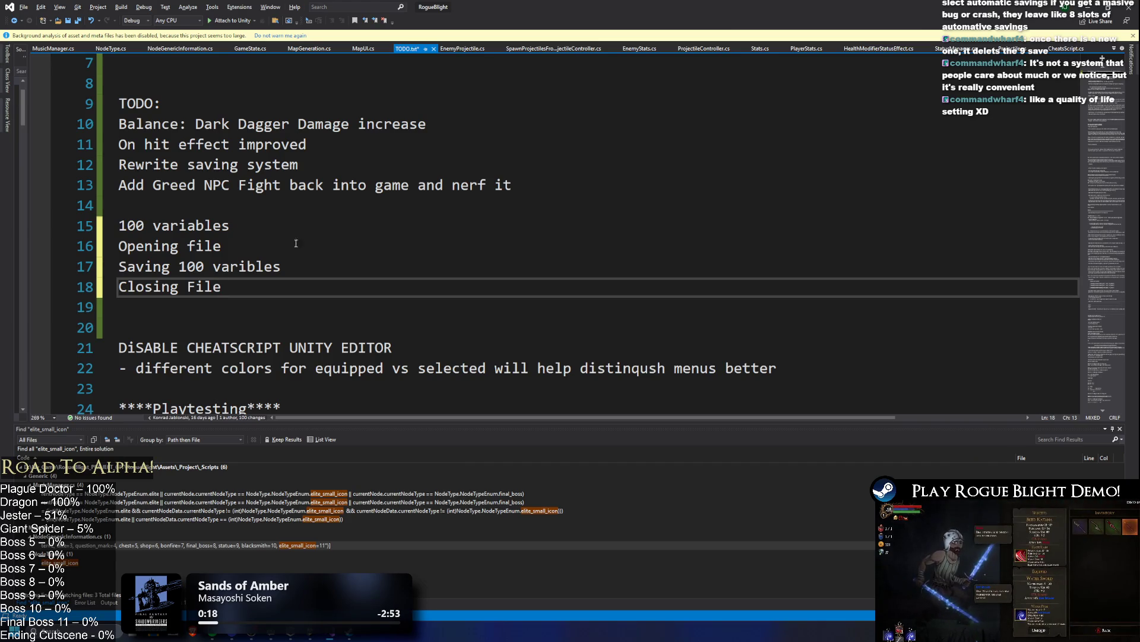
- Delete the four saving-step note lines 15–18 from TODO.txt
key("shift+Up")
key("shift+Up")
key("shift+Up")
key("shift+Home")
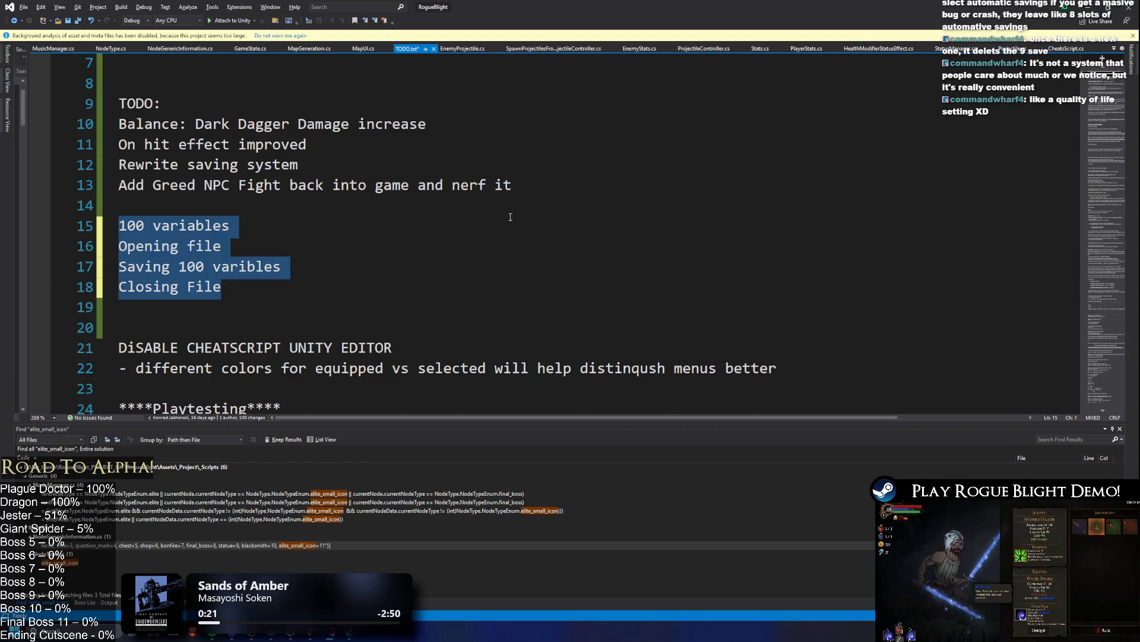
key("BackSpace")
key("BackSpace")
key("Delete")
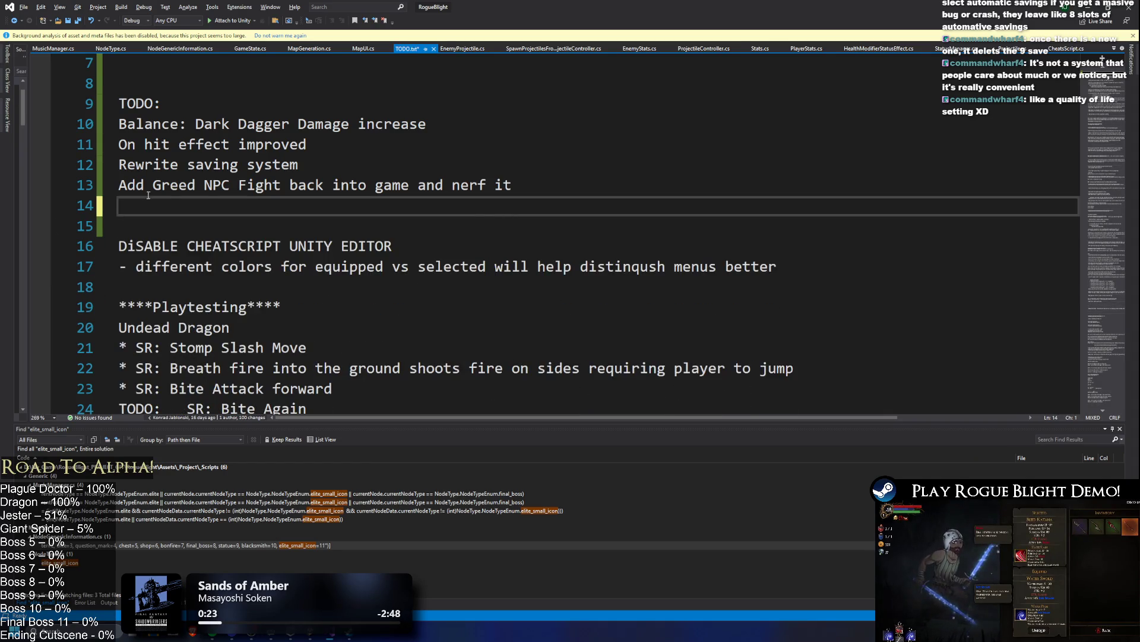
scroll(510, 276, "up", 2)
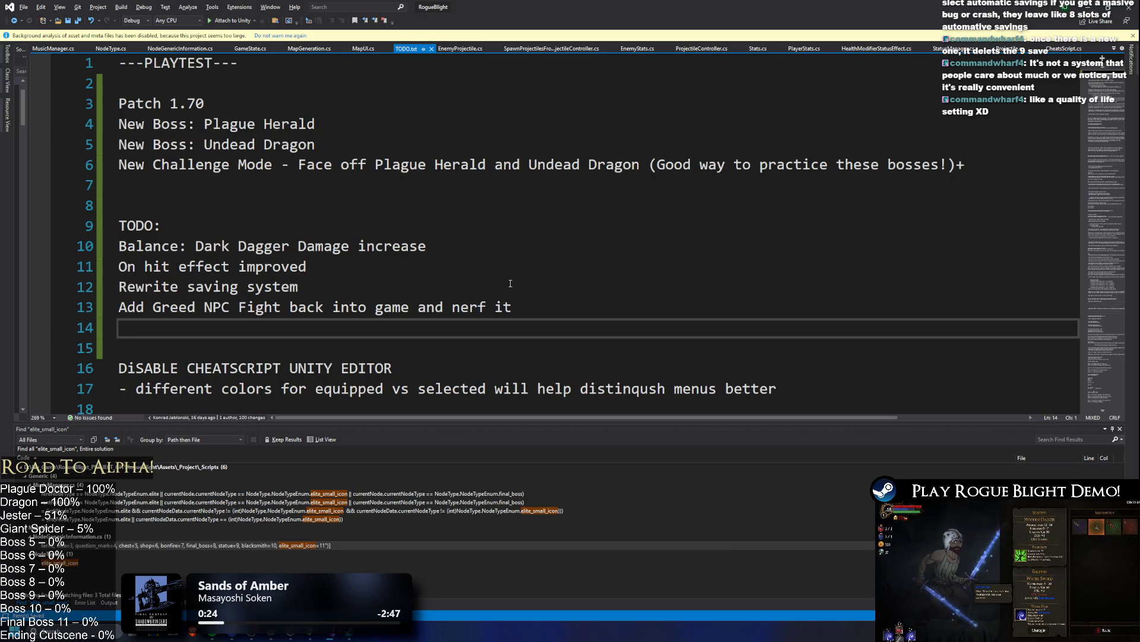
- Prefix the TODO items down to line 13 with a dash using a column selection
left_click(345, 280)
key("shift+Home")
key("Up")
key("Up")
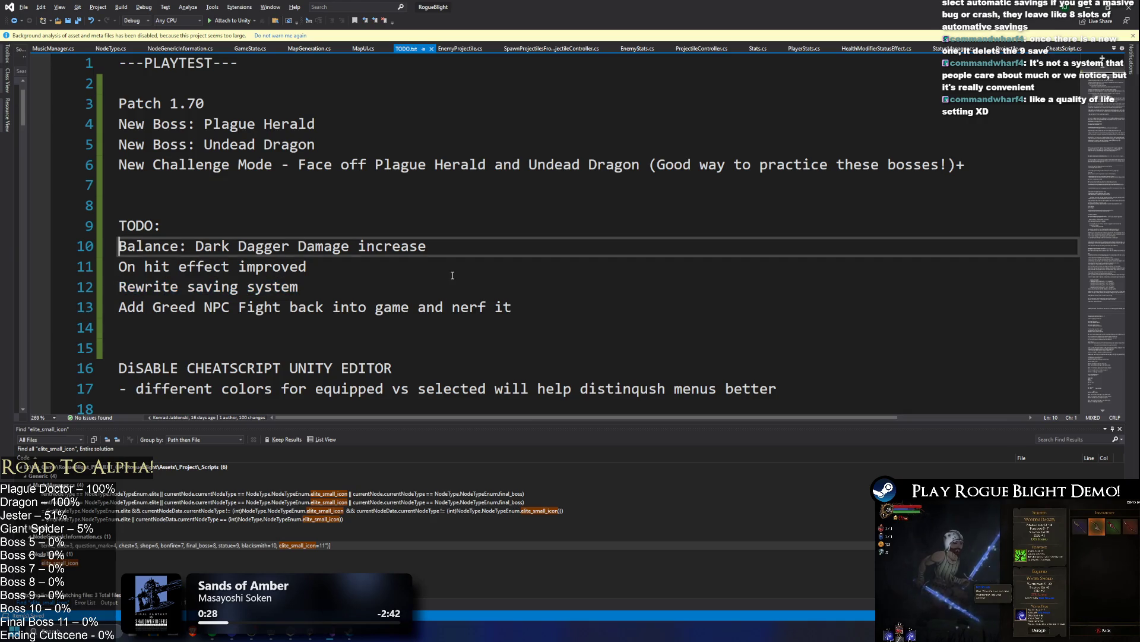
key("alt+shift+Down")
key("alt+shift+Down")
key("alt+shift+Down")
type("-")
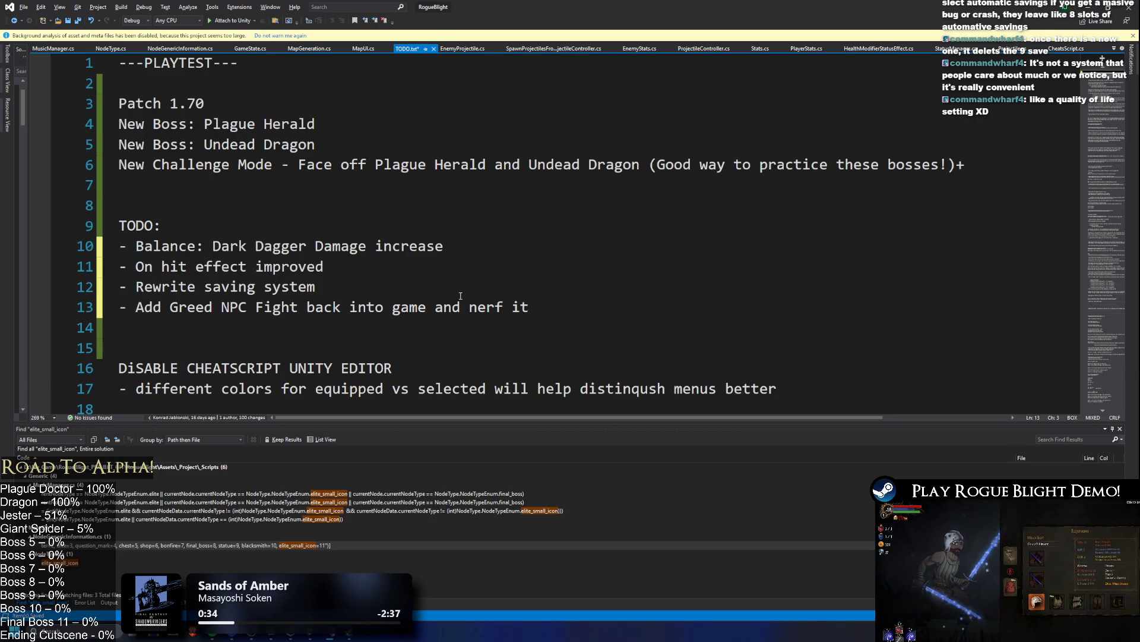
- Move the 'On hit effect improved' item to the top of the TODO list
left_click_drag(325, 267, 119, 267)
key("Delete")
left_click(193, 232)
key("Return")
type("- On hit effect improved")
key("Down")
key("Down")
key("BackSpace")
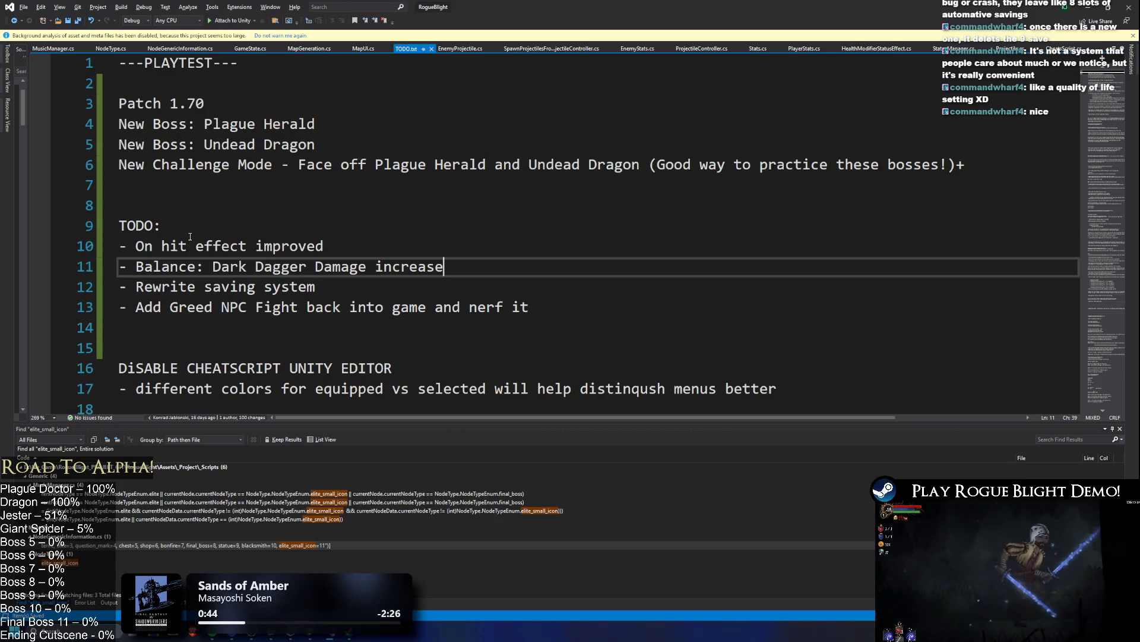
- Remove the stray '+' ending the New Challenge Mode line and save TODO.txt
left_click(984, 167)
key("BackSpace")
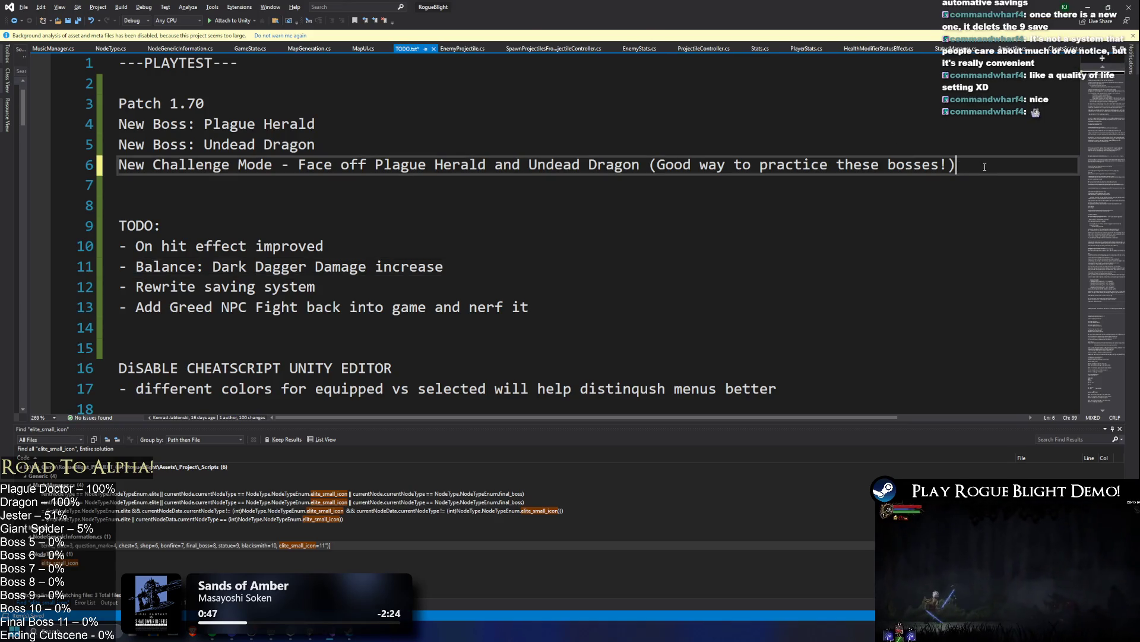
left_click(529, 193)
key("ctrl+s")
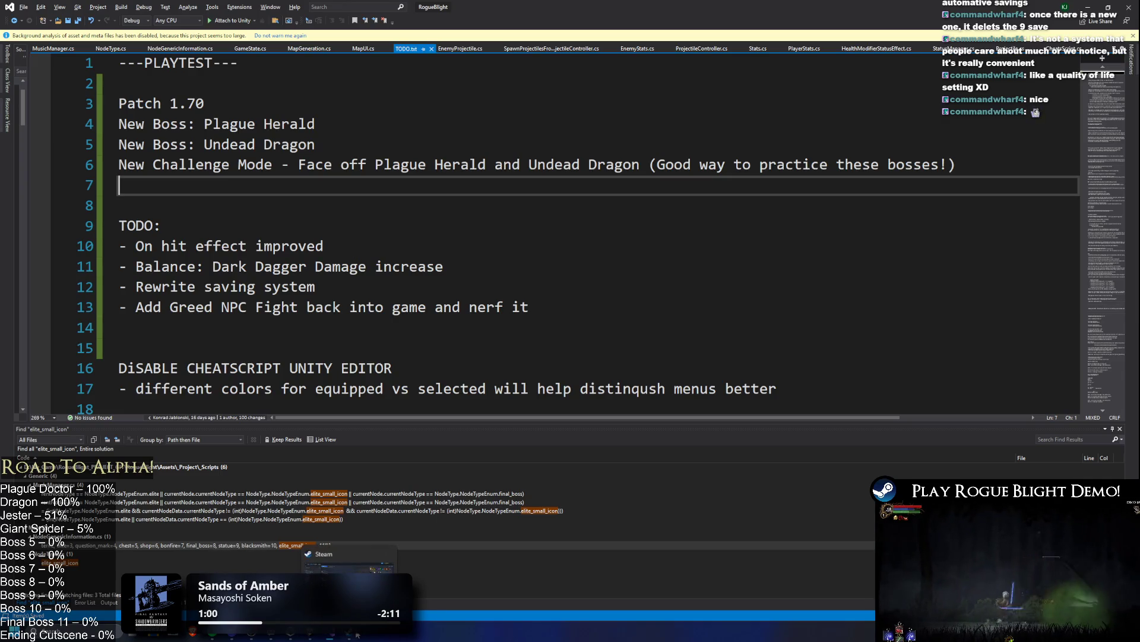
- Add '- Balance: Increase Parry window on dagger and shield?' below the Dark Dagger damage item
left_click(565, 252)
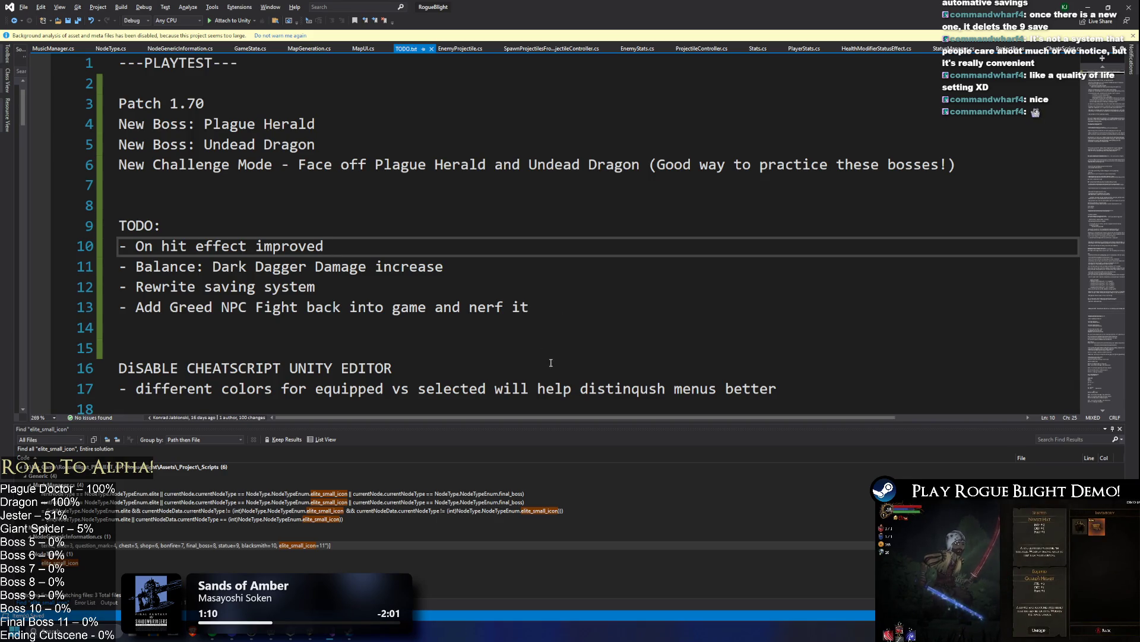
left_click(455, 270)
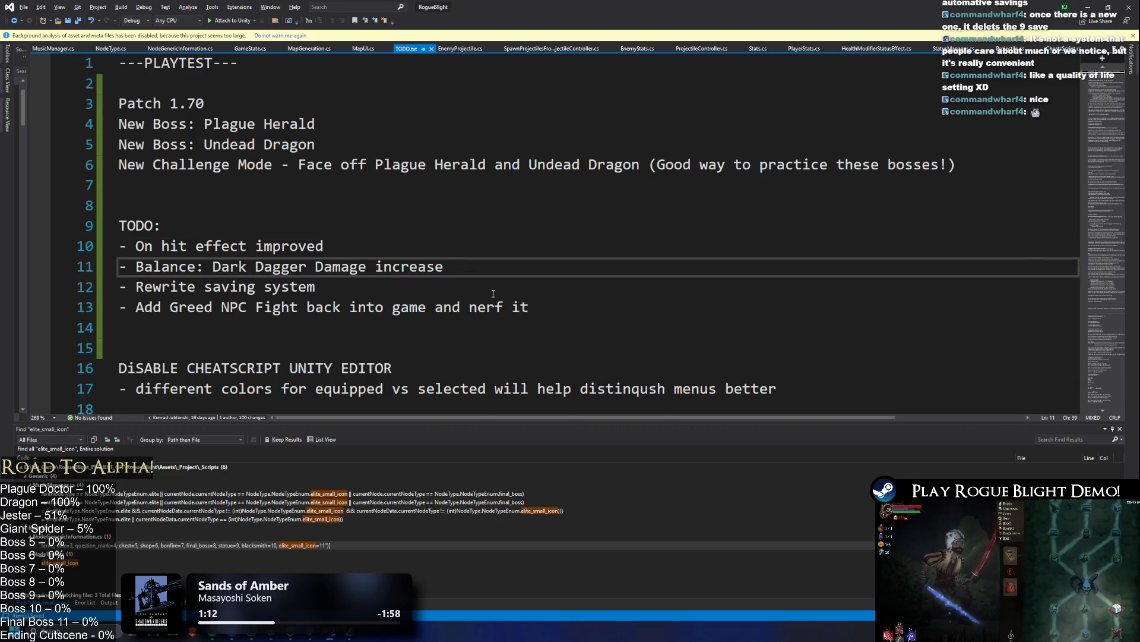
key("Return")
type("- Balance:")
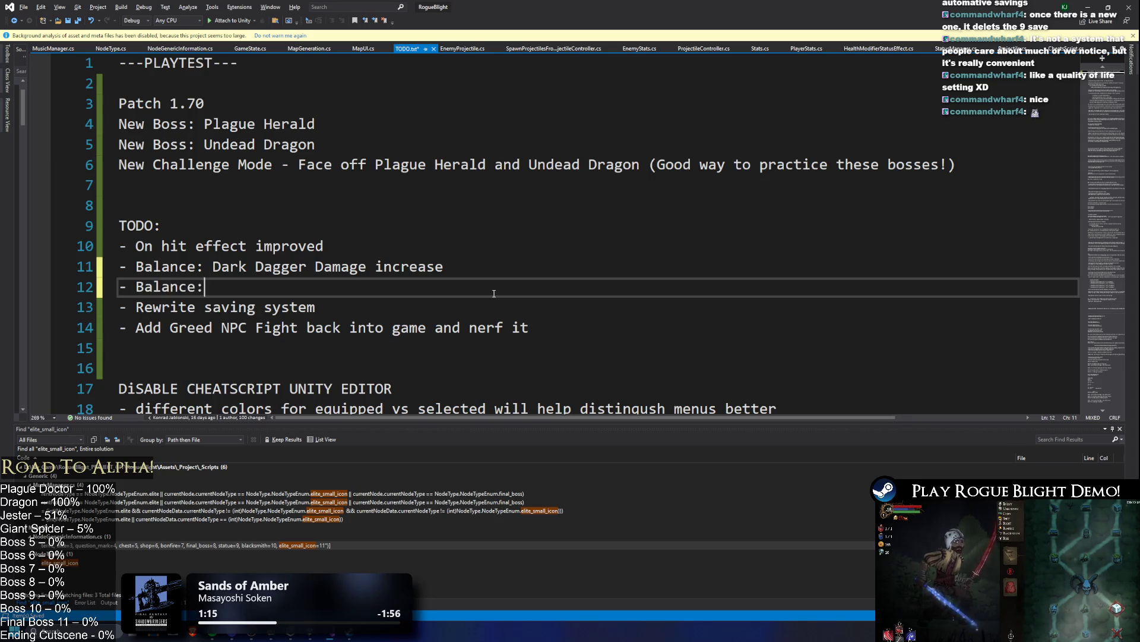
type(" Increase Parry")
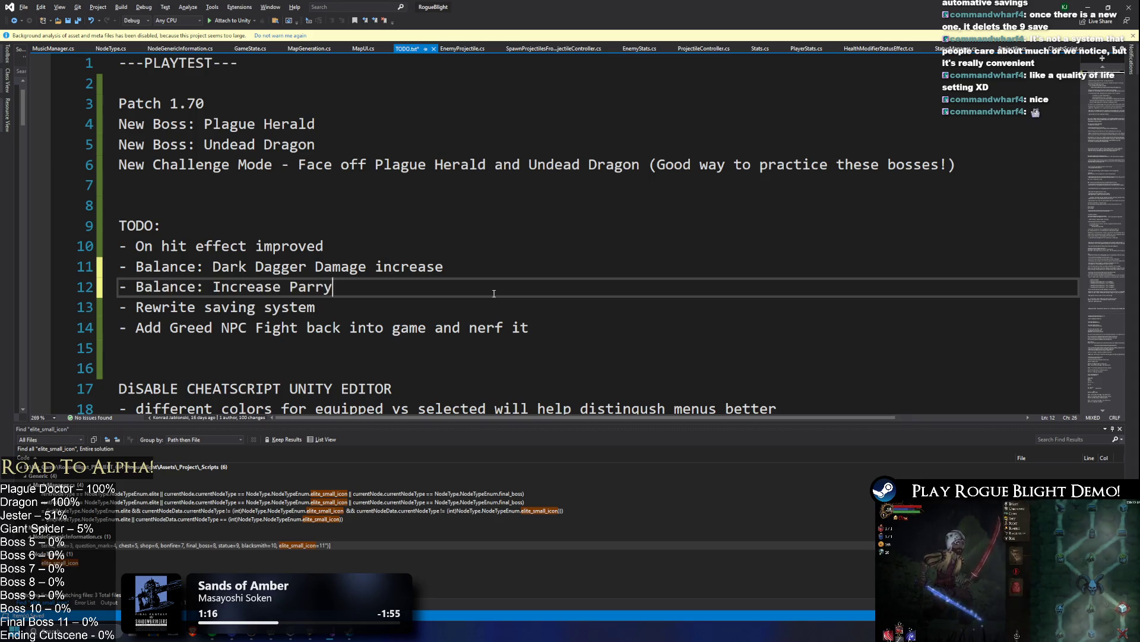
type(" window on dra")
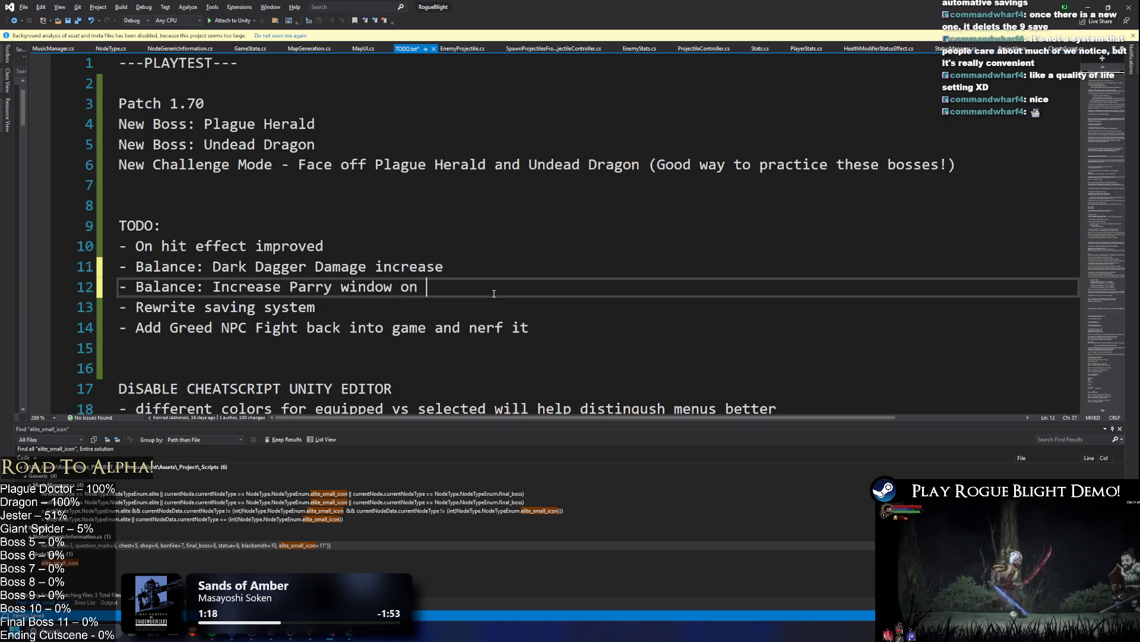
key("BackSpace")
key("BackSpace")
type("agger and s")
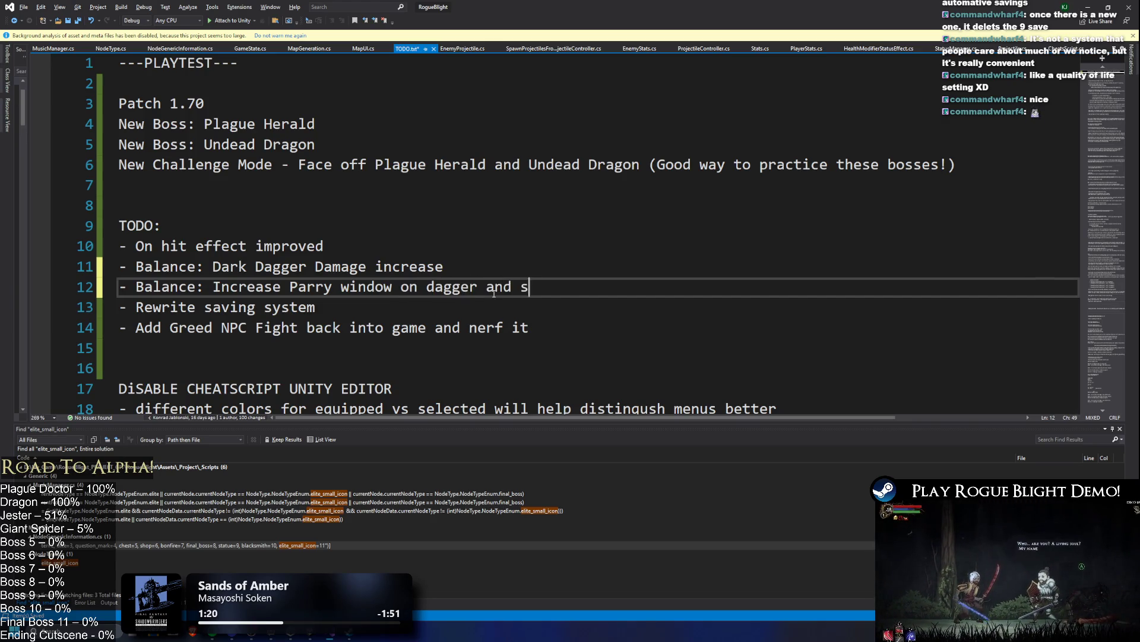
type("hield?")
scroll(544, 223, "down", 2)
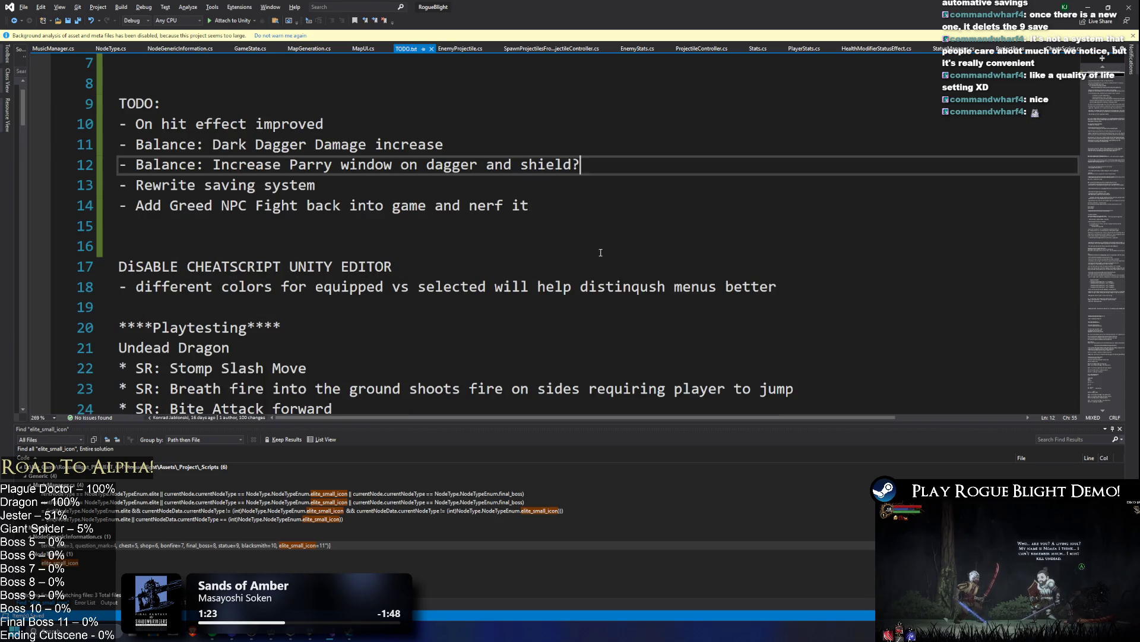
scroll(612, 259, "down", 4)
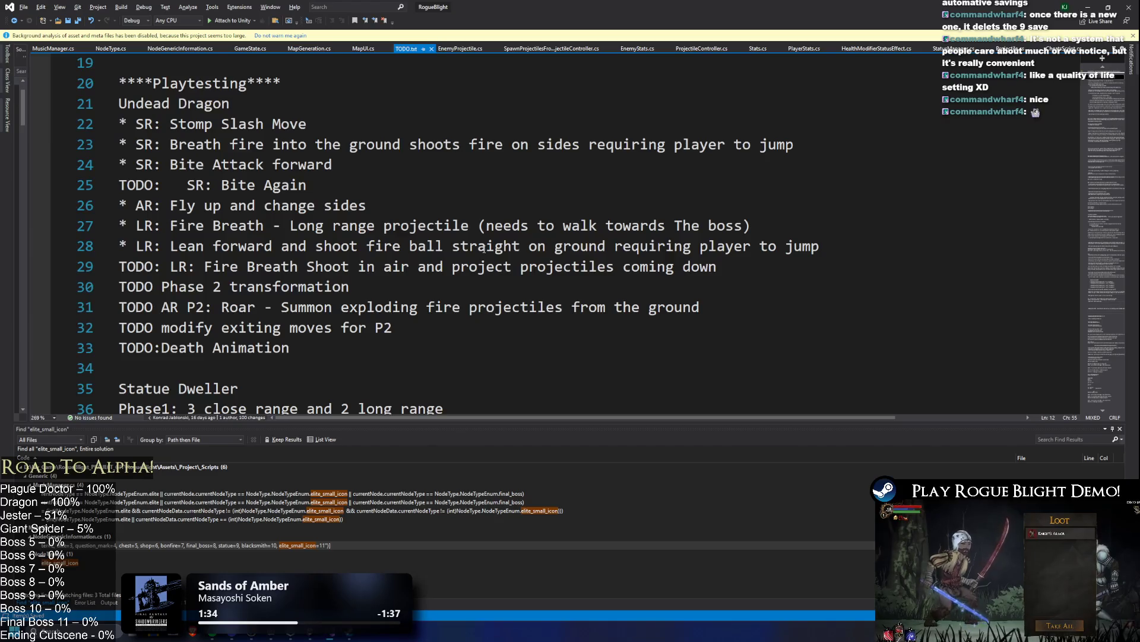
- Delete the Undead Dragon playtest notes and the leftover empty line
scroll(494, 252, "up", 1)
scroll(494, 252, "down", 2)
left_click(297, 286)
scroll(356, 255, "up", 1)
left_click(383, 266, "shift")
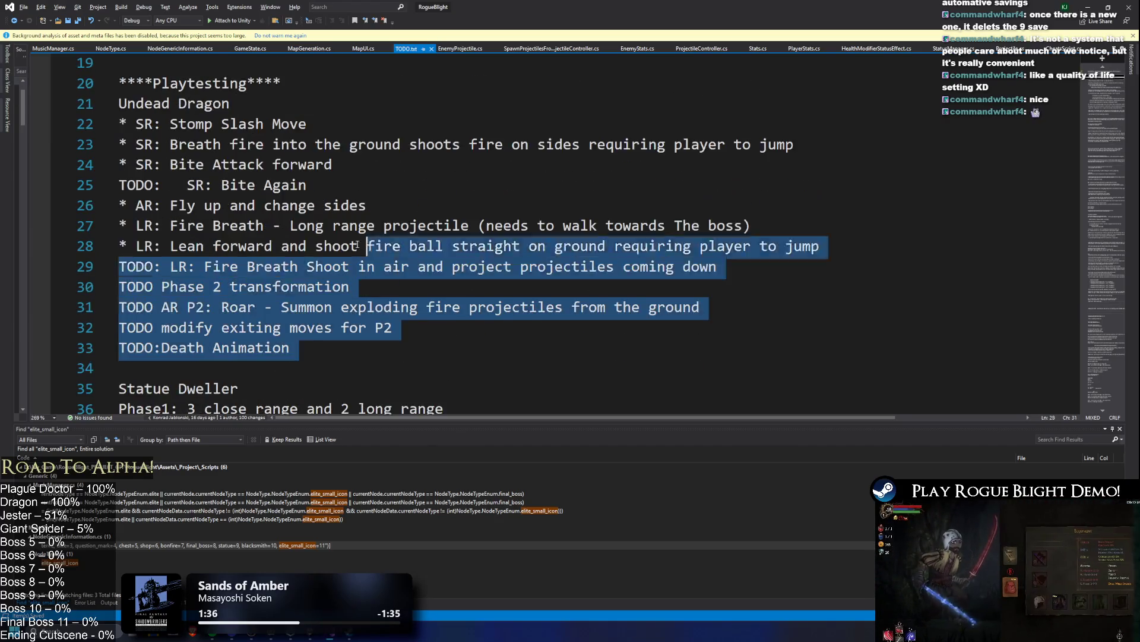
scroll(375, 254, "up", 2)
left_click(121, 199, "shift")
key("Delete")
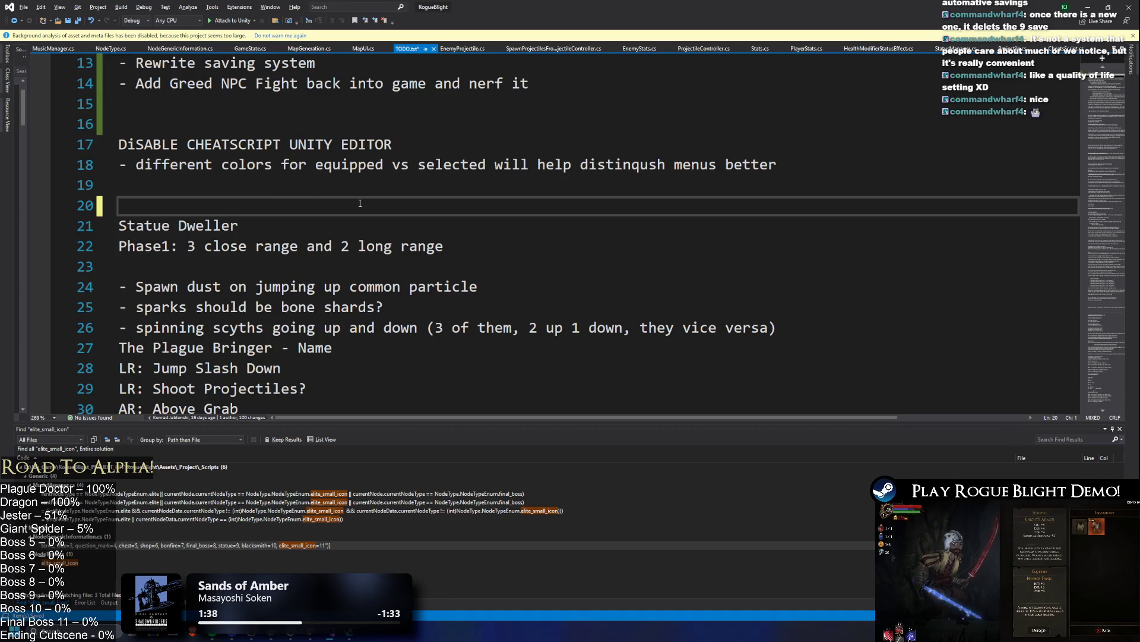
key("BackSpace")
- Delete the Statue Dweller heading and phase line, plus the blank lines after the Greed NPC item
left_click_drag(445, 227, 118, 206)
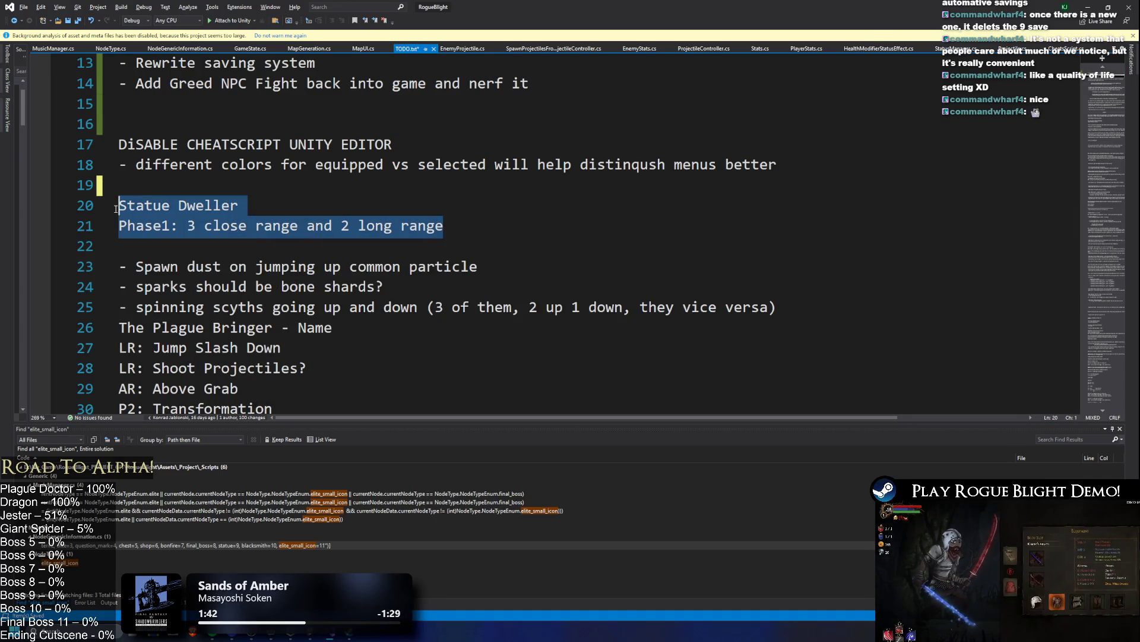
key("Delete")
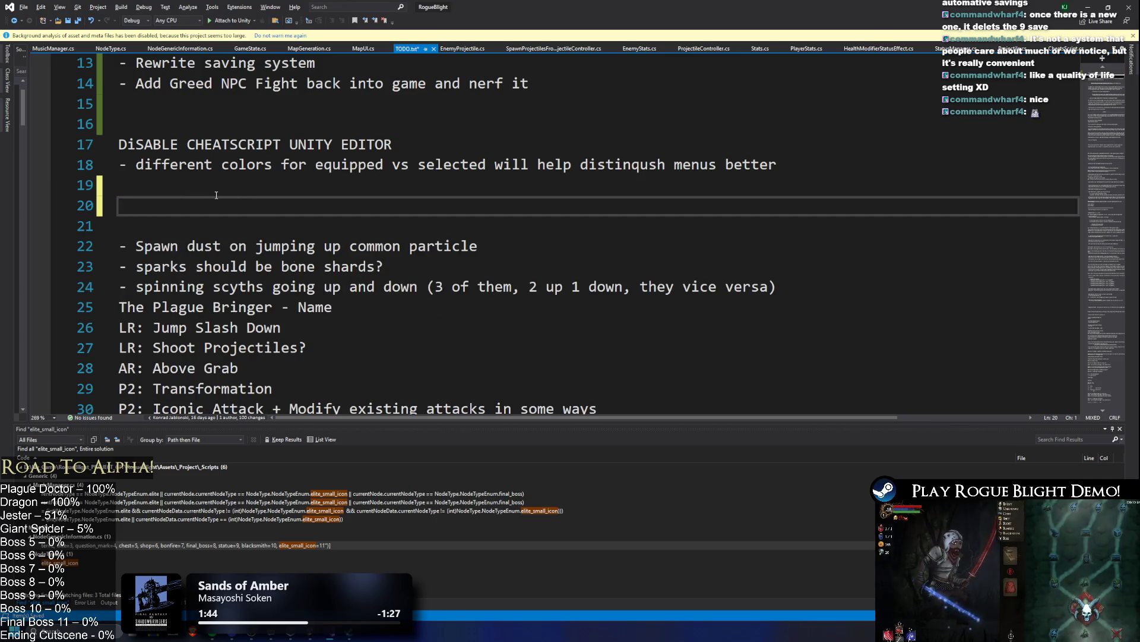
scroll(254, 199, "up", 1)
key("Up")
key("Up")
key("Up")
key("BackSpace")
key("BackSpace")
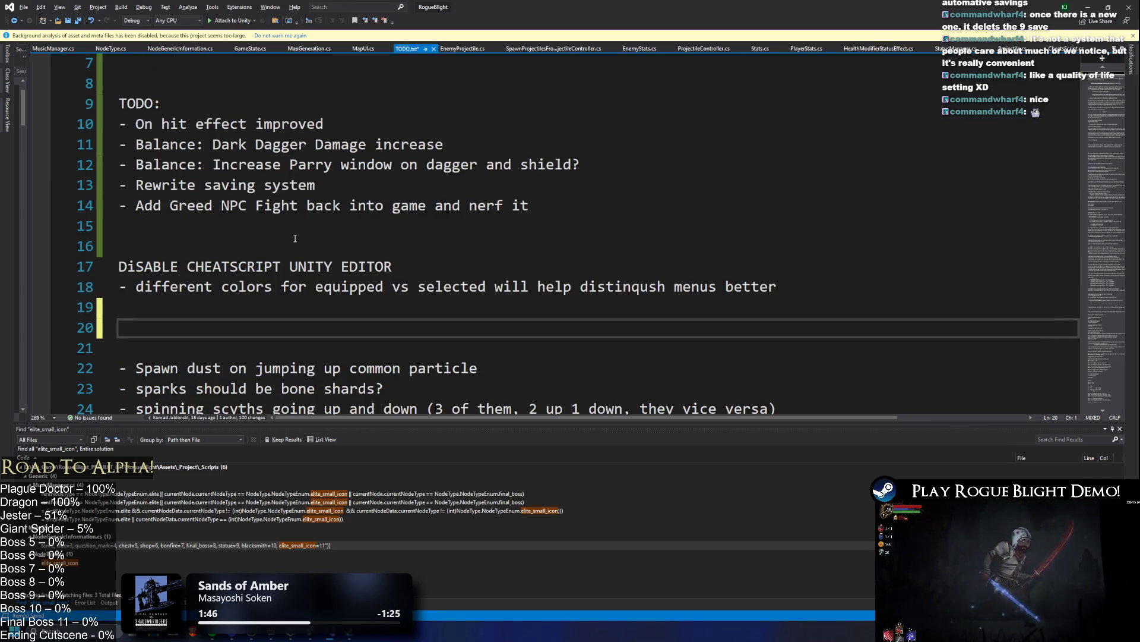
left_click(235, 305)
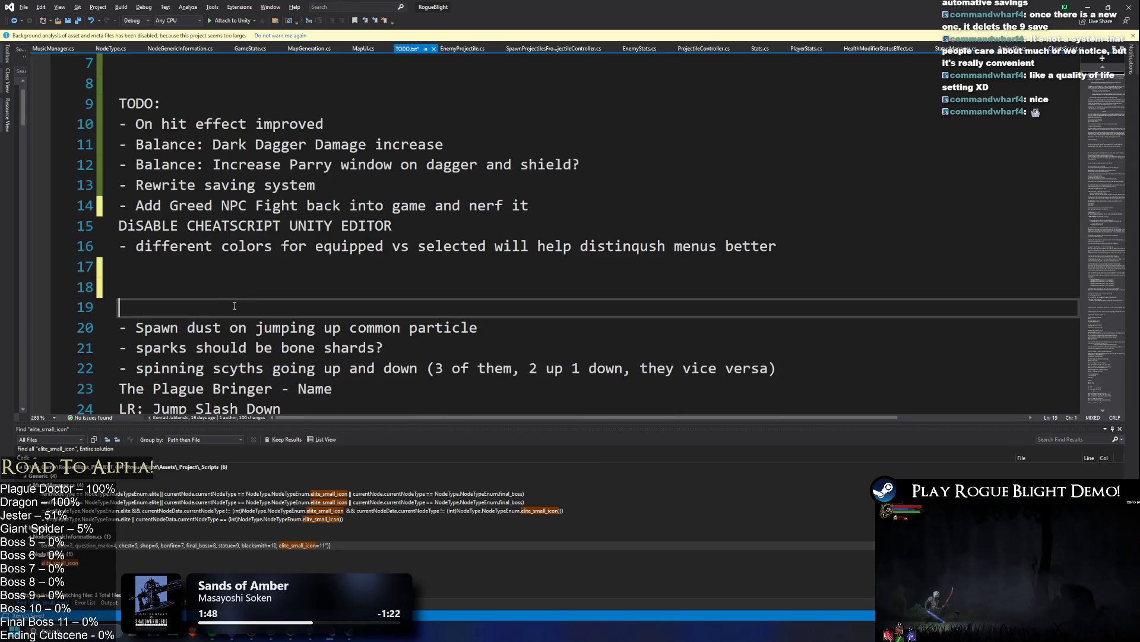
- Delete the Plague Bringer notes from the spinning scyths line through Achievement
scroll(367, 299, "down", 1)
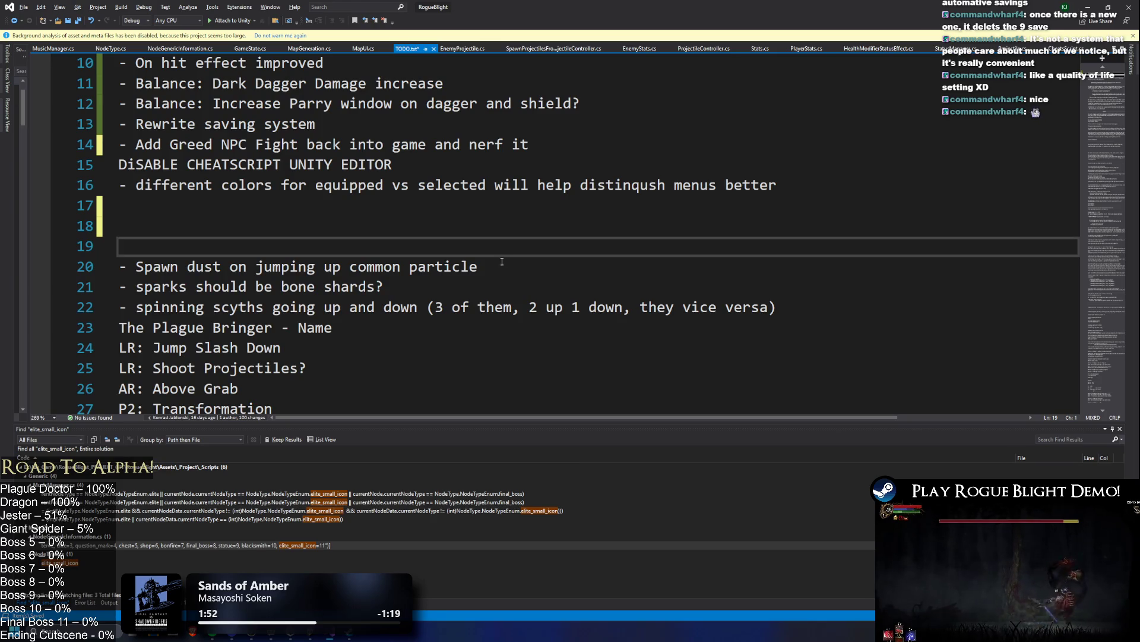
left_click(452, 283)
scroll(463, 281, "down", 1)
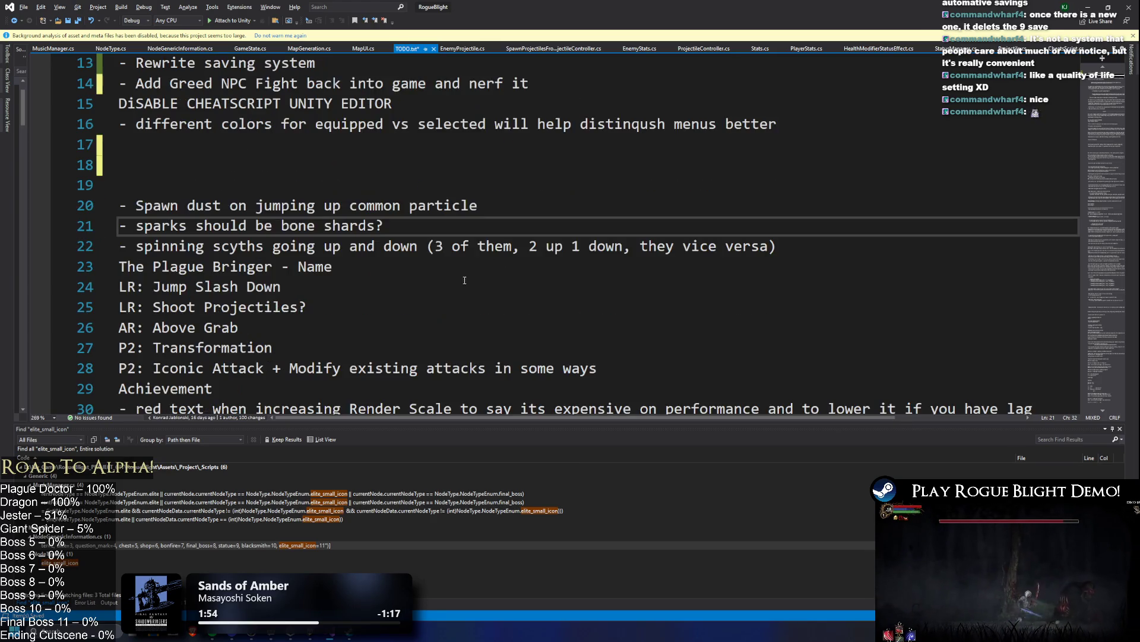
mouse_move(830, 246)
left_mouse_down()
mouse_move(119, 246)
mouse_move(345, 266)
left_mouse_up()
left_click(145, 246)
mouse_move(101, 247)
left_mouse_down()
mouse_move(255, 279)
mouse_move(637, 290)
mouse_move(639, 266)
left_mouse_up()
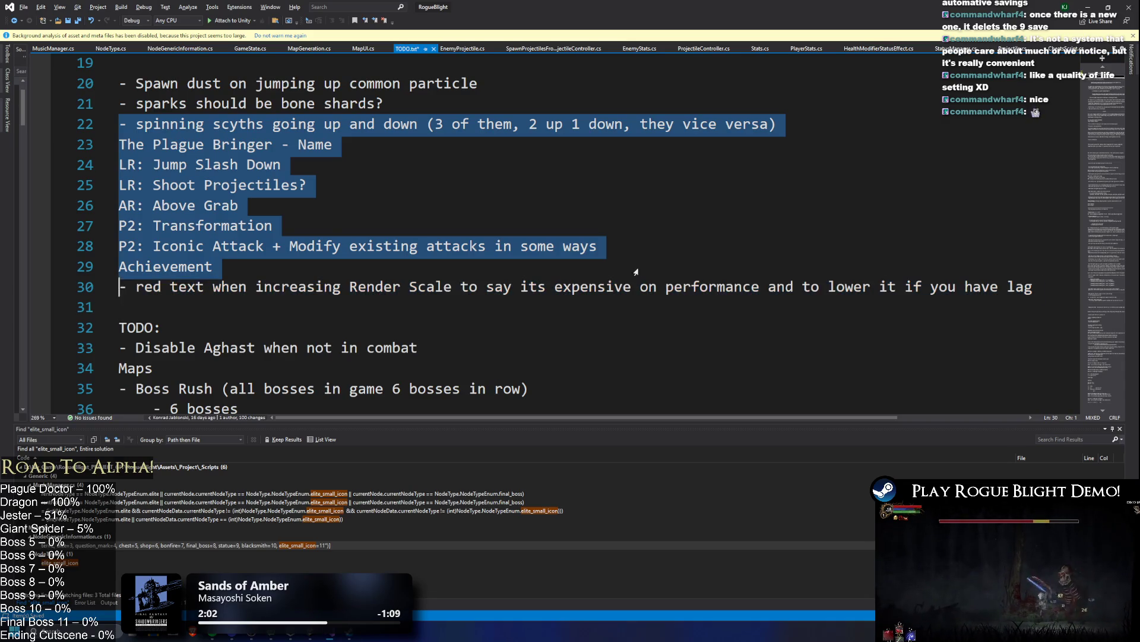
key("Delete")
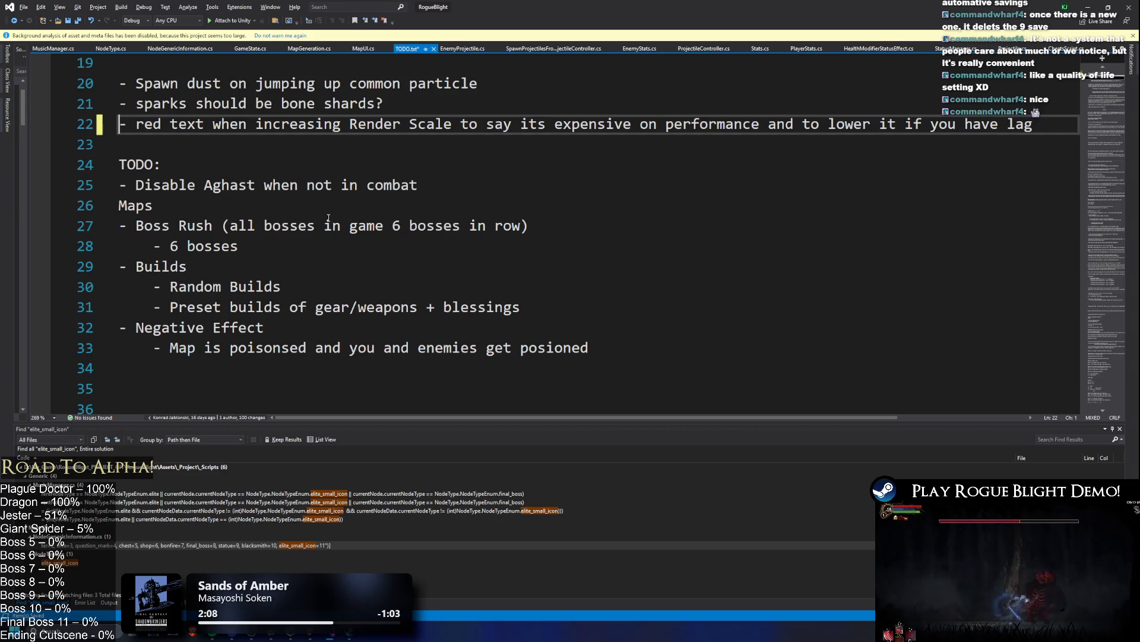
scroll(337, 216, "down", 2)
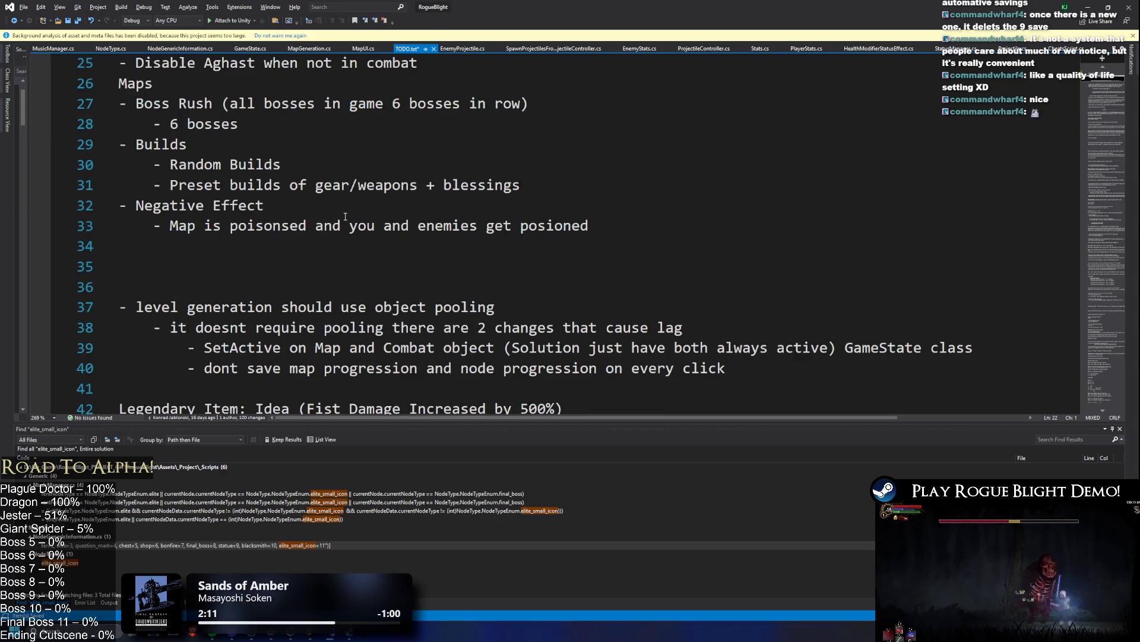
scroll(345, 217, "down", 5)
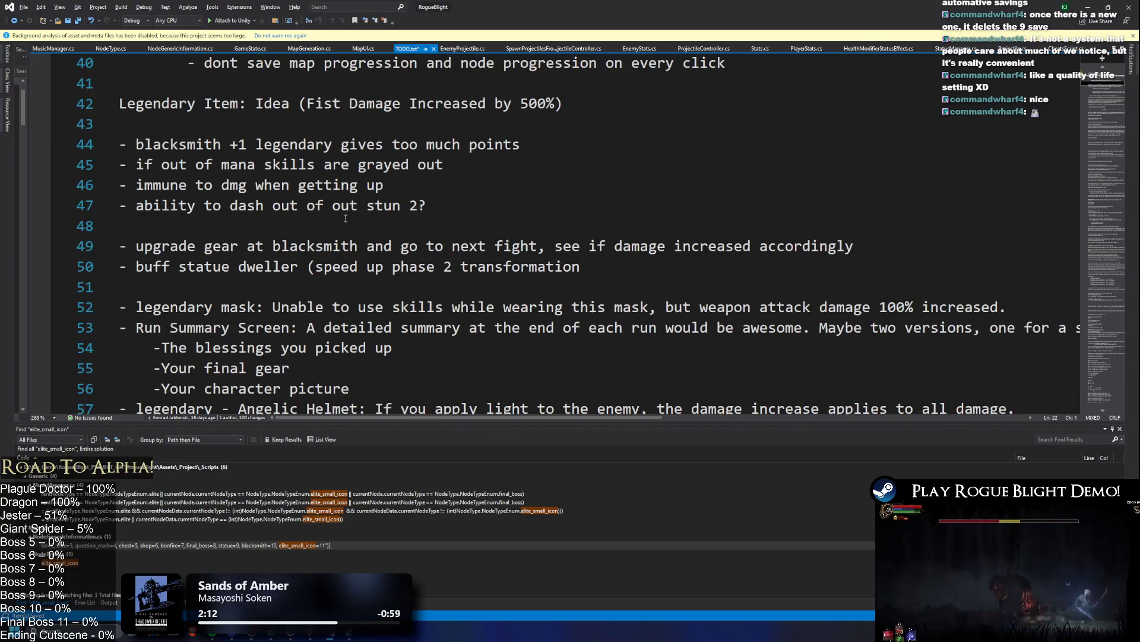
scroll(419, 165, "down", 1, "ctrl")
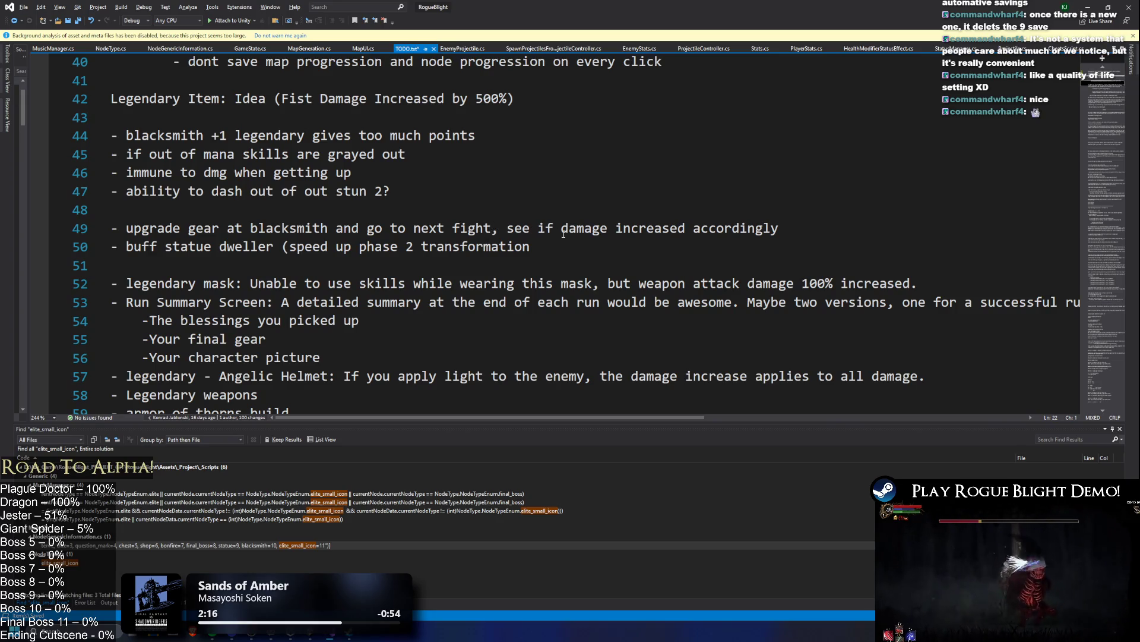
scroll(588, 201, "up", 13)
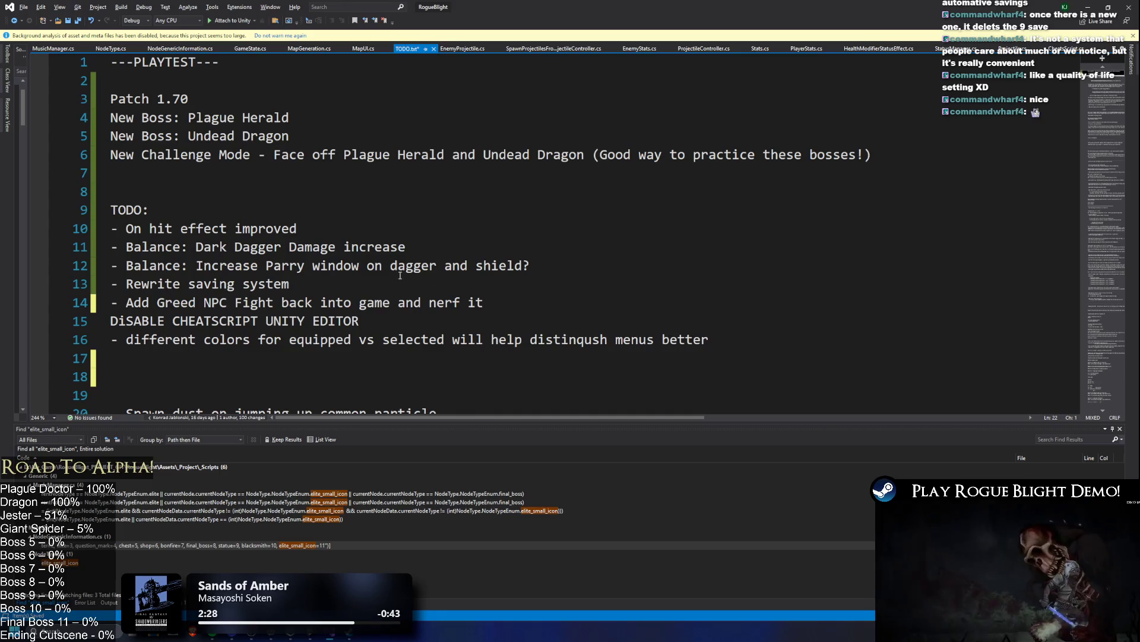
- Add a new item '- add the bosses to the story mode' under the TODO heading
left_click(321, 212)
key("Return")
type("- add ")
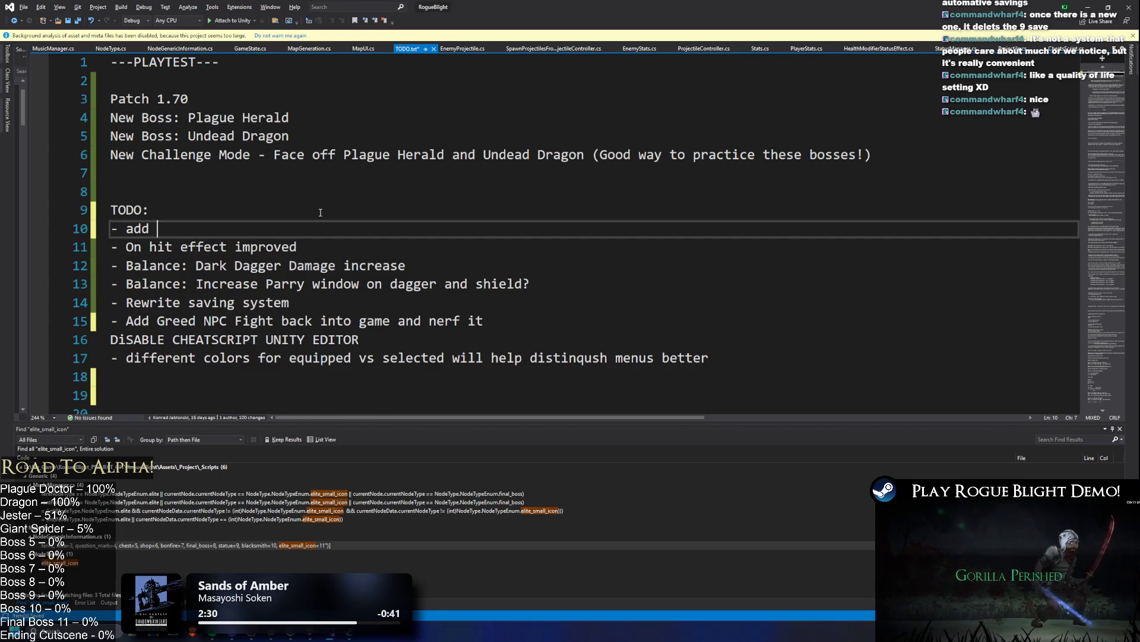
type("the bosses to ")
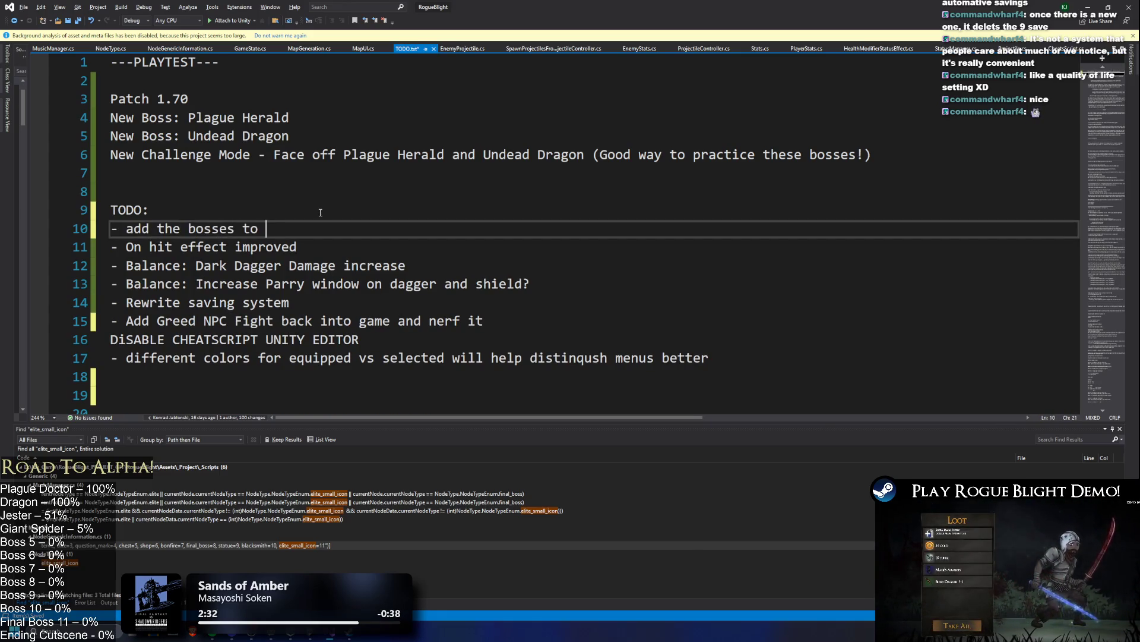
type("the sto")
key("BackSpace")
key("BackSpace")
type("tory mode")
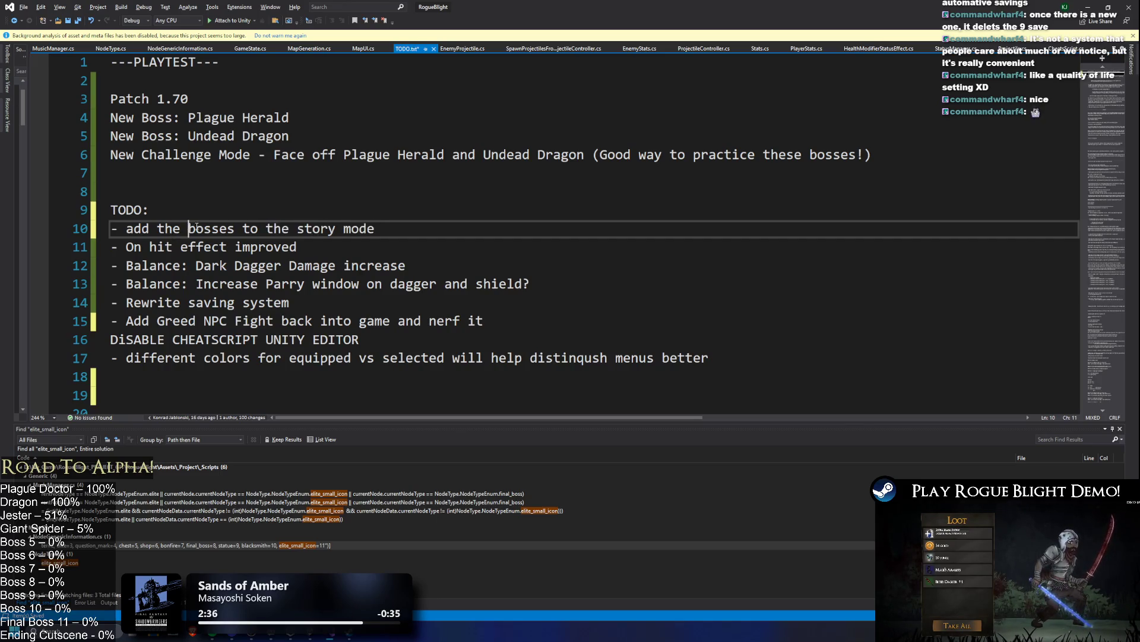
type("new")
- Move the 'On hit effect improved' item up beneath the new bosses item
left_click(343, 243)
key("shift+Home")
key("ctrl+x")
left_click(202, 213)
key("Return")
key("ctrl+v")
key("Down")
key("Down")
- Move the 'Rewrite saving system' item into the empty line 12
left_click(324, 328)
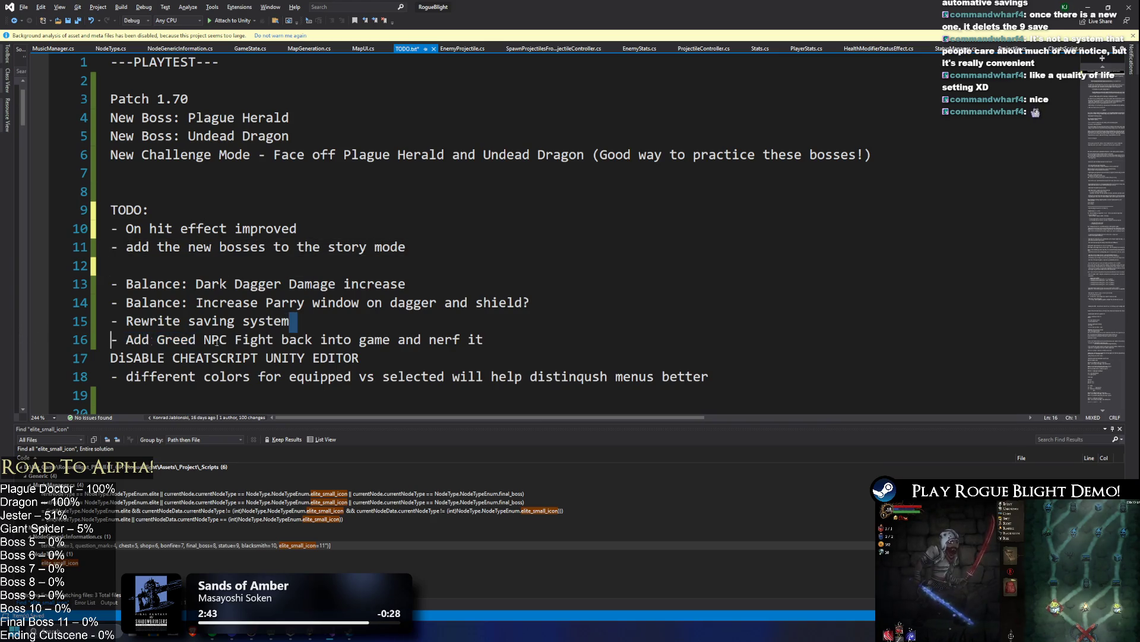
key("shift+Home")
key("ctrl+x")
left_click(145, 266)
key("ctrl+v")
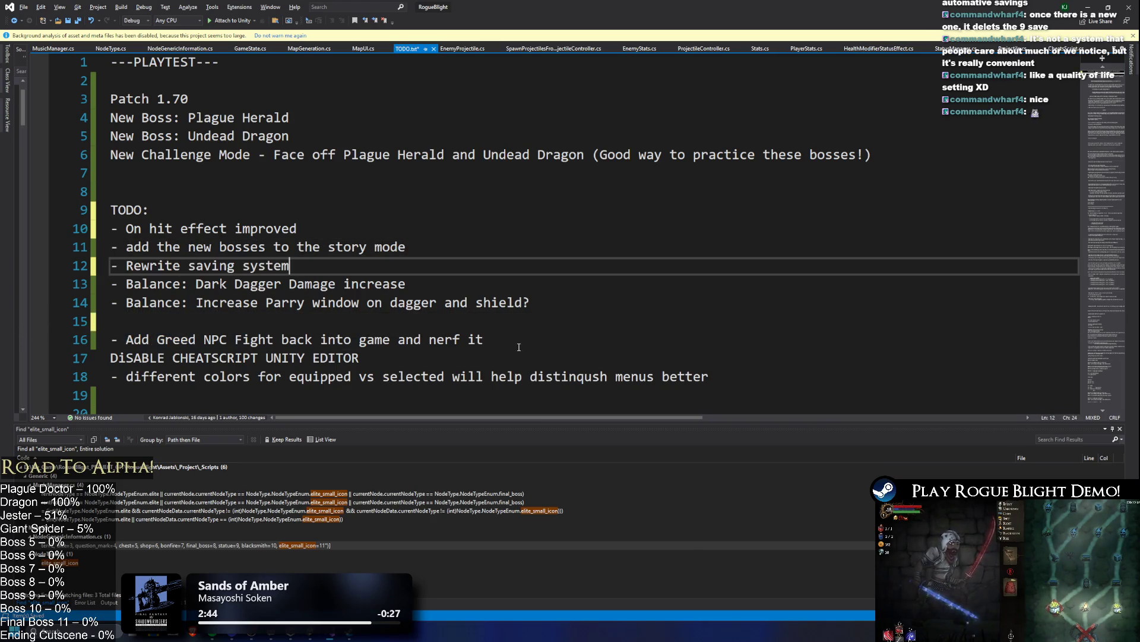
- Move the Greed NPC, cheat-script and menu-colour lines below the saving-system item
left_click(493, 339)
key("shift+Home")
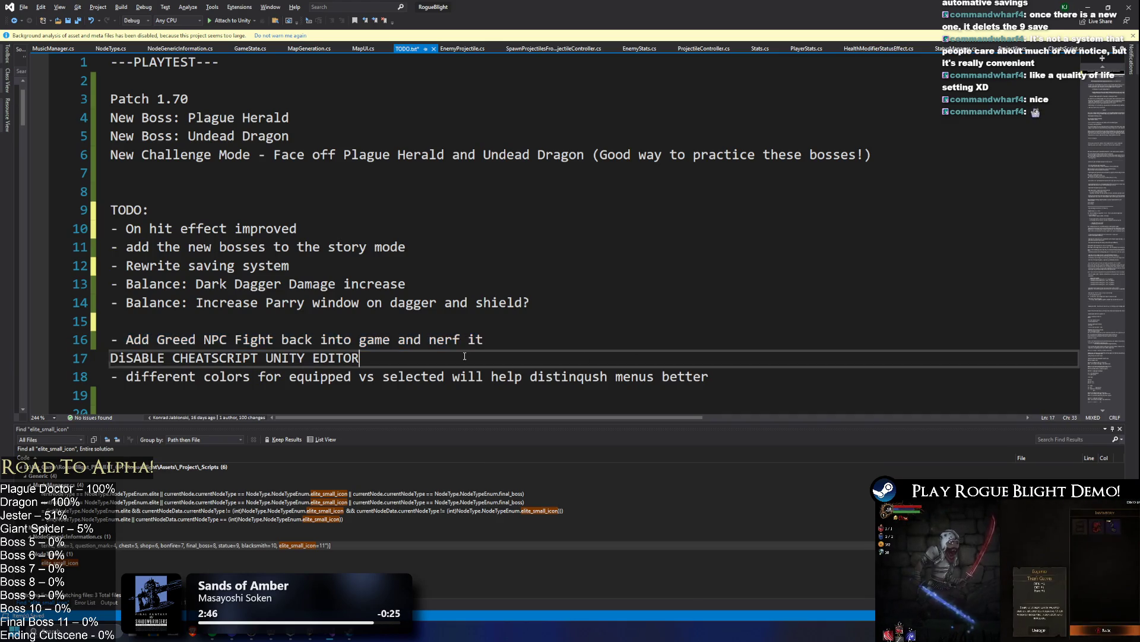
left_click(776, 378)
key("shift+Up")
key("shift+Up")
key("shift+Home")
key("ctrl+x")
left_click(341, 264)
key("Return")
key("ctrl+v")
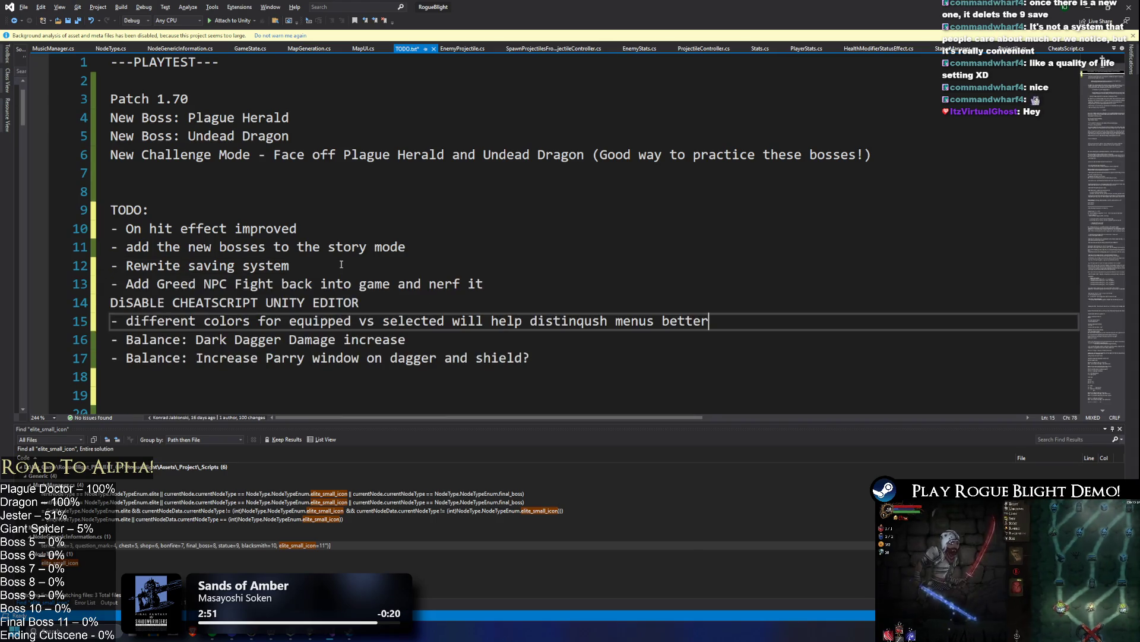
- Replace the stray '0' before DISABLE CHEATSCRIPT with a dash
key("Up")
key("Home")
type("0")
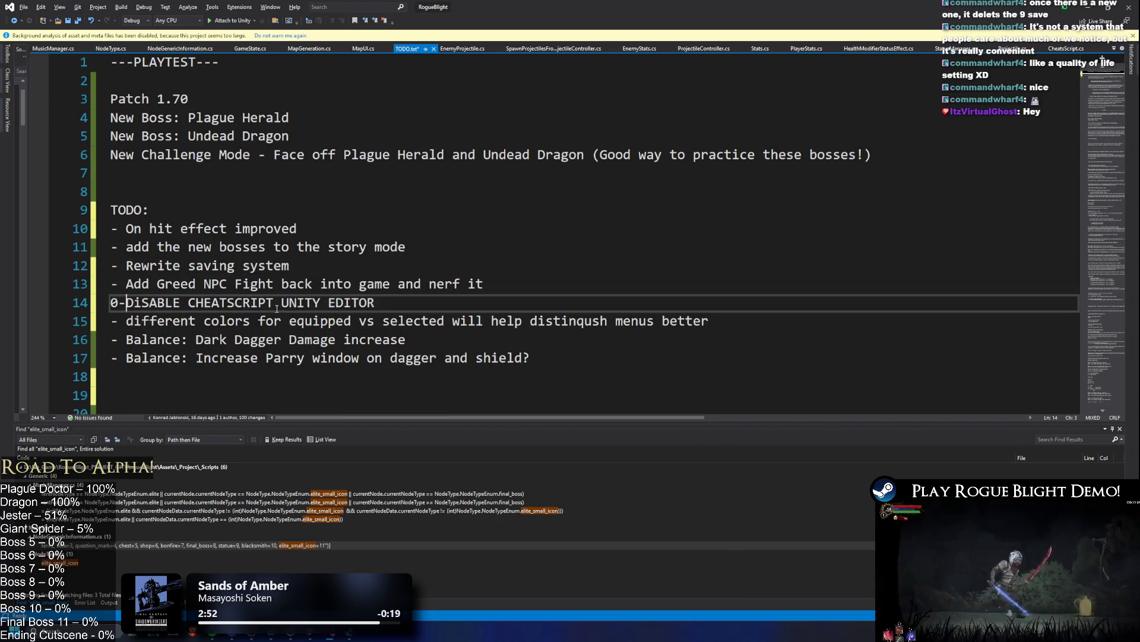
key("Delete")
type("-")
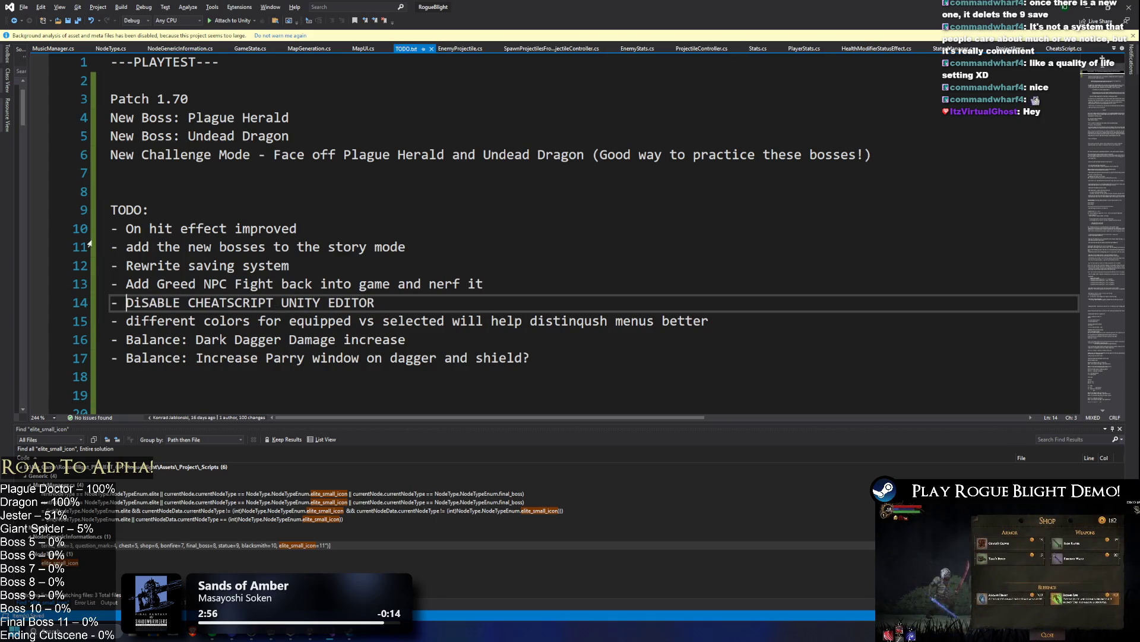
left_click(524, 209)
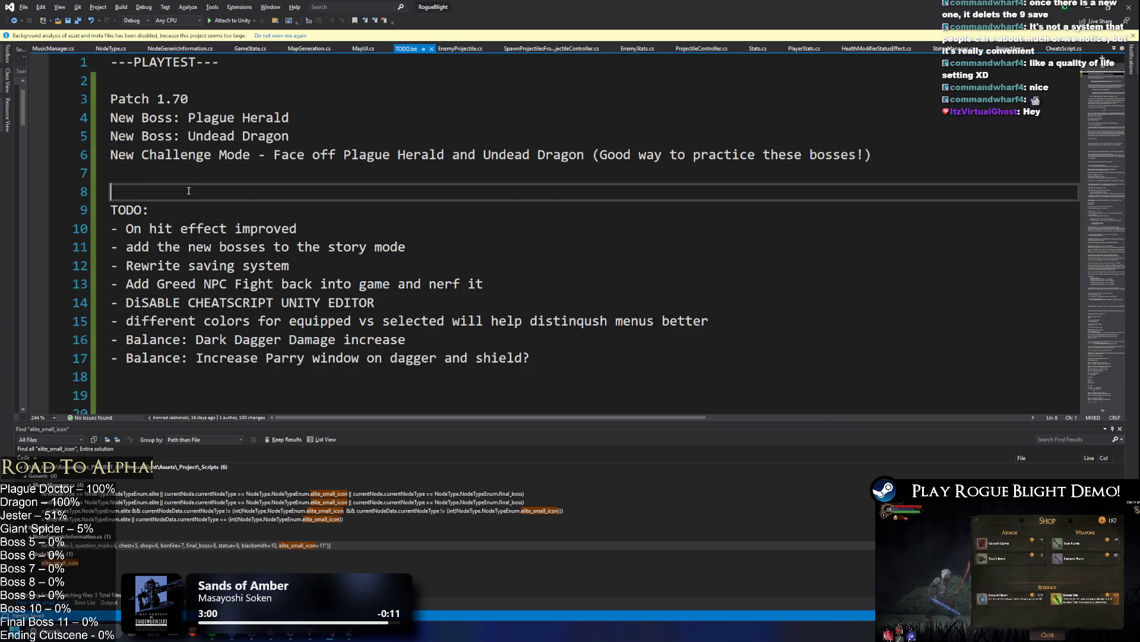
- Add a dashed divider line below the Balance items and delete the second TODO: heading
scroll(357, 196, "down", 3)
left_click(364, 247)
key("BackSpace")
type("----------------------------------")
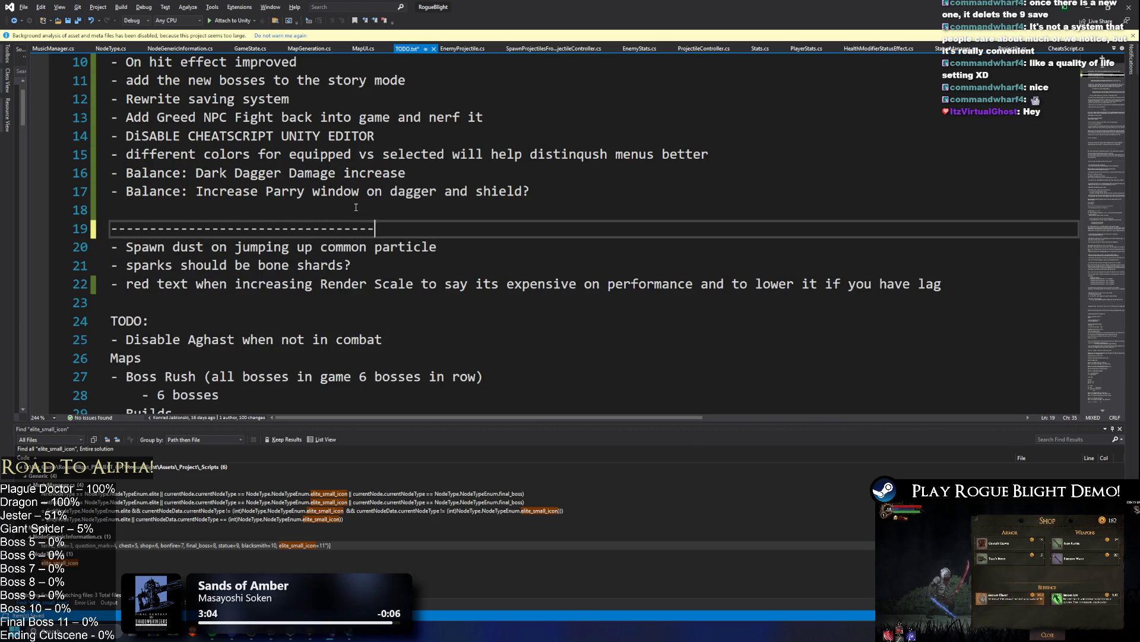
left_click(115, 327)
key("ctrl+x")
left_click(184, 306)
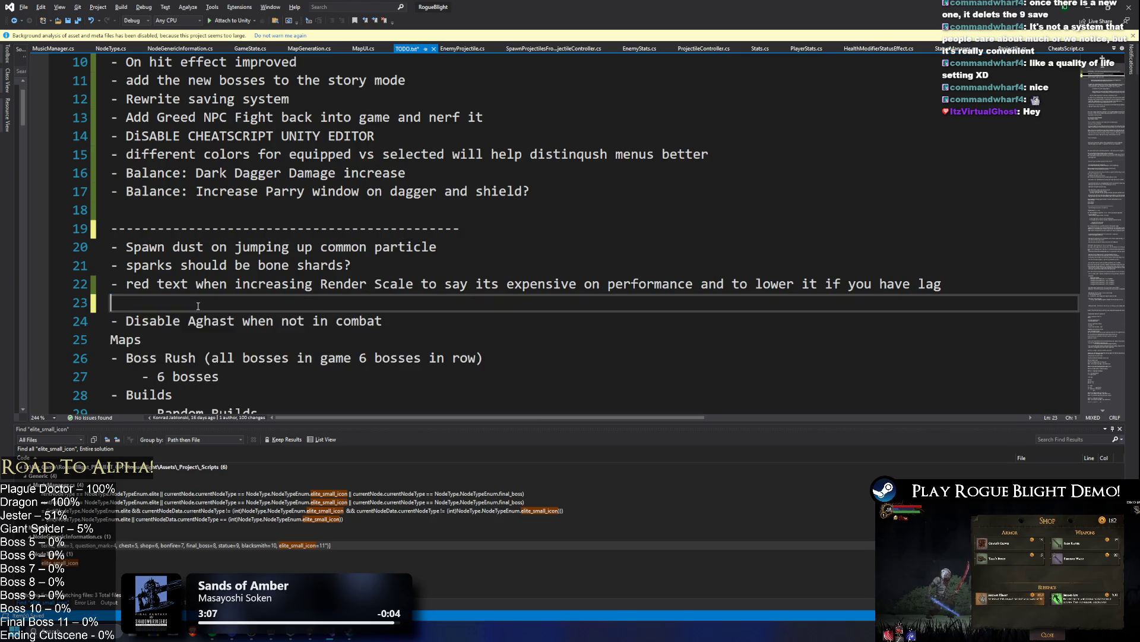
- Move '- Disable Aghast when not in combat' to just beneath the dashed divider
left_click(76, 322)
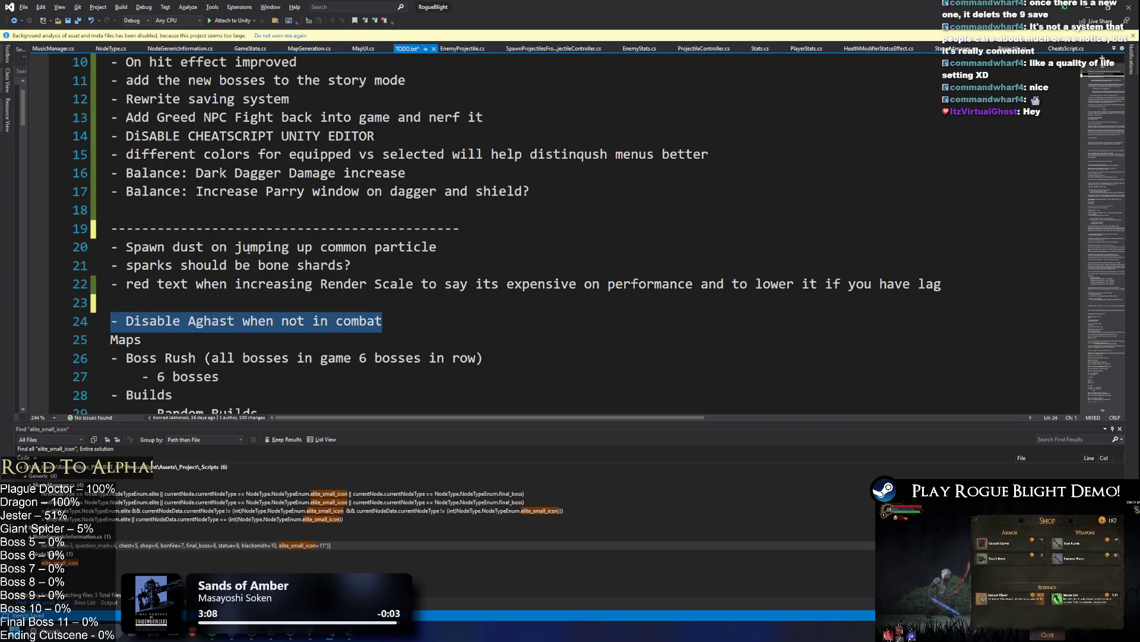
key("ctrl+x")
key("Up")
key("Up")
key("Up")
key("End")
key("Return")
key("ctrl+v")
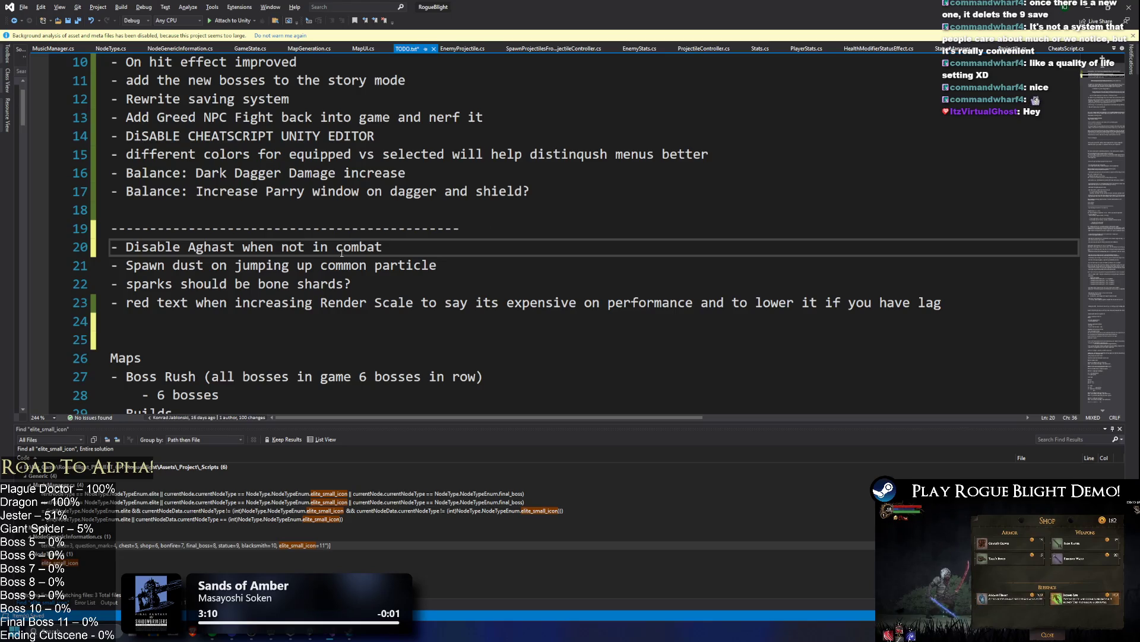
scroll(361, 248, "down", 2)
scroll(523, 197, "up", 5)
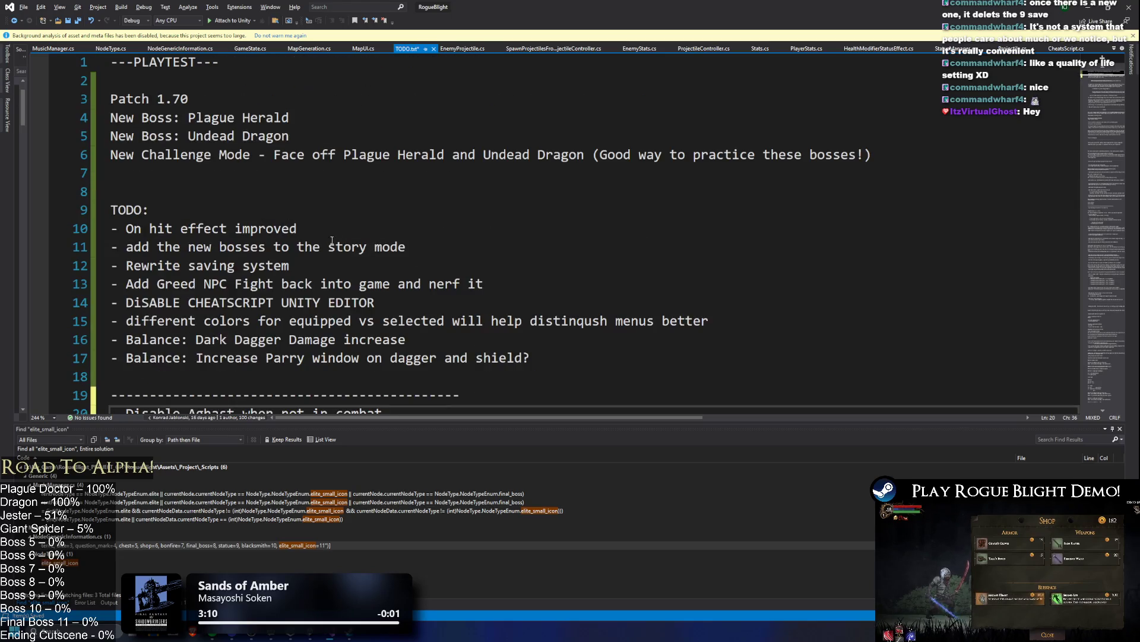
left_click(522, 193)
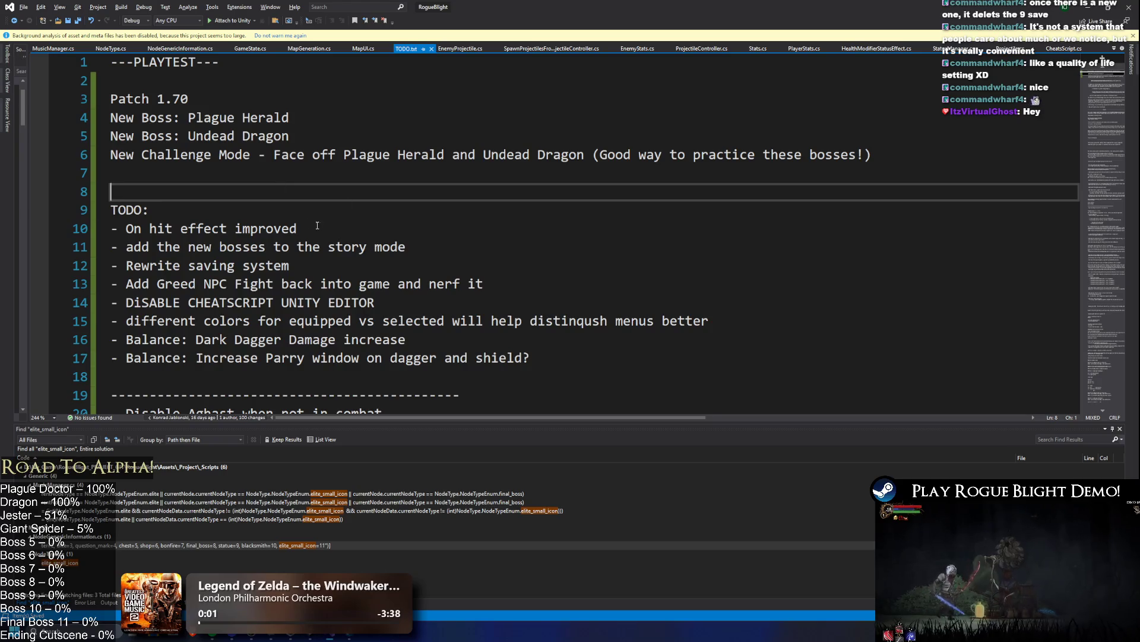
left_click_drag(306, 226, 112, 228)
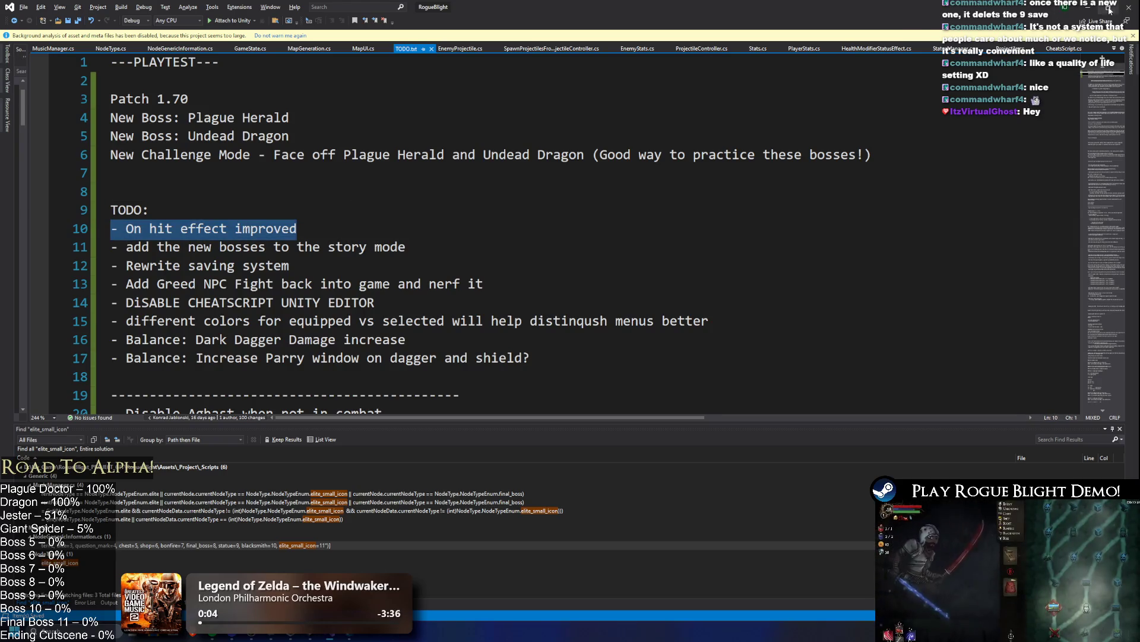
left_click(1111, 9)
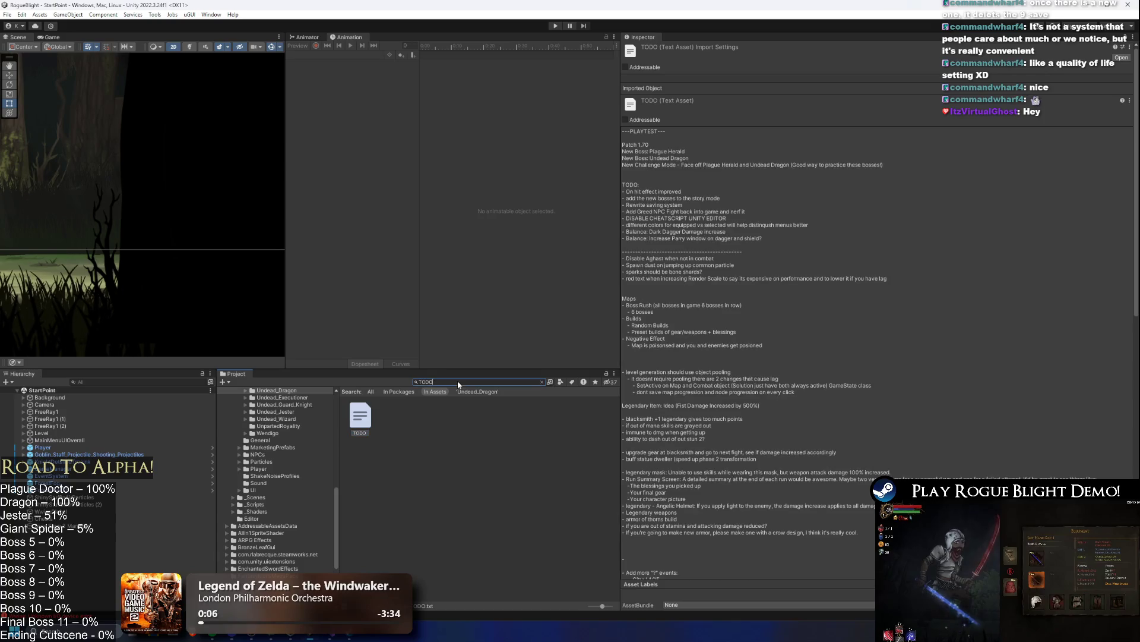
- Search the Project window for 'test map' instead of 'TODO' to find TEST_MAP
key("BackSpace")
key("BackSpace")
key("BackSpace")
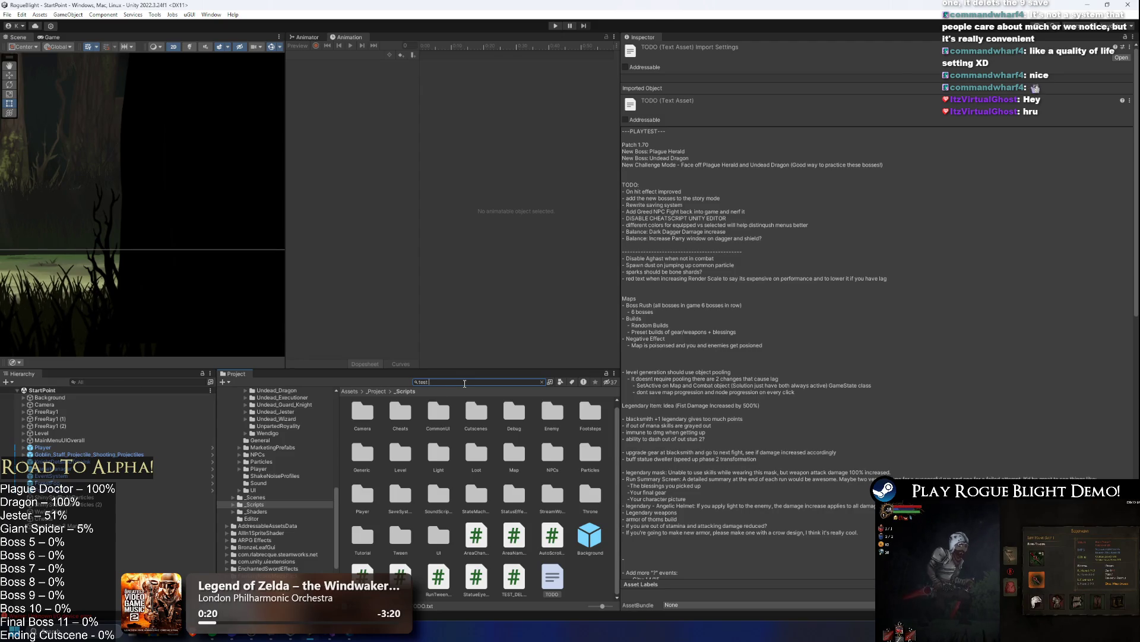
type("test map")
key("BackSpace")
key("BackSpace")
key("BackSpace")
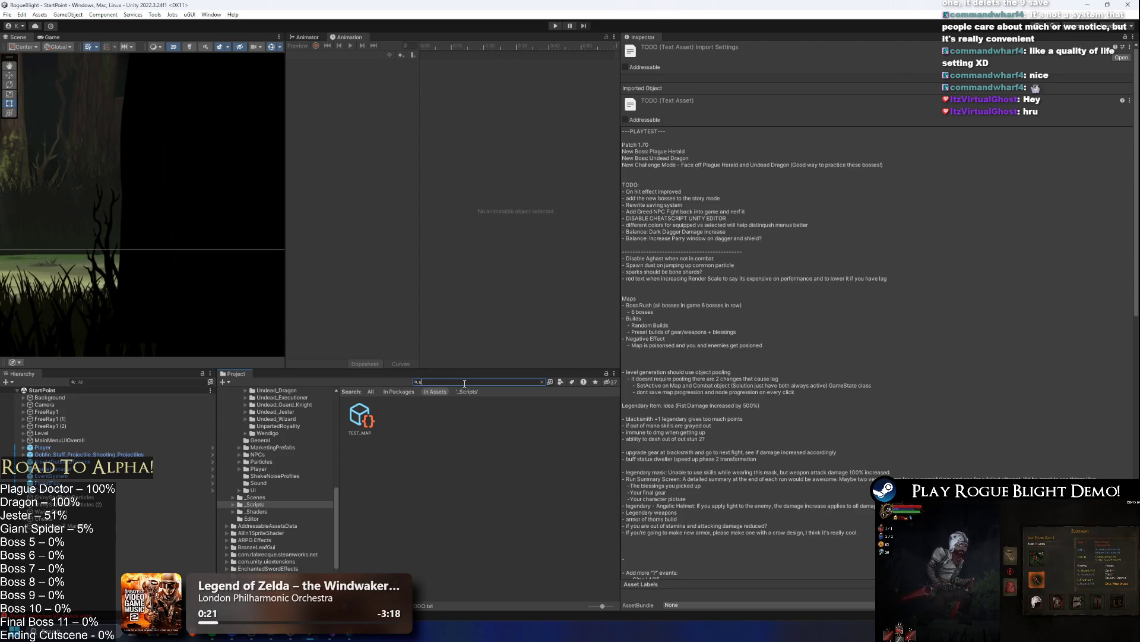
- Search 'story mode' and go through StoryMode, TEST_MAP and ForestMapNodes to select TESTNODE_Monsters
type("story mode")
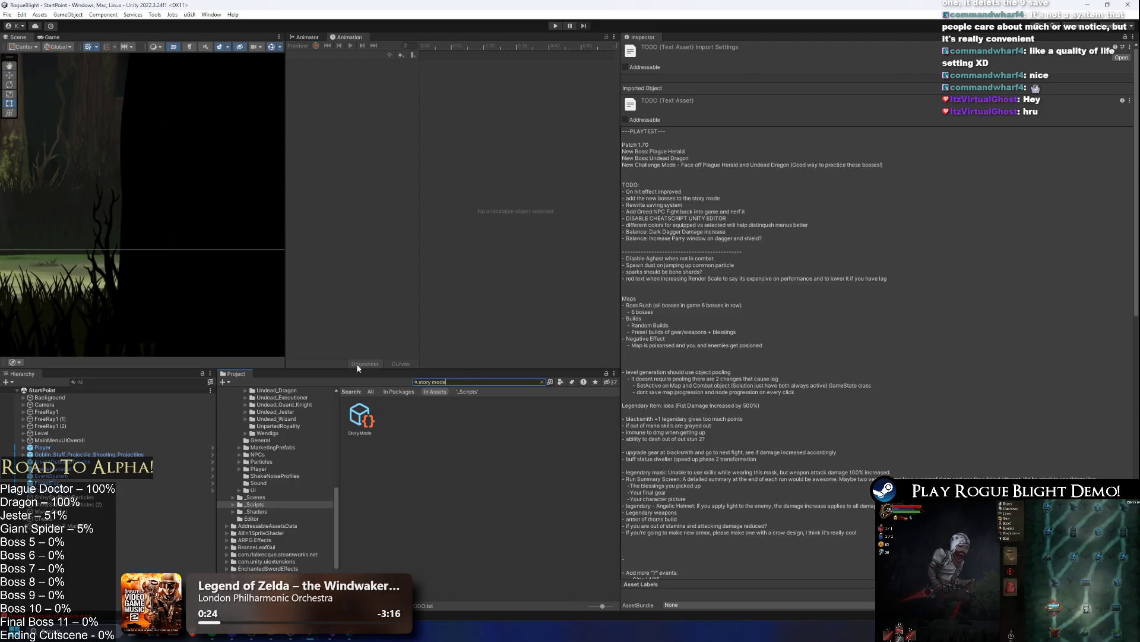
left_click(367, 419)
double_click(872, 99)
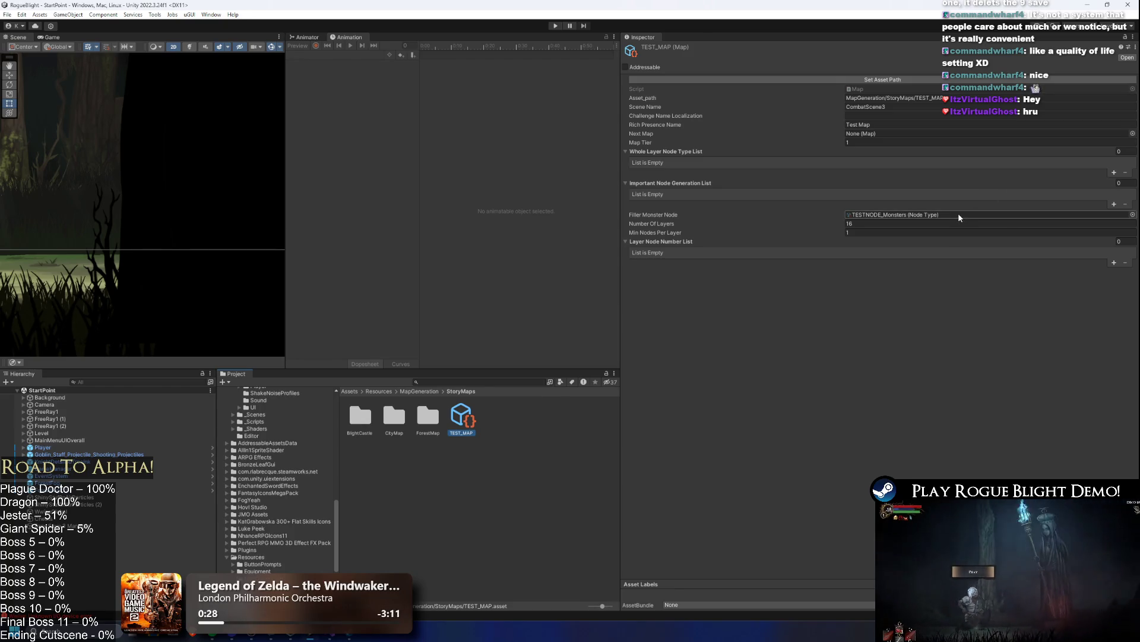
double_click(428, 416)
left_click(538, 463)
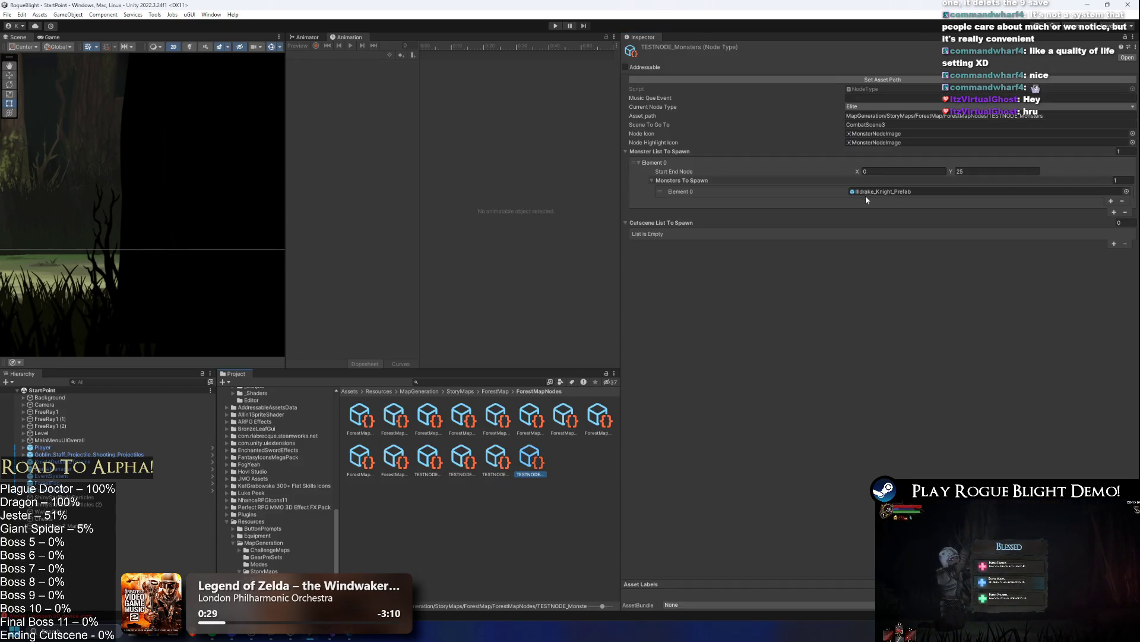
- Replace the knight with Illdrake Mage_Prefab and add IlldrakeGuard_Prefab as the second monster
left_click(914, 193)
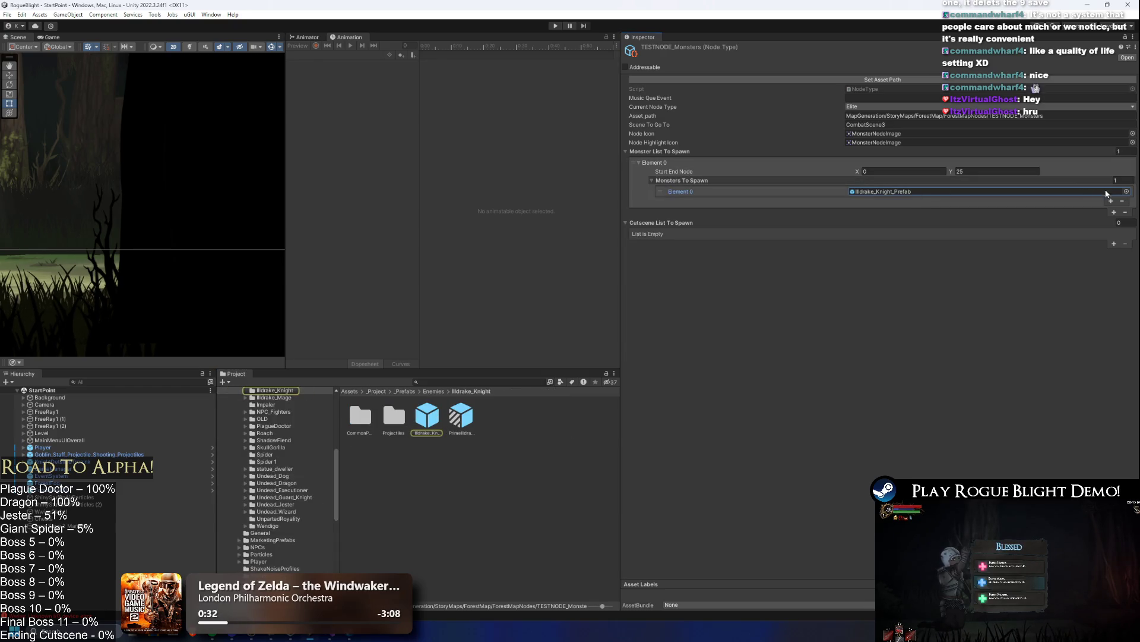
left_click(1127, 191)
type("illdrake")
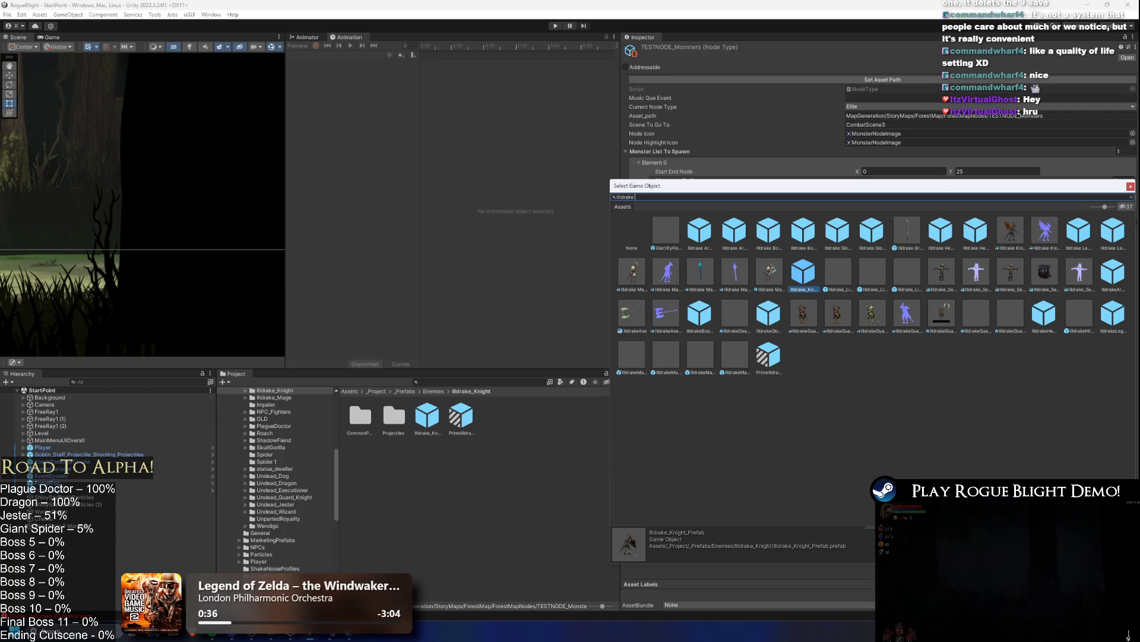
type(" mage")
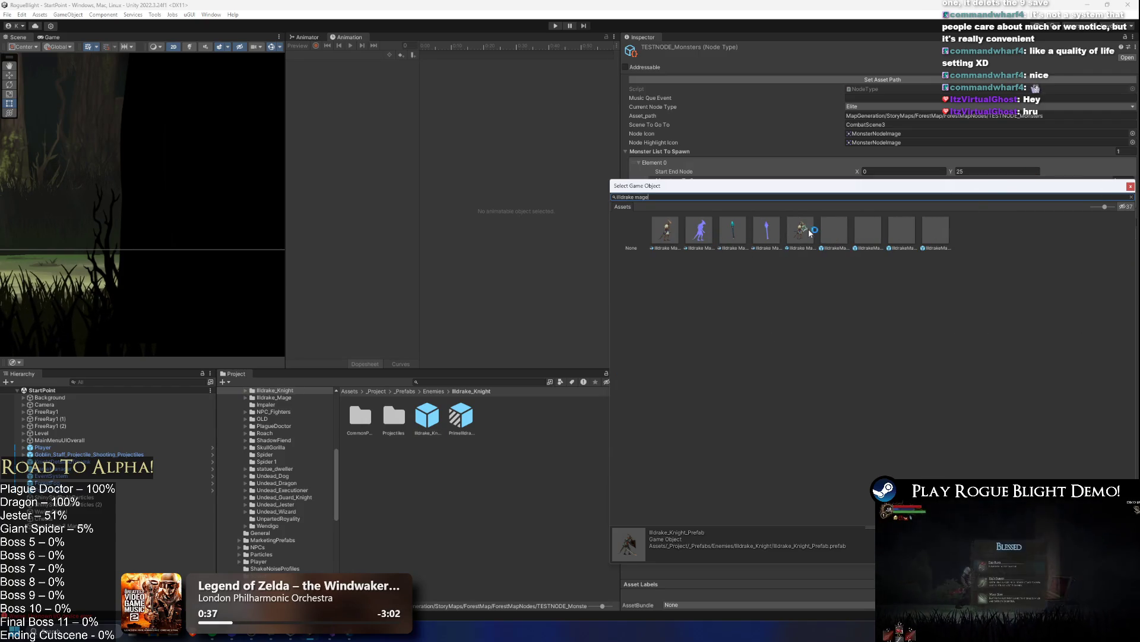
double_click(804, 230)
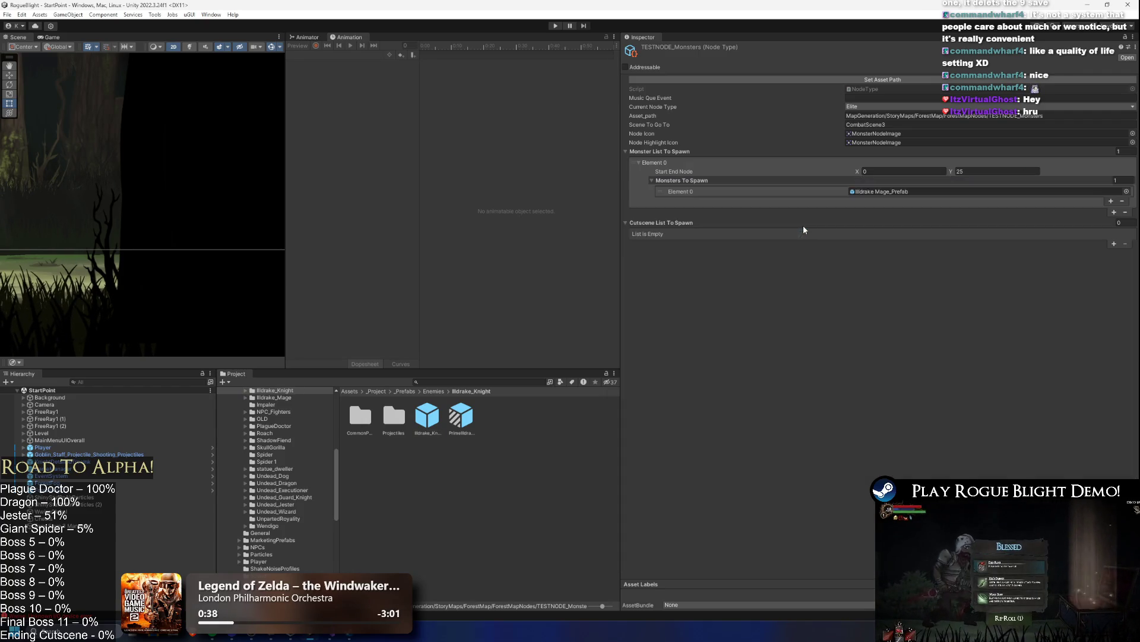
left_click(1111, 201)
left_click(937, 192)
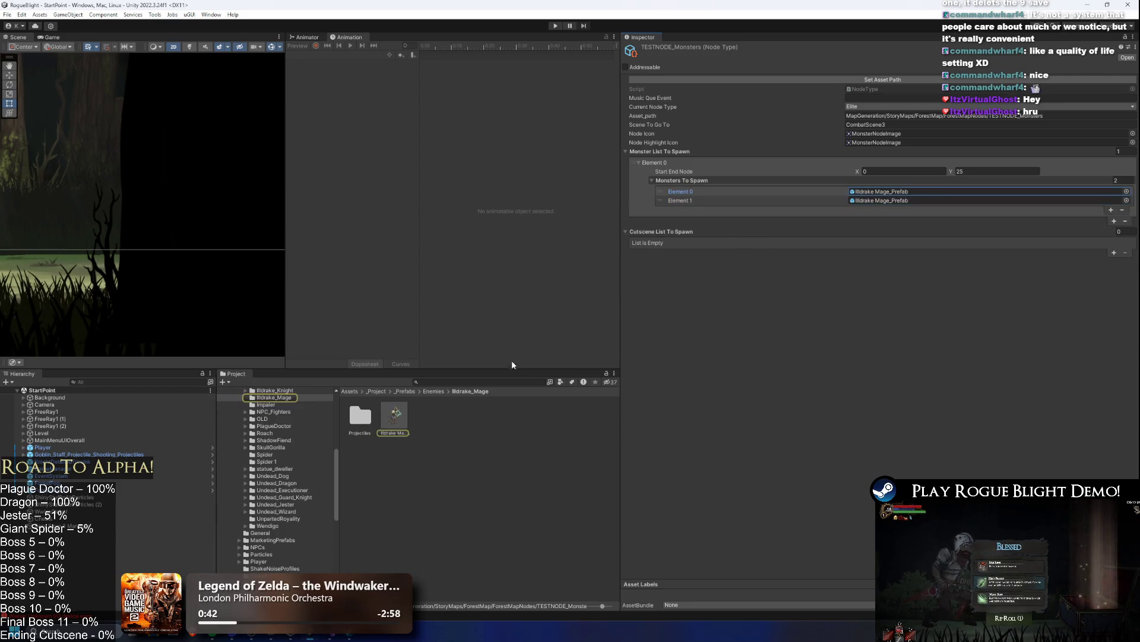
left_click(1126, 191)
type("guard pre")
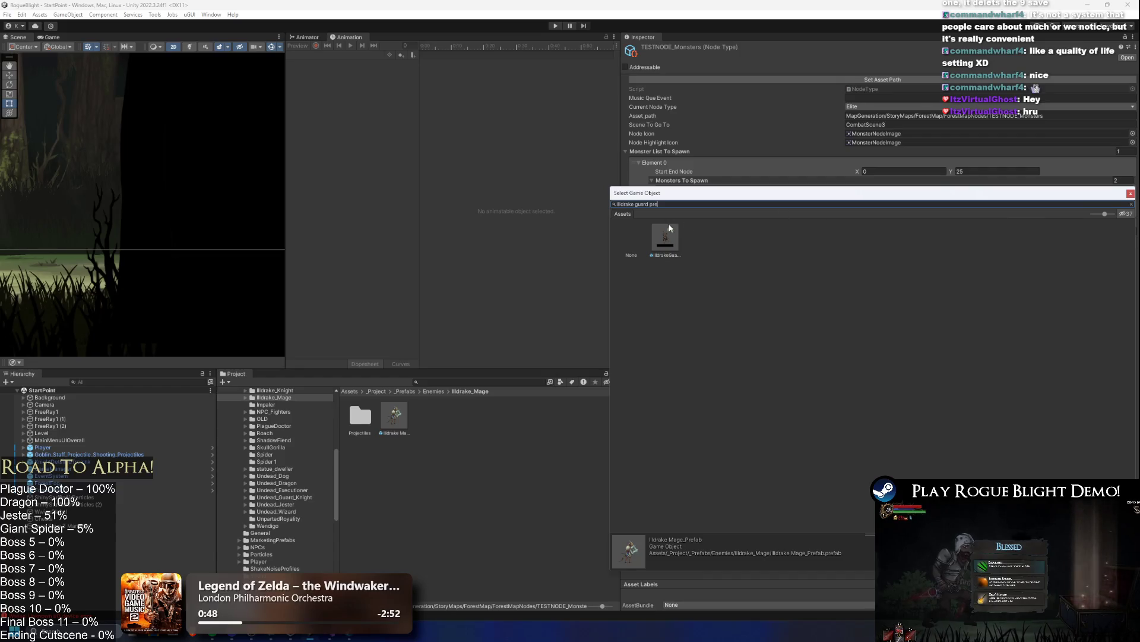
key("Return")
- Add Devourer_Prefab and Shadow_Fiend_Prefab to the spawn list, then add an Element 4 slot
left_click(1110, 210)
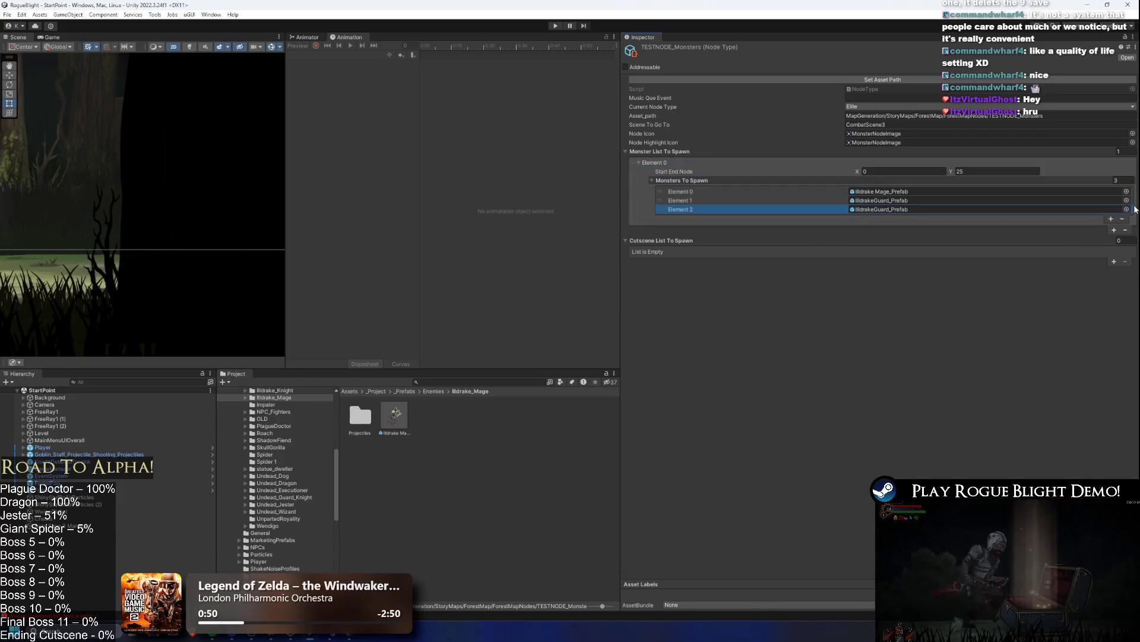
left_click(1126, 209)
type("devour")
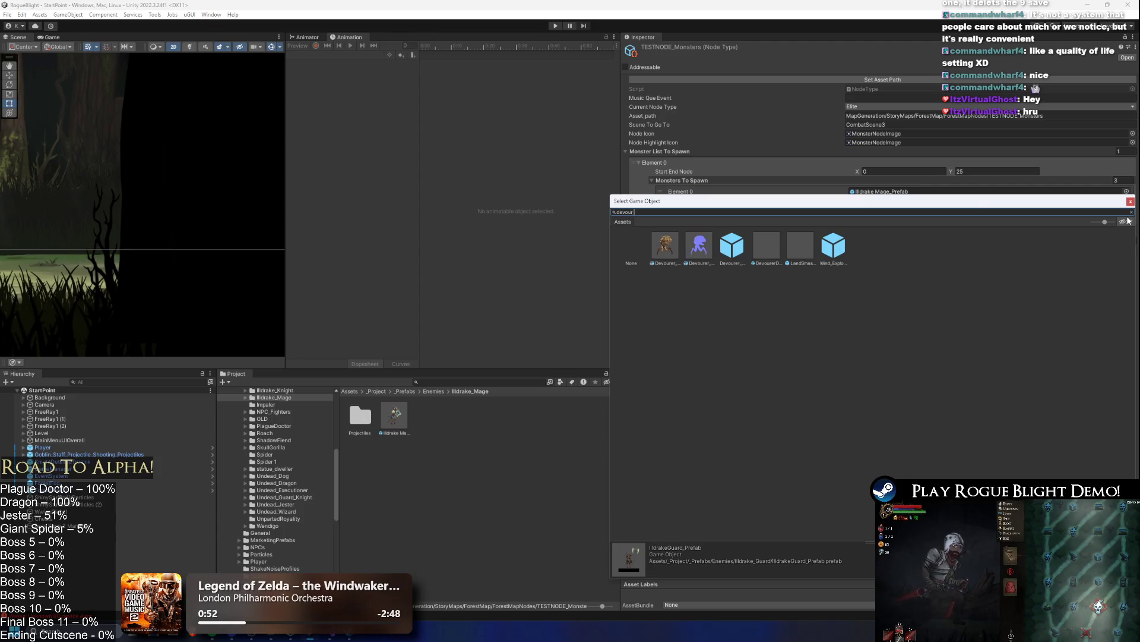
double_click(735, 251)
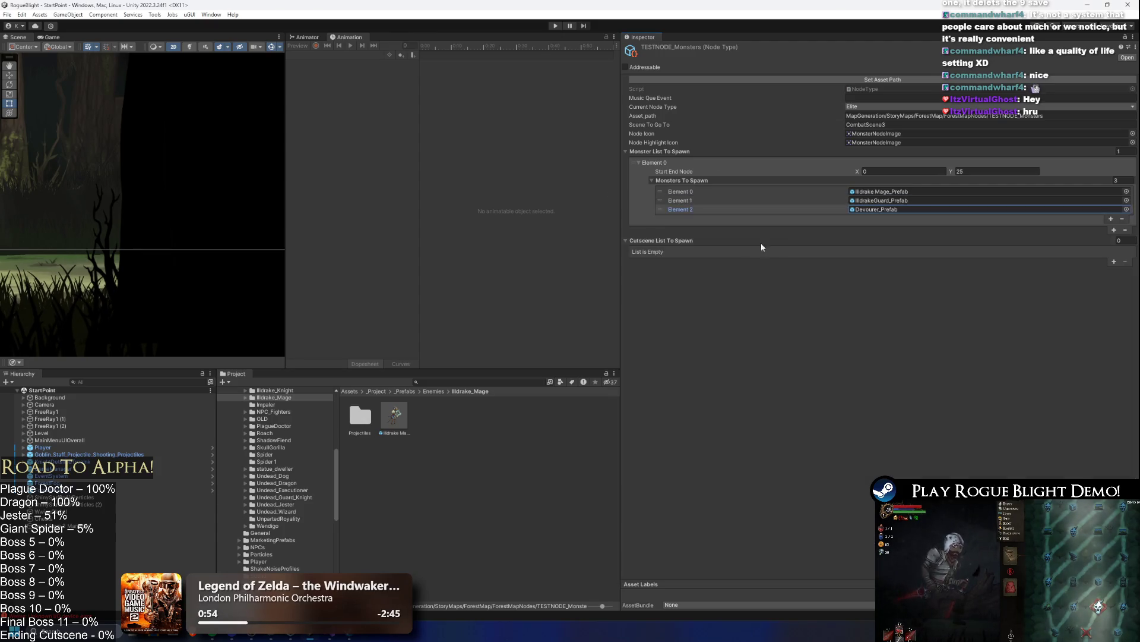
left_click(1109, 220)
left_click(1126, 218)
type("shadow fie")
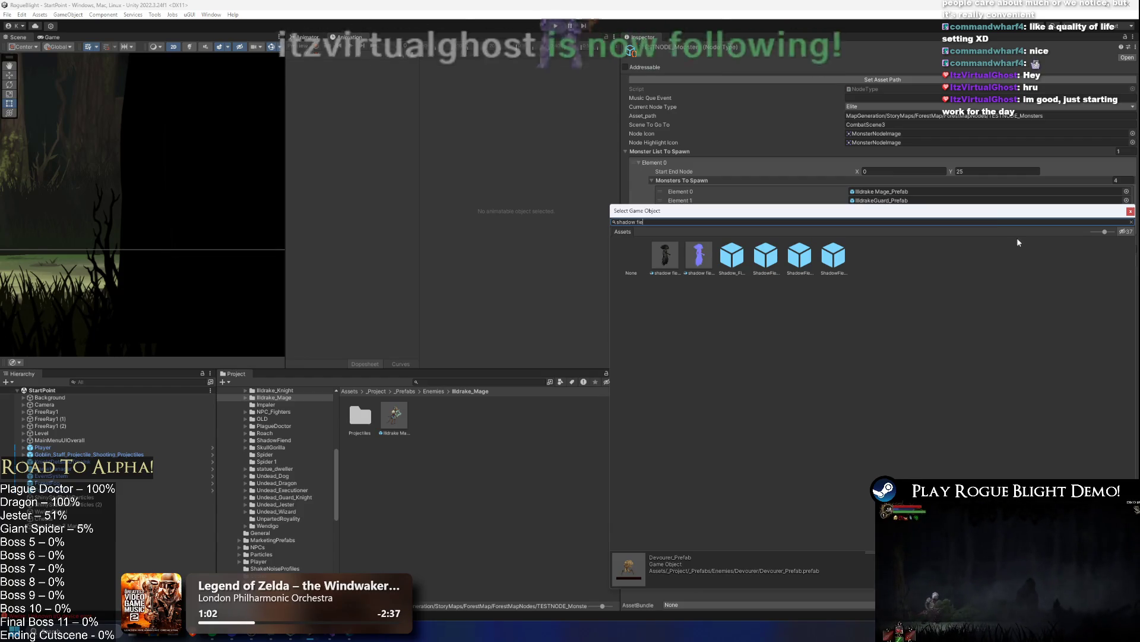
left_click(730, 256)
double_click(732, 256)
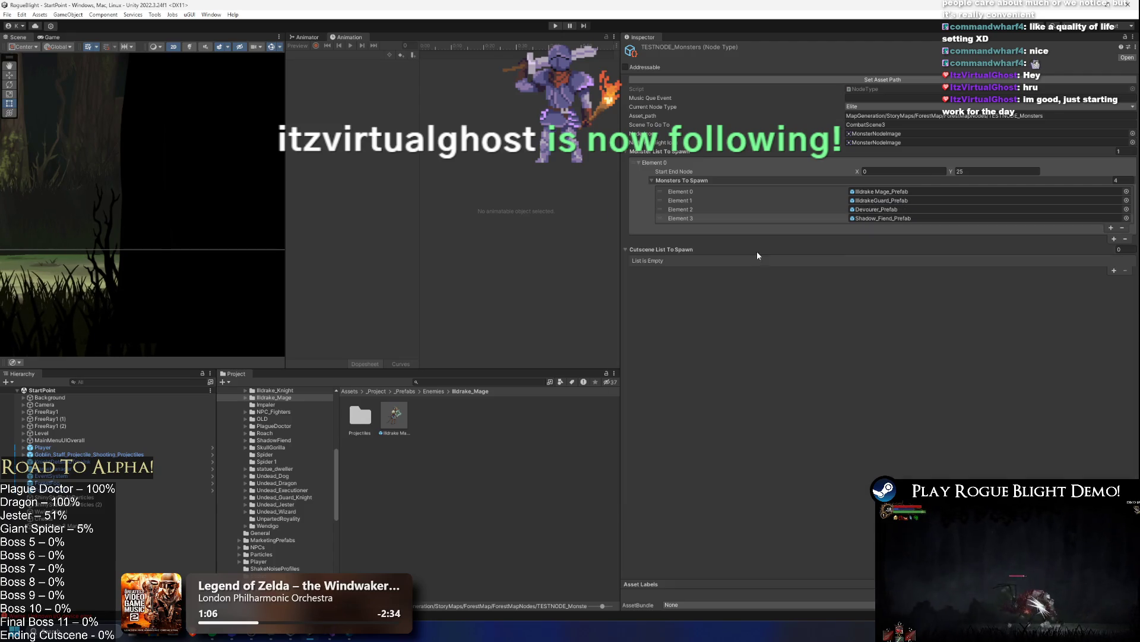
left_click(1111, 228)
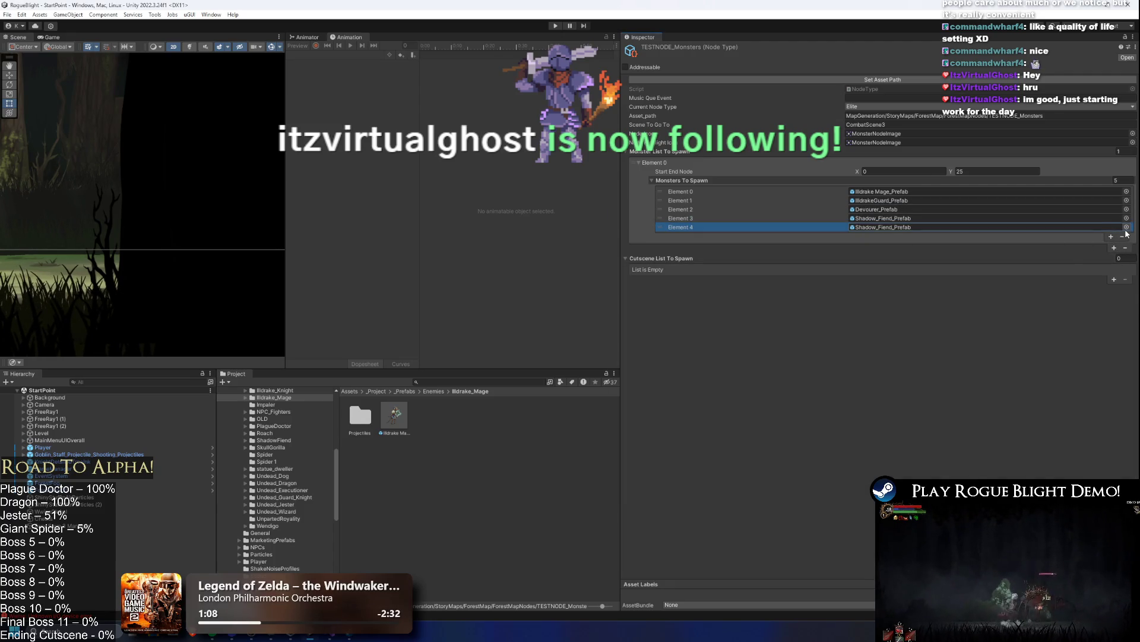
left_click(1126, 227)
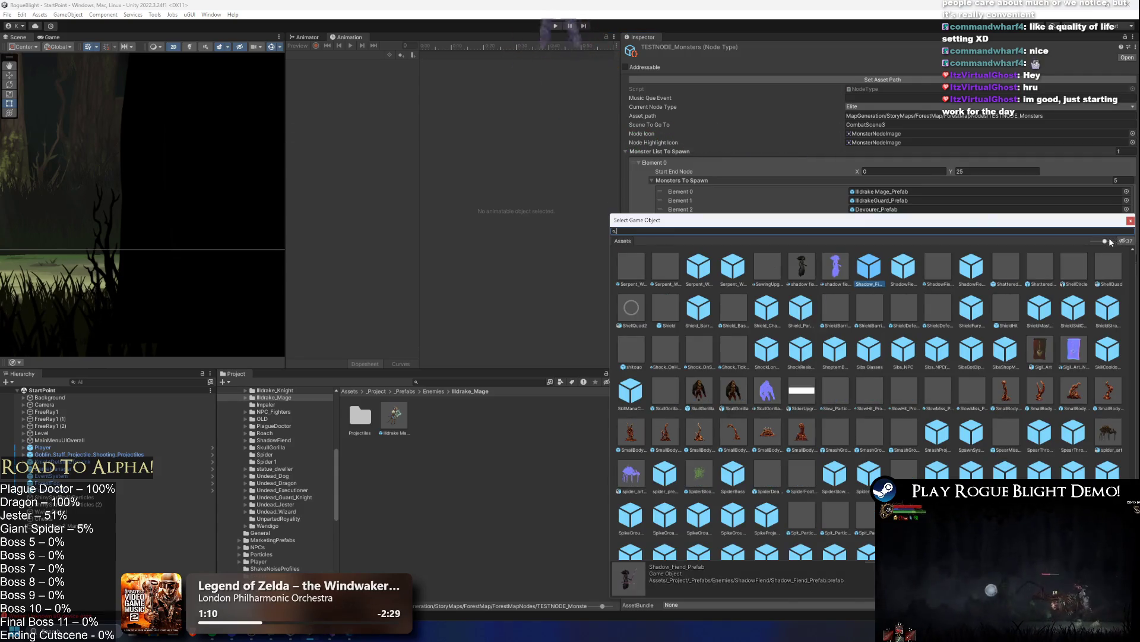
- Assign impaler_prefab to Element 4 and add HeadlessCreature_Prefab as Element 5
mouse_move(735, 228)
left_mouse_down()
mouse_move(737, 274)
mouse_move(736, 254)
left_mouse_up()
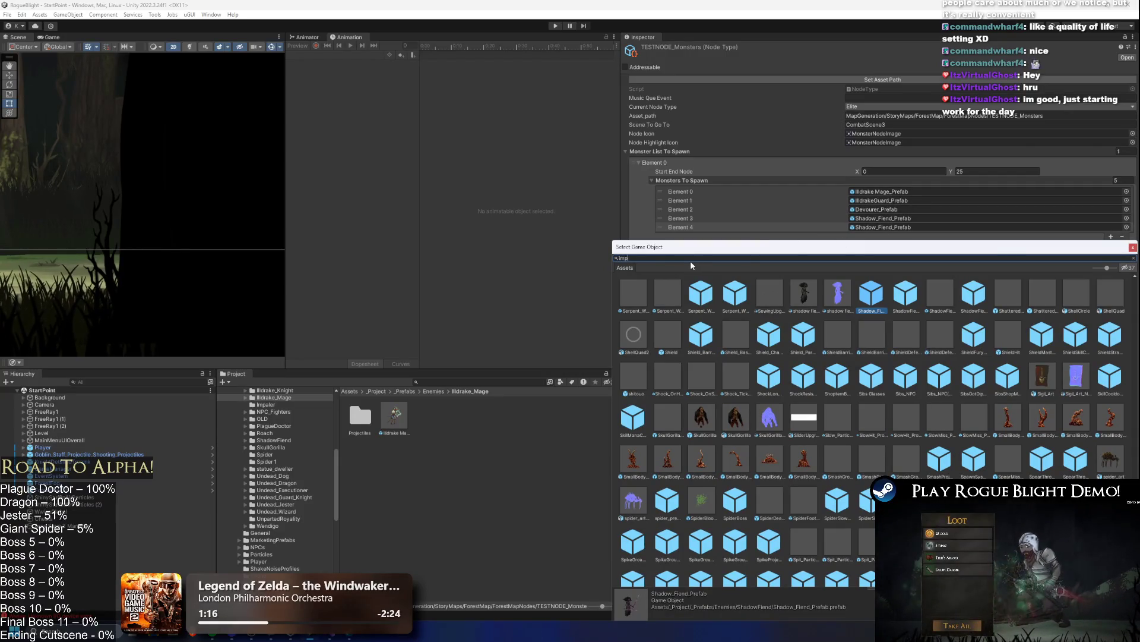
type("impaler")
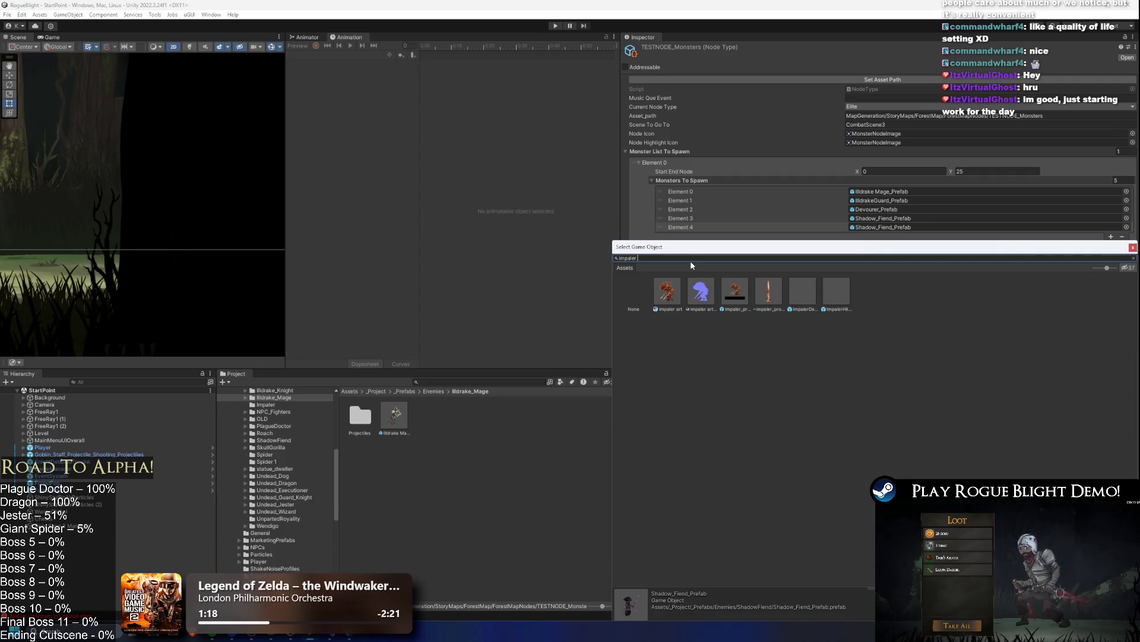
double_click(735, 293)
left_click(1111, 237)
left_click(1127, 236)
type("head")
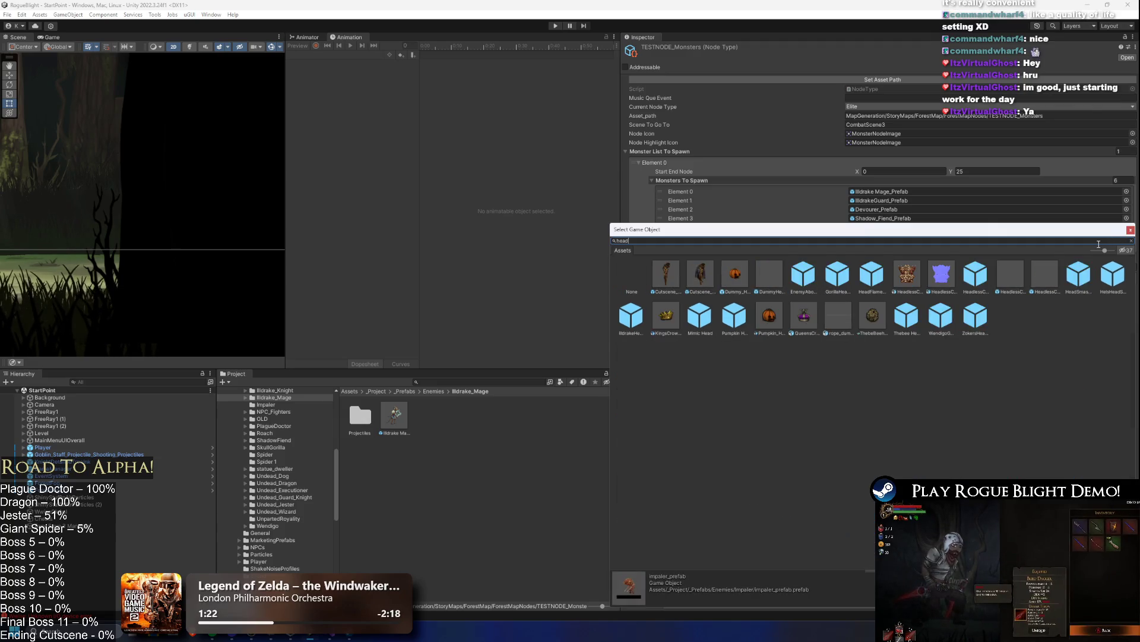
type("less prefa")
double_click(663, 266)
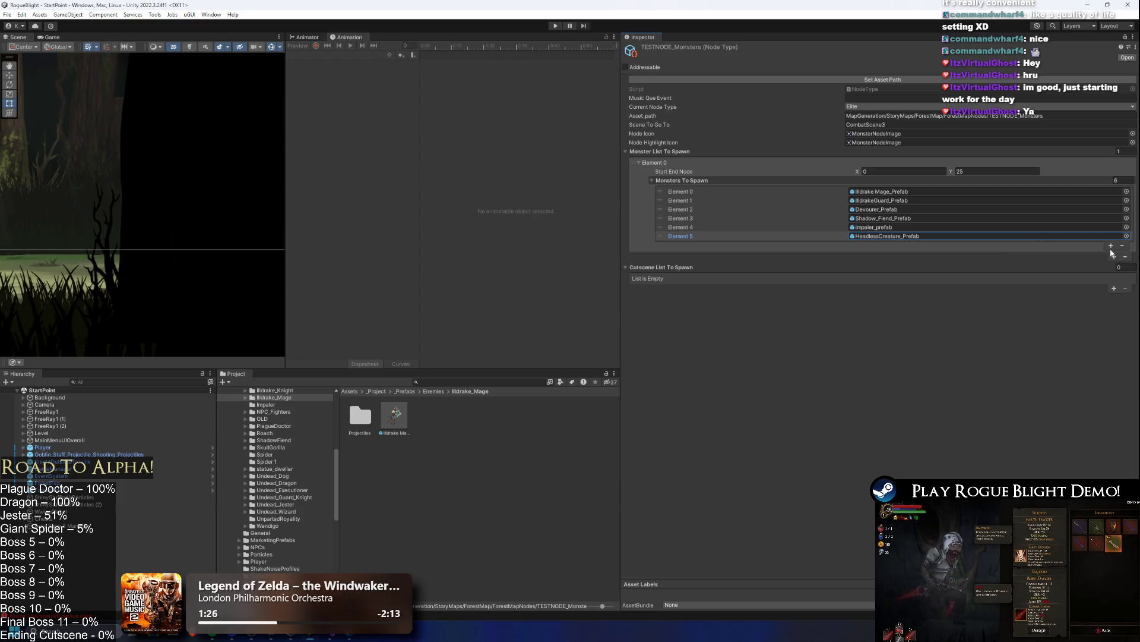
- Add a seventh slot and assign UnpartedRoyalty_Prefab to Element 6
left_click(1110, 245)
left_click(1127, 244)
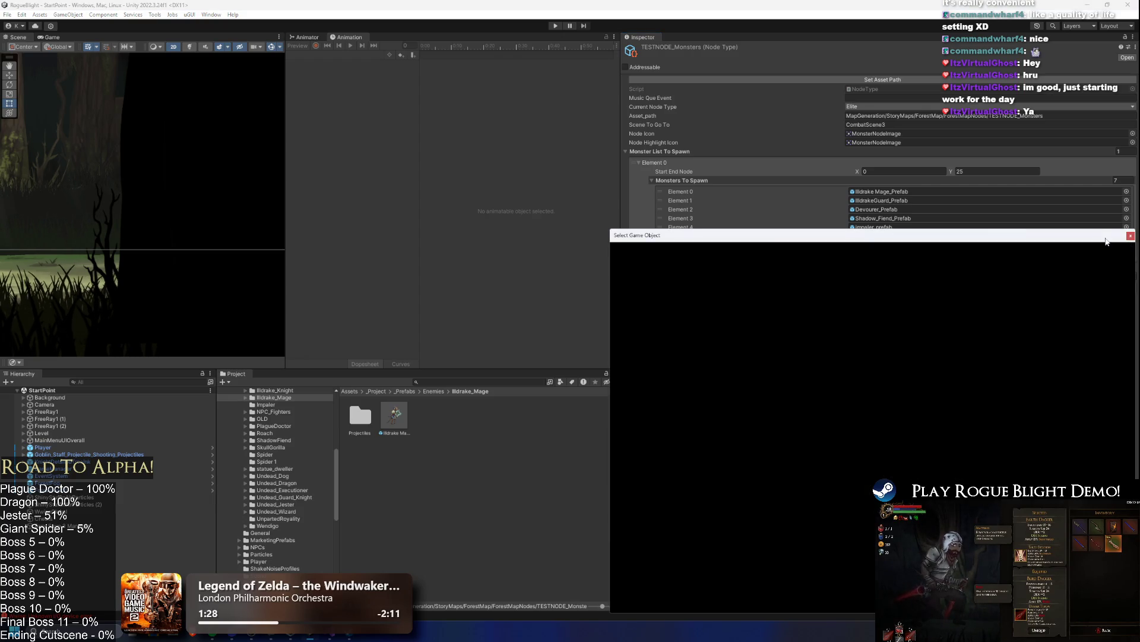
type("monar")
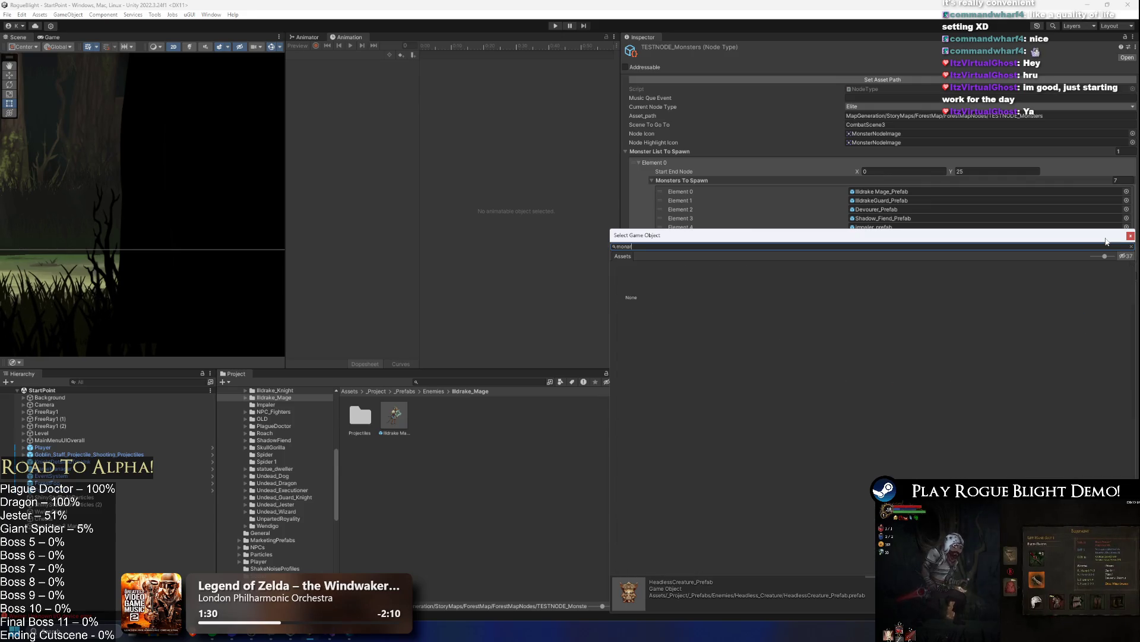
key("Escape")
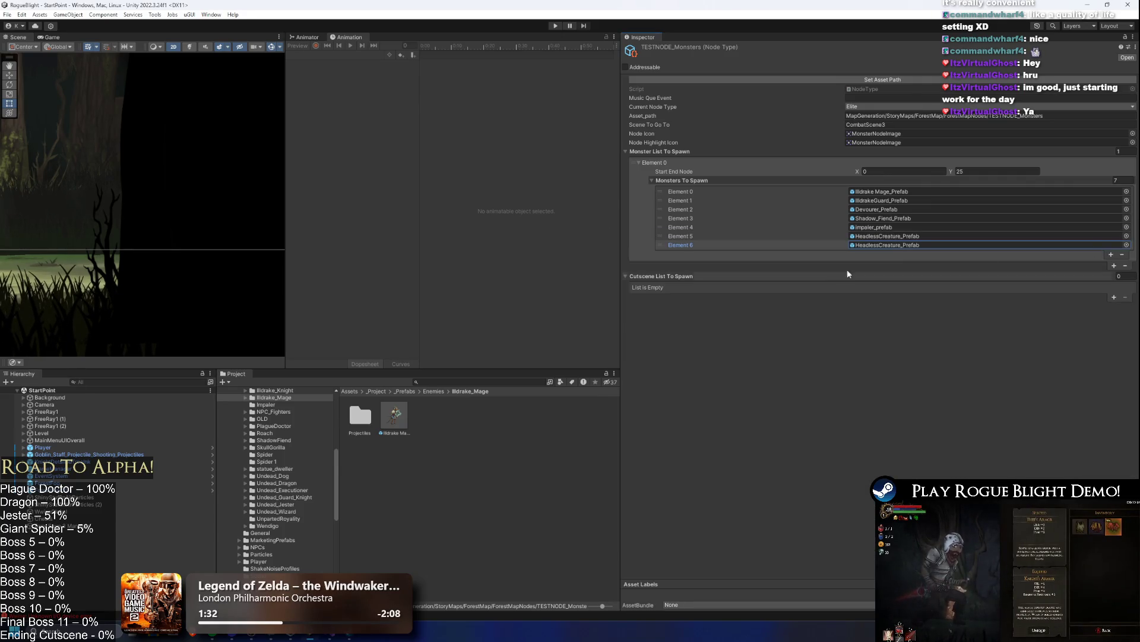
left_click(1126, 245)
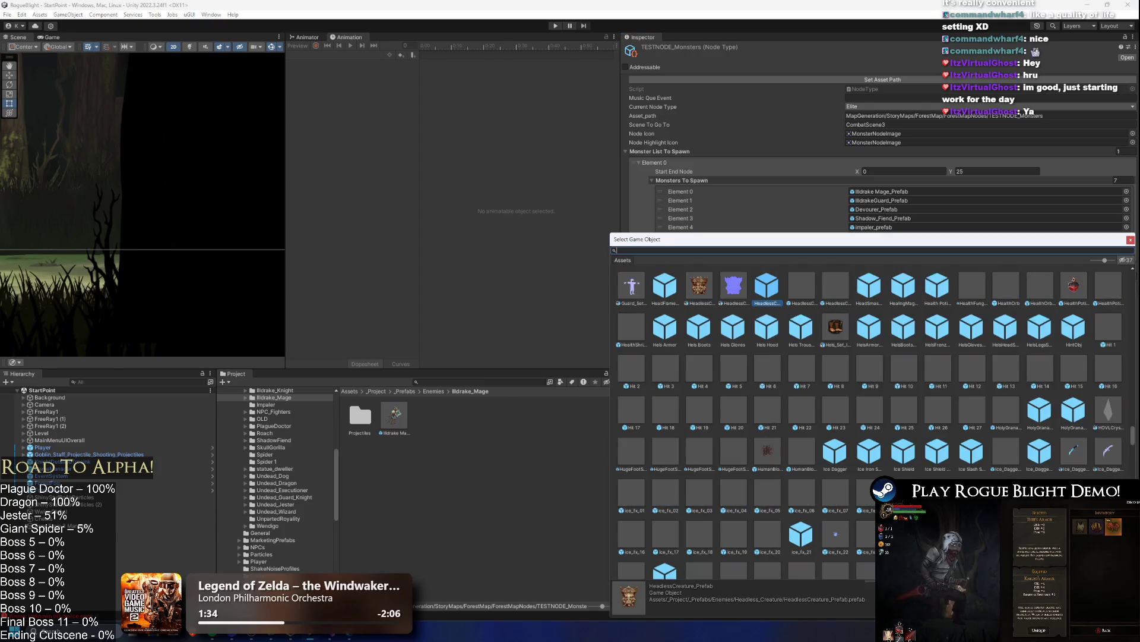
type("r")
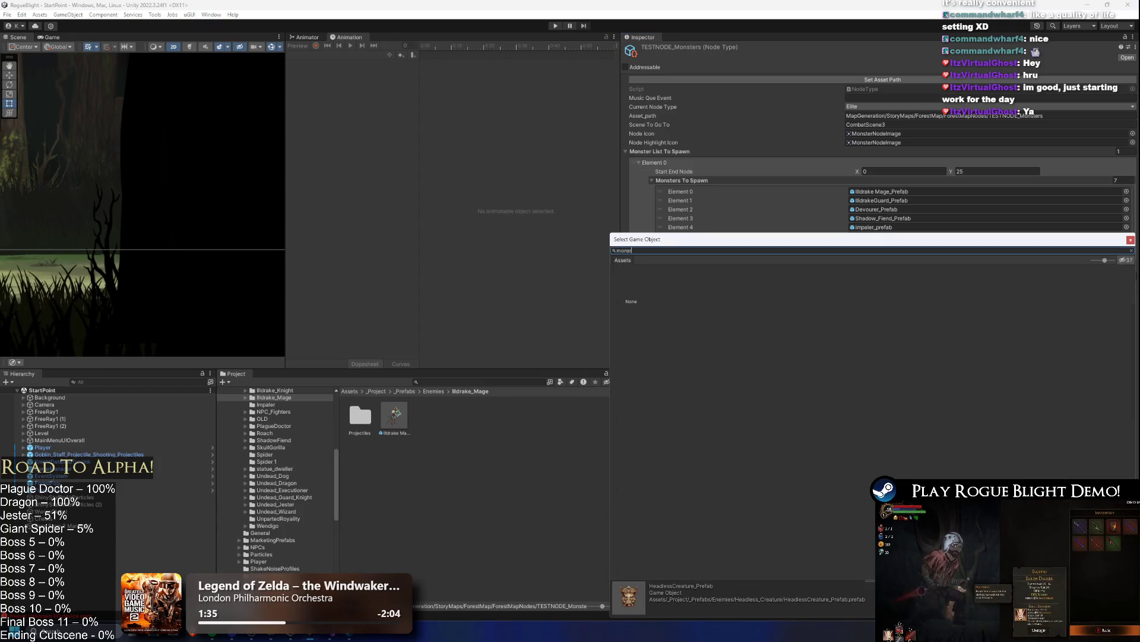
key("BackSpace")
key("BackSpace")
key("BackSpace")
type("unpar")
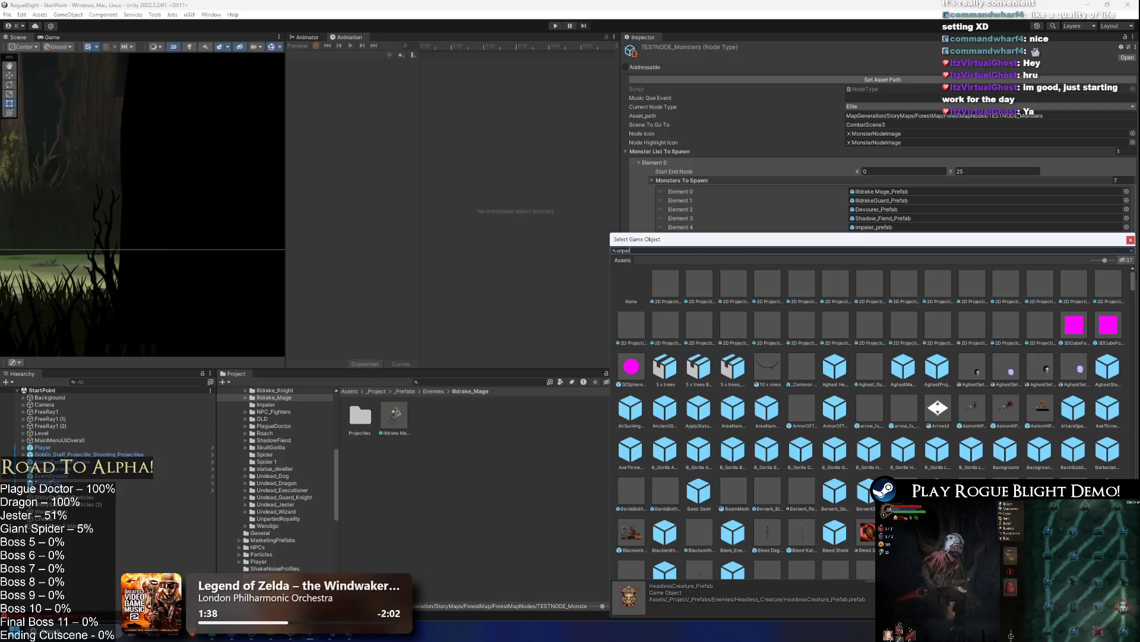
type("te")
left_click(721, 290)
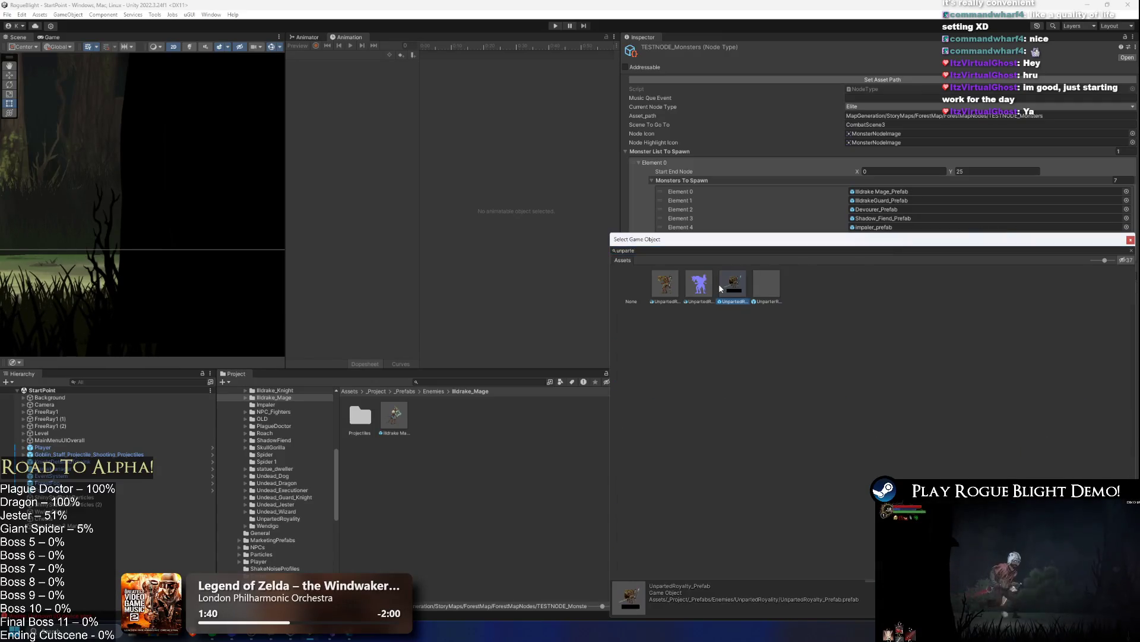
double_click(721, 289)
- Add an eighth slot holding BlightLady_Prefab as Element 7
left_click(1111, 254)
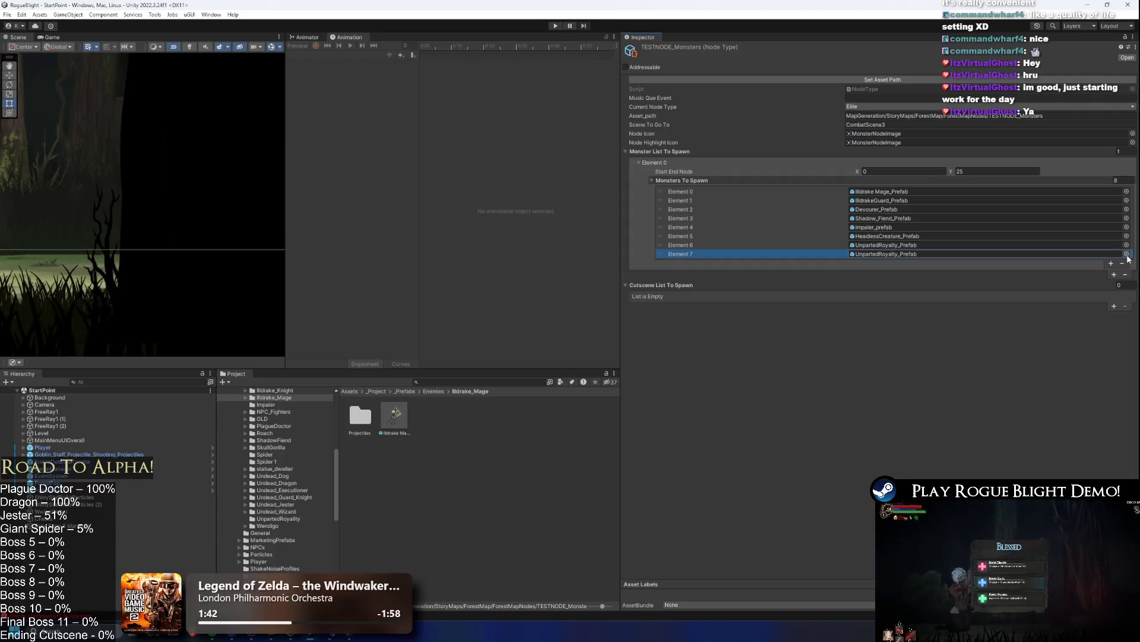
left_click(1126, 255)
type("blig")
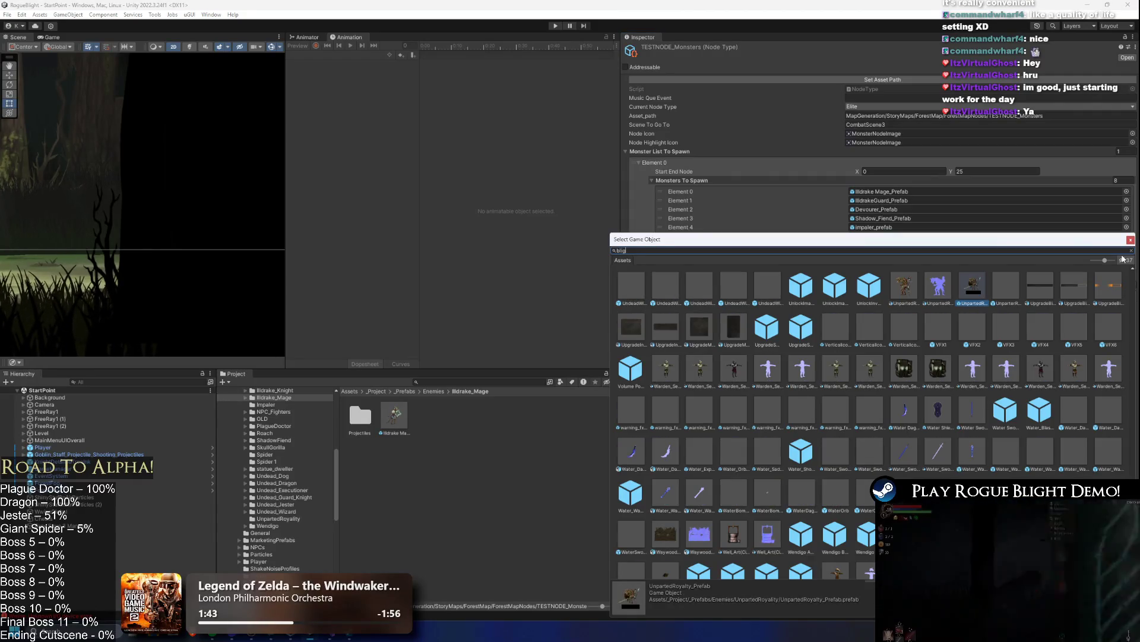
type("ht lady pre")
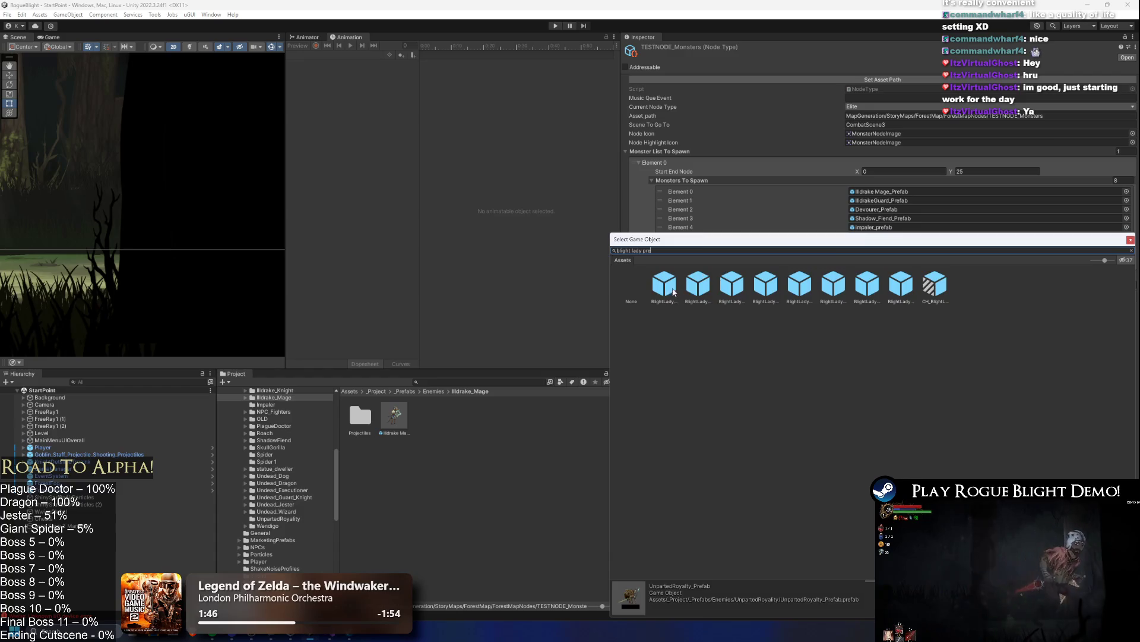
left_click(685, 291)
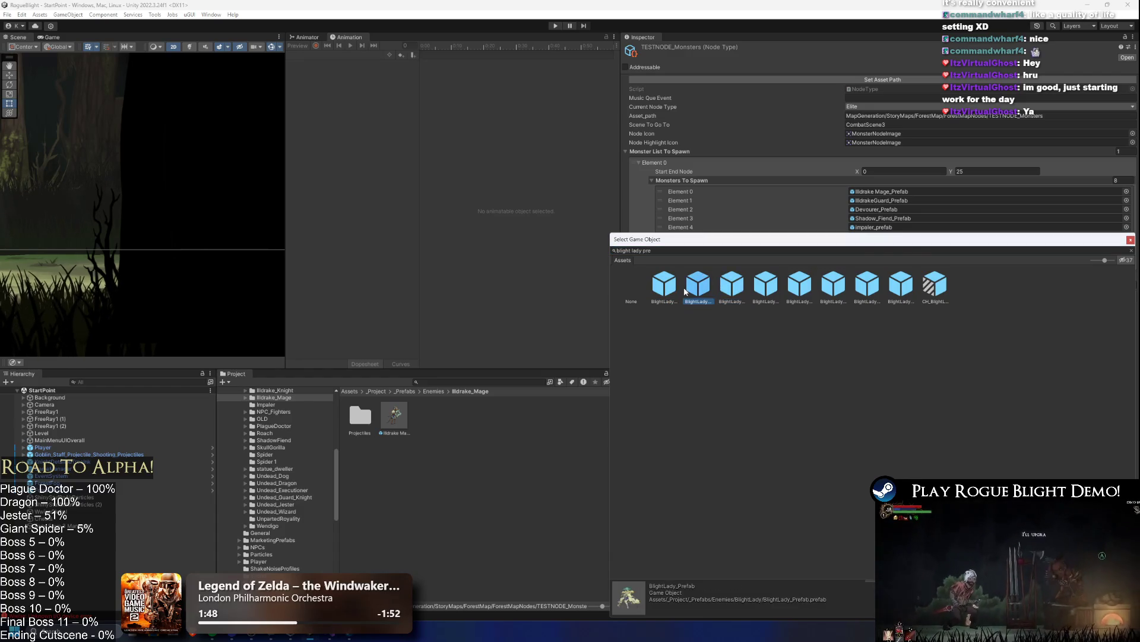
double_click(685, 291)
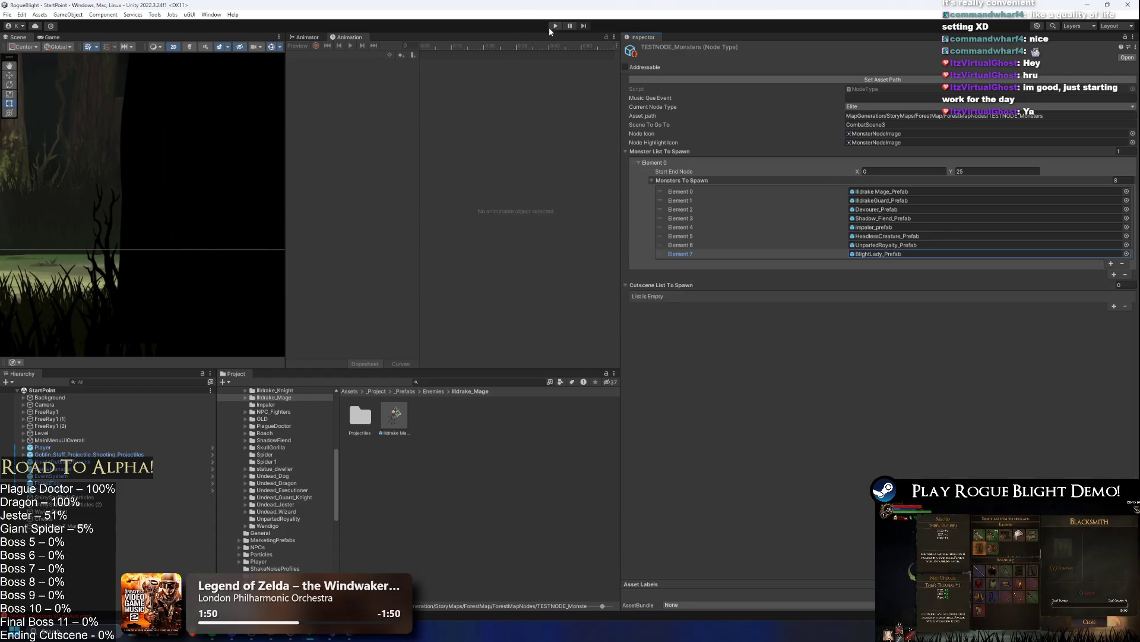
- Start a playtest from the first save slot and travel by cart to Blight Castle
left_click(554, 27)
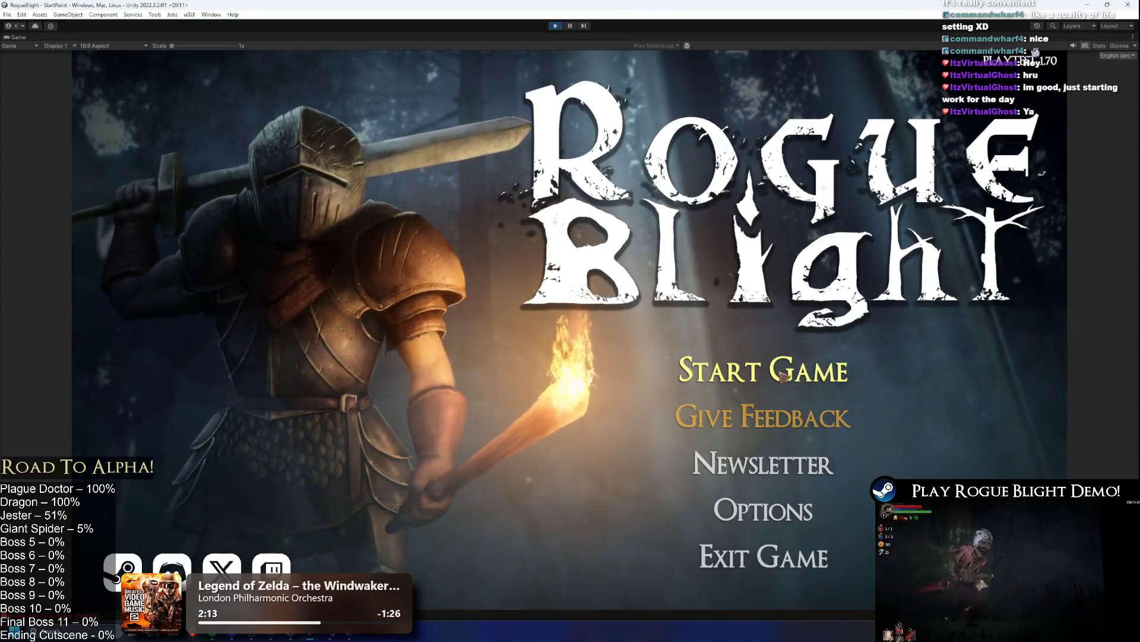
left_click(822, 371)
left_click(827, 332)
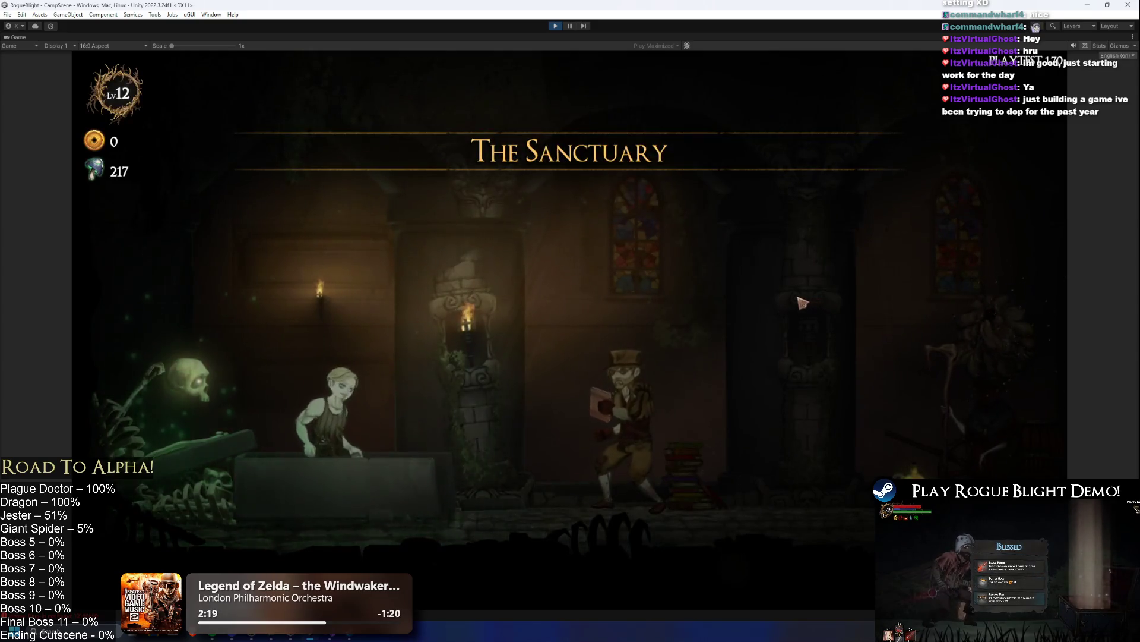
key("d")
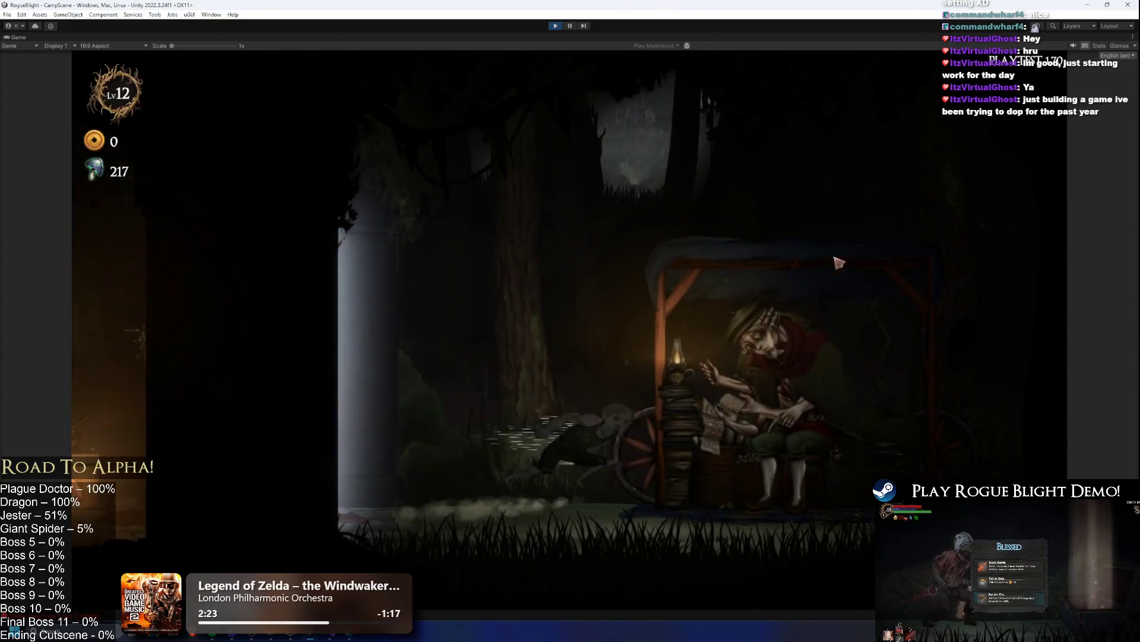
key("e")
key("Return")
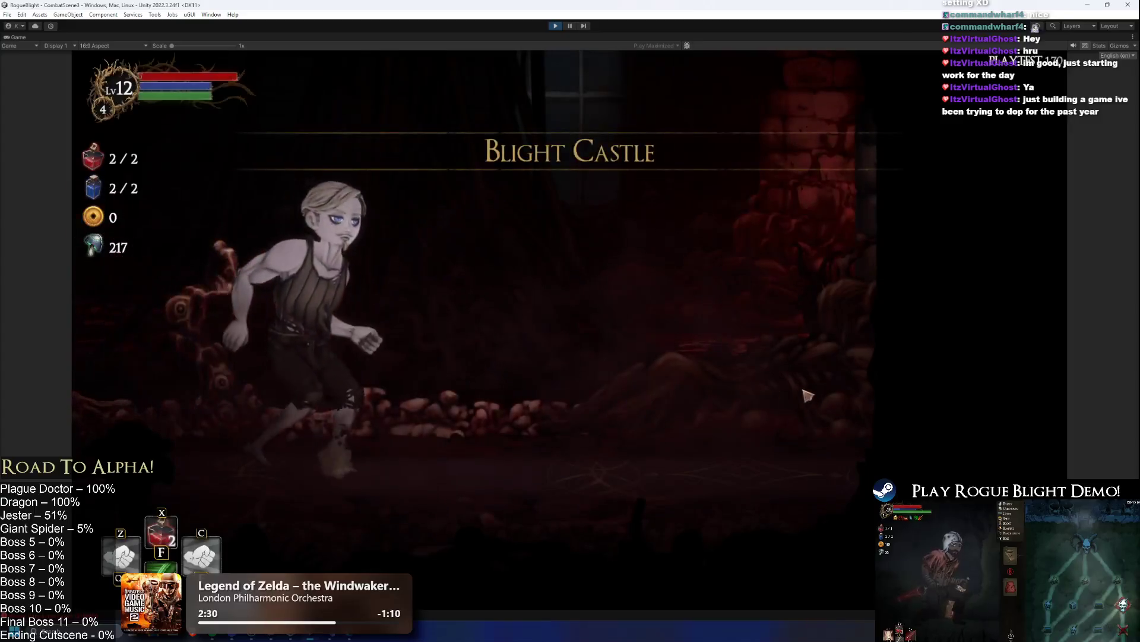
left_click(571, 298)
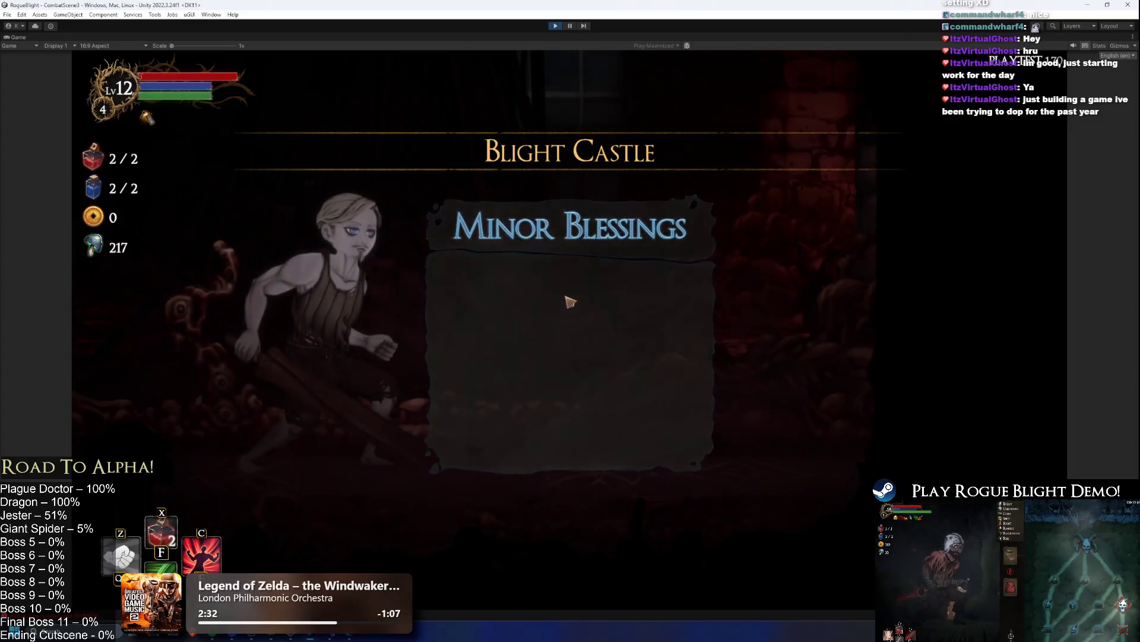
- Enable cheats with F1 and equip fire swords in both hands
key("F1")
left_click(557, 396)
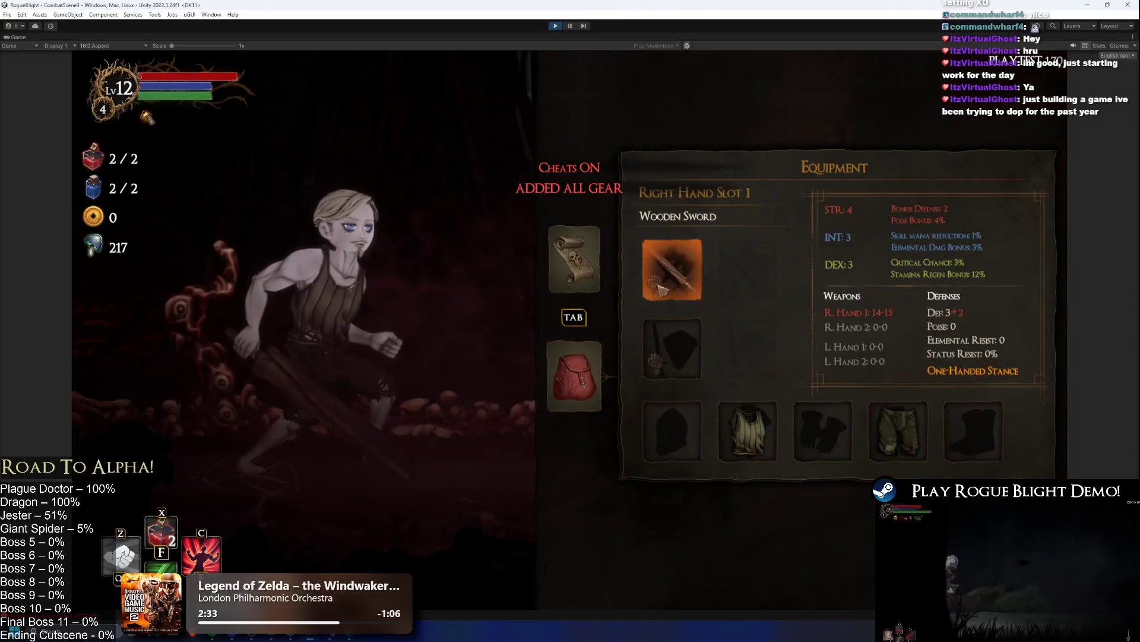
left_click(671, 267)
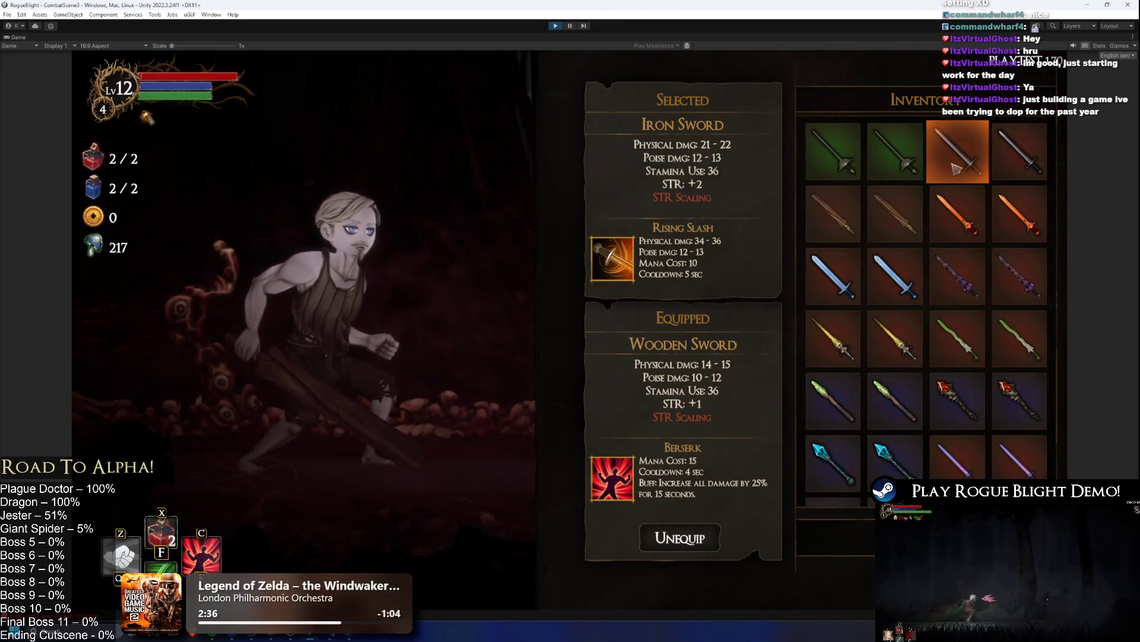
left_click(955, 170)
left_click(686, 358)
left_click(892, 213)
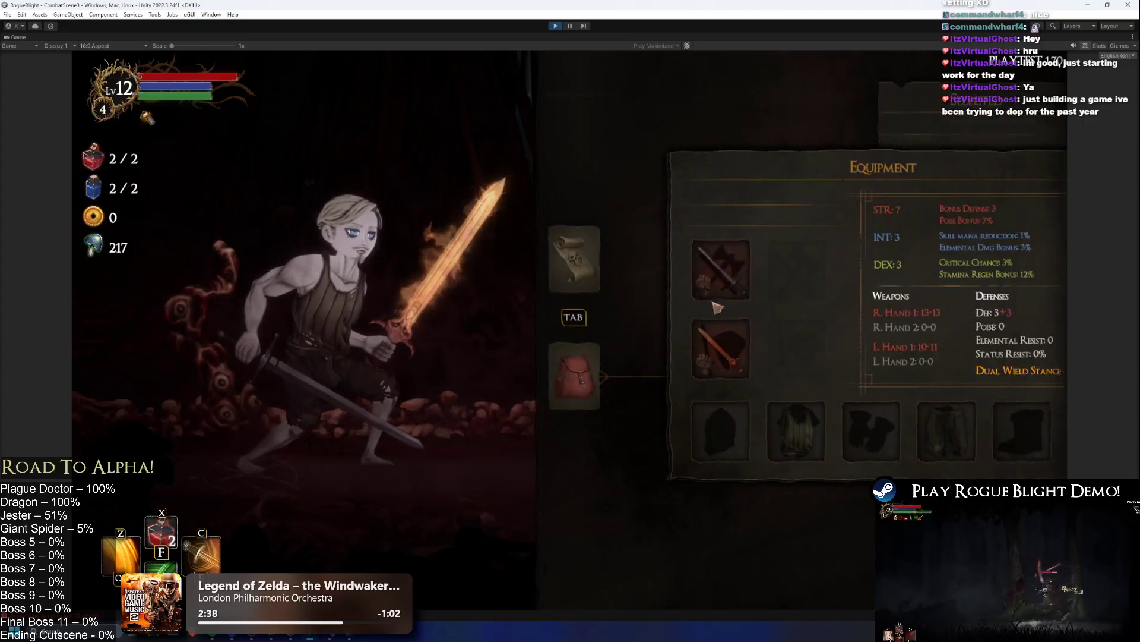
left_click(672, 270)
left_click(859, 212)
- Equip a knight helmet, new chest armour, gloves, trousers and boots, then return to gameplay
left_click(741, 431)
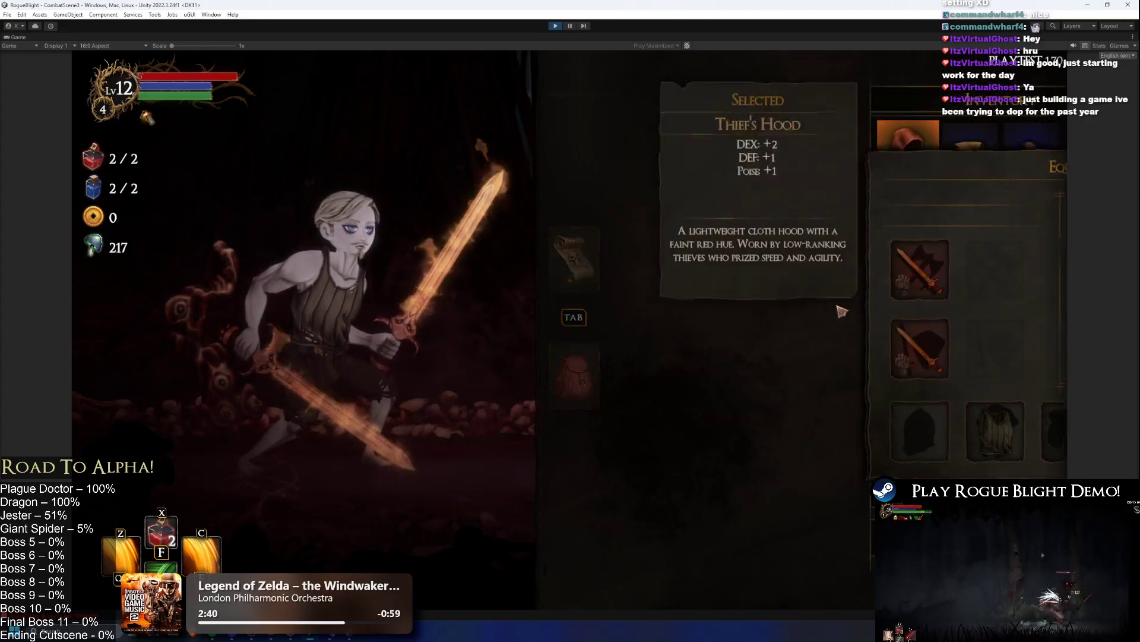
left_click(833, 151)
left_click(817, 430)
left_click(874, 380)
left_click(903, 431)
left_click(880, 377)
left_click(898, 431)
left_click(832, 149)
left_click(973, 431)
left_click(829, 203)
left_click(597, 281)
key("Escape")
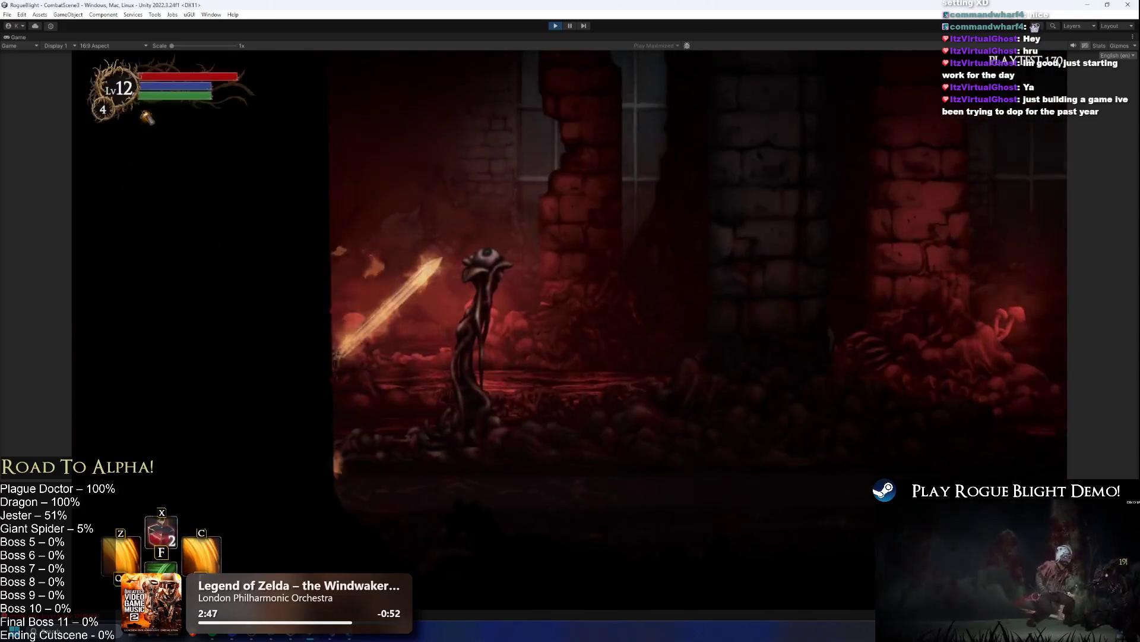
- Run right, slash the armored enemy into blue mist, and leap back
left_click(825, 422)
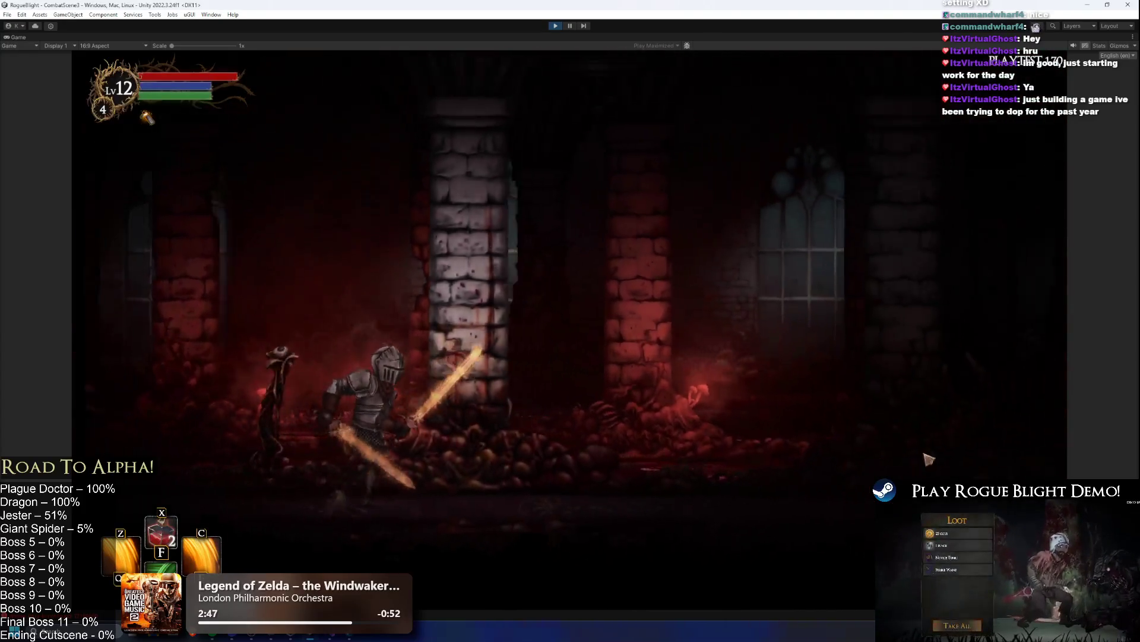
key("d")
left_click(831, 416)
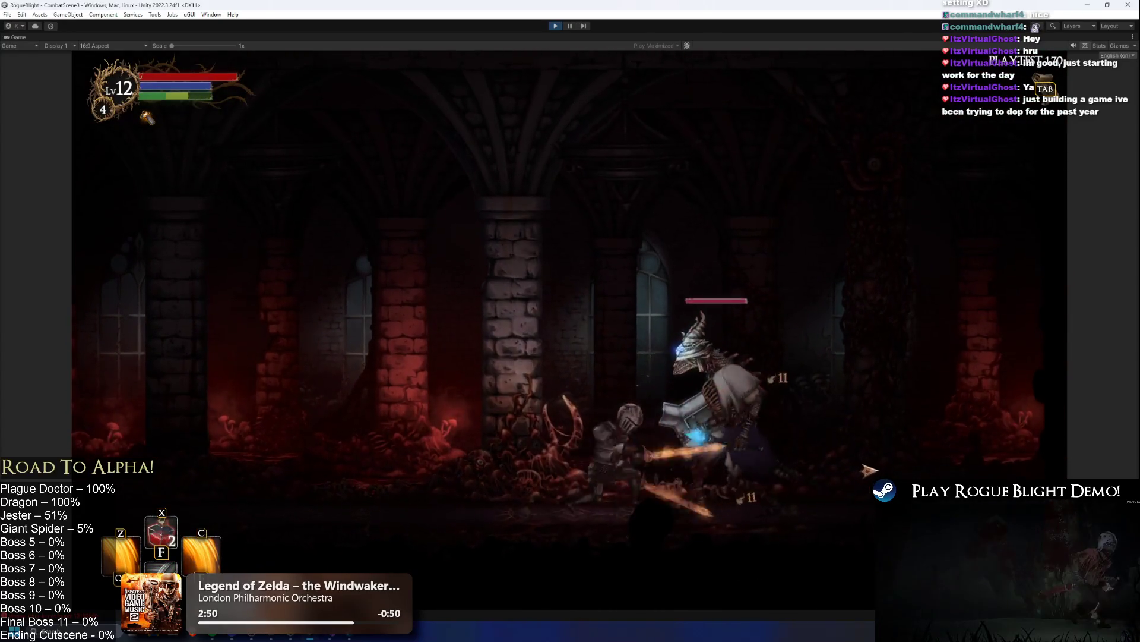
left_click(846, 272)
key("a")
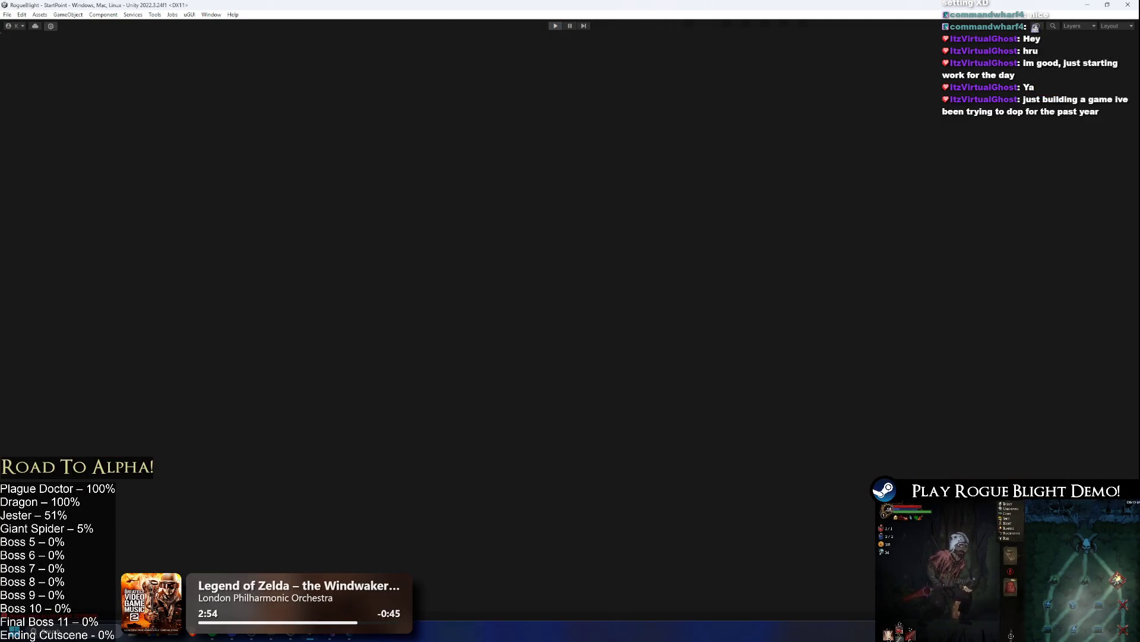
- Stop Play mode and give Illdrake Mage Root Bone main_bone and shake strength 0.065, then replay
key("ctrl+p")
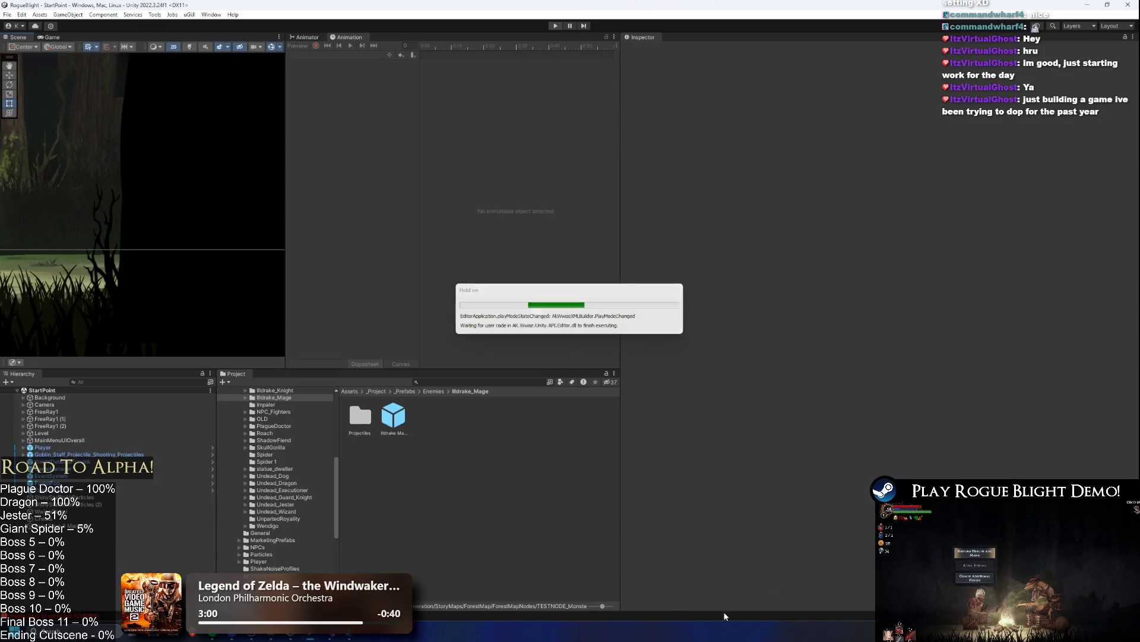
double_click(383, 434)
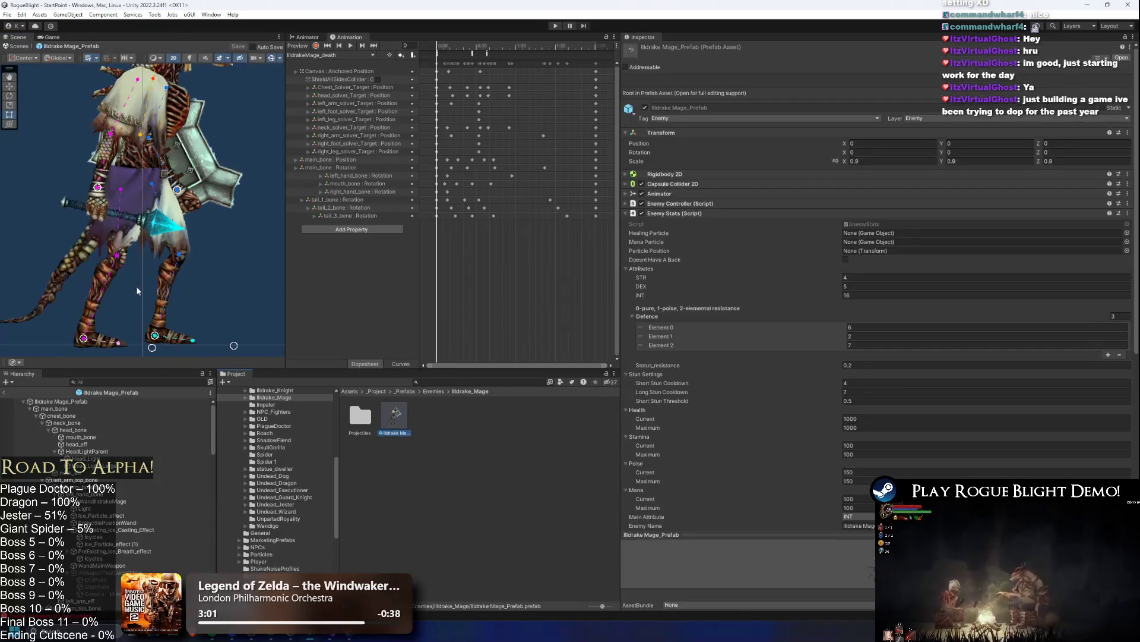
left_click(59, 408)
key("Up")
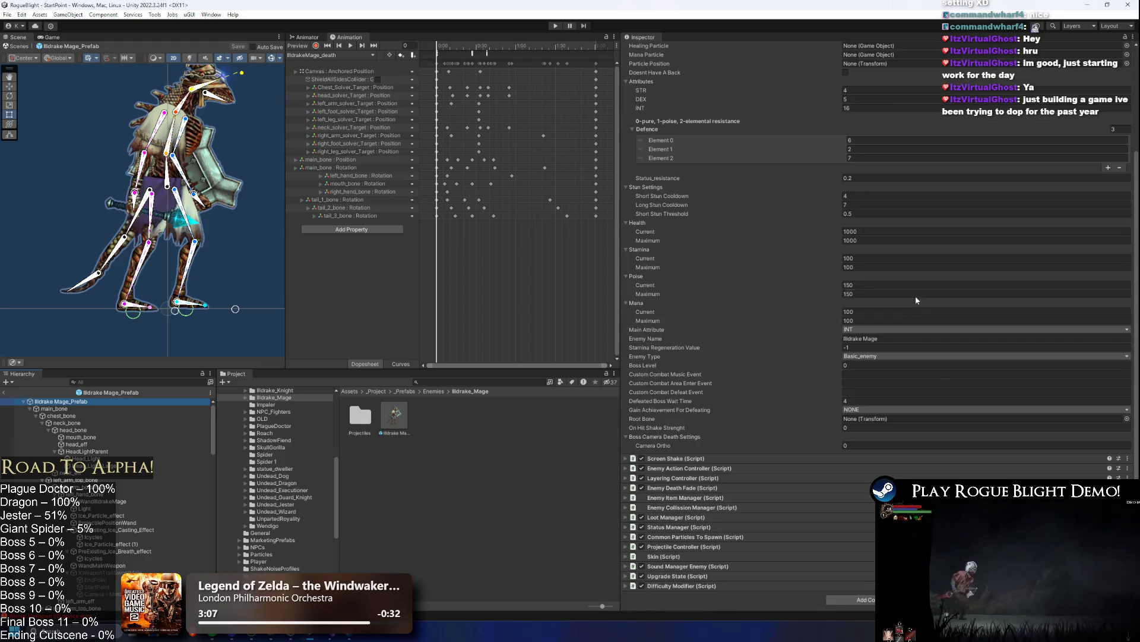
left_click_drag(859, 432, 861, 432)
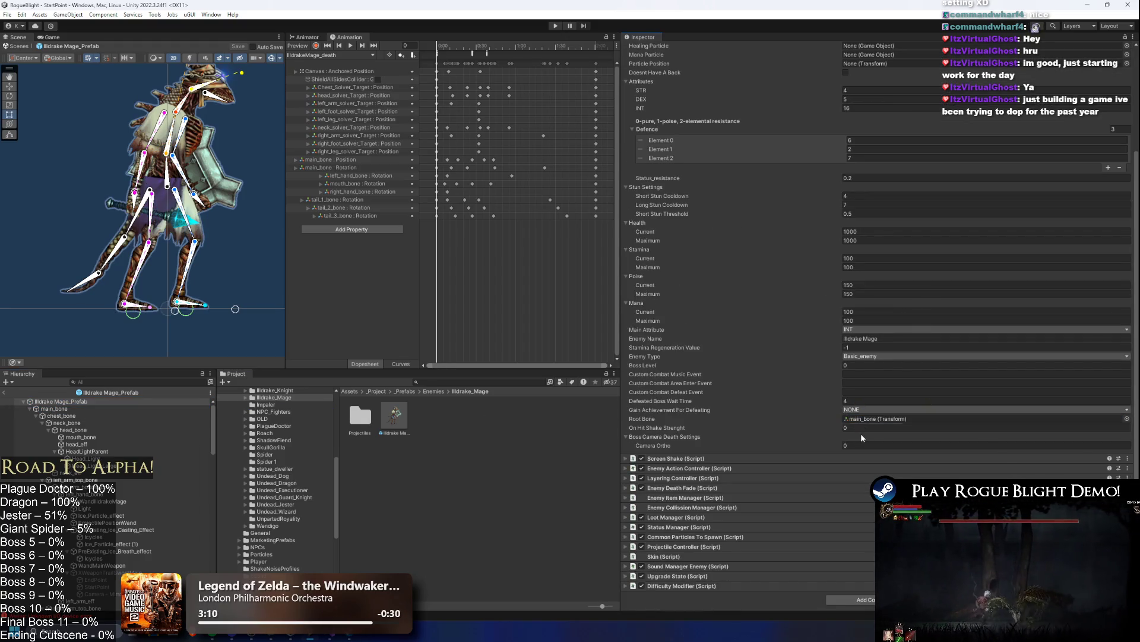
left_click(868, 429)
type(".065")
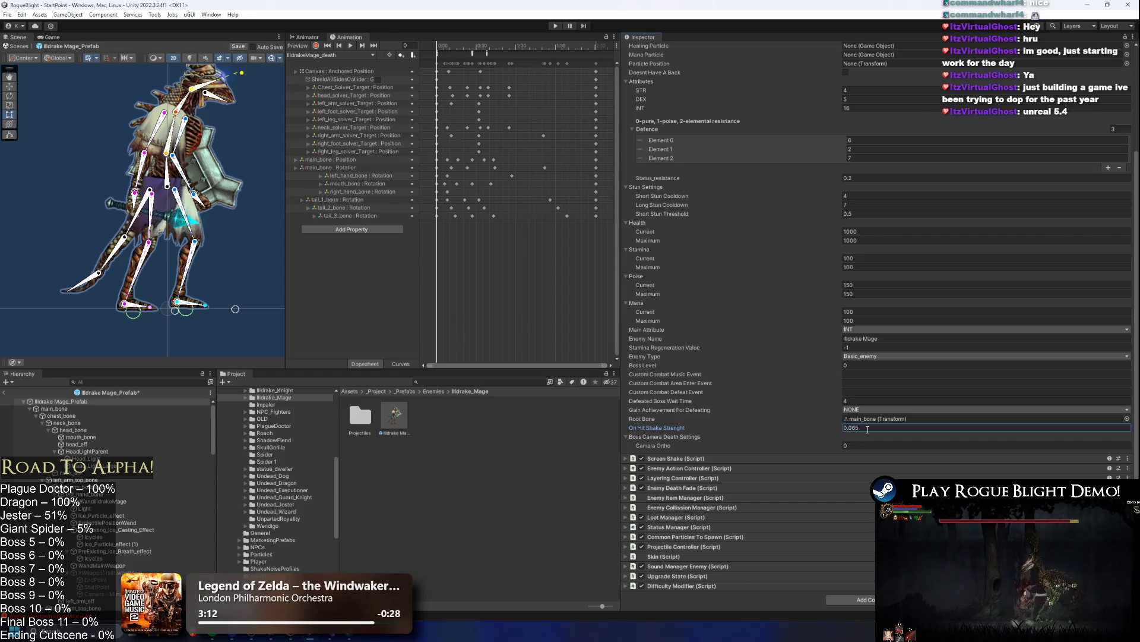
left_click(557, 27)
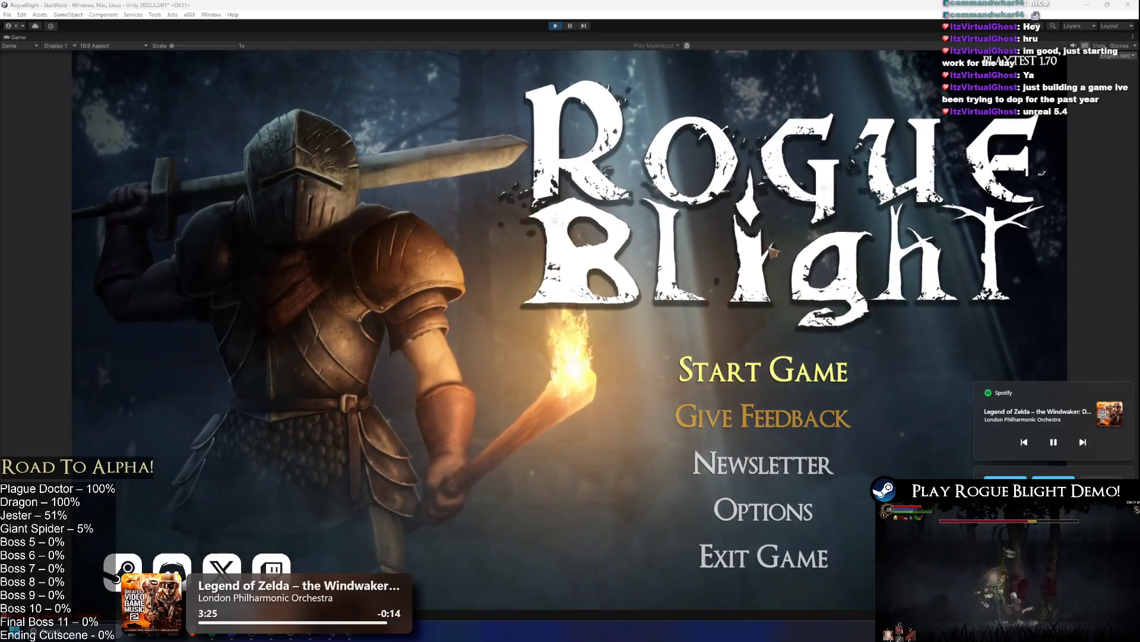
- Load the first save slot and slash the armored mage with the fiery sword
left_click(764, 369)
left_click(776, 328)
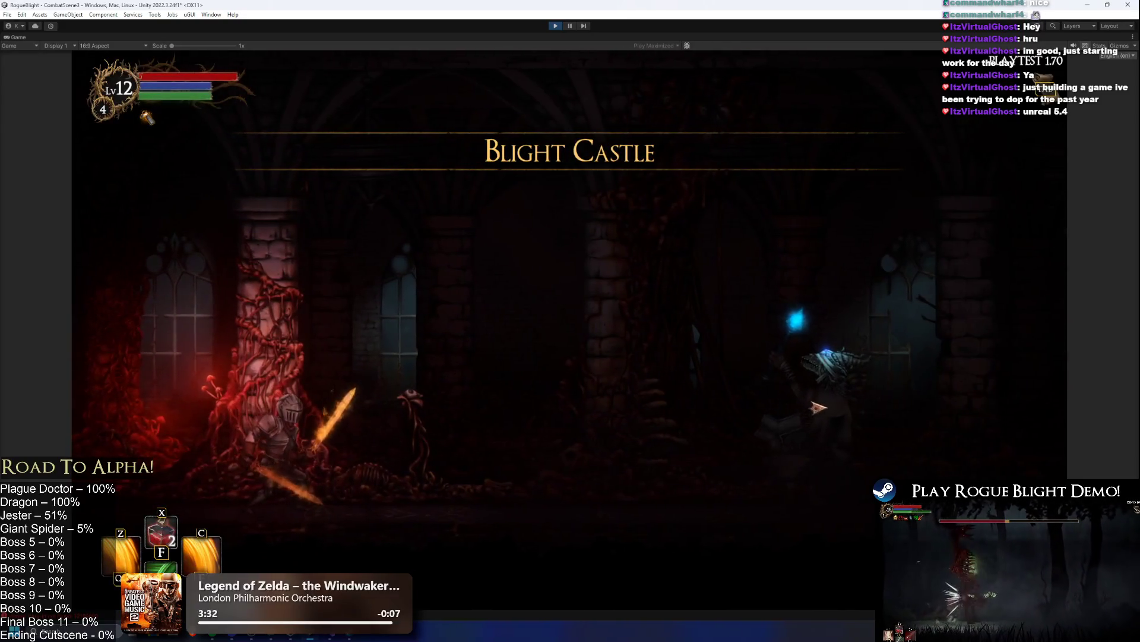
key("d")
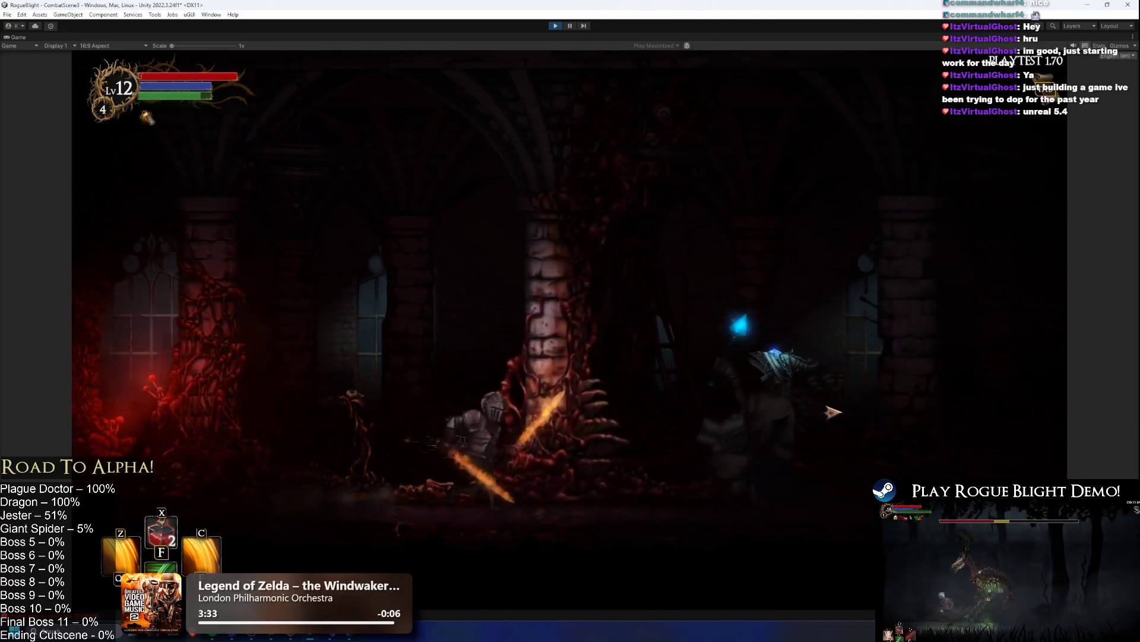
left_click(840, 427)
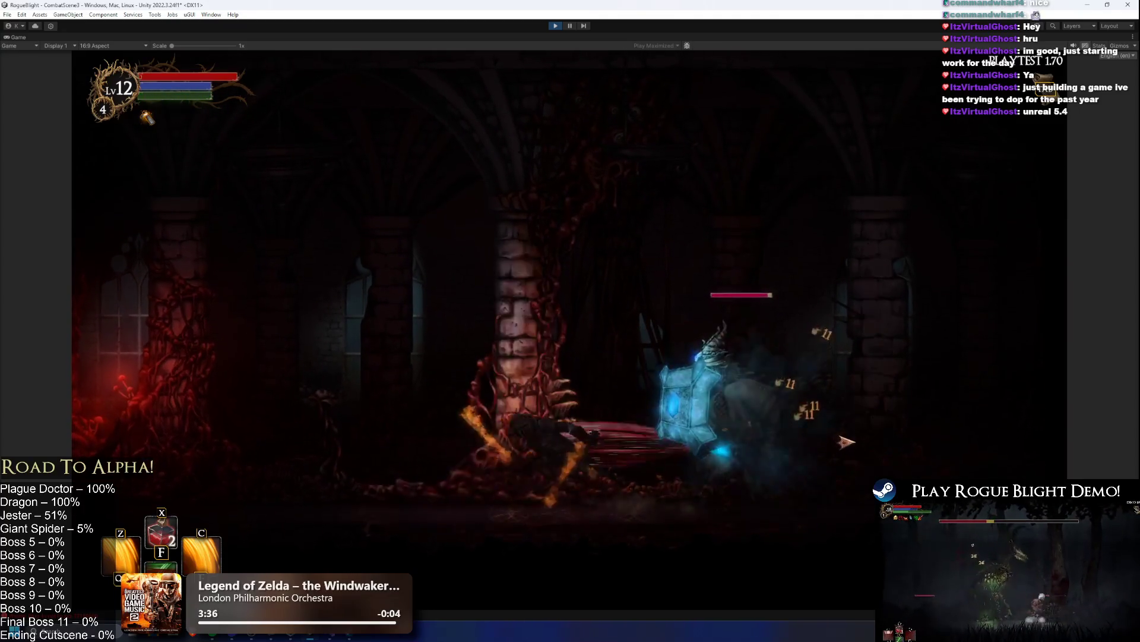
left_click(873, 435)
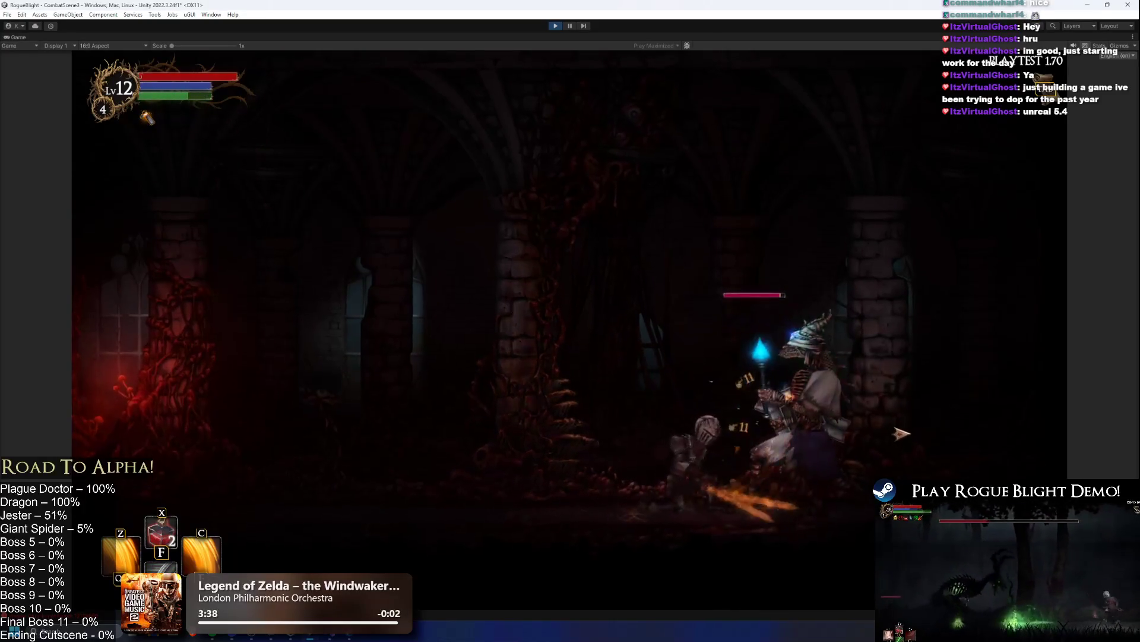
left_click(739, 418)
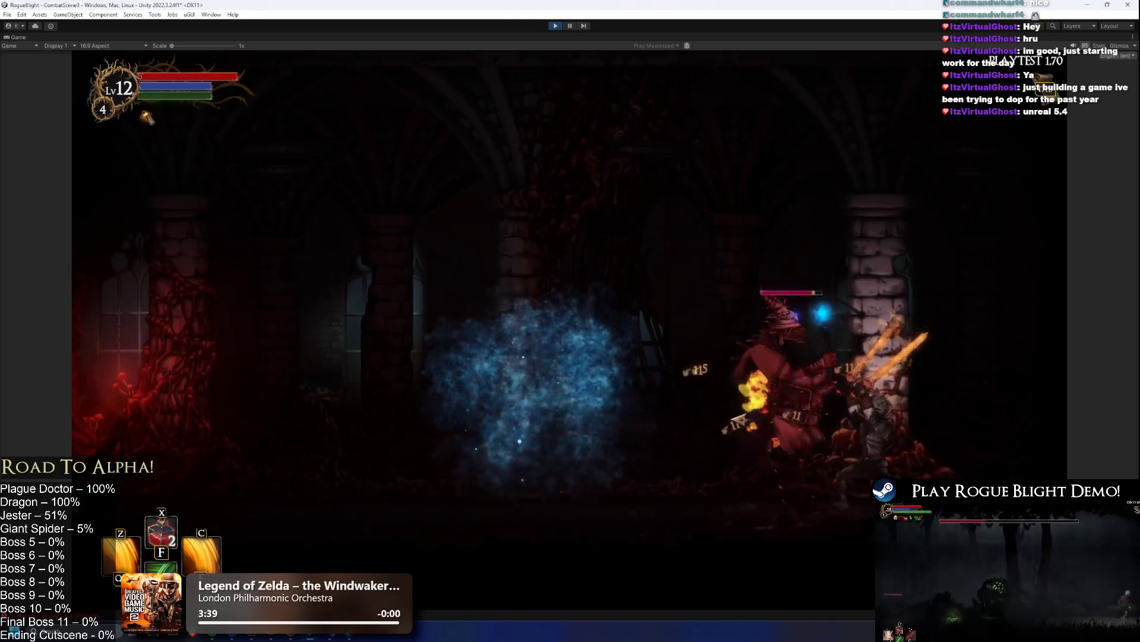
- Cast the ice ability, keep slashing, dash away, then stop and restart Play mode
left_click(822, 429)
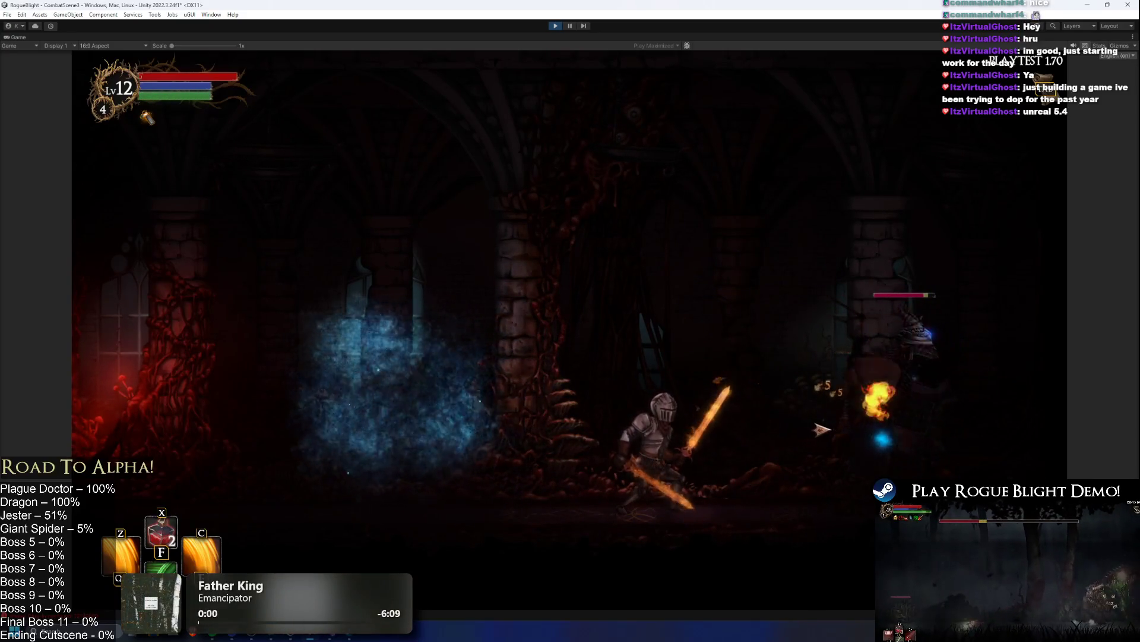
right_click(926, 440)
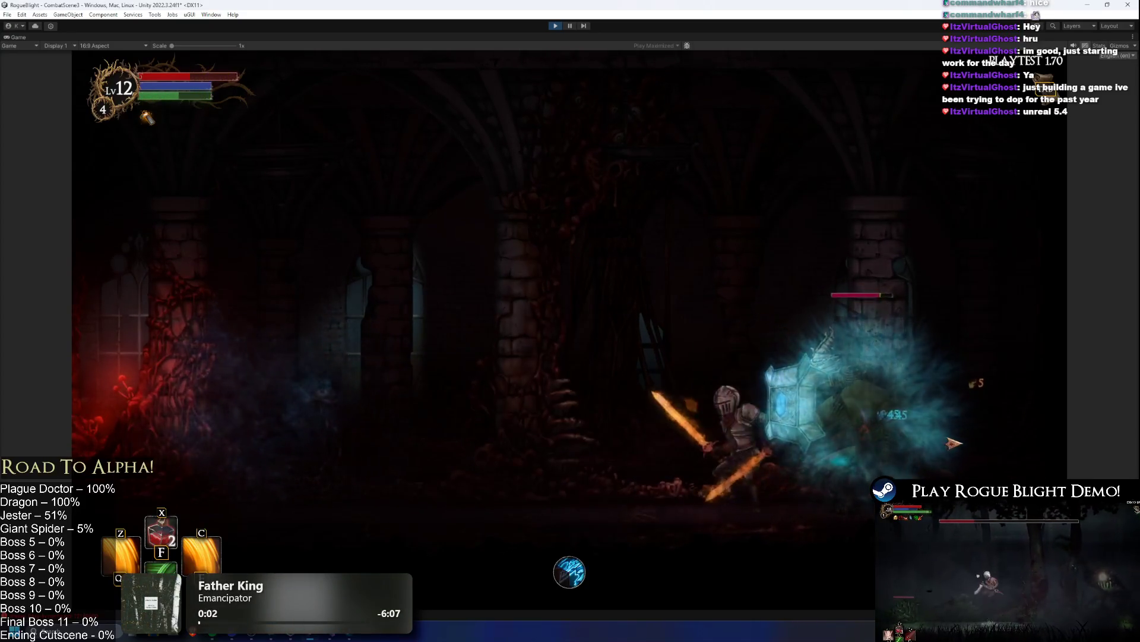
left_click(953, 442)
left_click(956, 445)
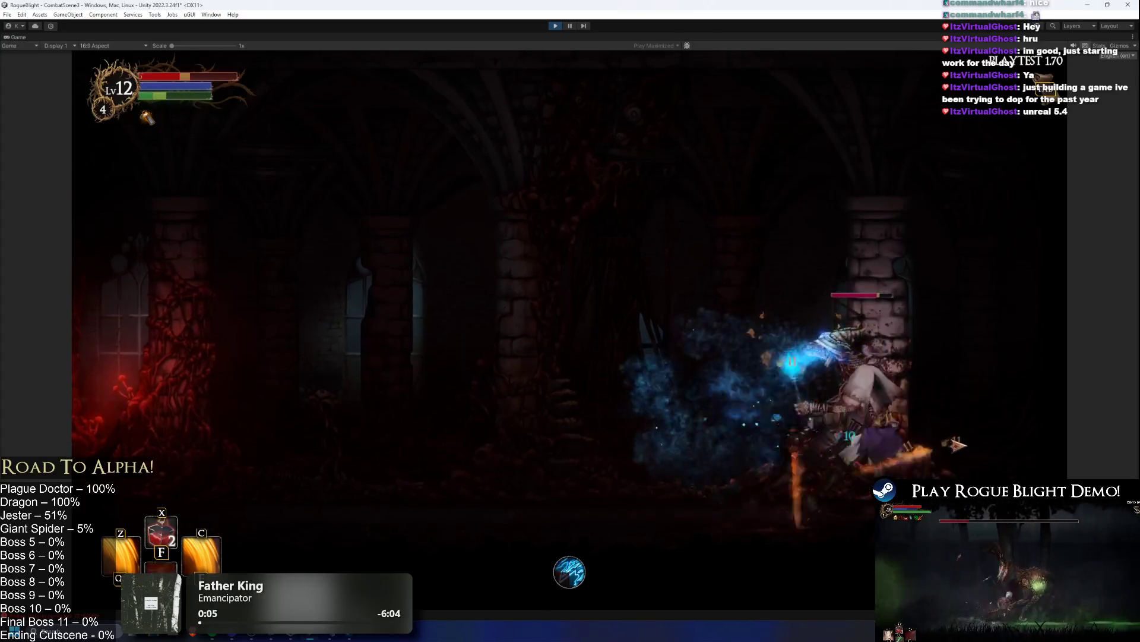
key("a")
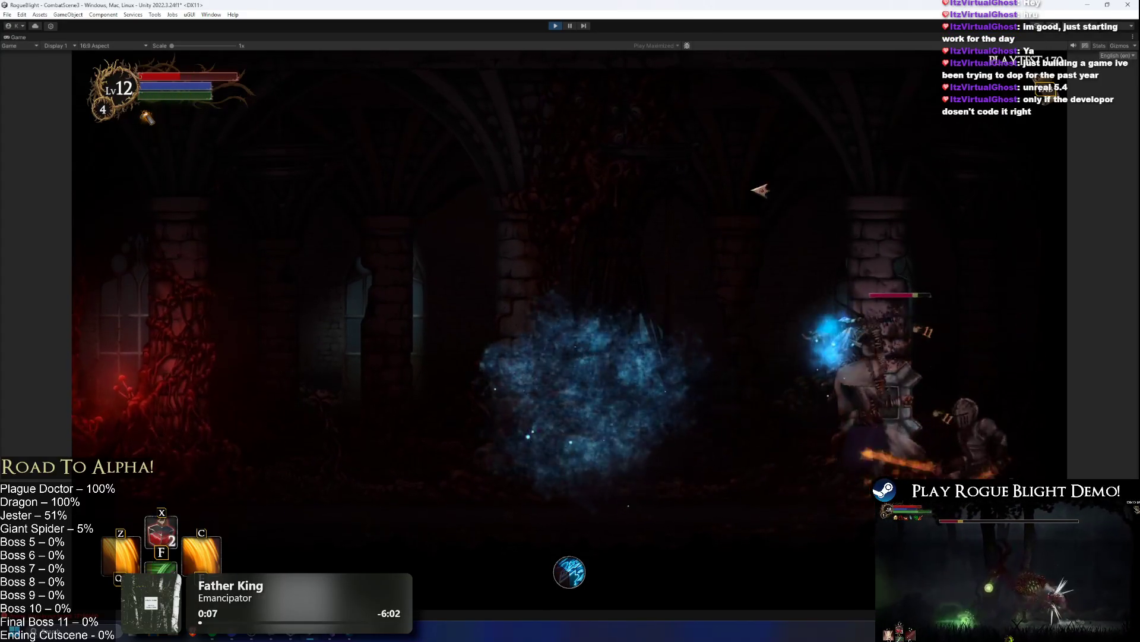
key("ctrl+p")
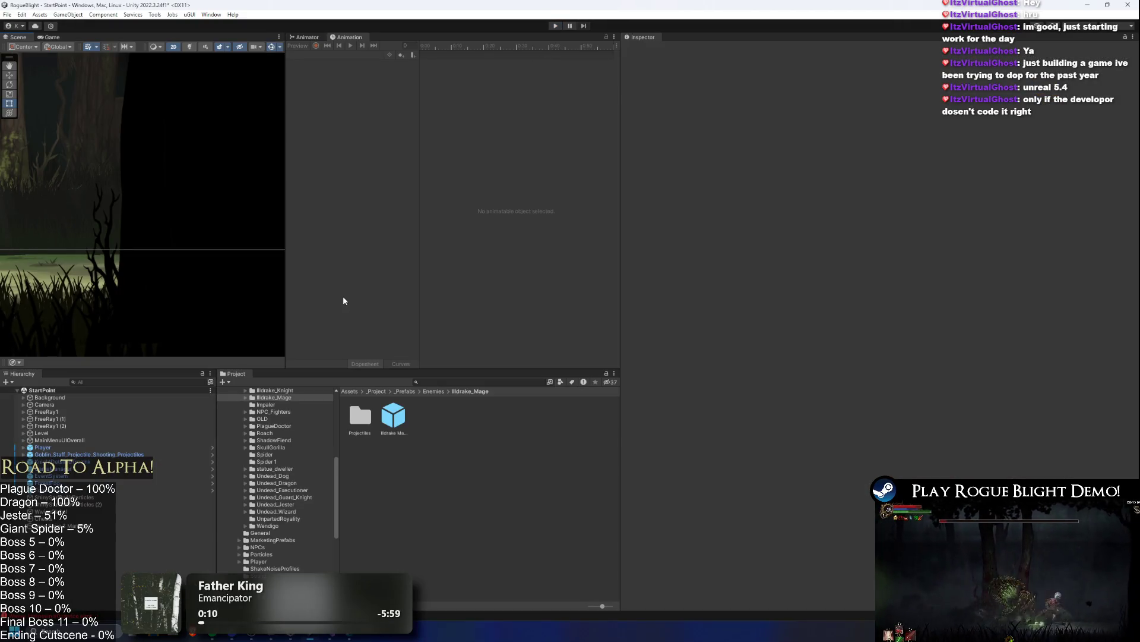
left_click(555, 26)
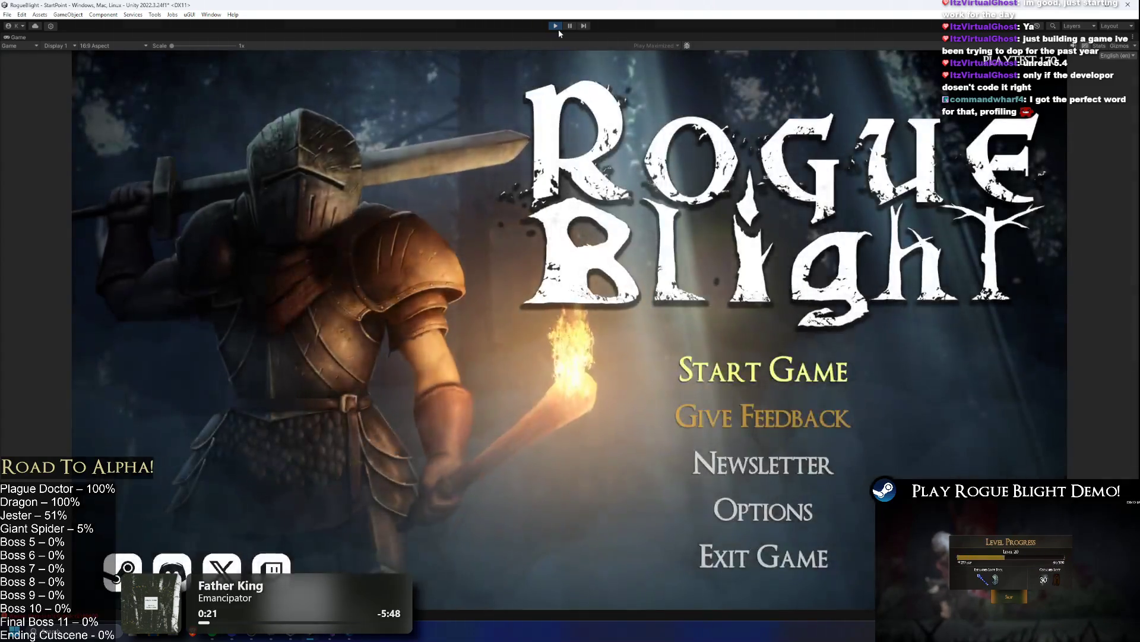
- Load the first save slot, reach the mushroom-hatted boss fight, and stop Play mode
left_click(773, 368)
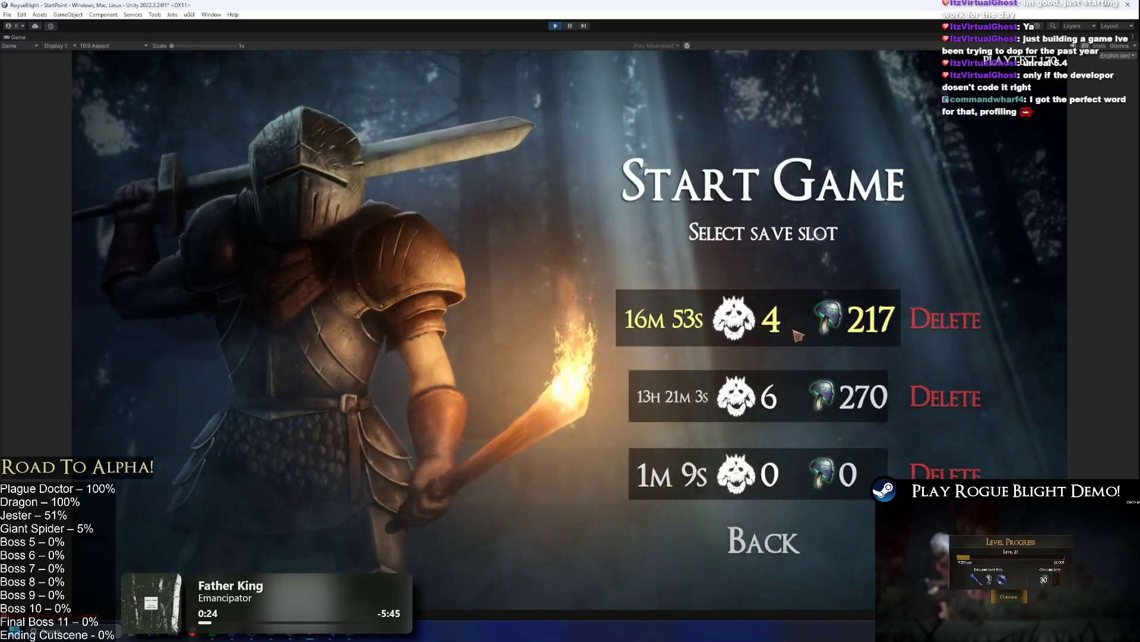
left_click(810, 339)
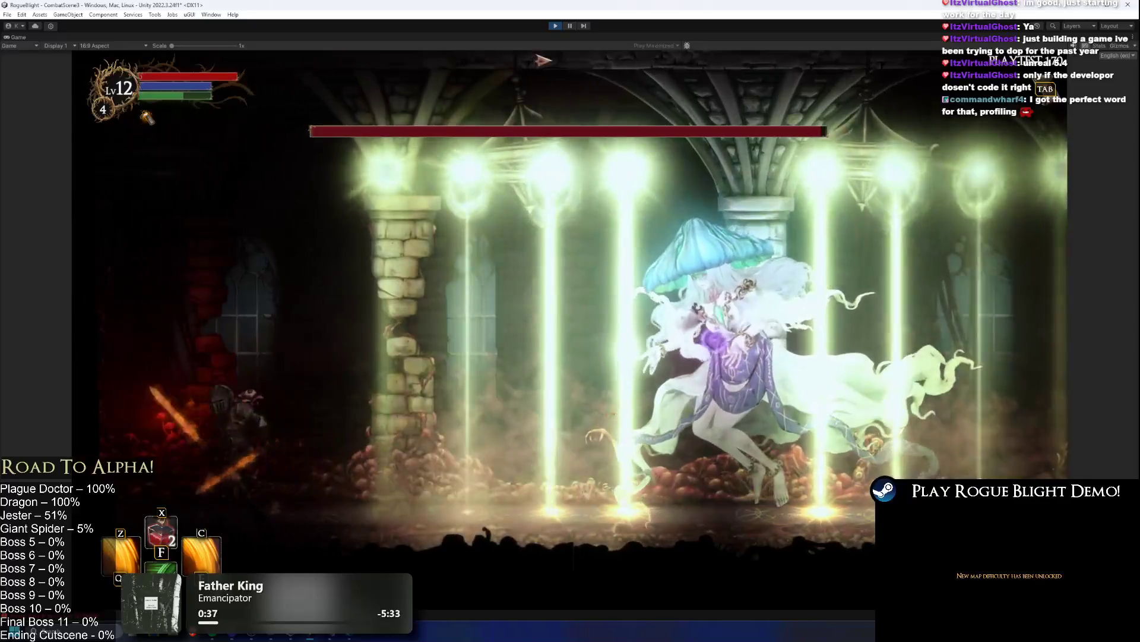
key("ctrl+p")
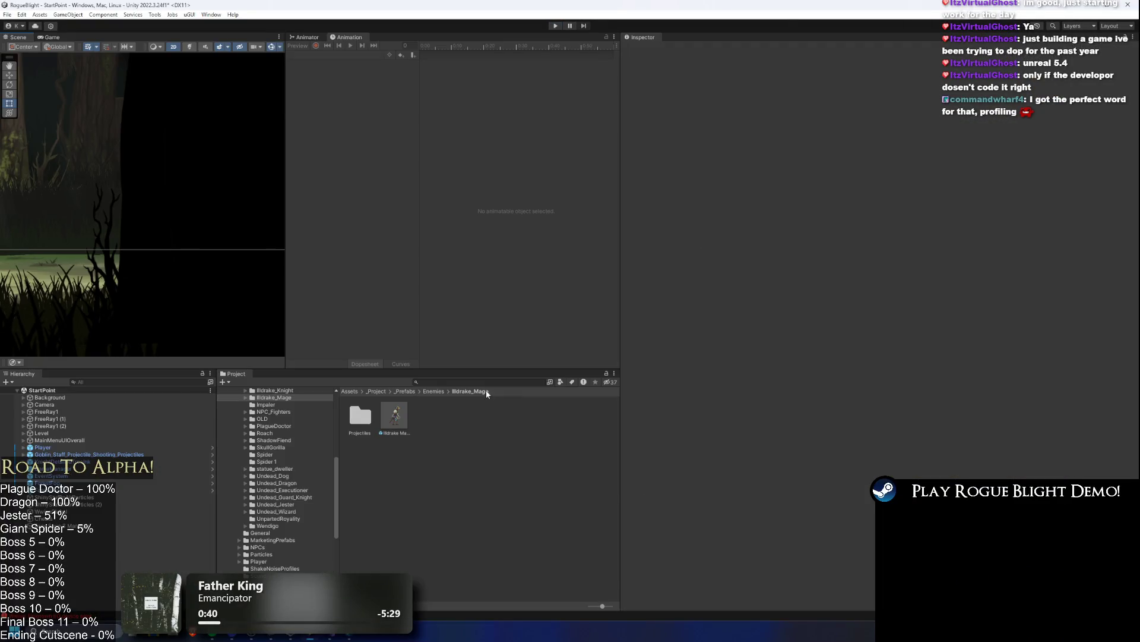
- Open BlightLady_Prefab, set its Root Bone to main_bone and On Hit Shake Strenght to 0.05
left_click(490, 383)
type("b")
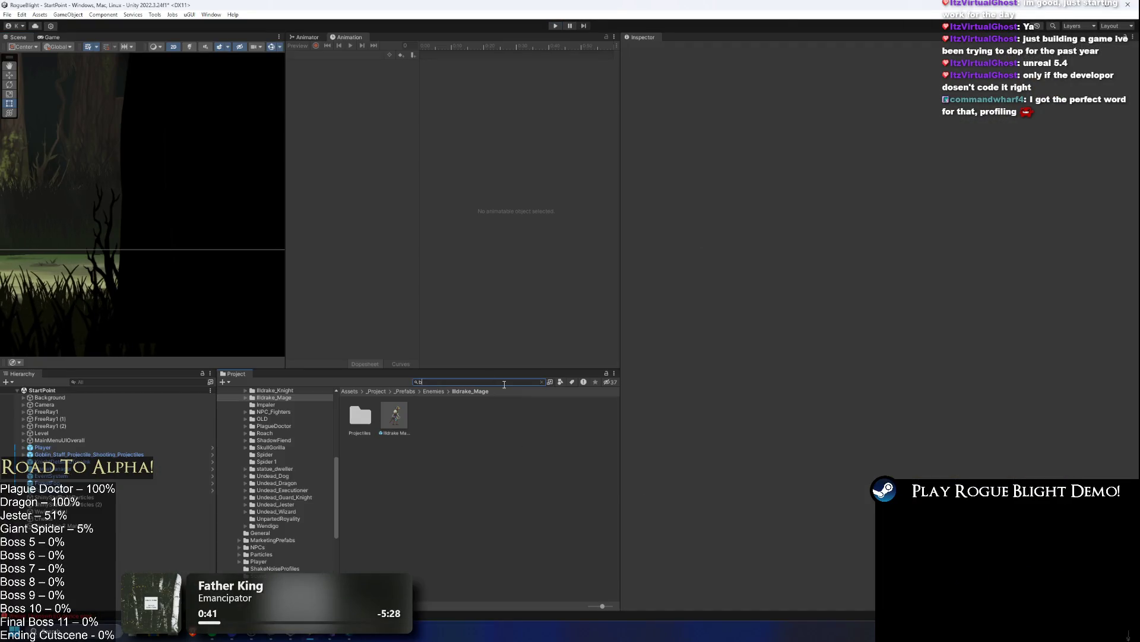
type("light lady pr")
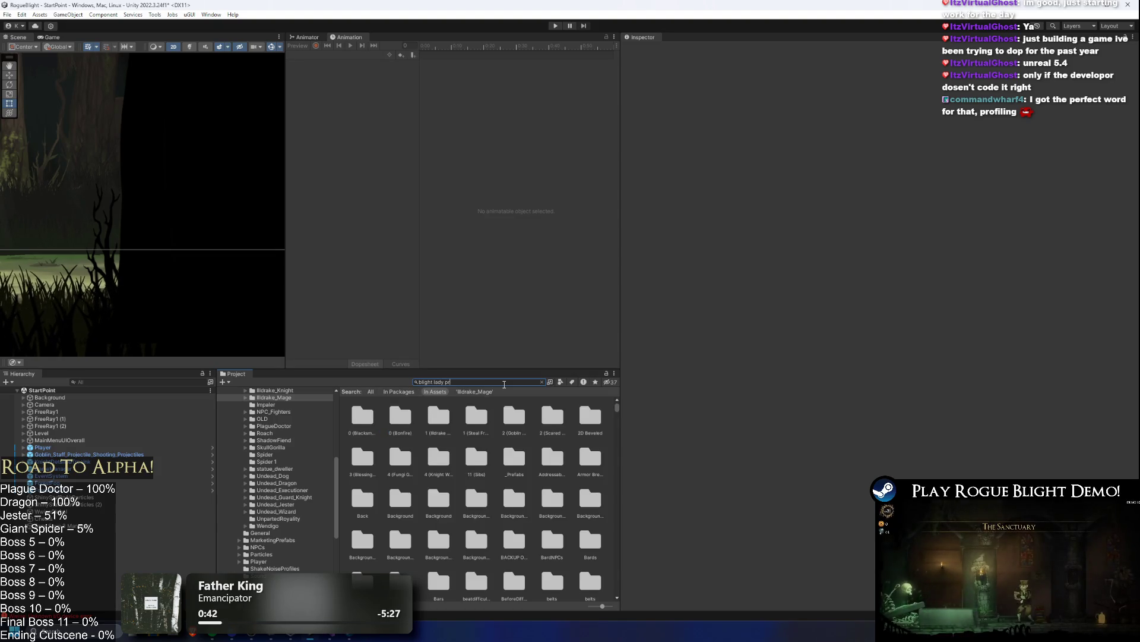
type("efa")
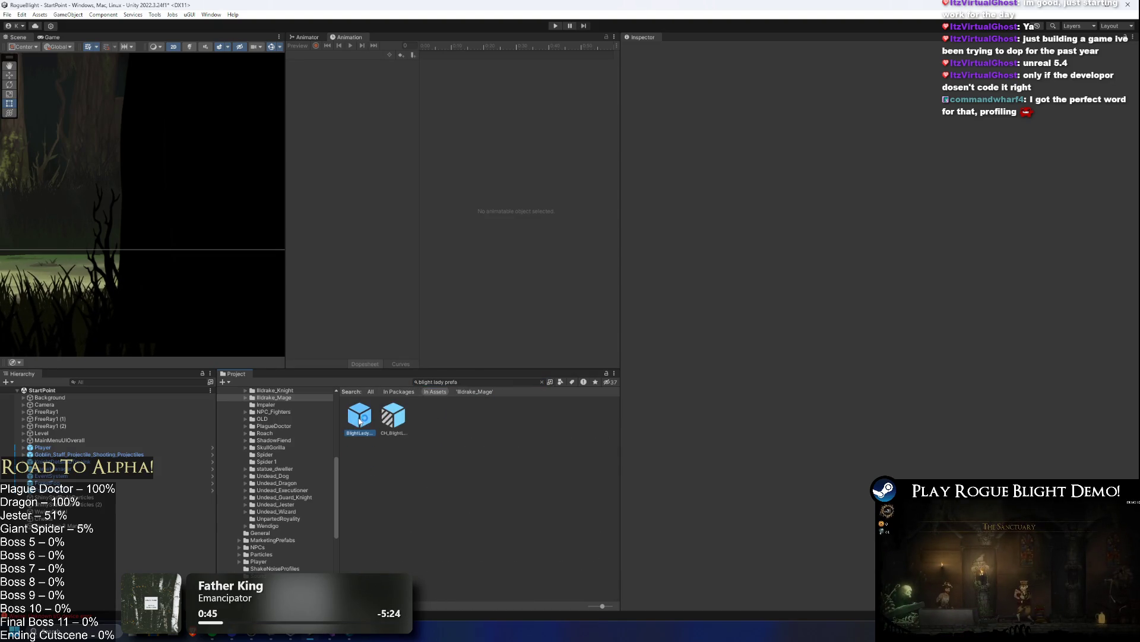
scroll(897, 311, "down", 10)
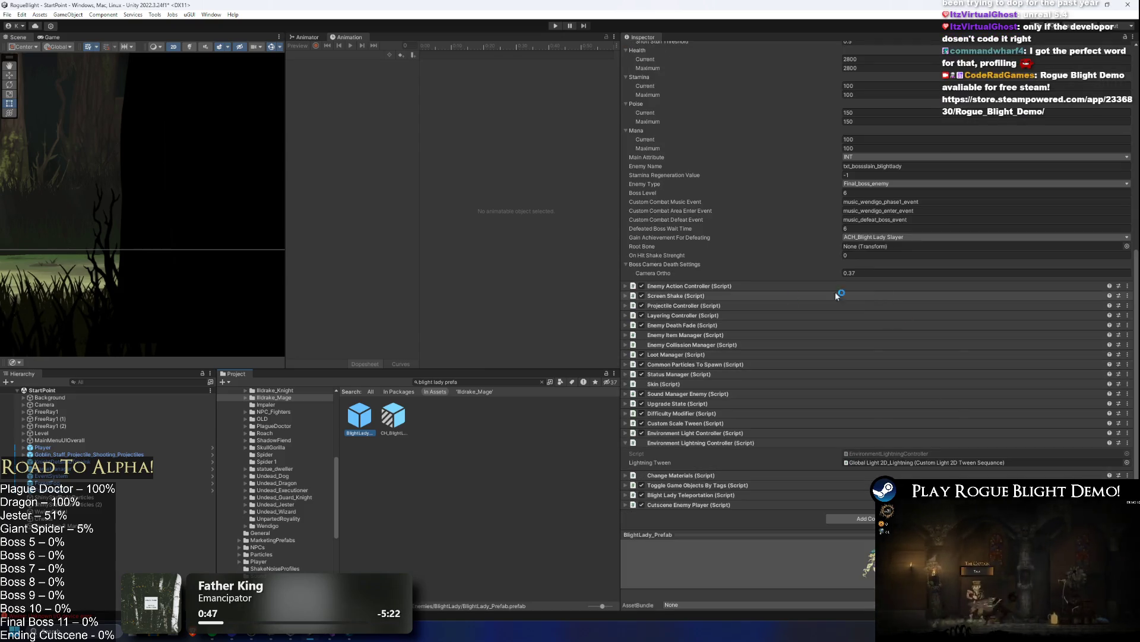
double_click(359, 410)
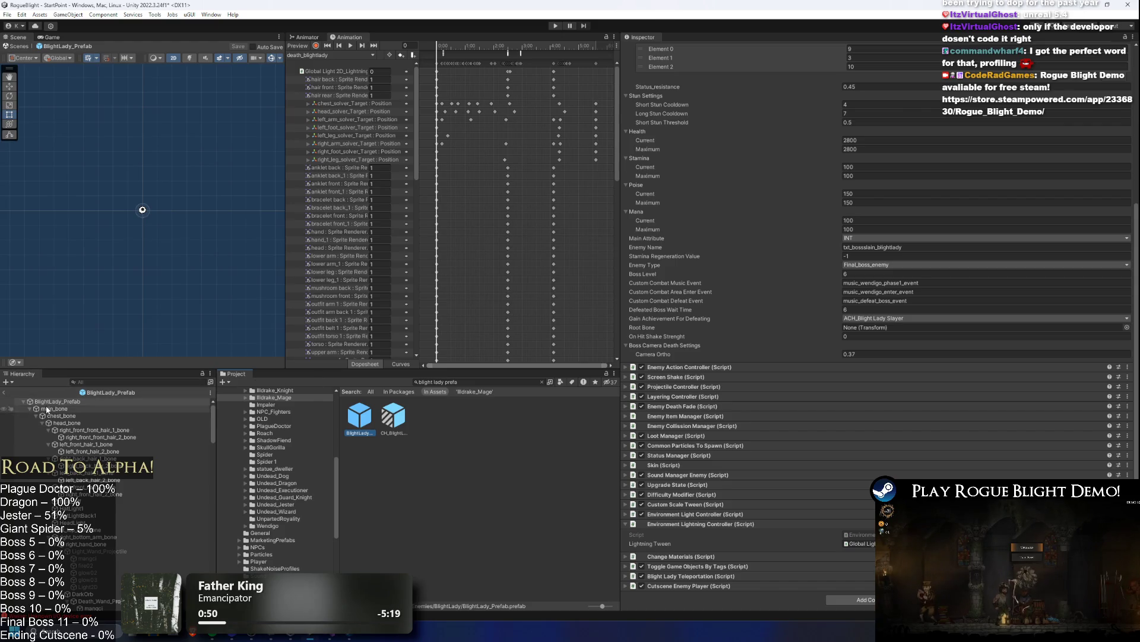
left_click_drag(53, 409, 864, 328)
left_click(861, 337)
type("0.05")
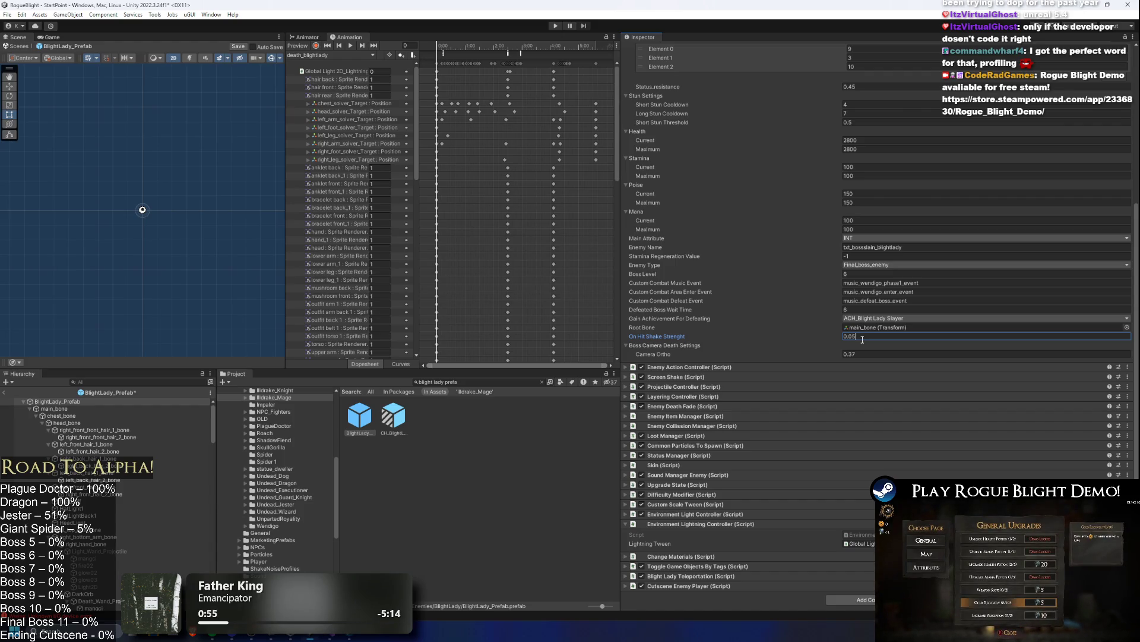
- Enter Play mode, ignoring the prefab-mode warning
left_click(554, 26)
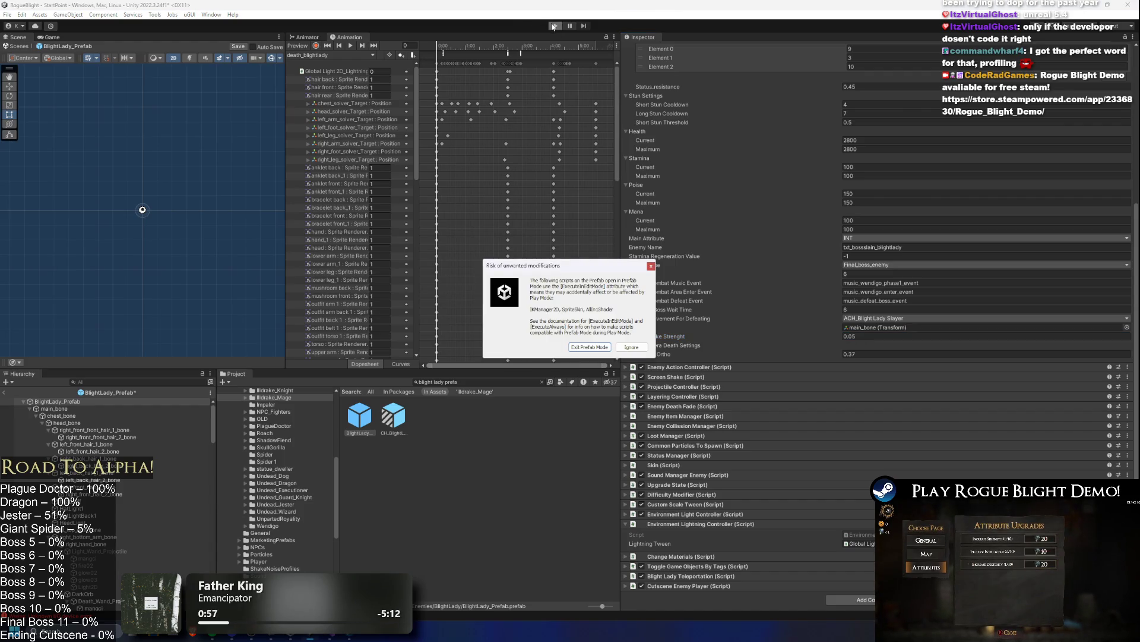
key("Return")
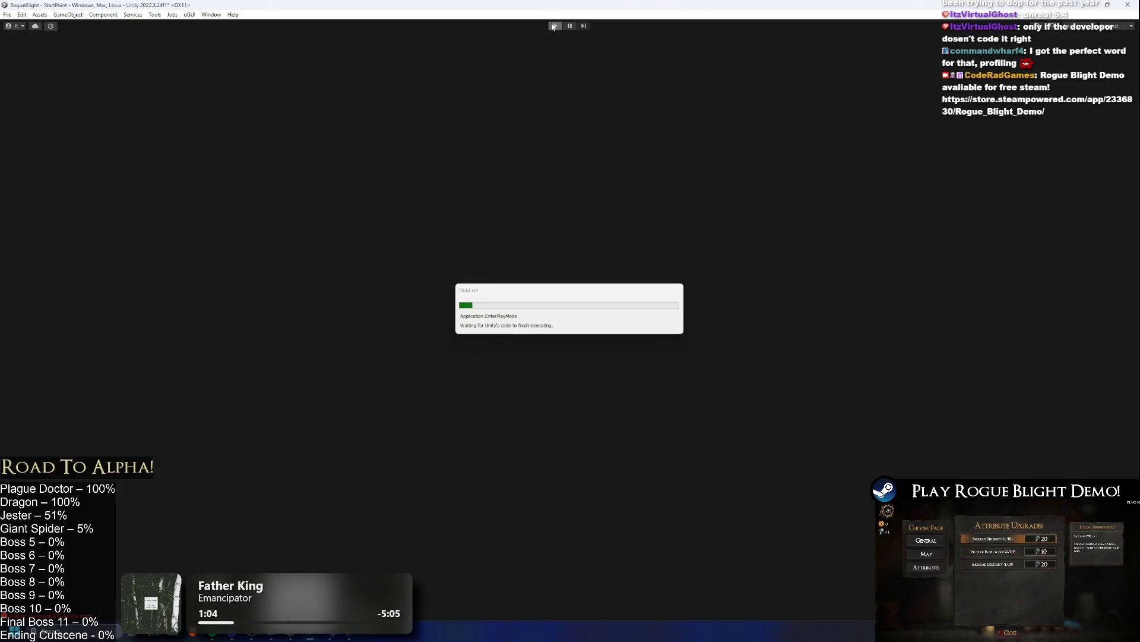
key("alt+Tab")
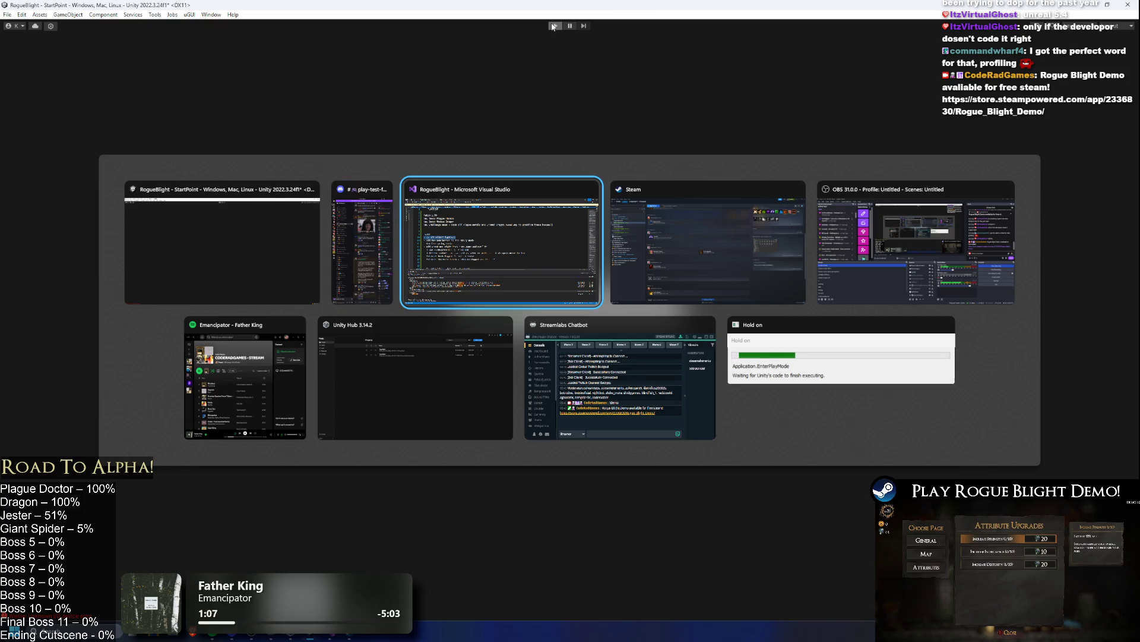
- Bring Steam forward and scroll the Rogue Blight Playtest page back to its top
key("Tab")
key("alt+Tab")
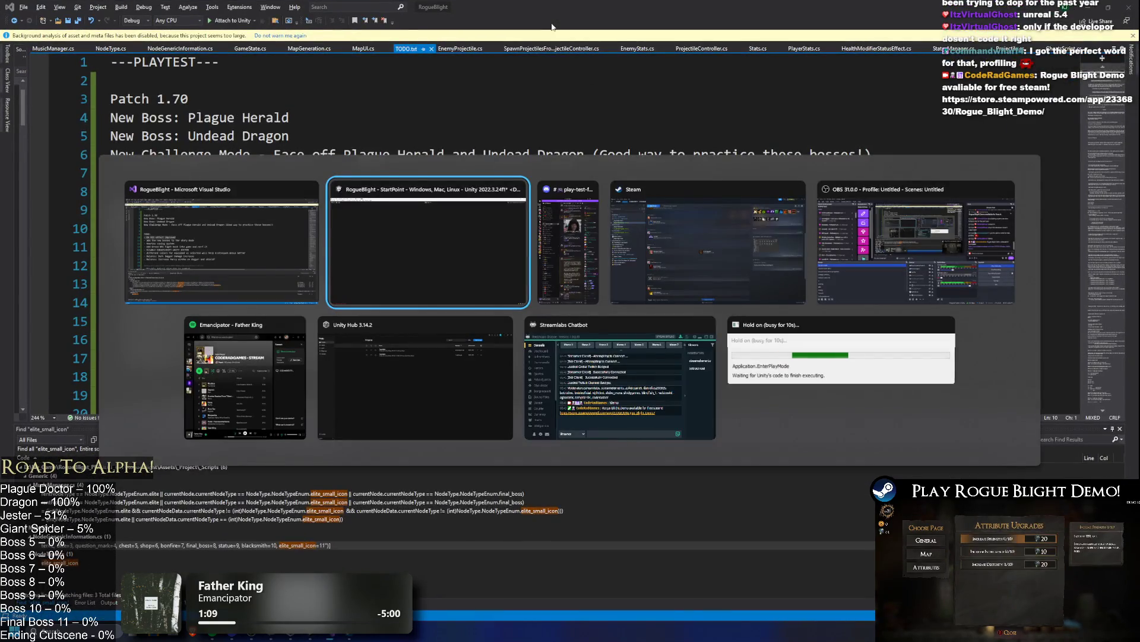
left_click(680, 249)
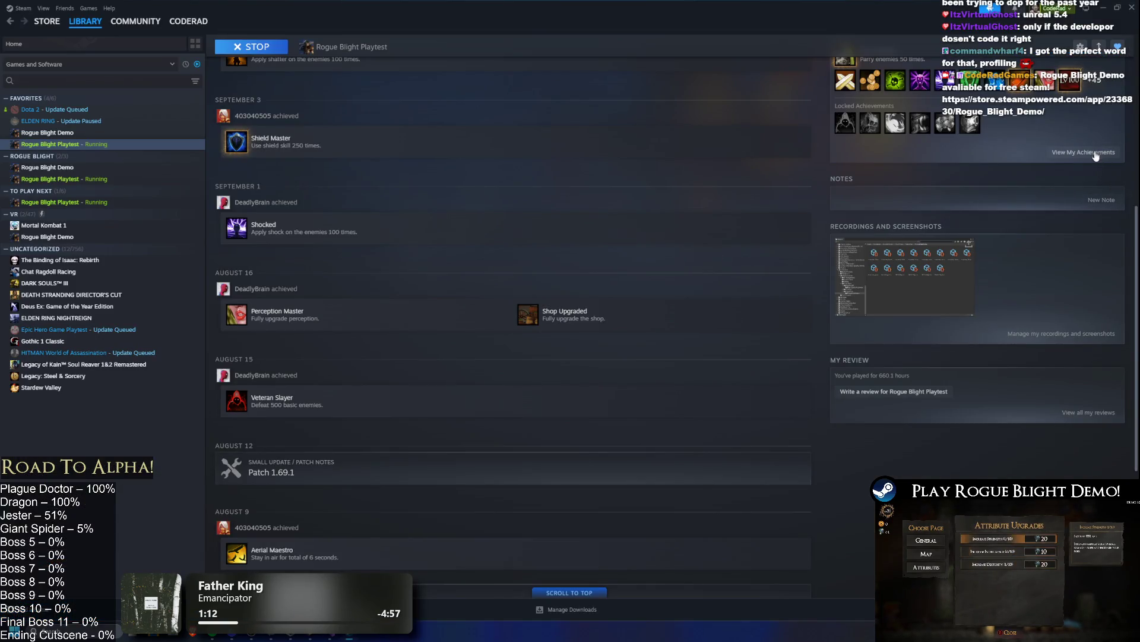
key("alt+Tab")
left_click(1088, 8)
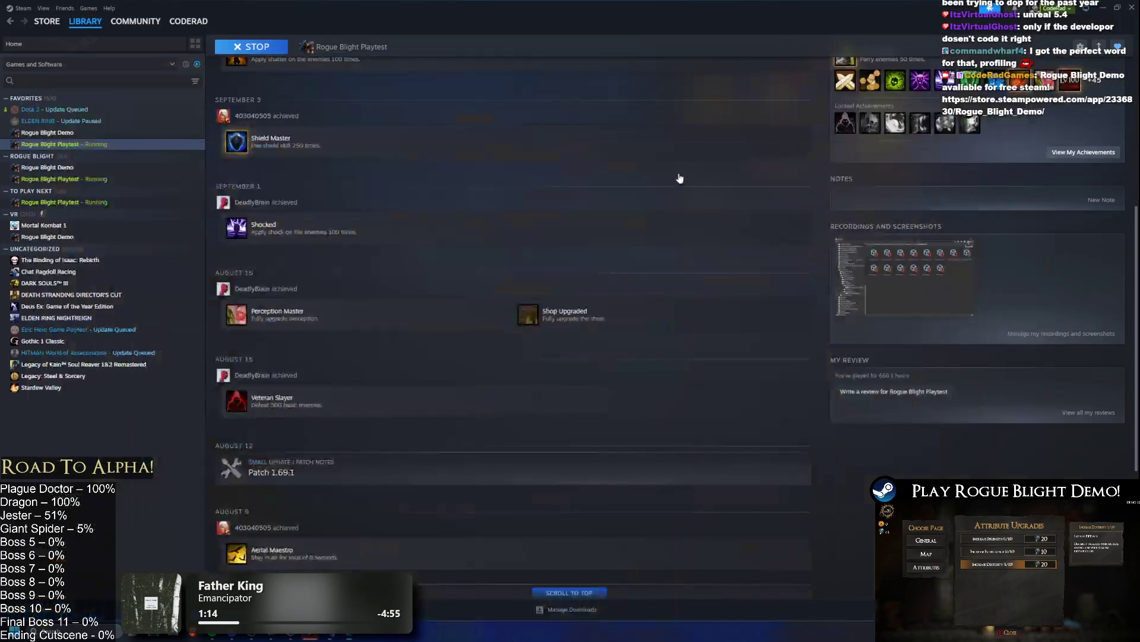
key("super")
key("super")
scroll(600, 230, "up", 6)
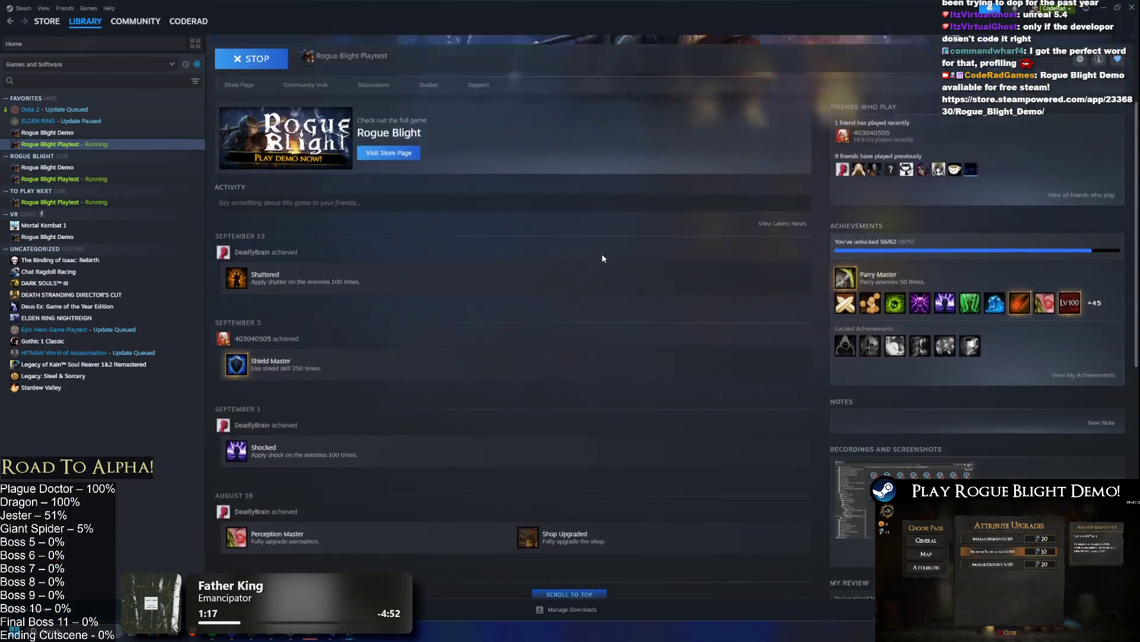
key("super")
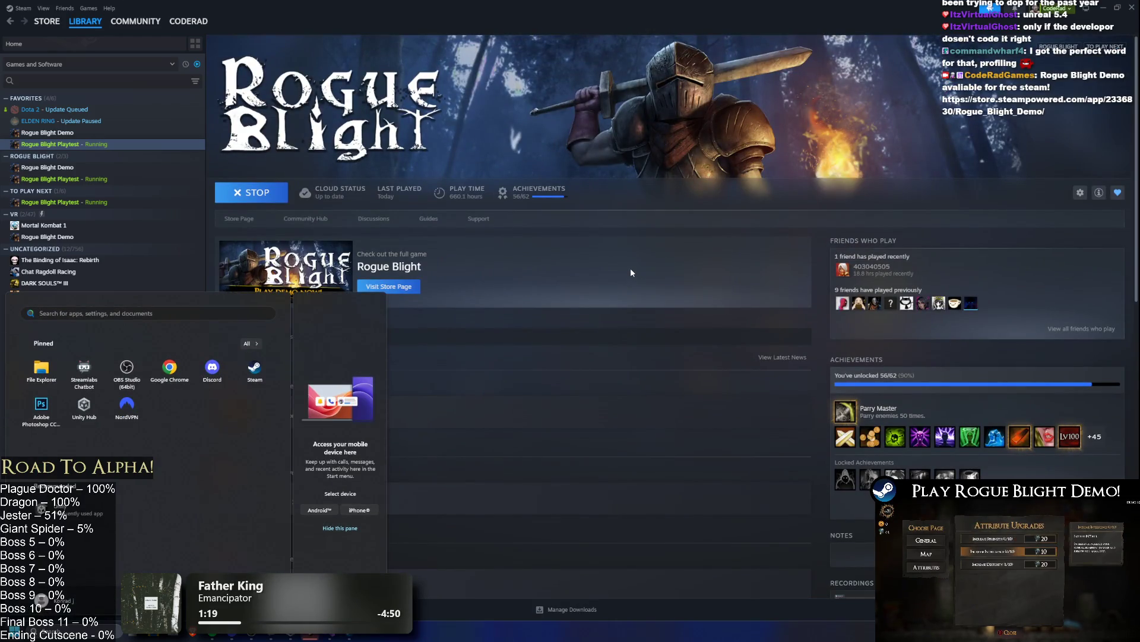
key("alt+Tab")
key("super")
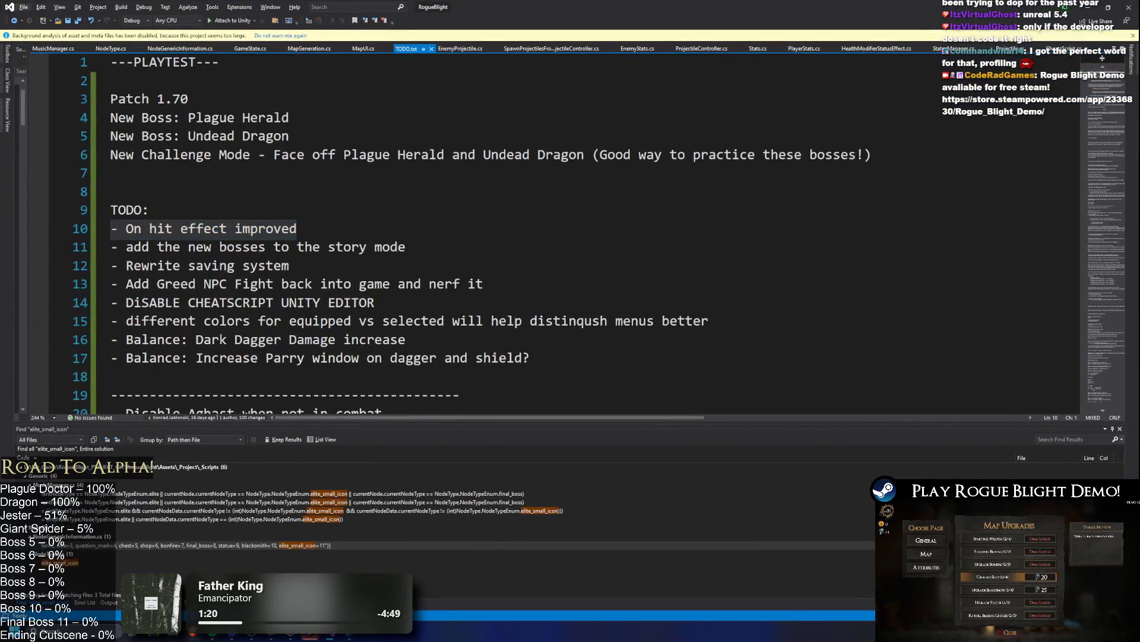
- Add '- new boss achievements' under TODO: in TODO.txt and save it
left_click(476, 556)
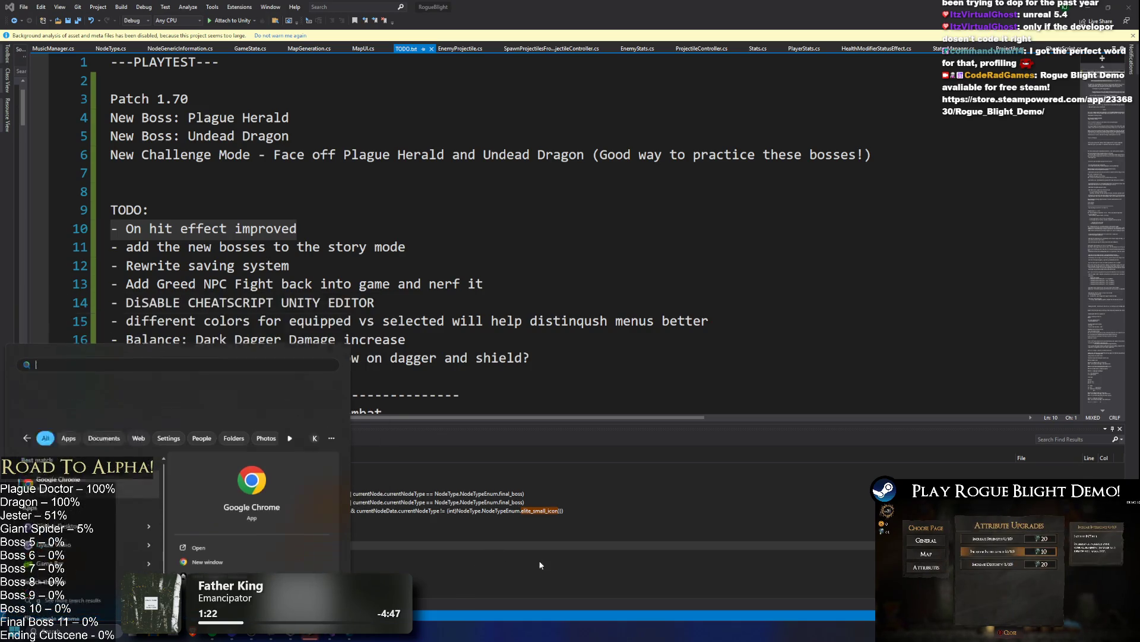
left_click(216, 216)
key("Return")
type("-")
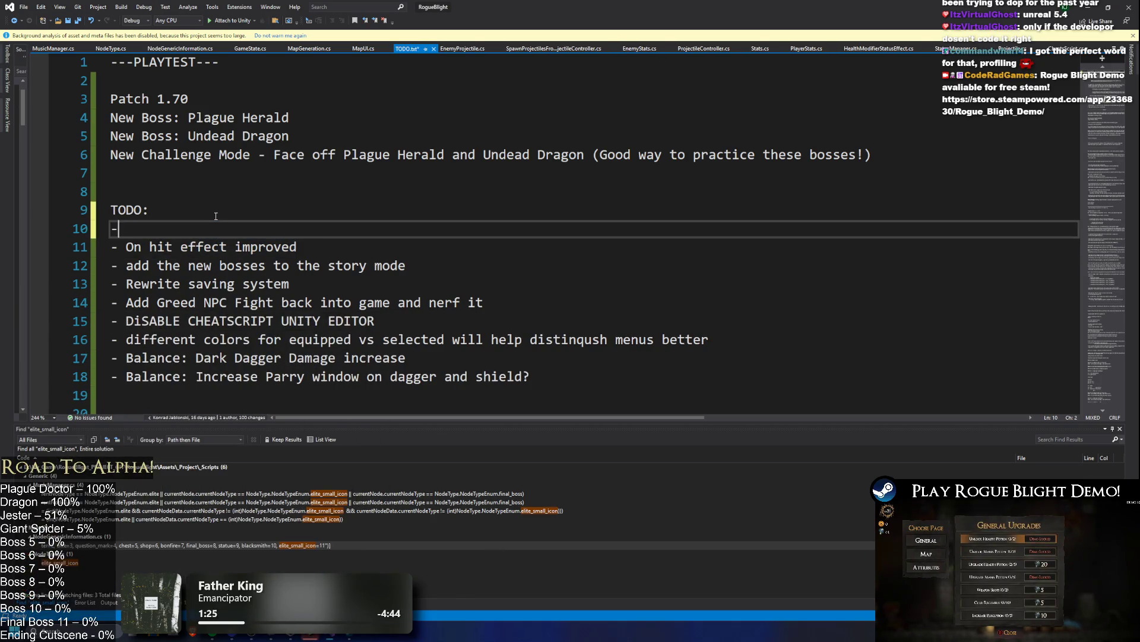
type("0 new boss  achievements")
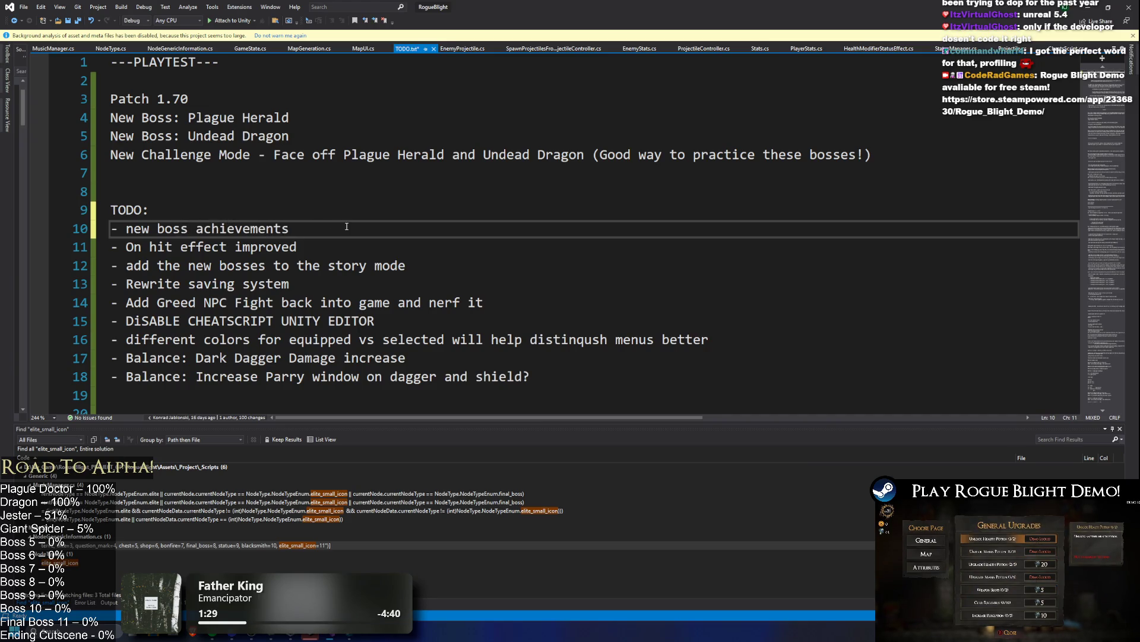
key("ctrl+s")
key("alt+Tab")
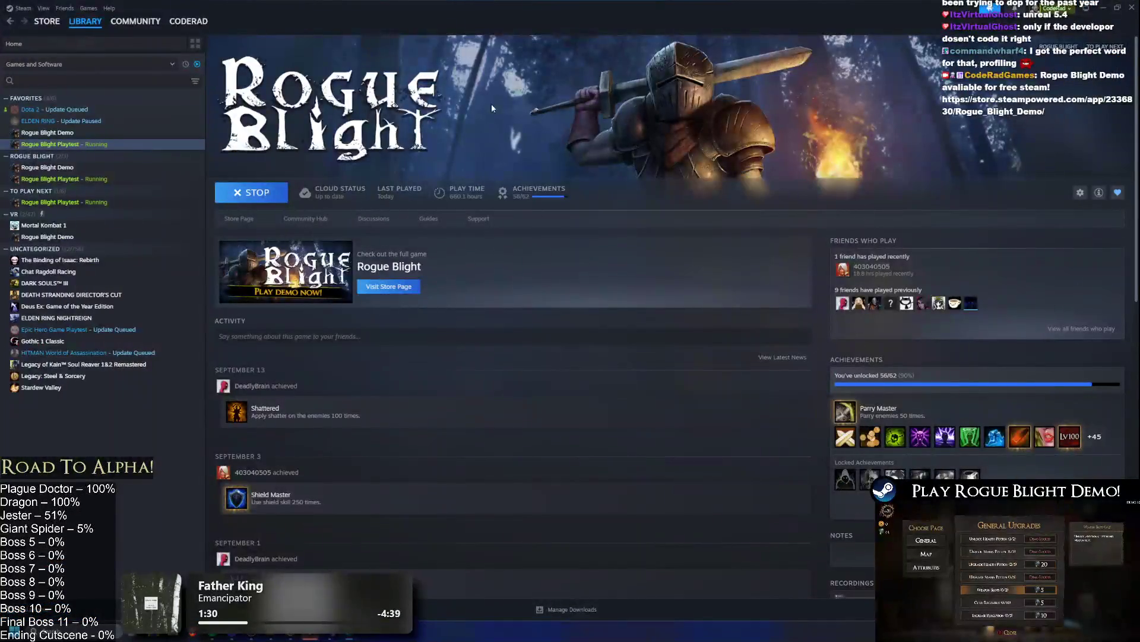
key("alt+Tab")
key("alt+Tab")
key("alt+Tab")
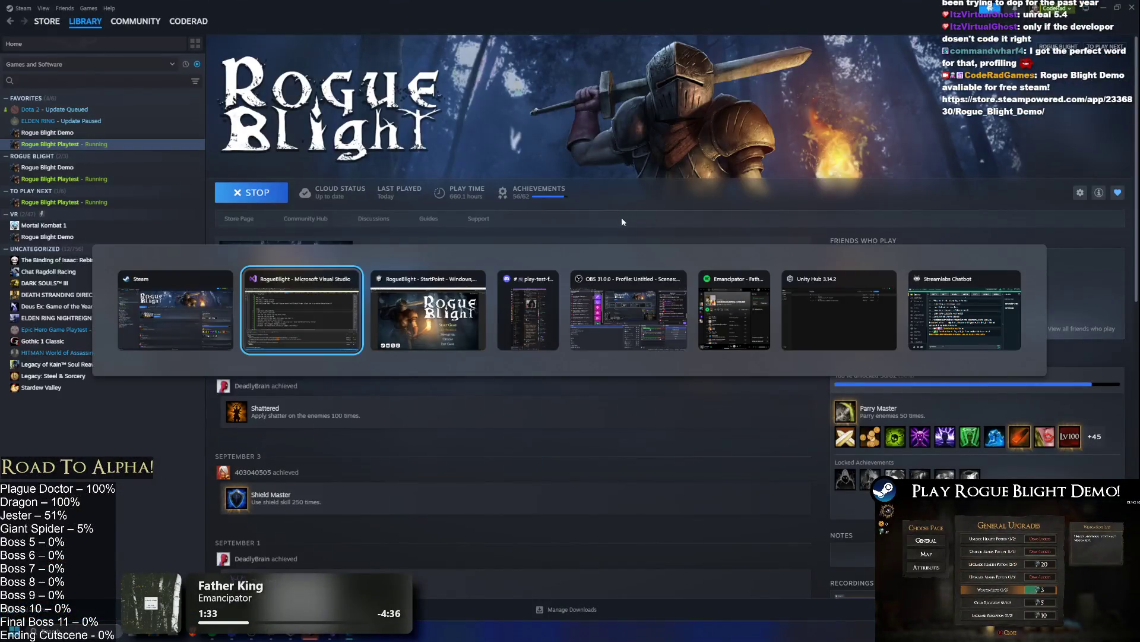
key("alt+Tab")
- Load the first save slot, attack the Blight Lady with Z and C, retreat, and stop Play mode
left_click(757, 359)
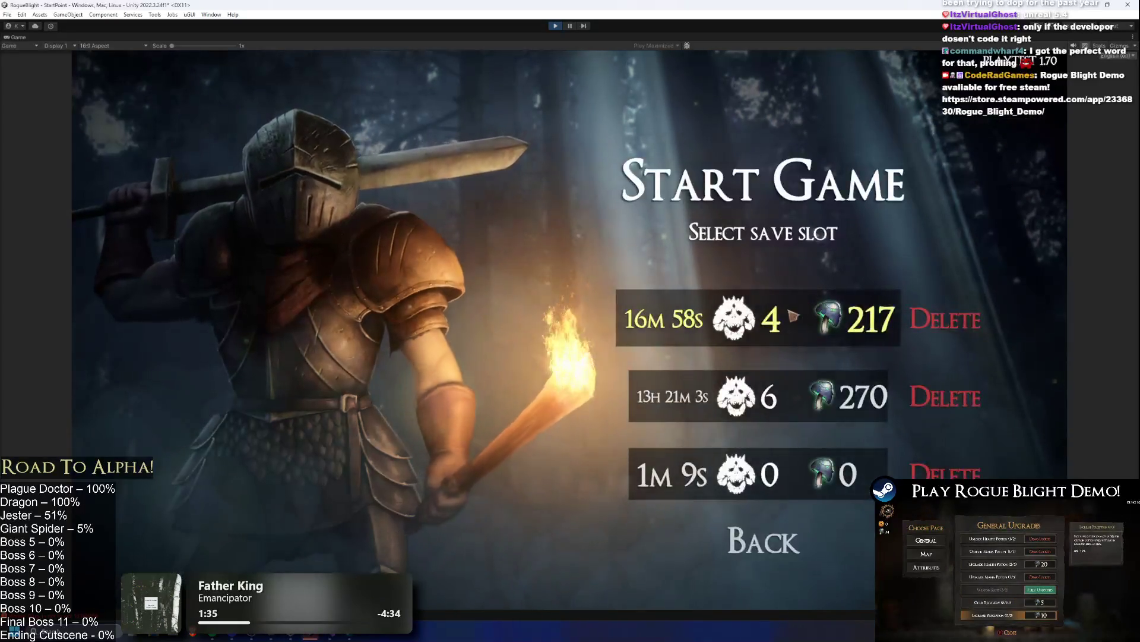
left_click(795, 313)
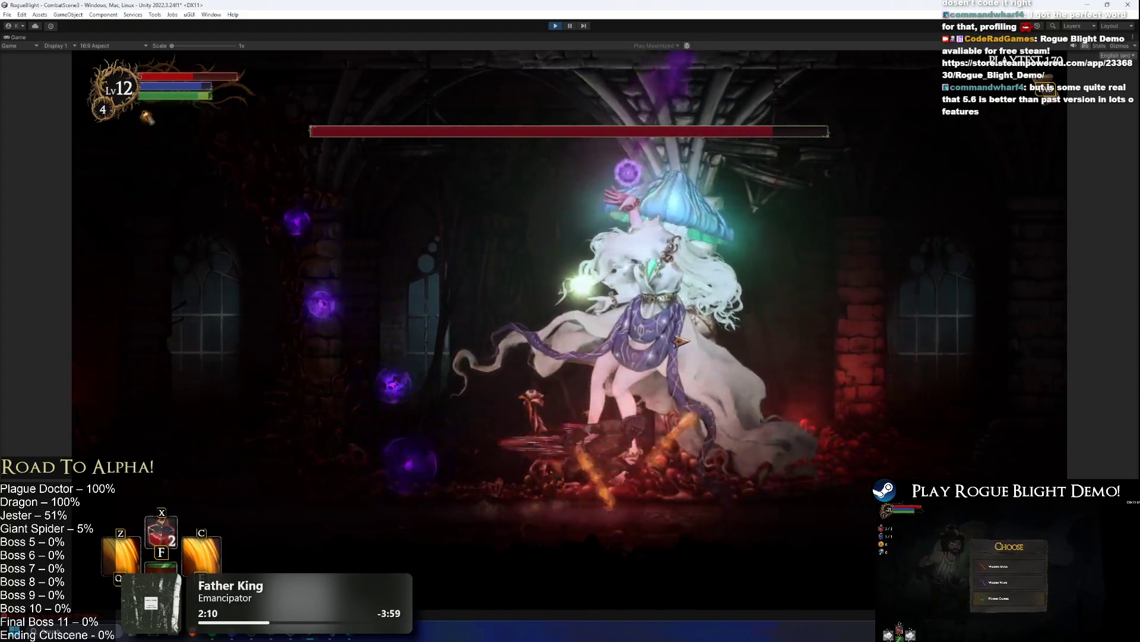
key("z")
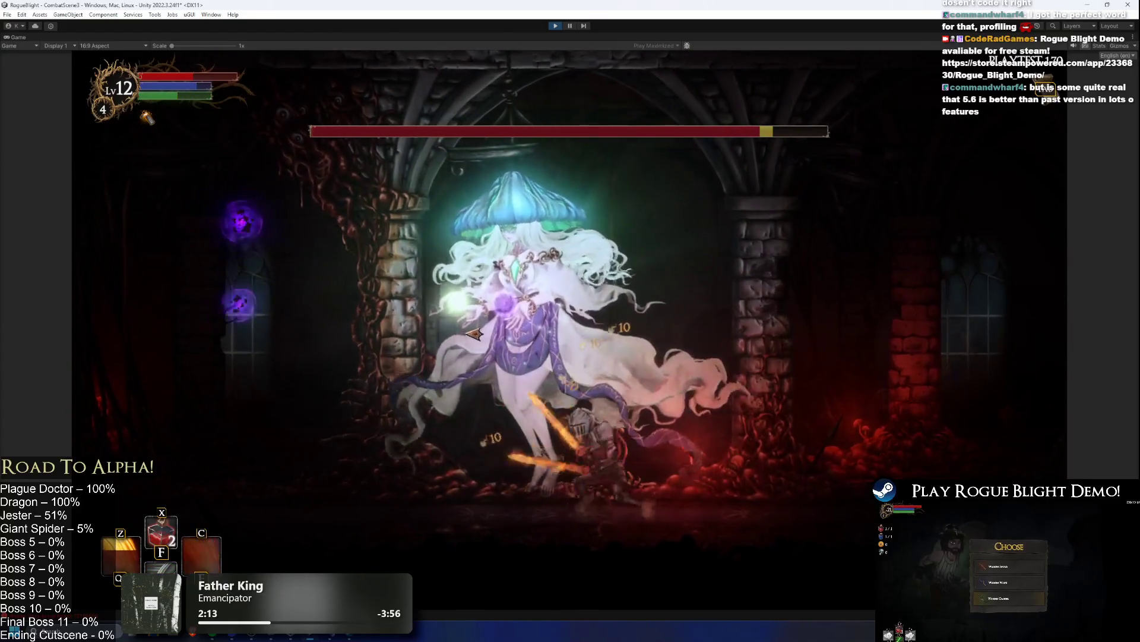
key("c")
key("Left")
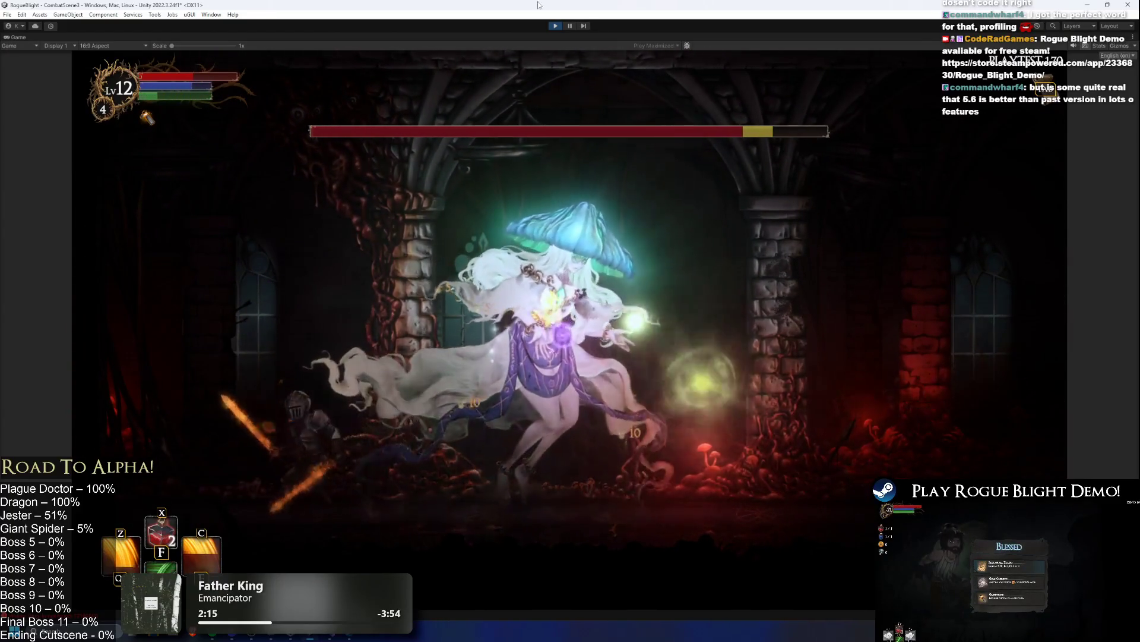
key("Left")
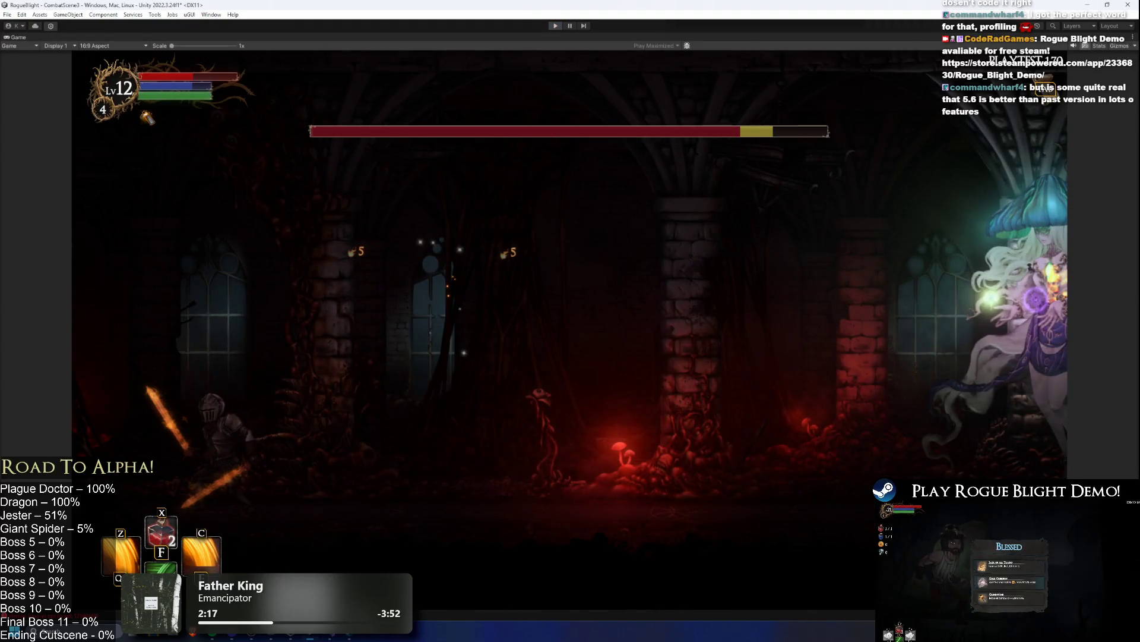
key("ctrl+p")
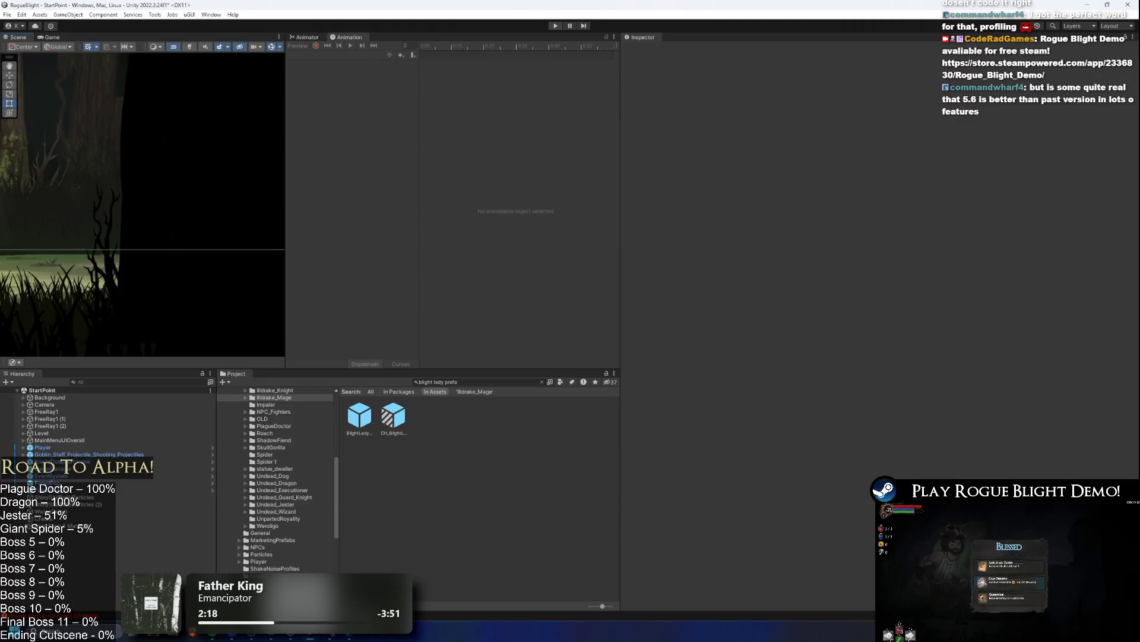
- Open BlightLady_Prefab and load its idle_blightlady clip in the Animation window
double_click(371, 422)
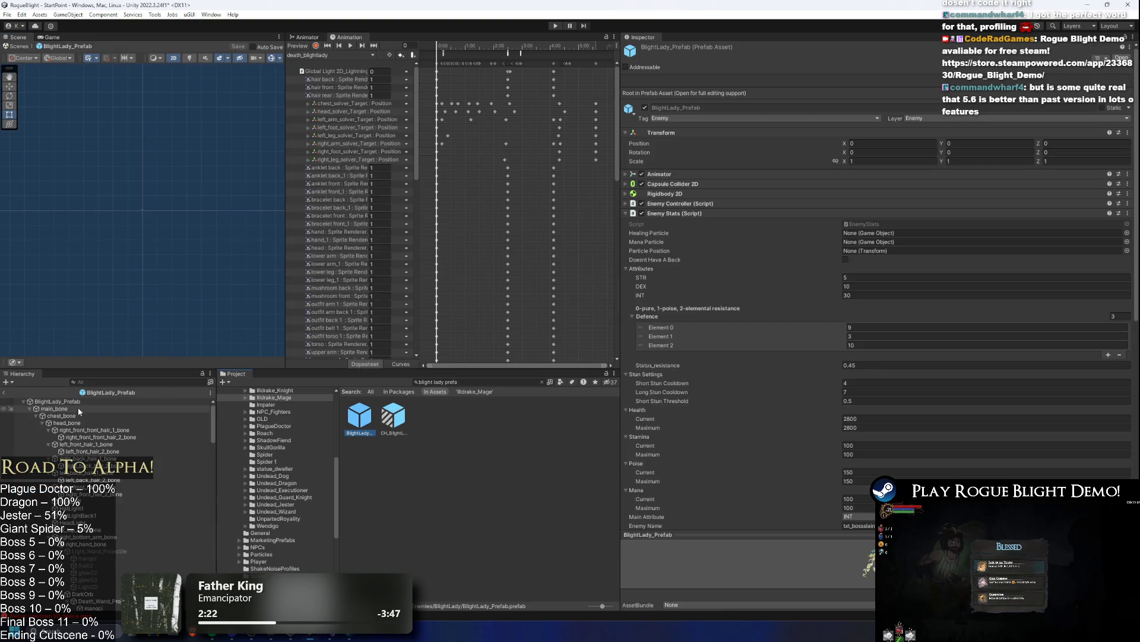
left_click(81, 402)
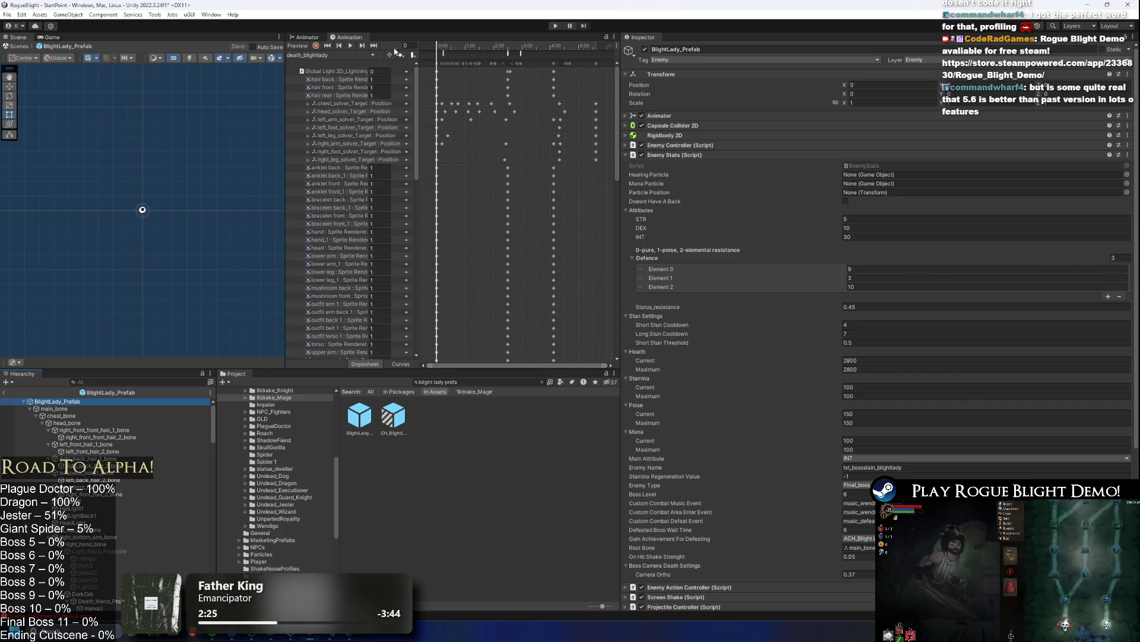
left_click(341, 55)
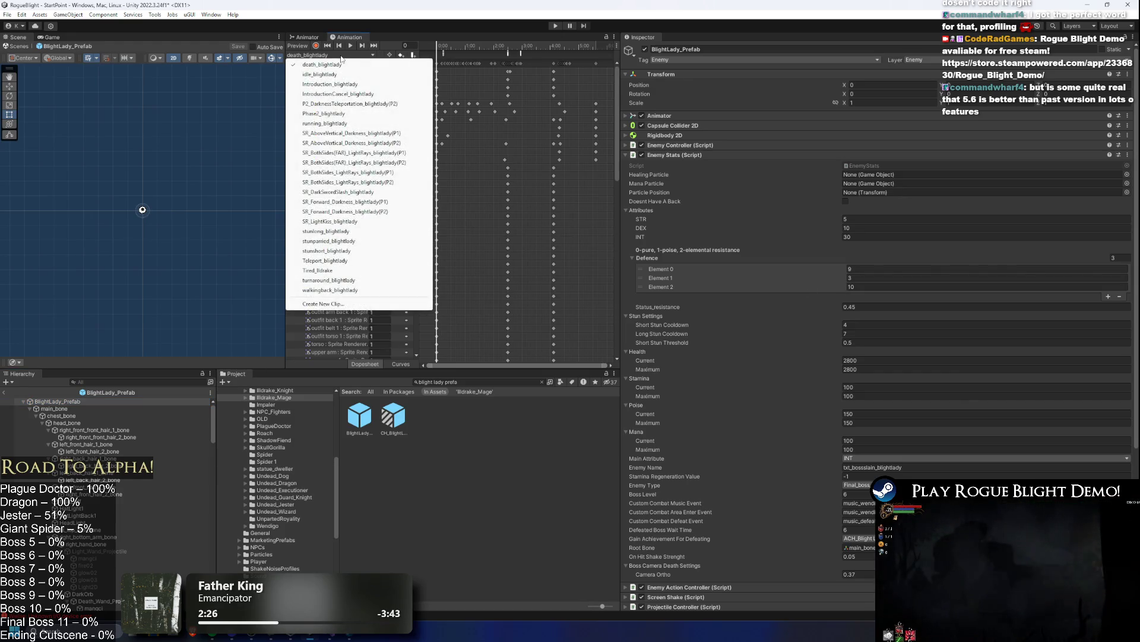
left_click(368, 188)
left_click(322, 53)
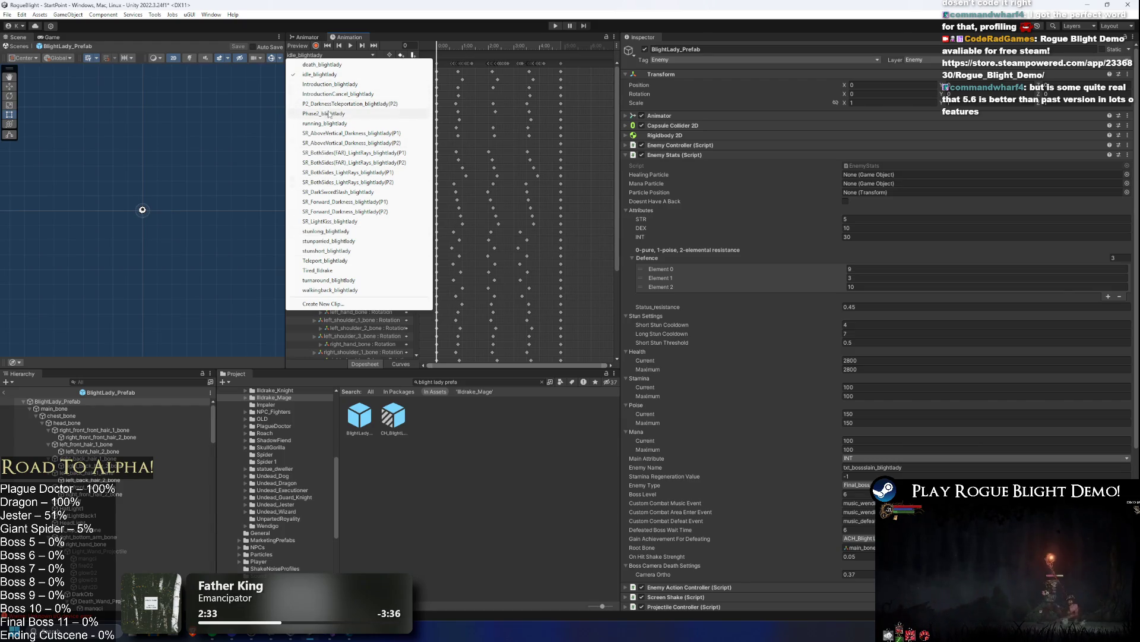
left_click(617, 79)
left_click_drag(617, 80, 607, 291)
- Switch to the running_blightlady clip and frame the Blight Lady in the scene view
left_click(329, 53)
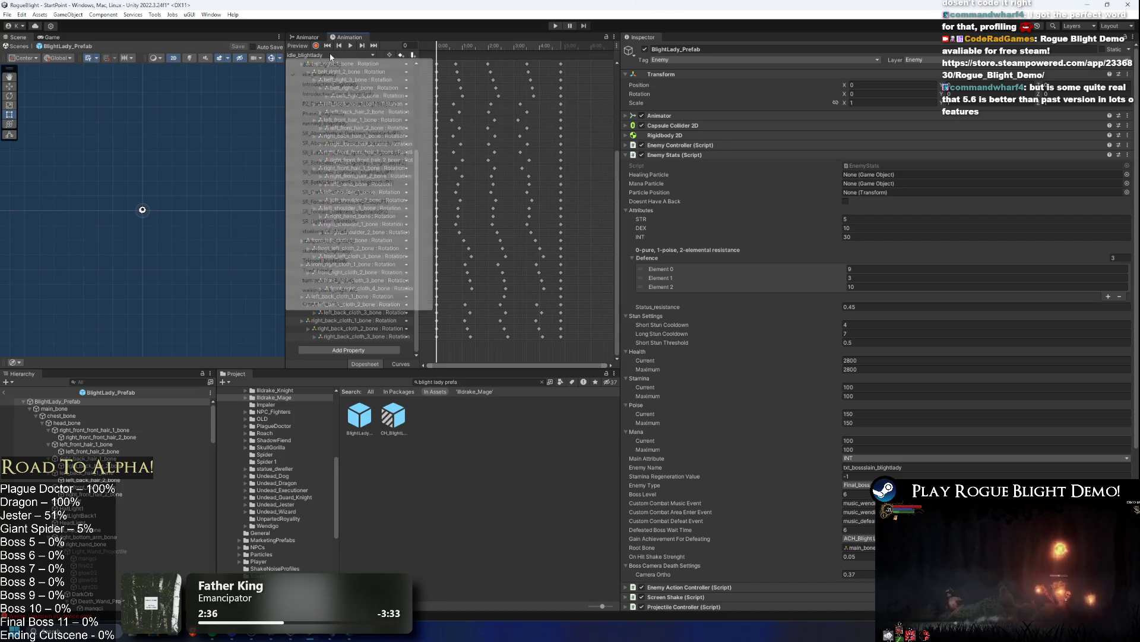
left_click(354, 120)
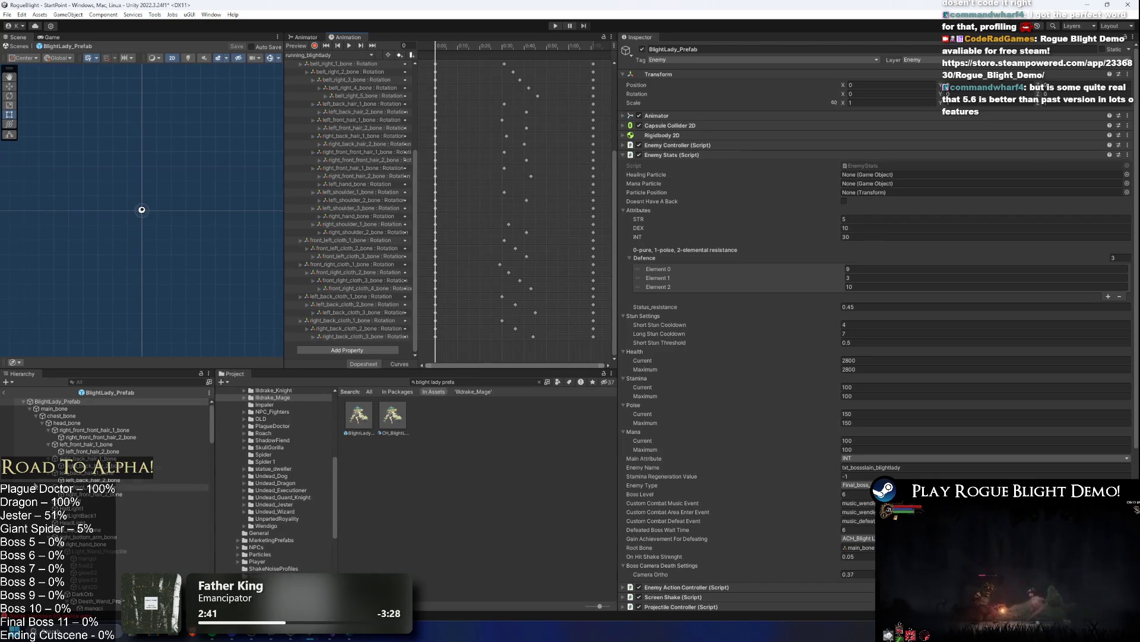
left_click(75, 403)
key("f")
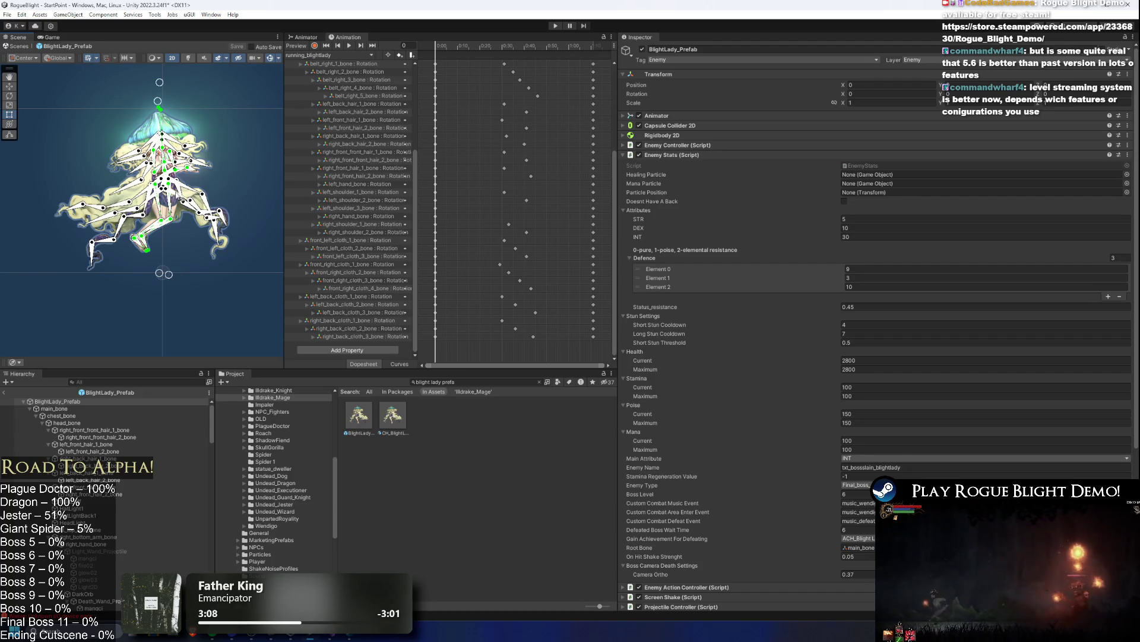
- Widen the Scene and Animation panels and scroll the Inspector down to the Enemy Stats fields
left_click_drag(284, 157, 384, 158)
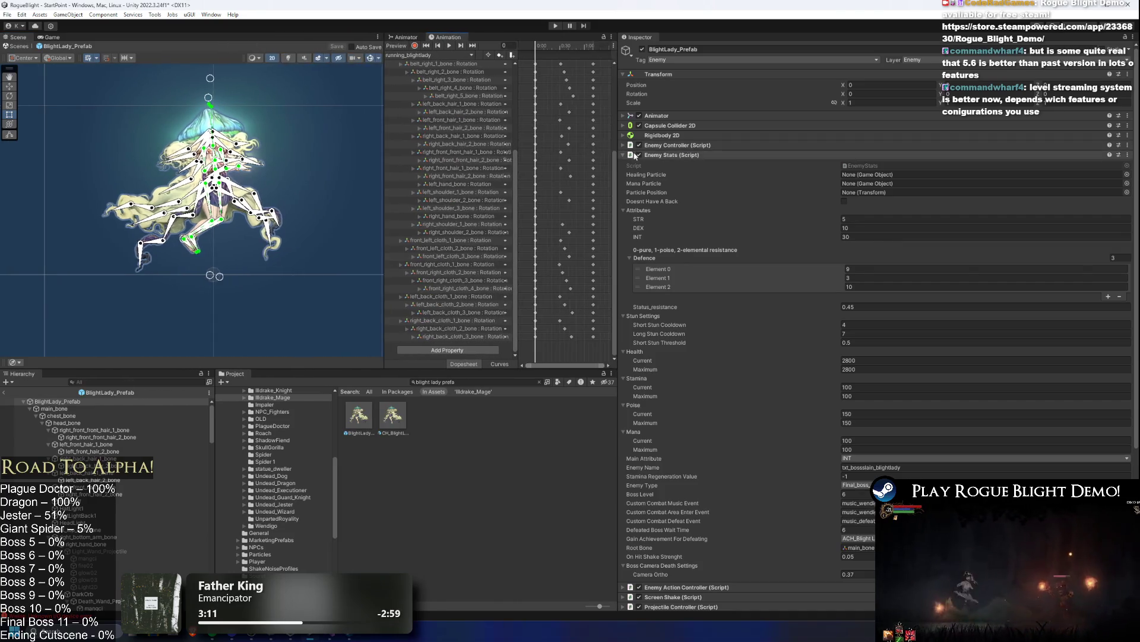
left_click_drag(618, 150, 893, 158)
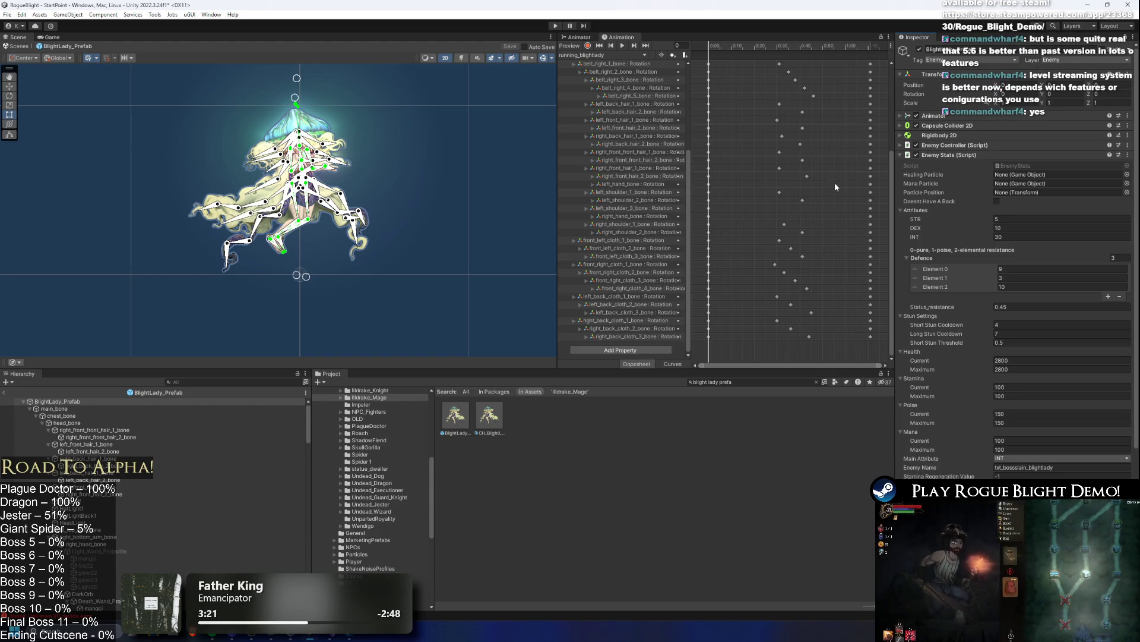
scroll(1054, 233, "down", 1)
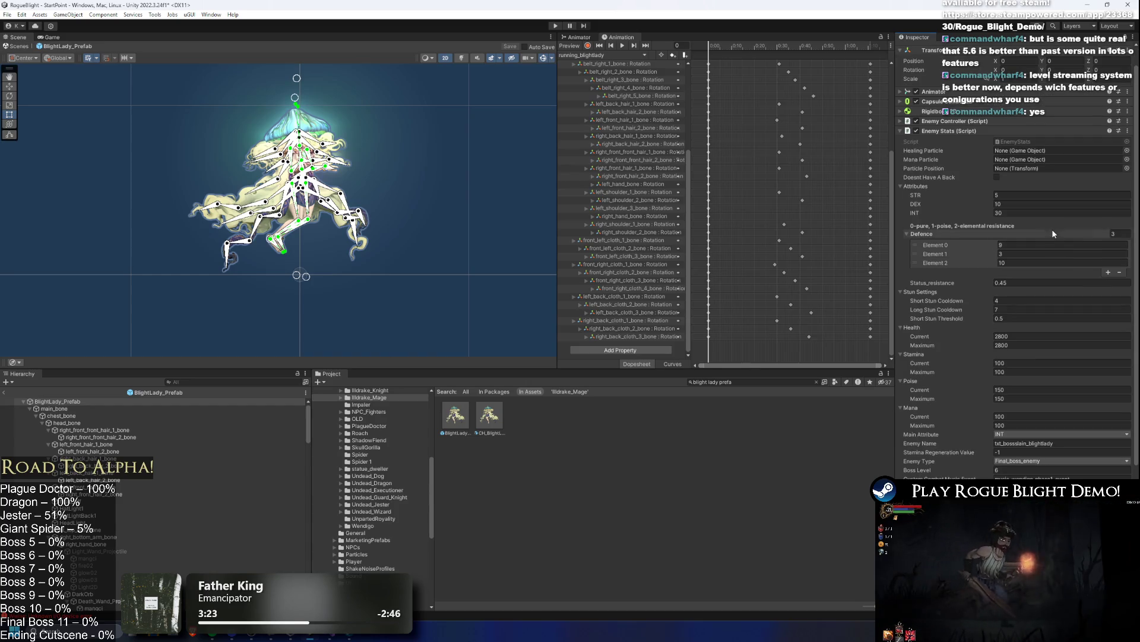
- Look over the achievement options without changing them, then select BlightLady_Prefab in the Hierarchy
left_click(1061, 487)
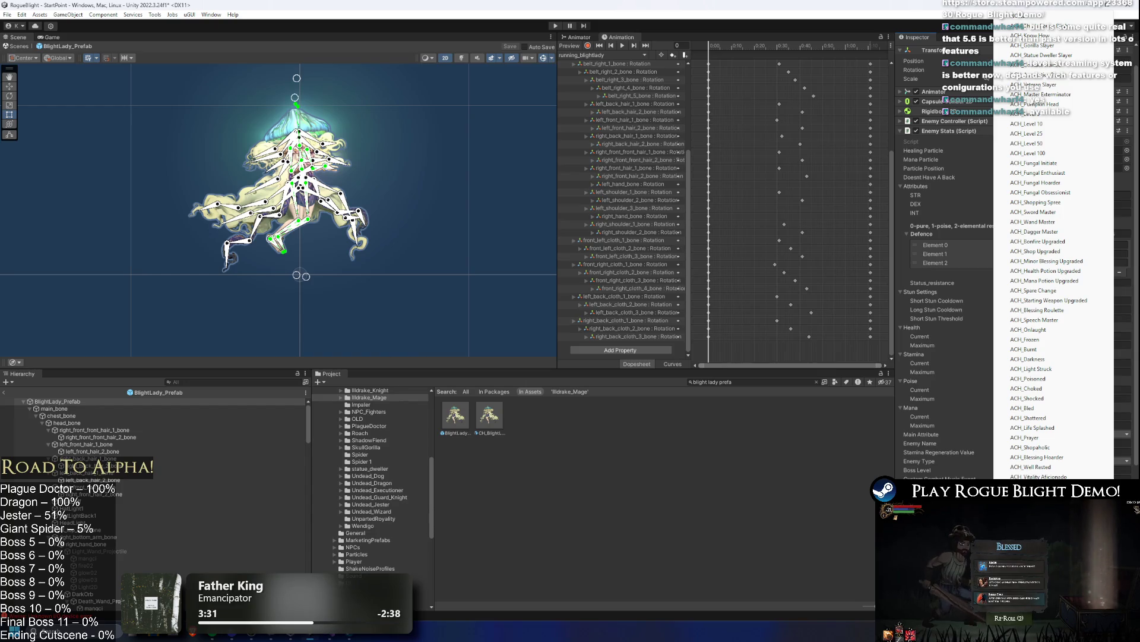
key("Escape")
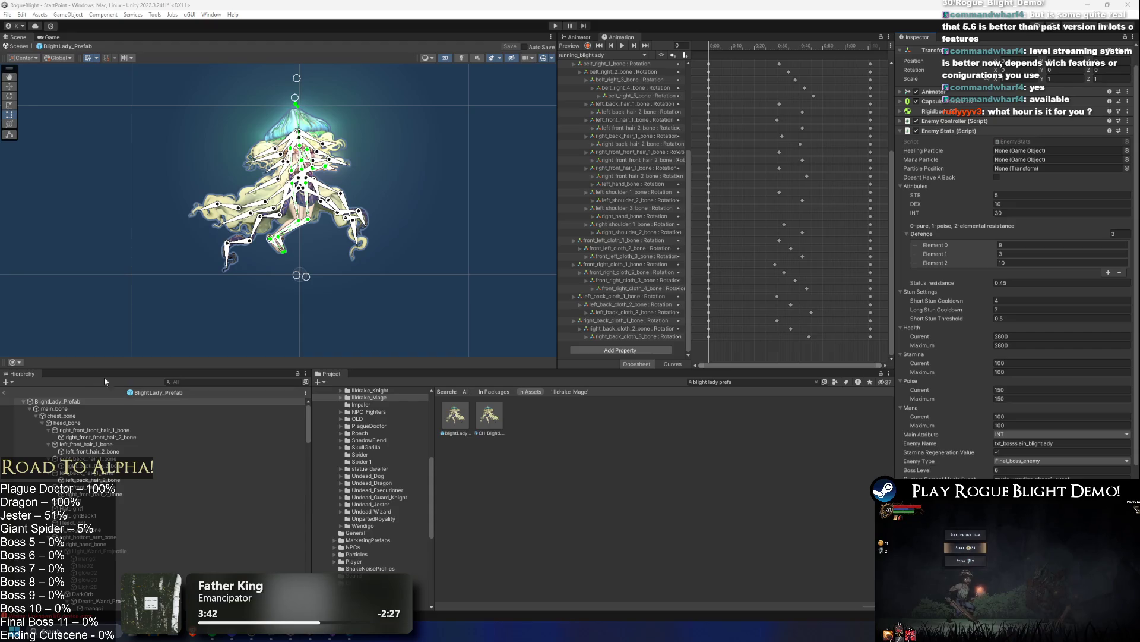
left_click(75, 401)
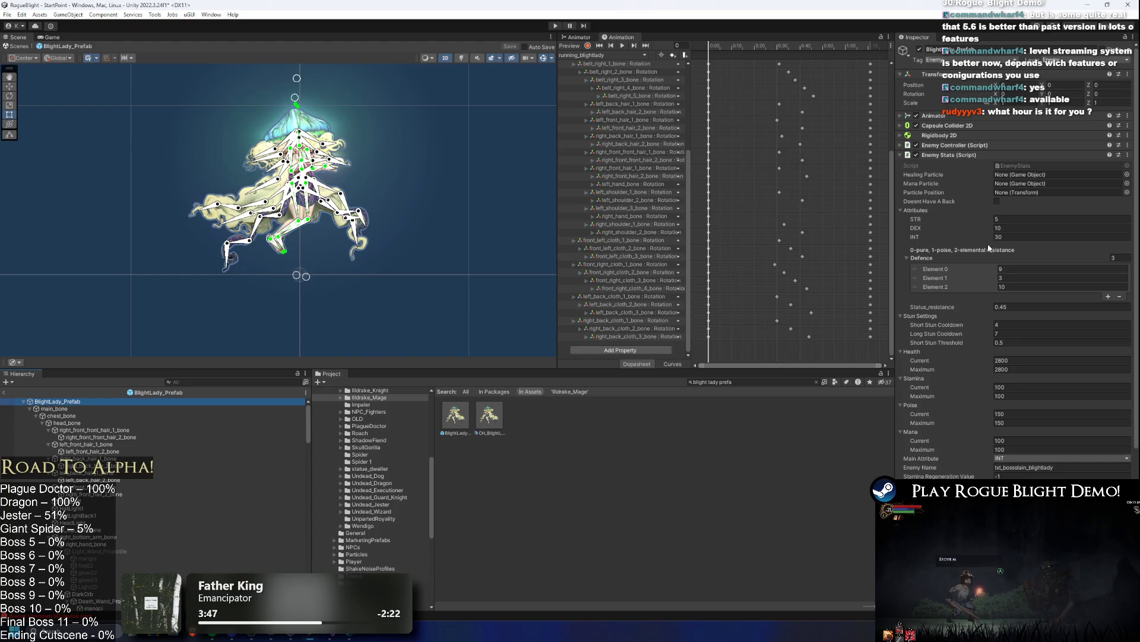
scroll(315, 135, "up", 2)
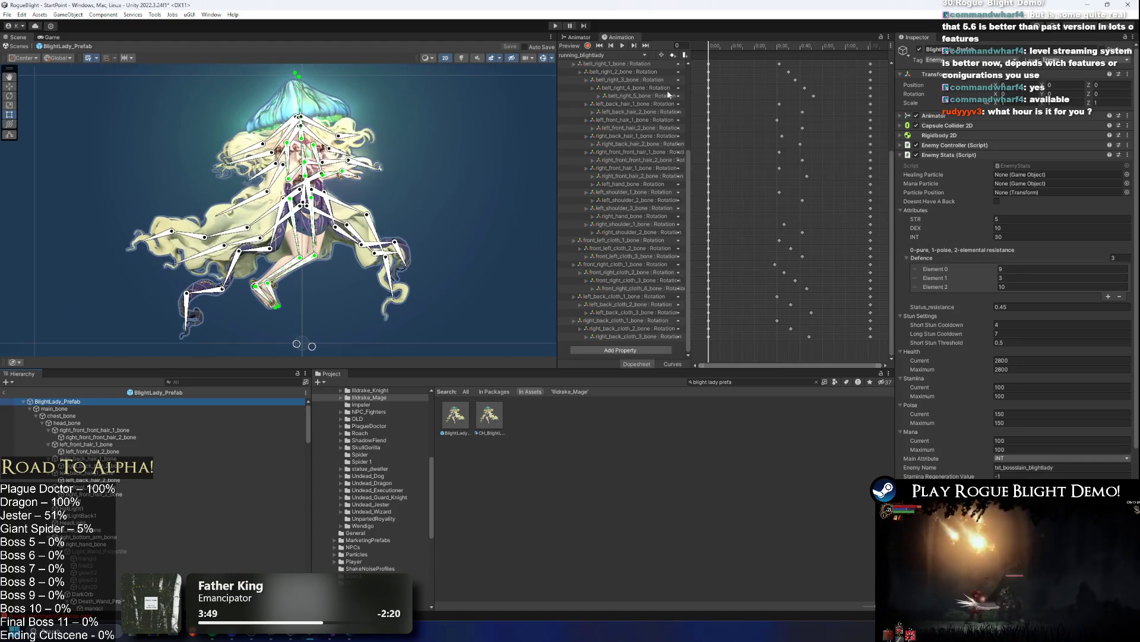
- Select main_bone, collapse its branch, and move down to the mushroom front sprite
left_click(611, 55)
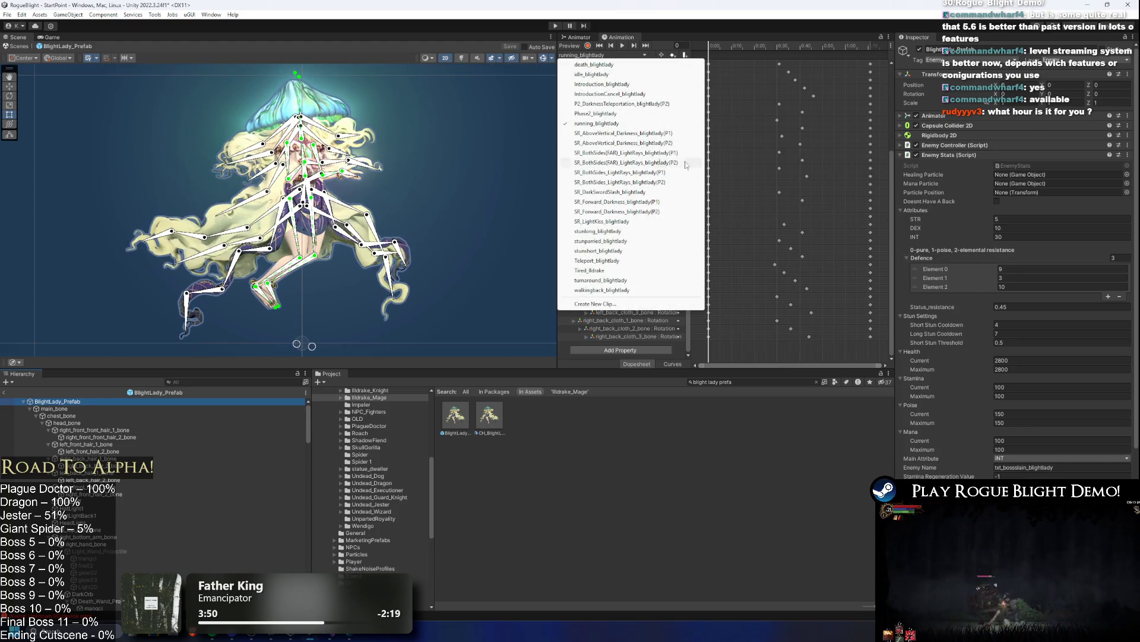
left_click(245, 409)
left_click(245, 409)
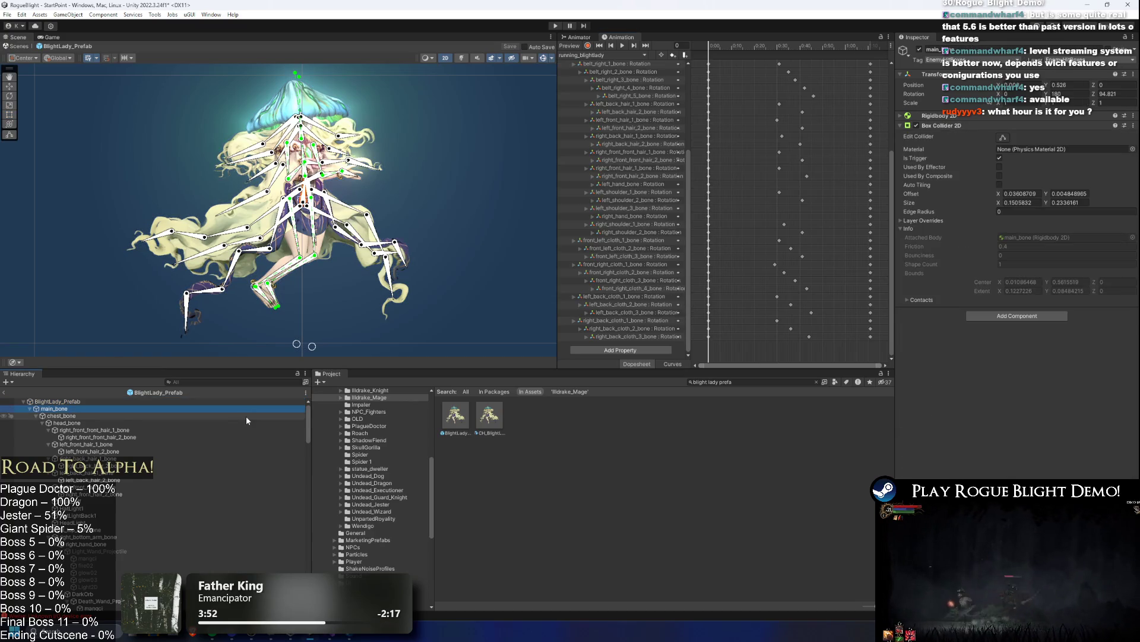
key("Left")
key("Down")
key("Down")
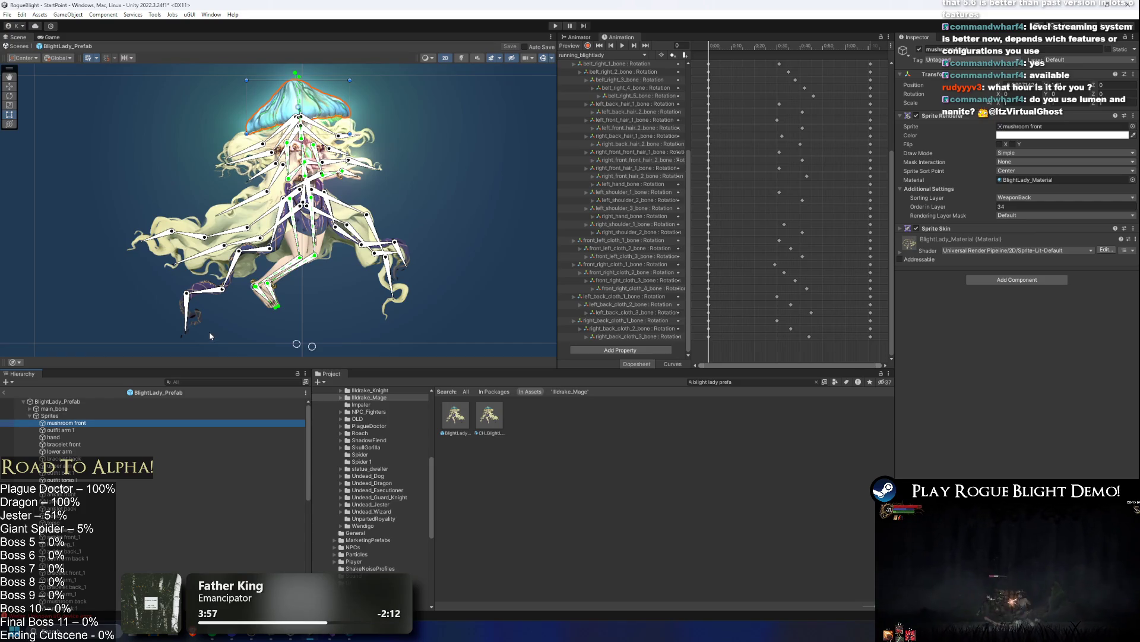
- Preview the Introduction_blightlady clip, then load IntroductionCancel_blightlady and scroll through its property tracks
left_click(588, 55)
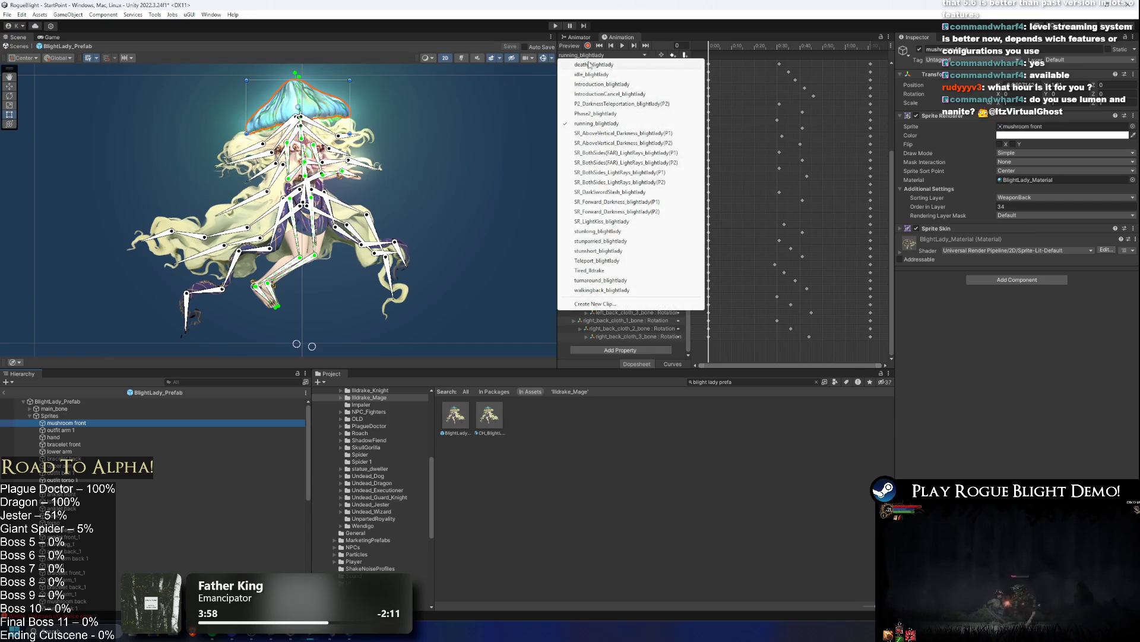
left_click(616, 85)
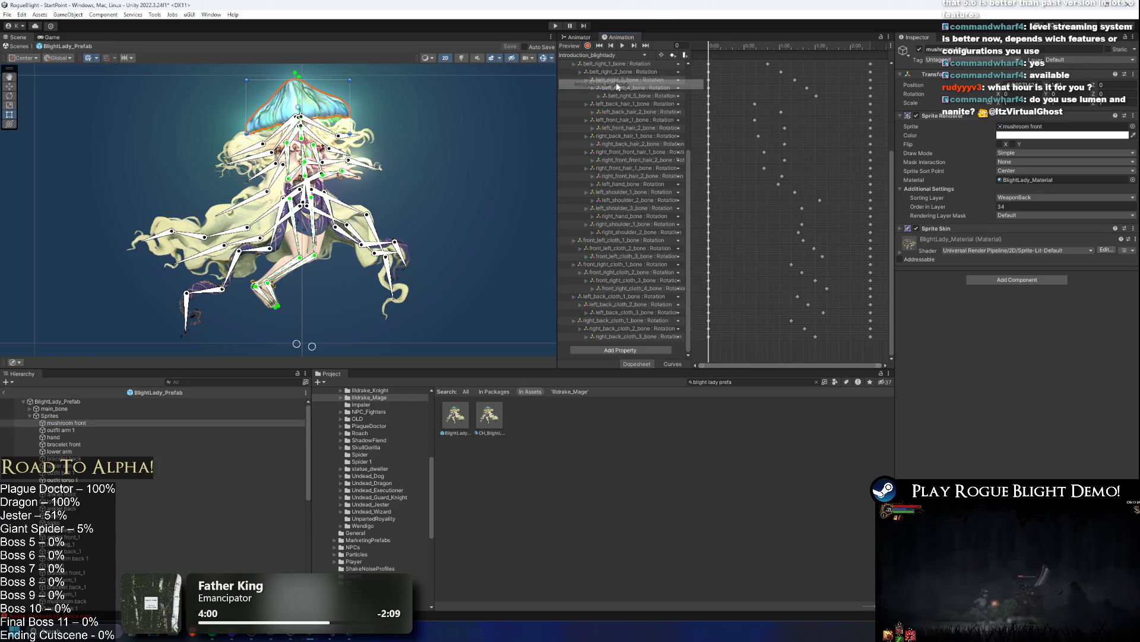
left_click_drag(891, 171, 895, 57)
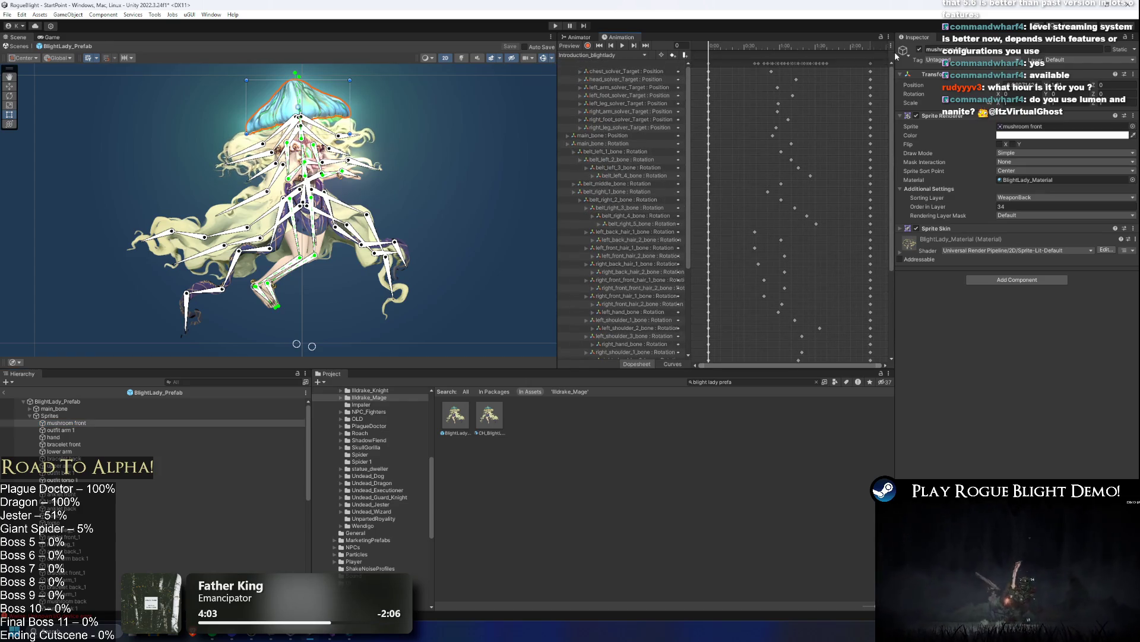
left_click(602, 56)
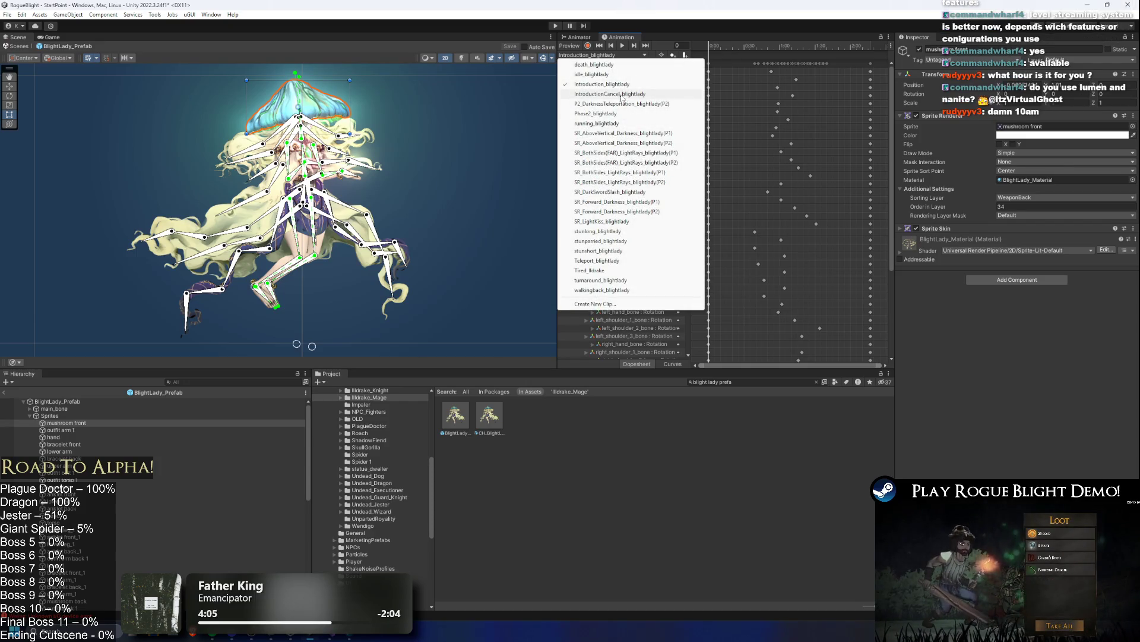
left_click(620, 94)
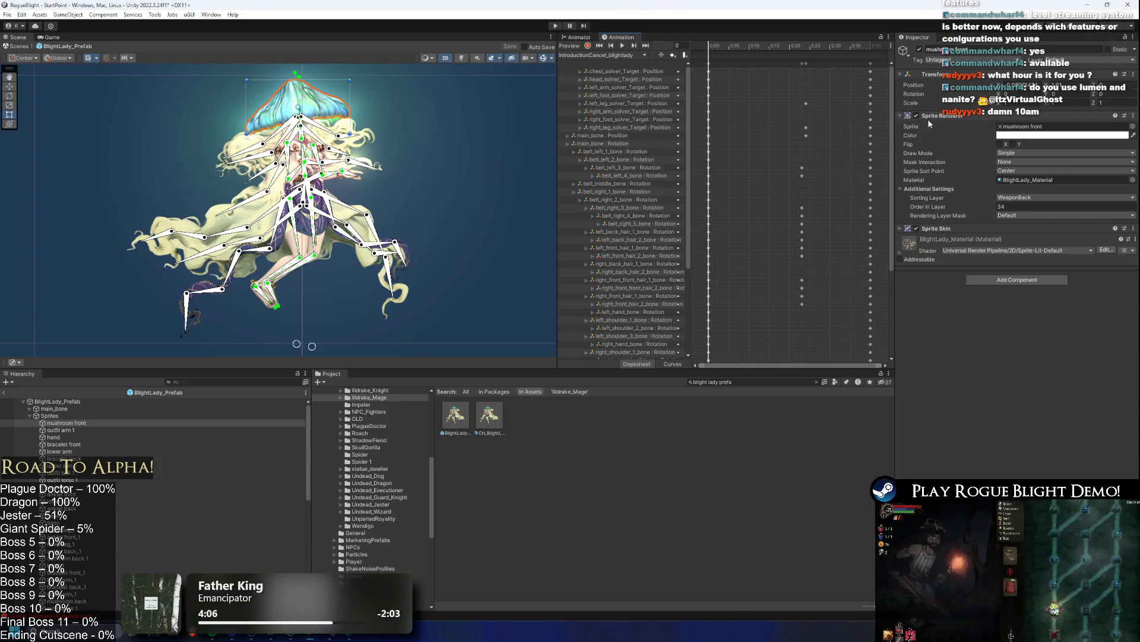
scroll(884, 182, "down", 5)
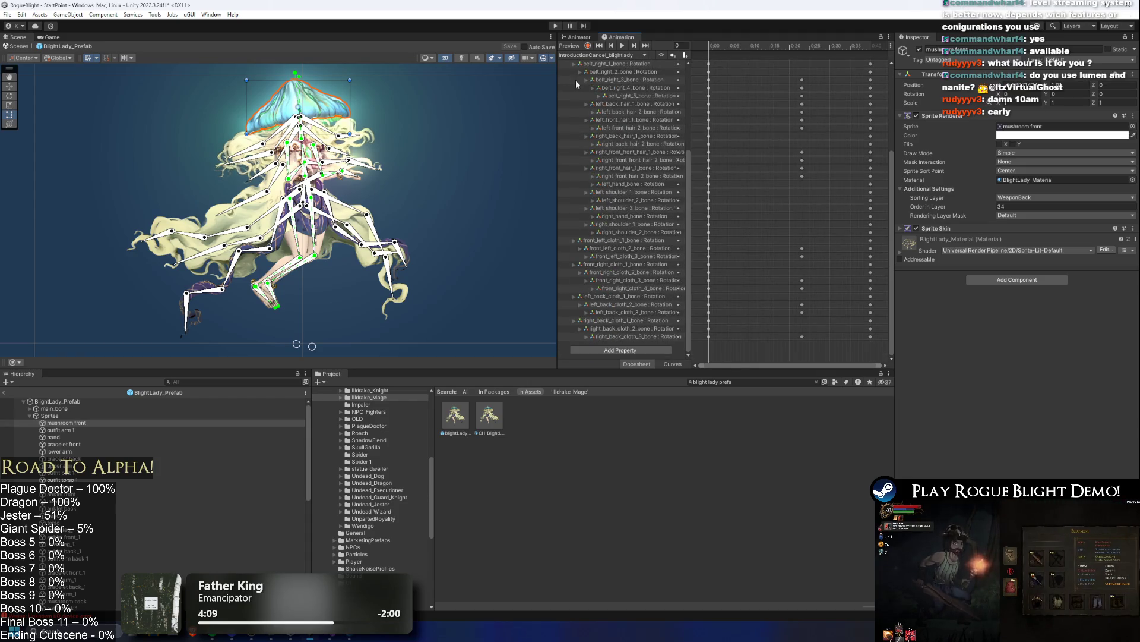
left_click(610, 55)
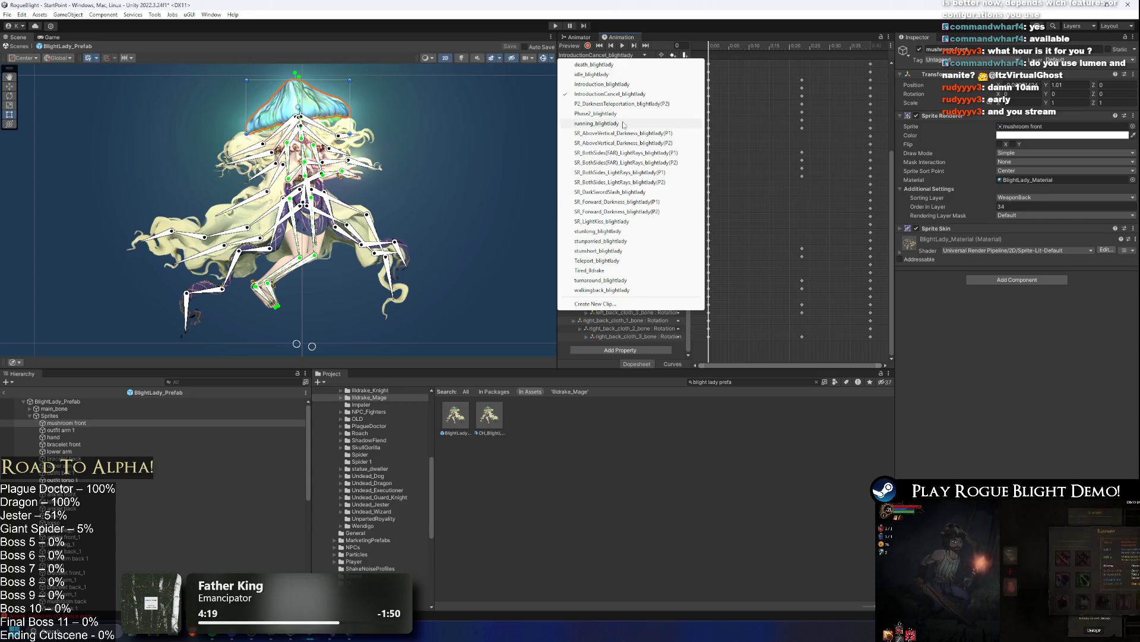
- Play previews of the running_blightlady and P2_DarknessTeleportation_blightlady clips
left_click(621, 124)
left_click_drag(688, 166, 684, 61)
left_click(622, 46)
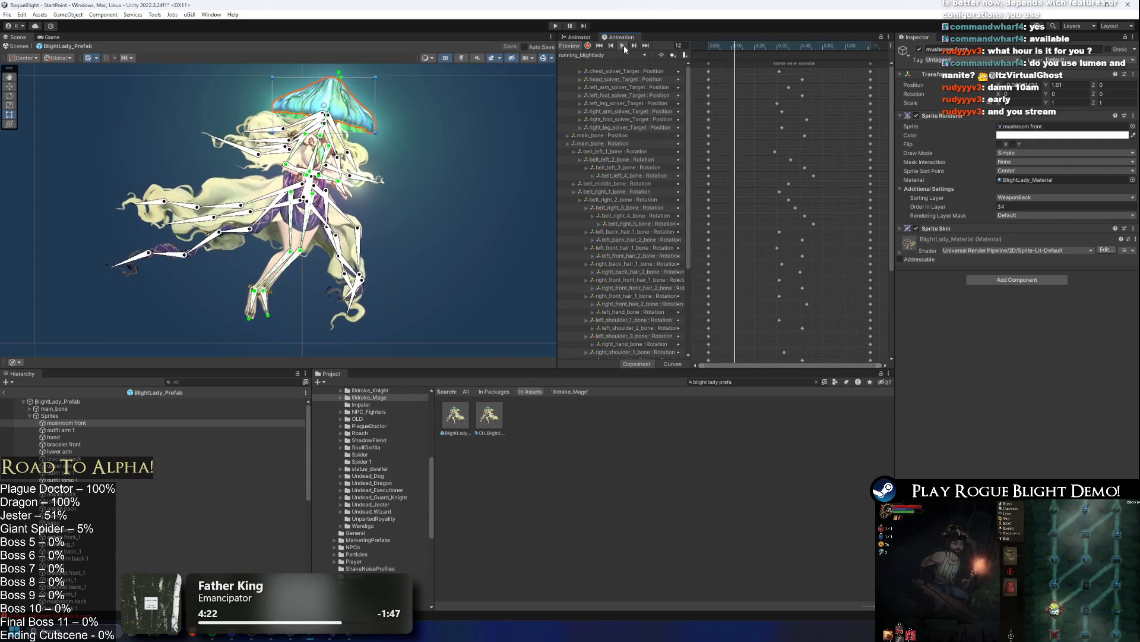
left_click(621, 54)
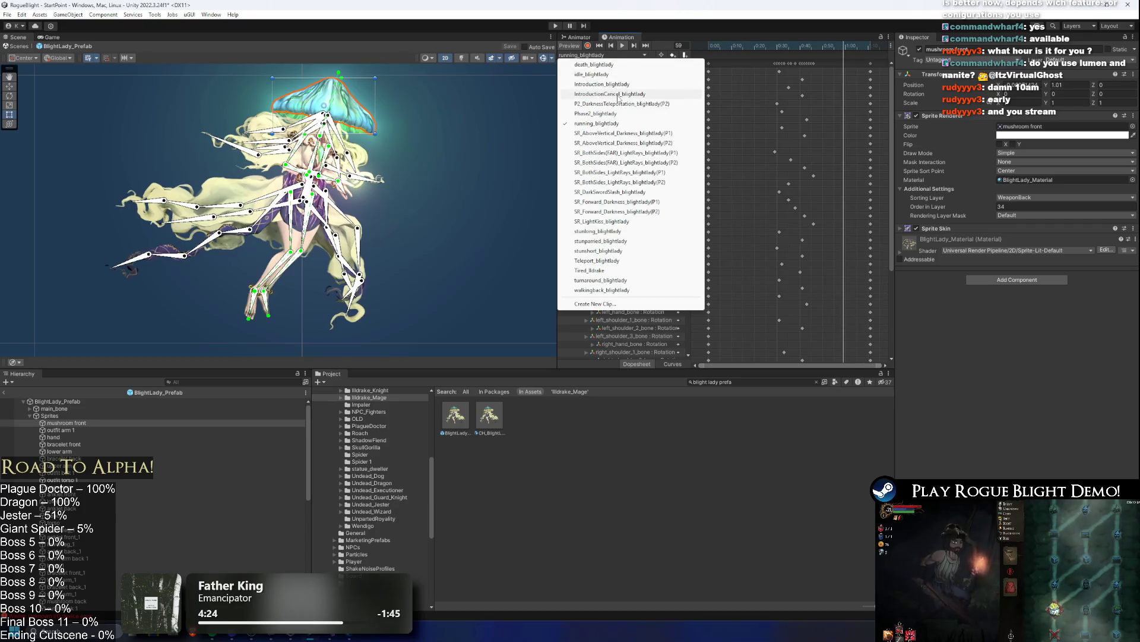
left_click(618, 104)
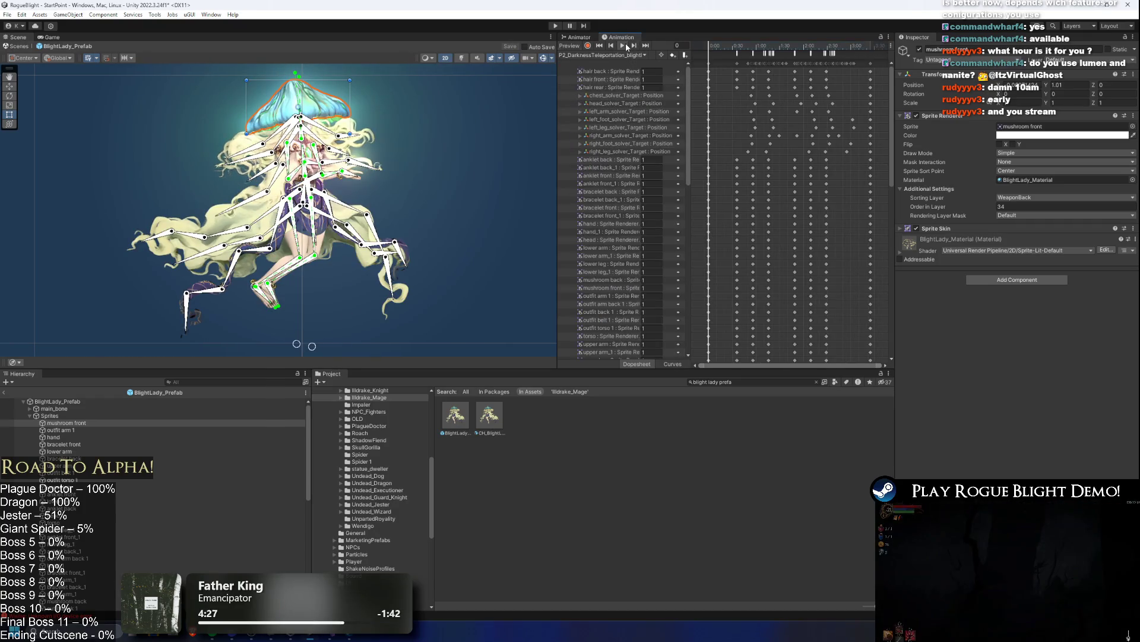
left_click(623, 46)
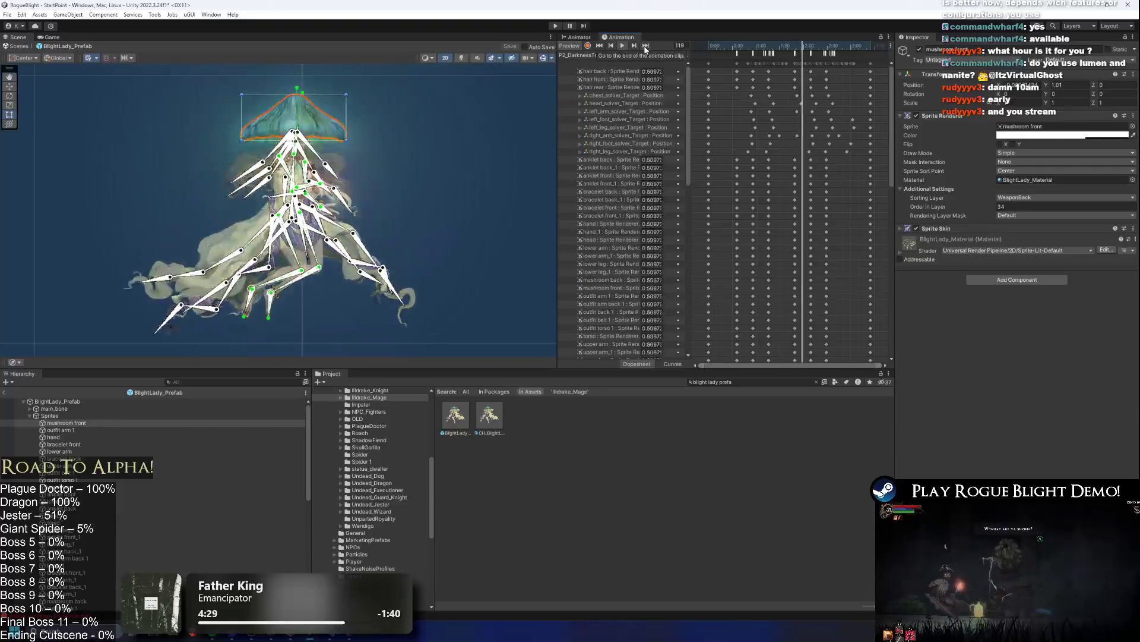
- Load Teleport_blightlady in a widened Animation window, inspect its frame-15 Teleport event, then start Play mode
left_click(590, 55)
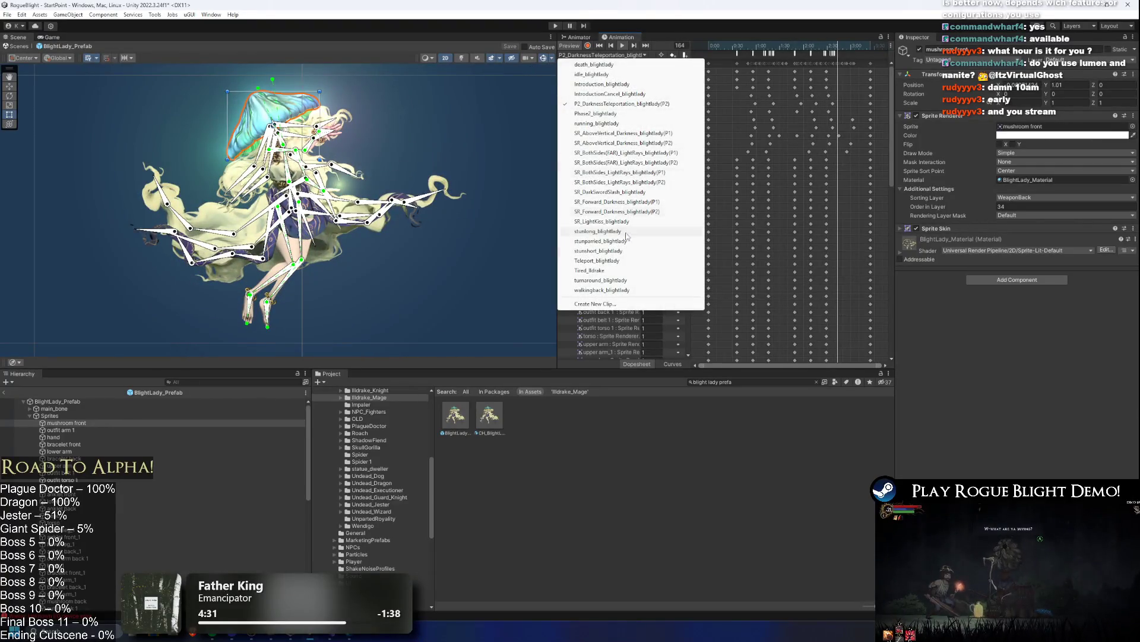
left_click(599, 260)
mouse_move(711, 45)
left_mouse_down()
mouse_move(766, 45)
mouse_move(705, 45)
mouse_move(735, 45)
left_mouse_up()
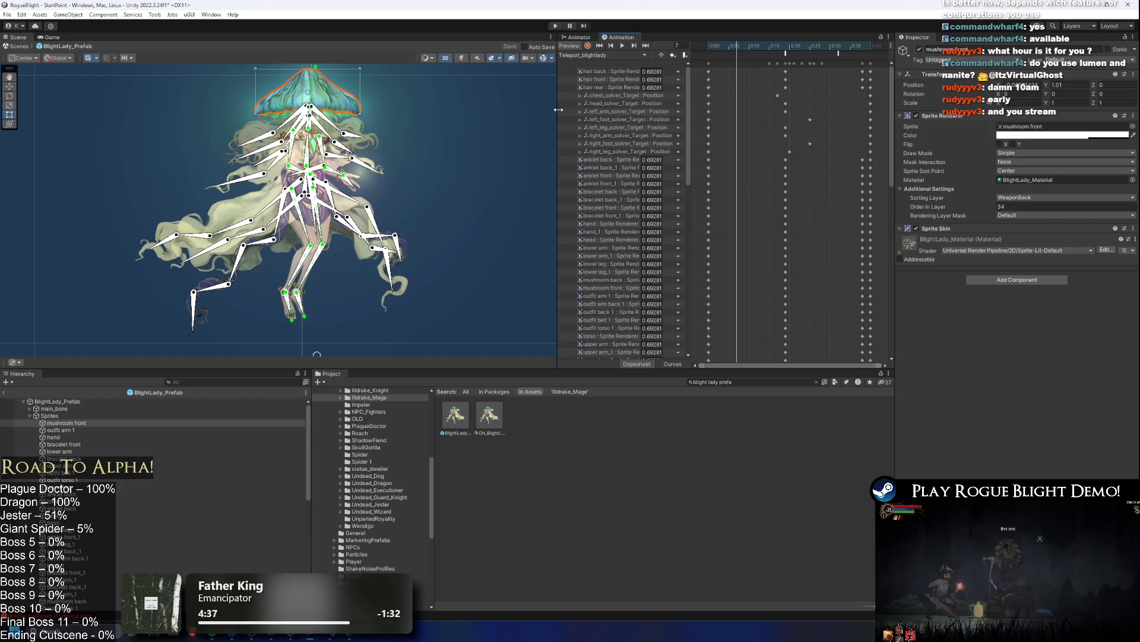
left_click_drag(557, 111, 404, 116)
left_click_drag(537, 118, 655, 105)
mouse_move(668, 45)
left_mouse_down()
mouse_move(775, 49)
mouse_move(677, 54)
mouse_move(764, 56)
left_mouse_up()
left_click(766, 56)
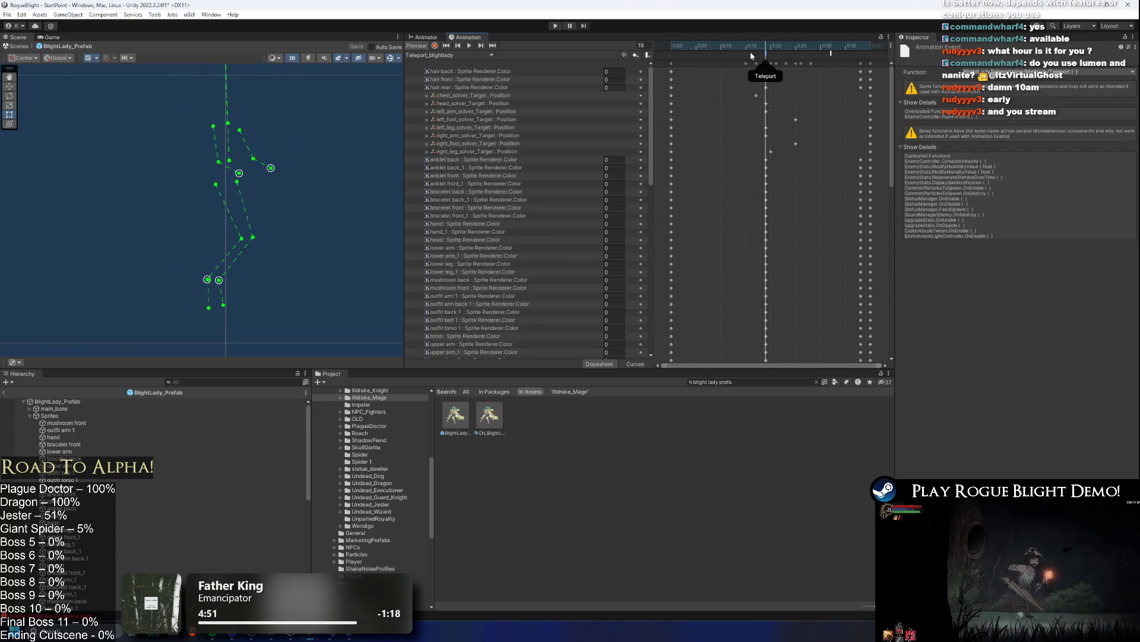
left_click(556, 27)
key("Return")
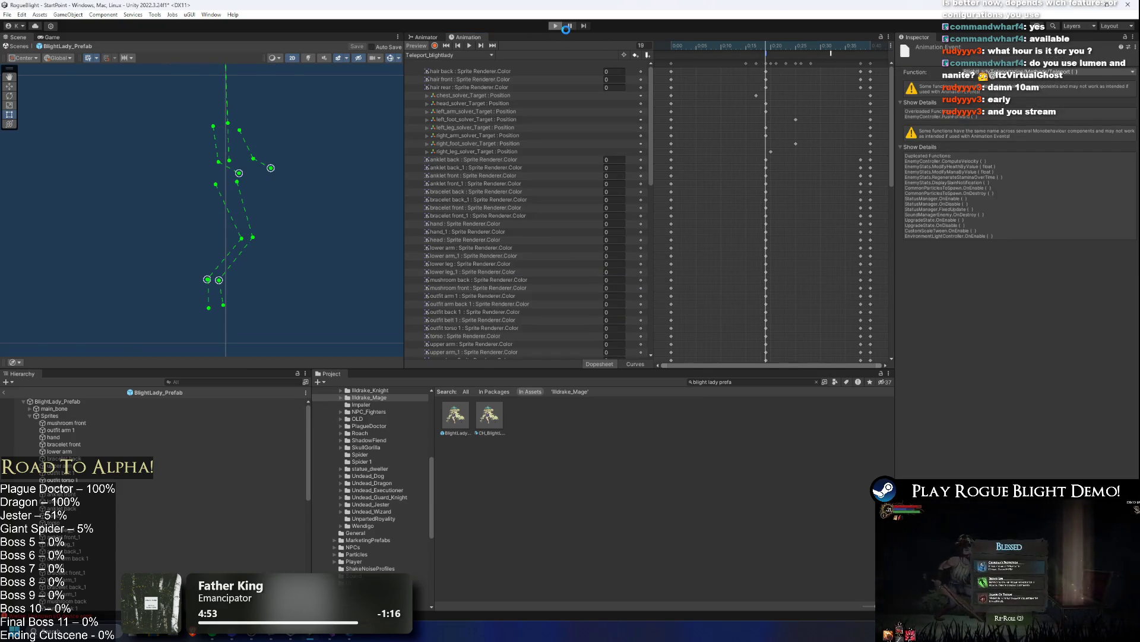
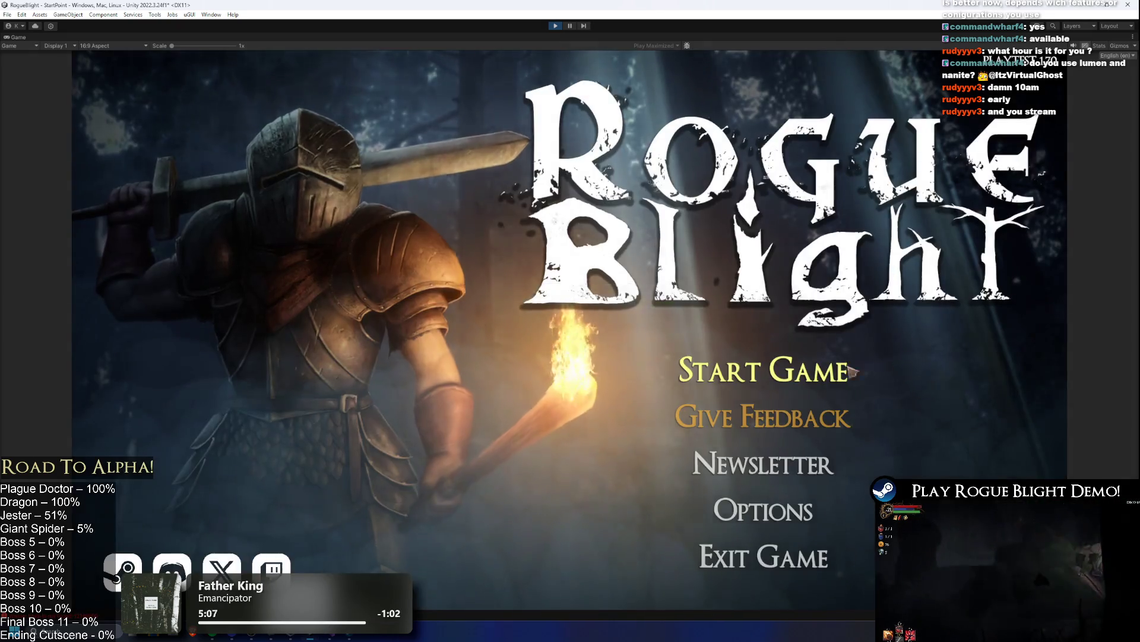
- Start a game from the first save slot and begin attacking the mushroom-witch boss
left_click(882, 372)
left_click(796, 319)
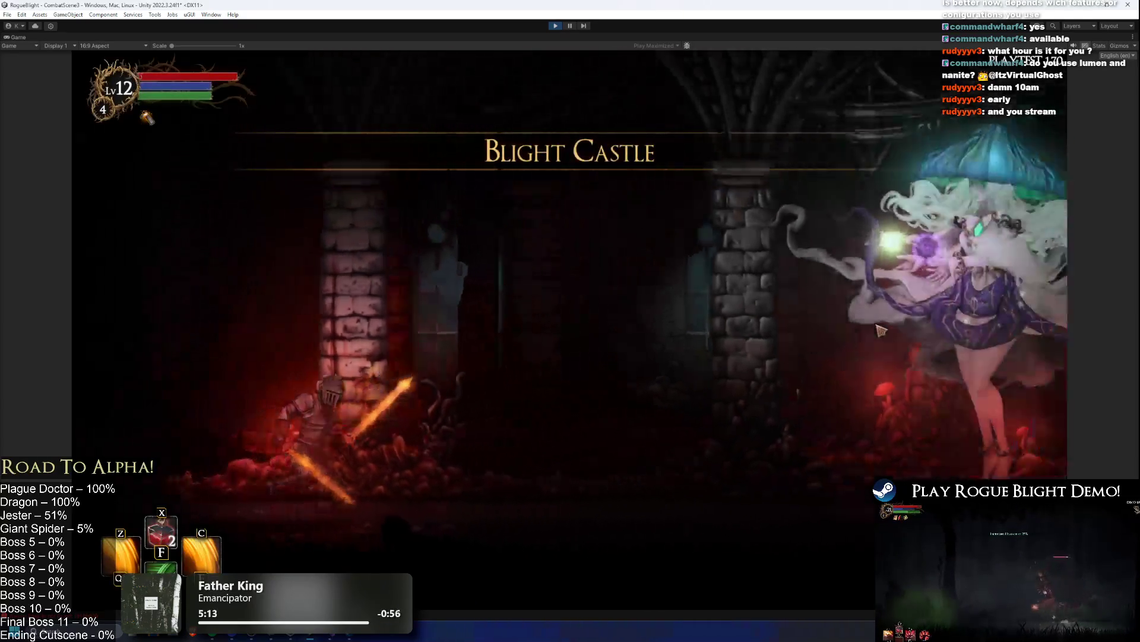
key("d")
left_click(867, 378)
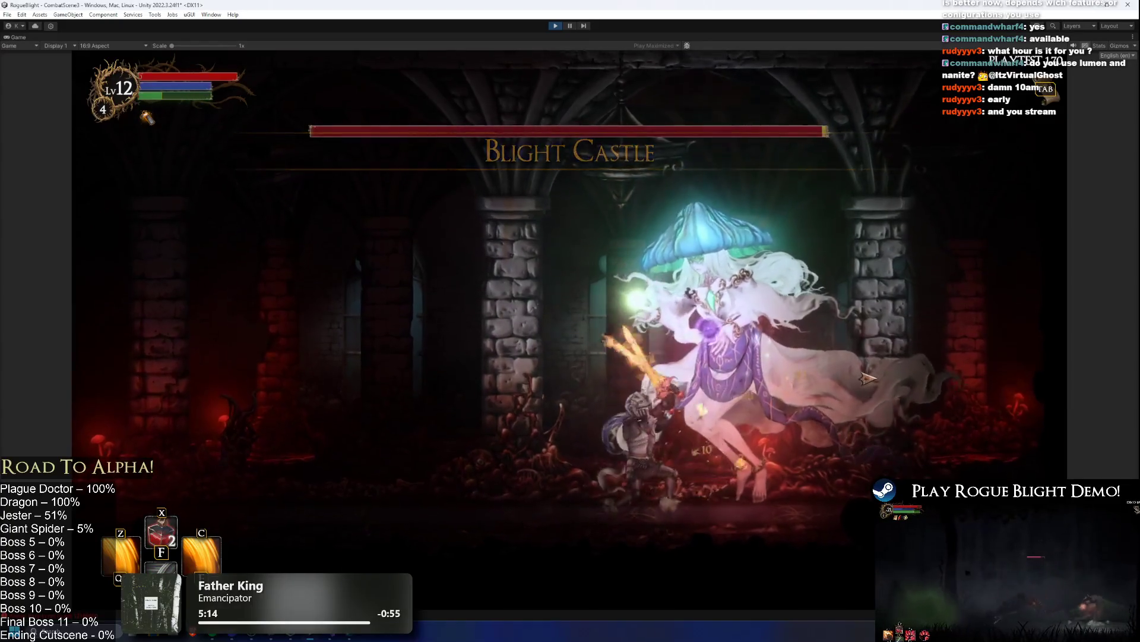
left_click(871, 379)
left_click(772, 382)
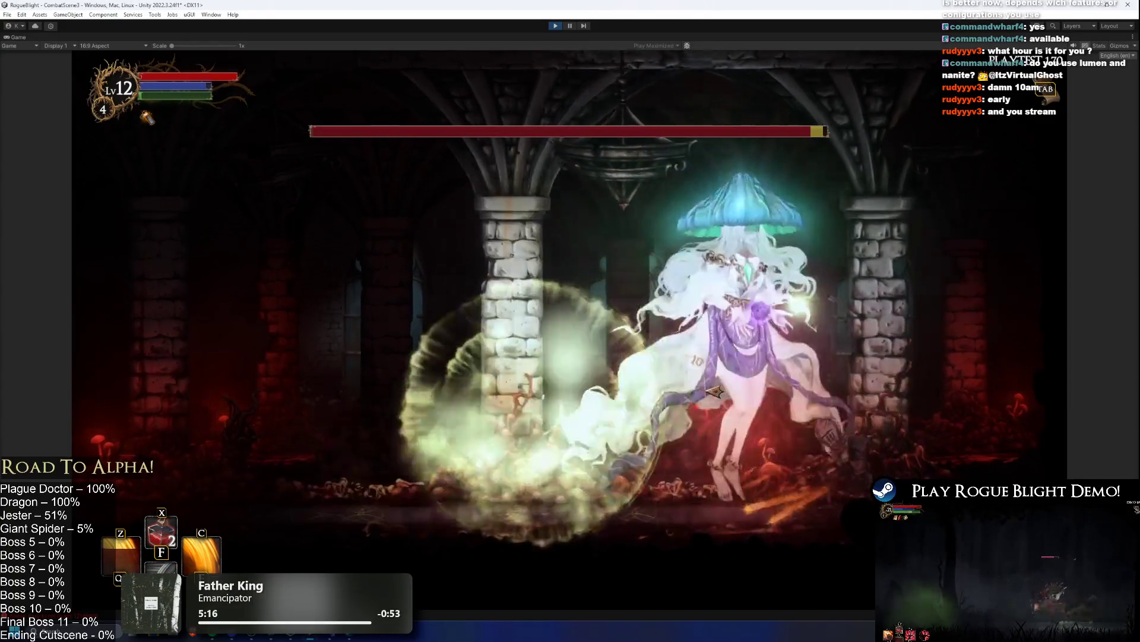
- Keep slashing the boss while running the knight left and right around it
key("a")
left_click(331, 404)
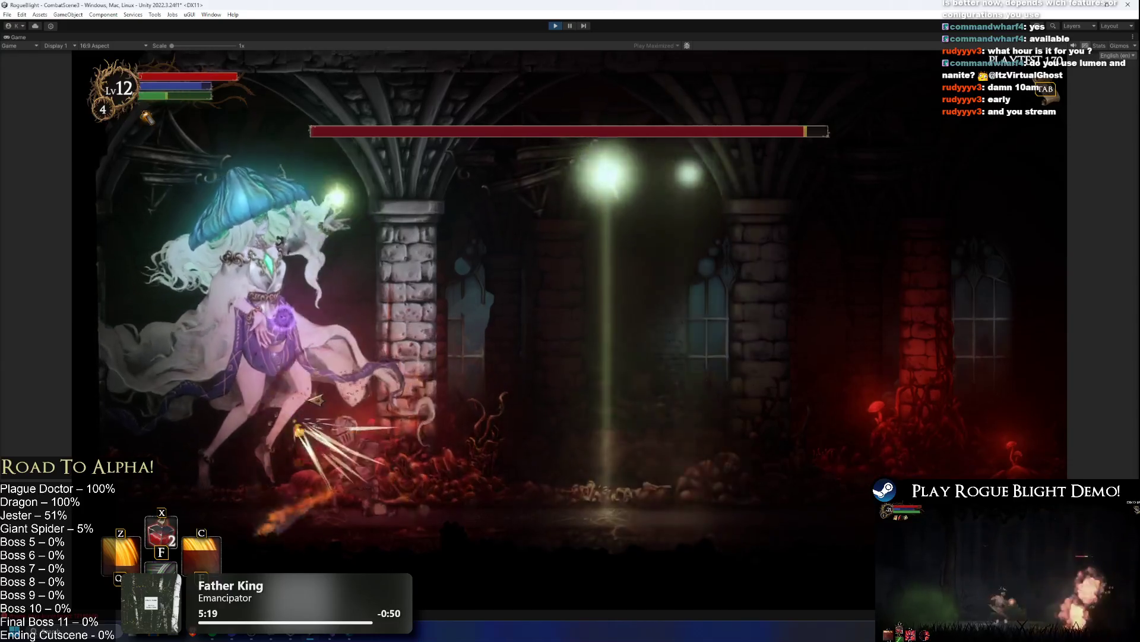
key("a")
left_click(643, 388)
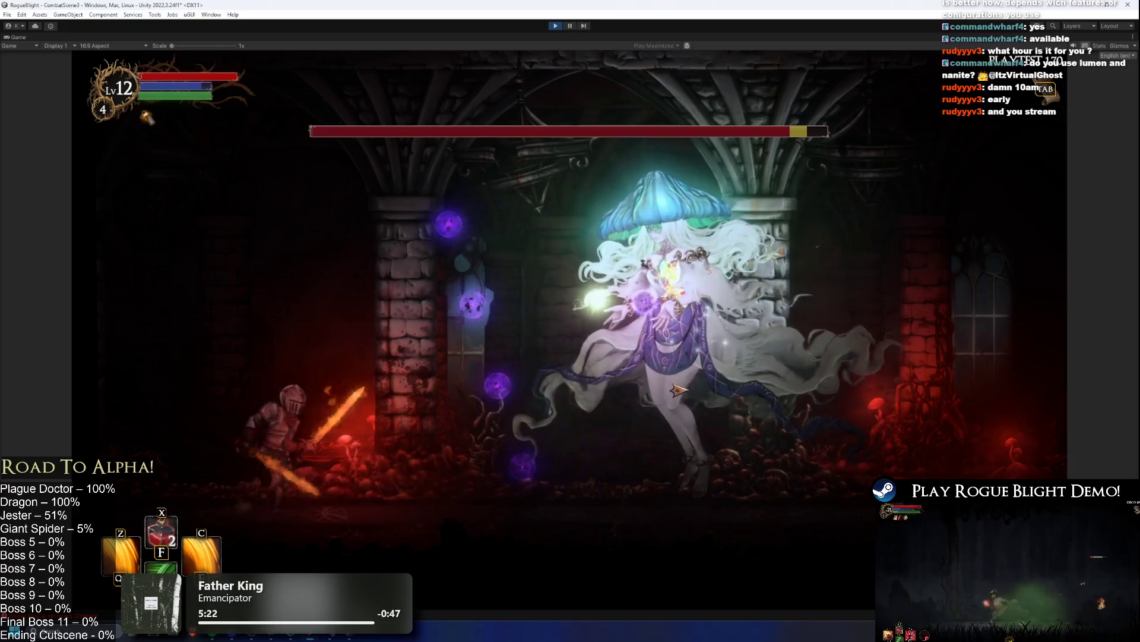
key("d")
left_click(661, 411)
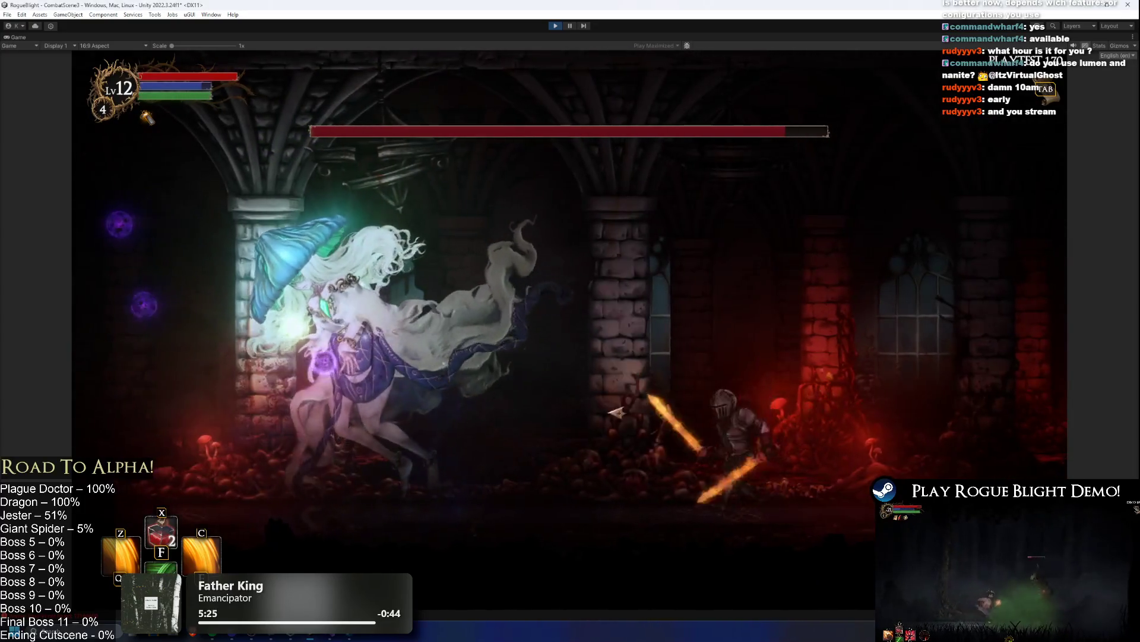
key("a")
left_click(468, 412)
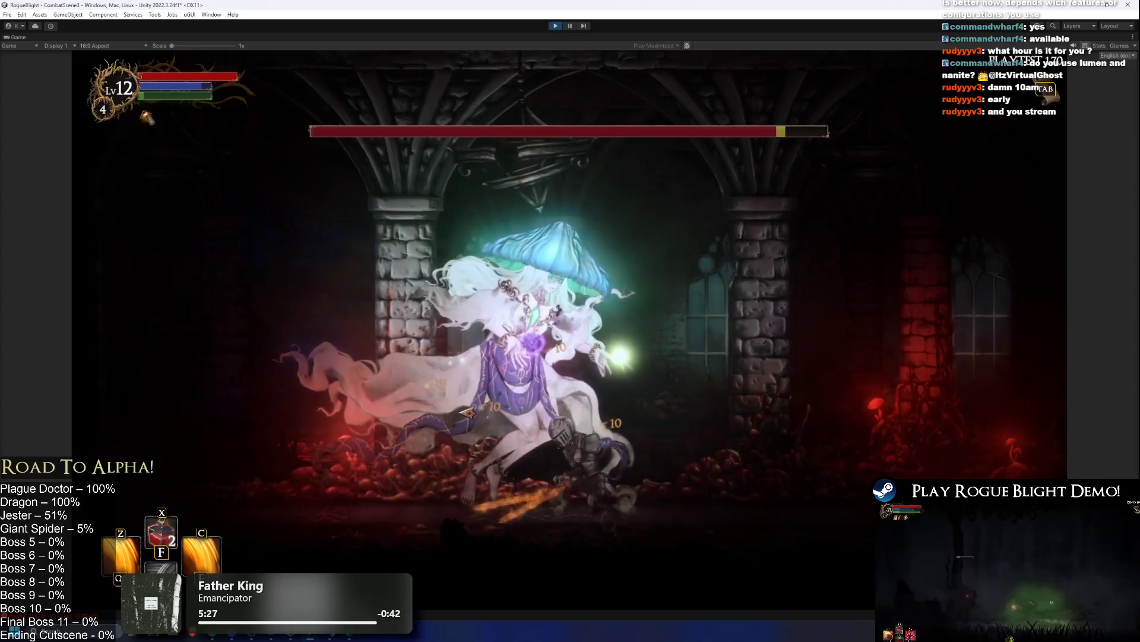
- Cast the fire and flaming-slash skills at the boss, then reposition to its right side
key("z")
key("c")
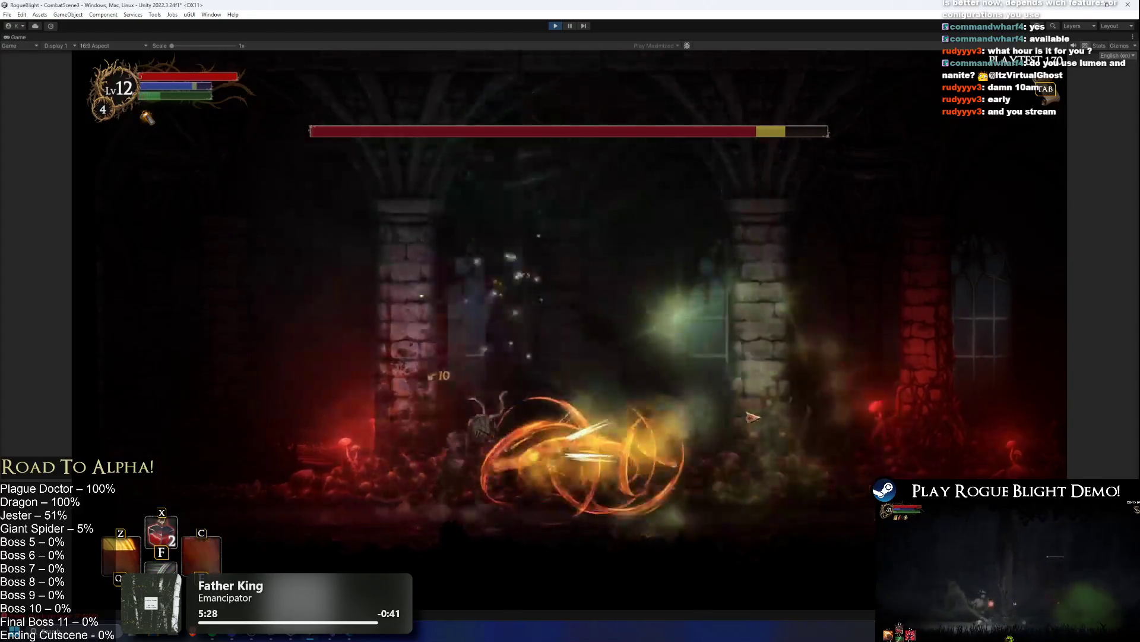
key("d")
key("a")
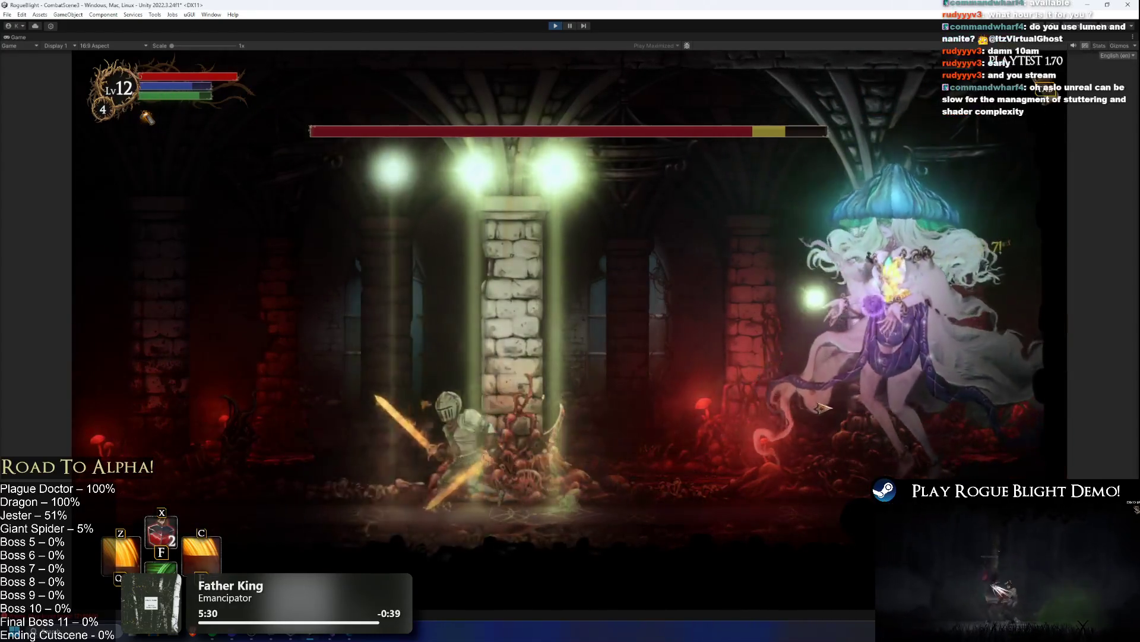
key("d")
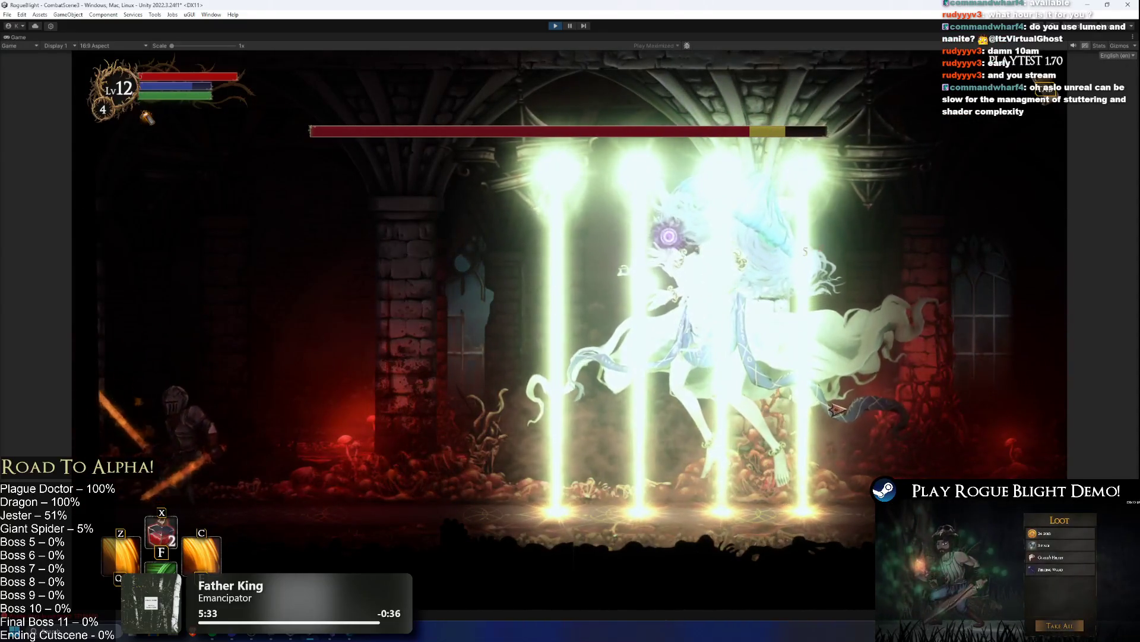
key("d")
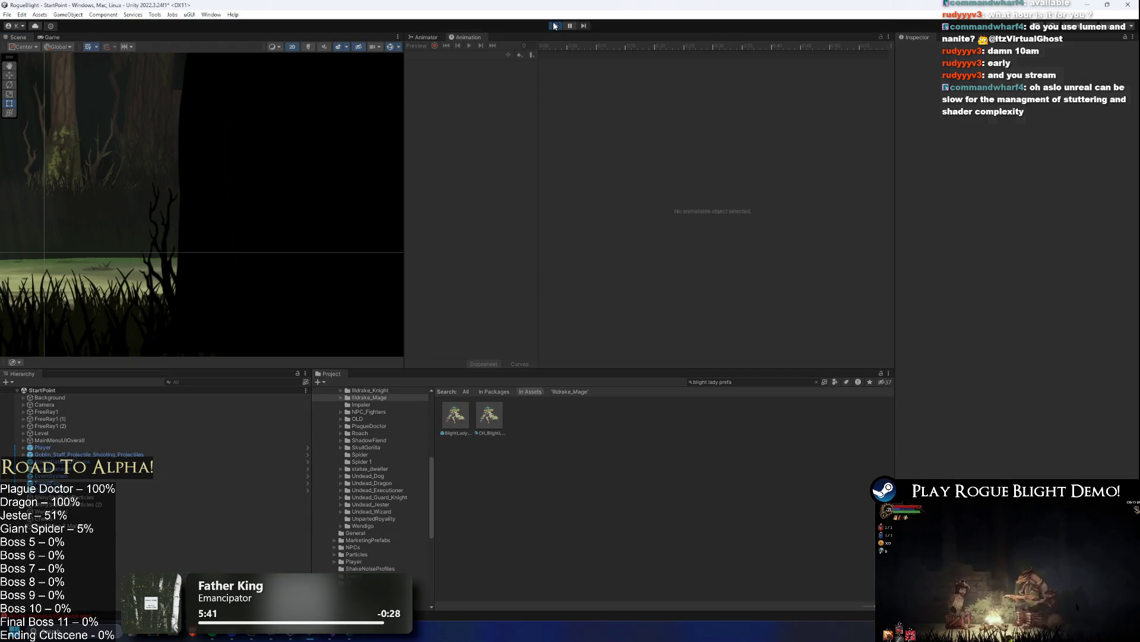
- Stop the playtest and place the cursor on empty line 19 of TODO.txt in Visual Studio
left_click(556, 26)
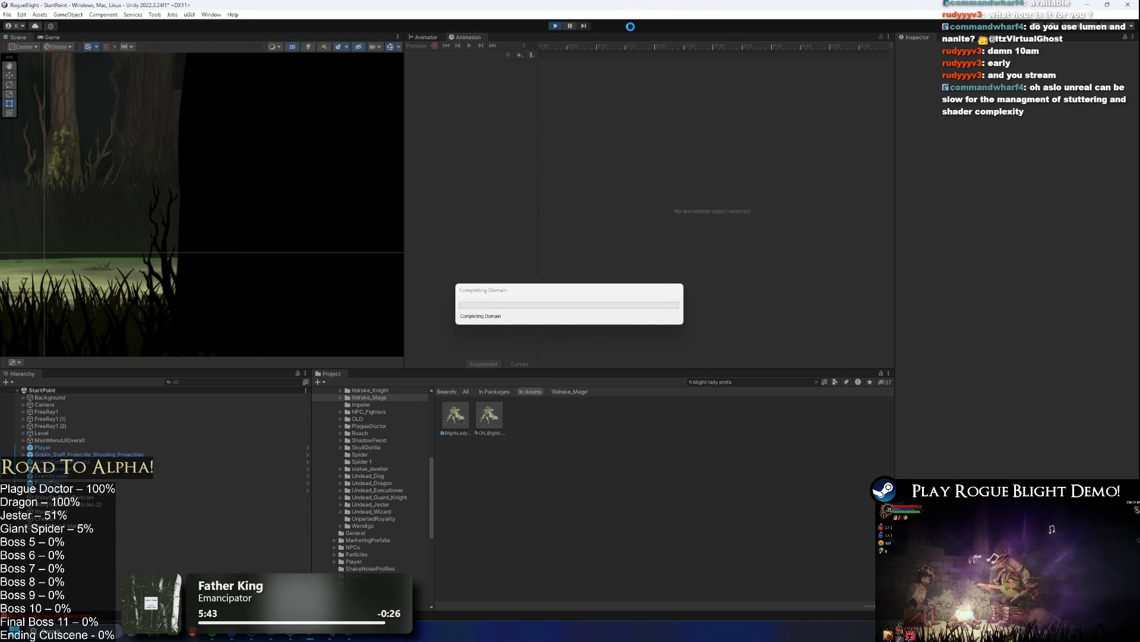
key("alt+Tab")
scroll(186, 226, "down", 3)
left_click(186, 228)
scroll(187, 226, "up", 3)
scroll(313, 221, "down", 3)
- Add the entry '- Blight lady is not red on hit', then return to Unity's game menu
type("-[]")
key("Left")
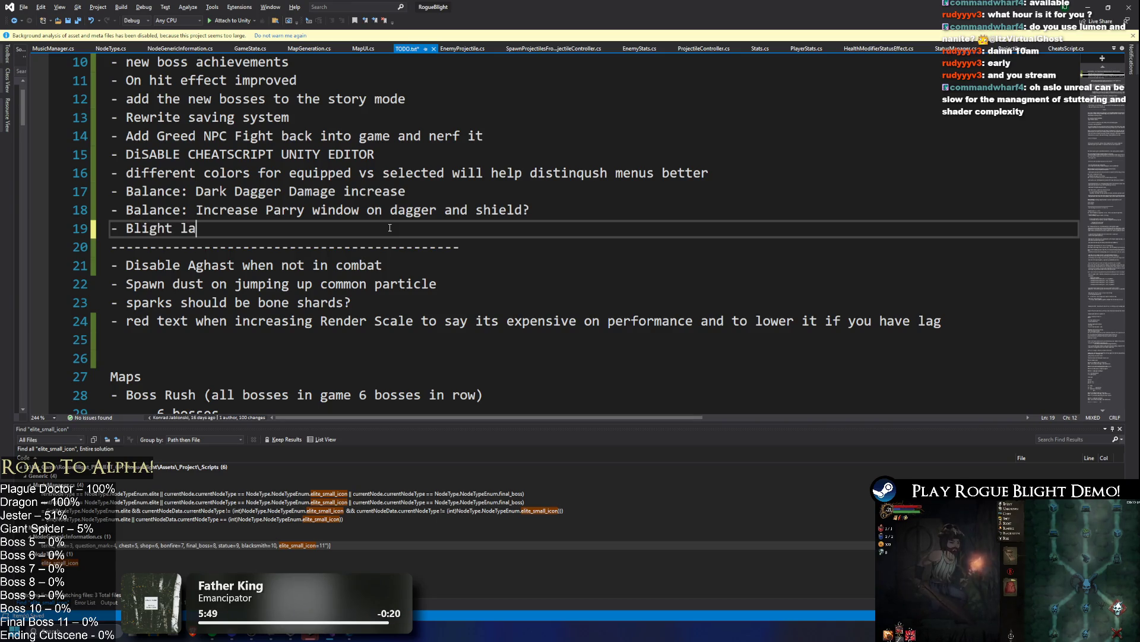
type("is not red on hi")
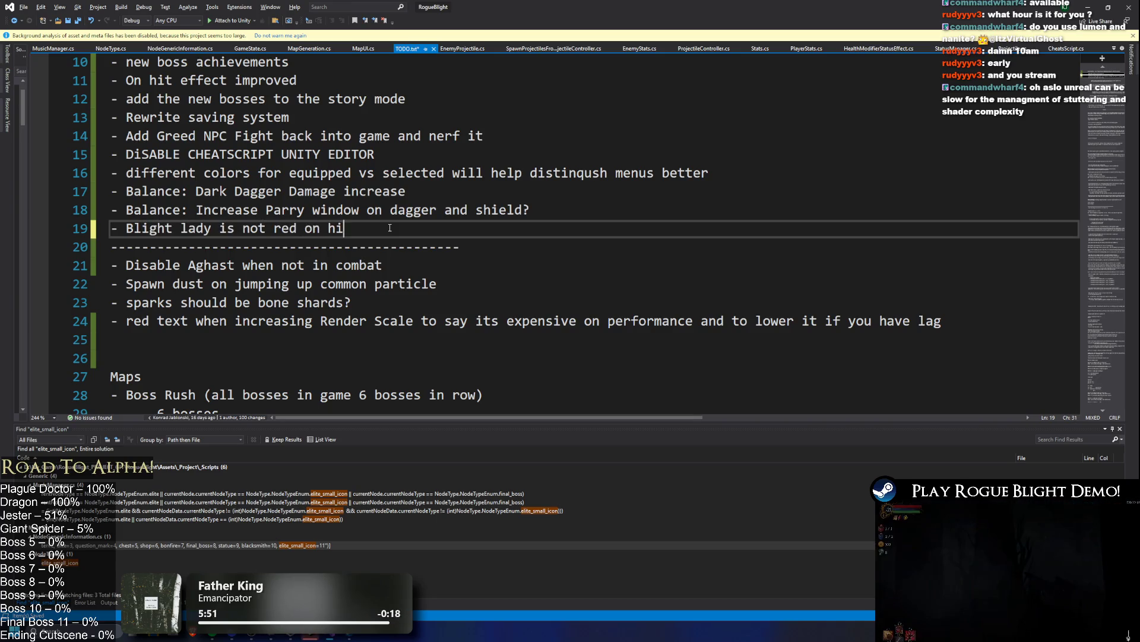
type("t")
key("Return")
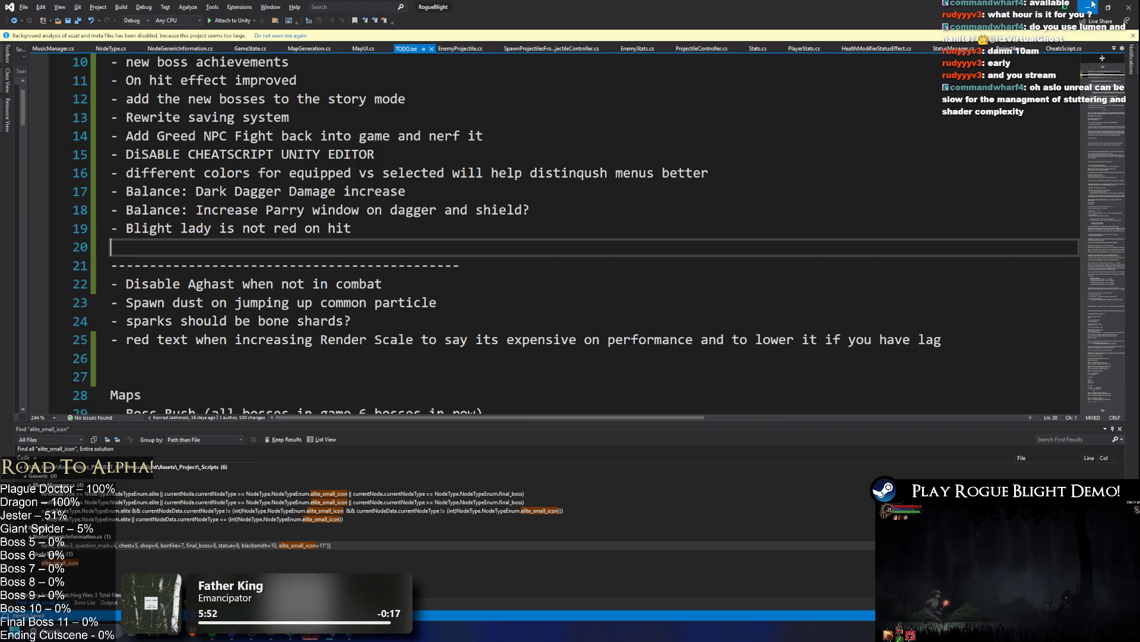
key("alt+Tab")
left_click(784, 356)
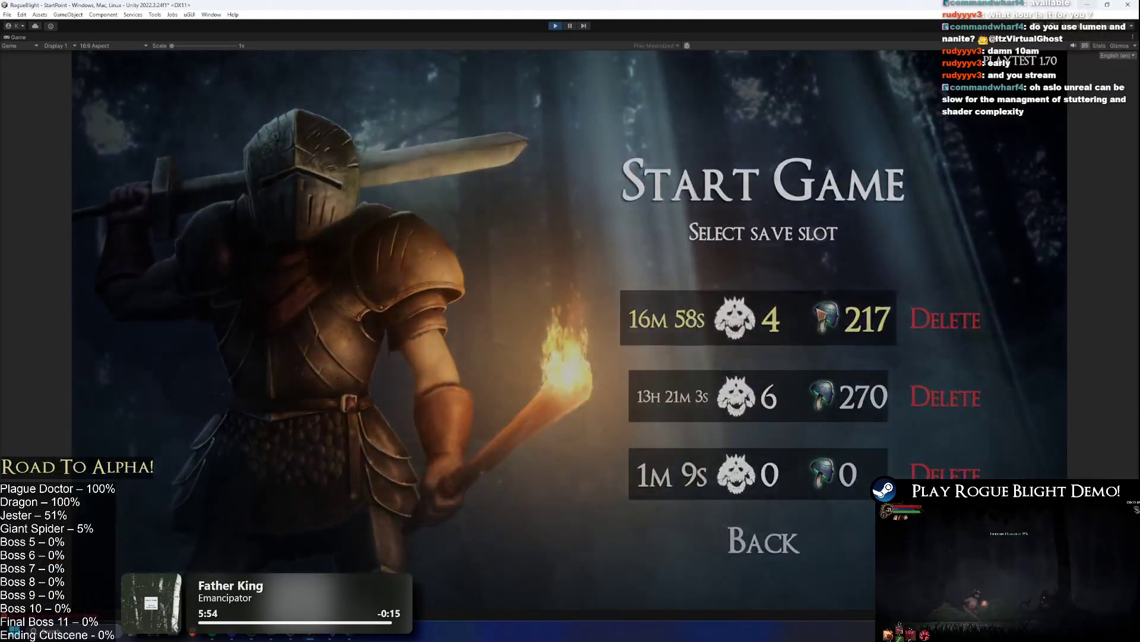
- Load the first save slot and trade strikes with the axe boss, advancing and retreating
left_click(823, 312)
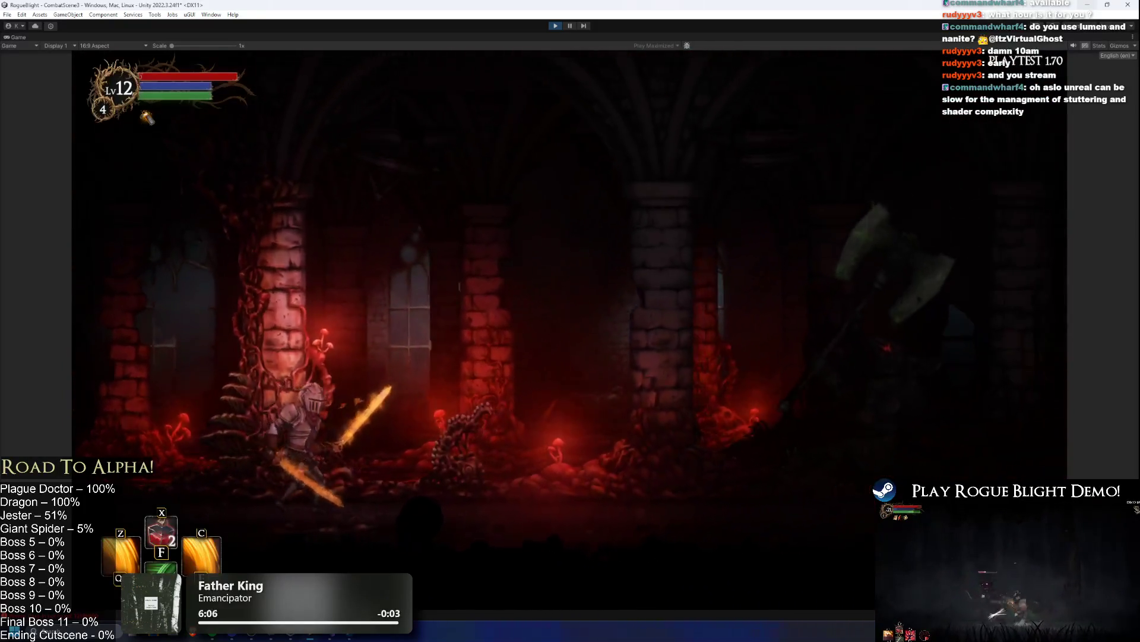
key("Right")
key("f")
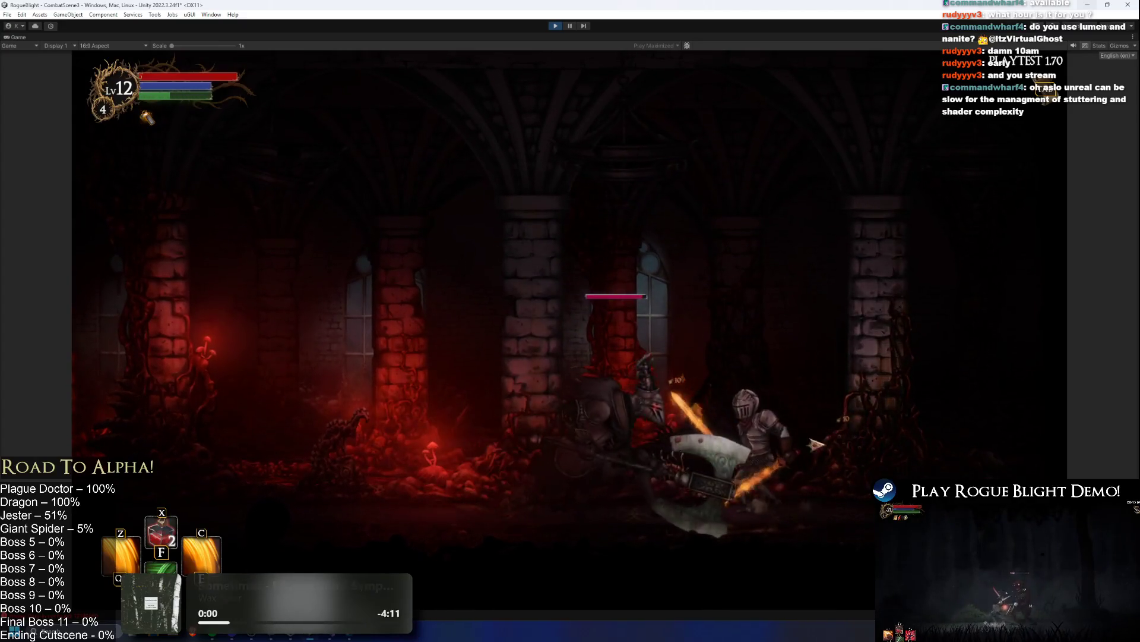
key("Left")
key("Right")
key("f")
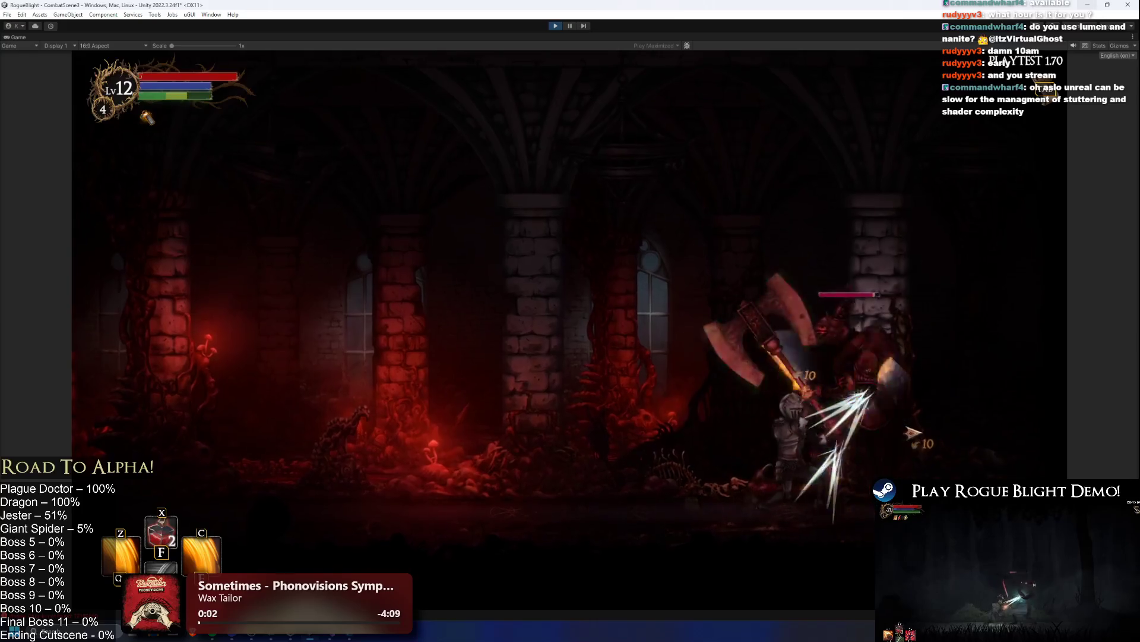
key("Left")
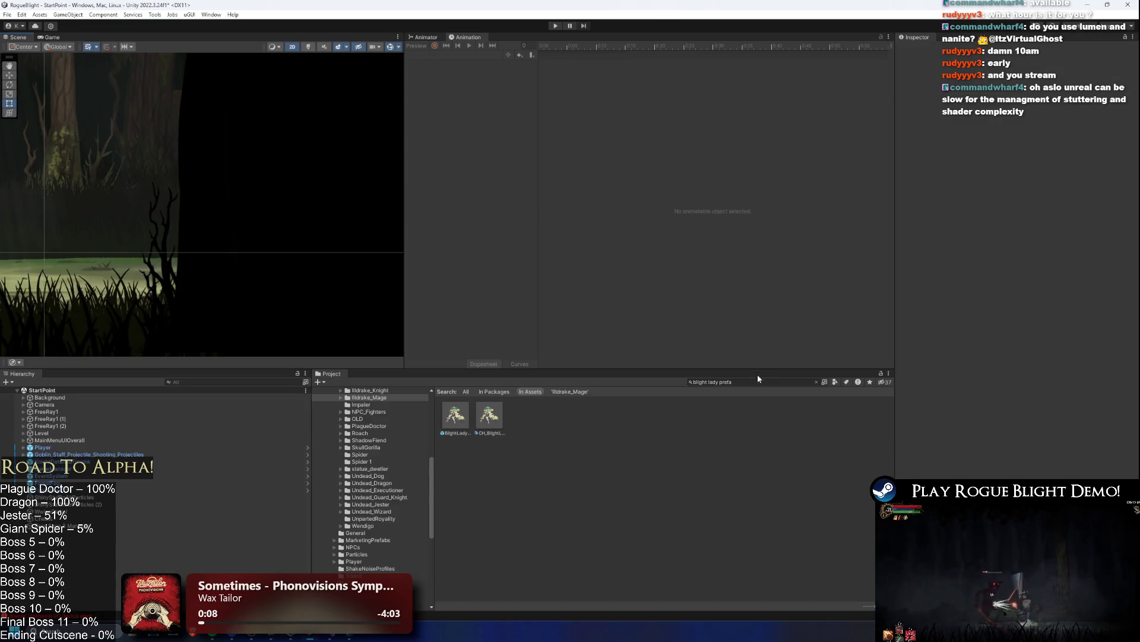
- Replace the Project search with 'illdrake guard' and open the IlldrakeGuard prefab
left_click(760, 382)
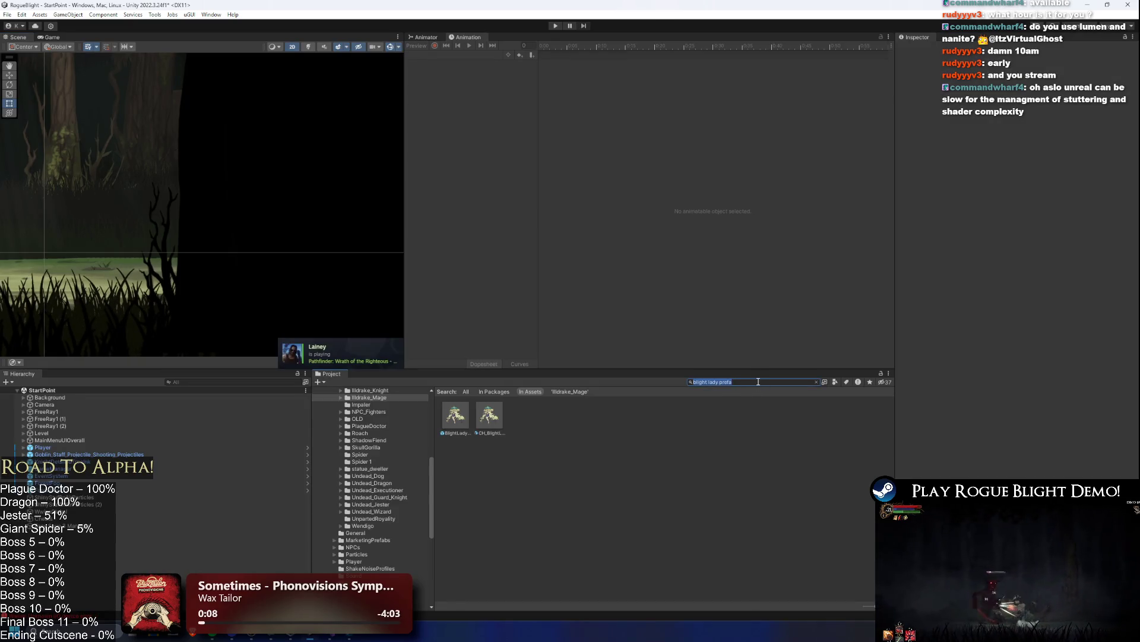
key("ctrl+a")
key("BackSpace")
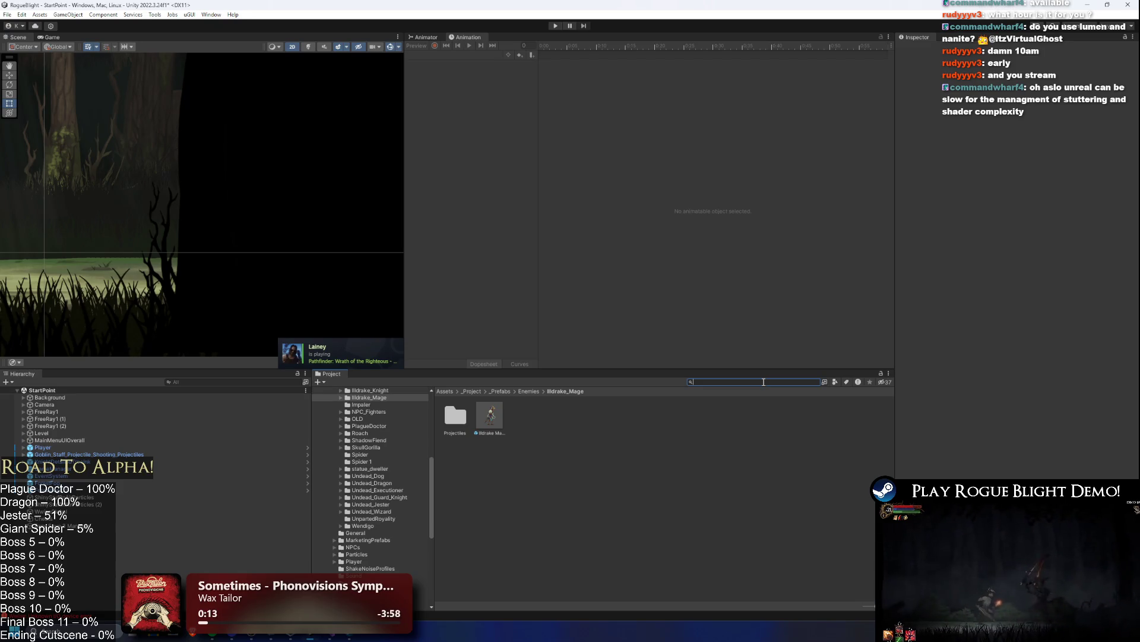
type("illdrake guard")
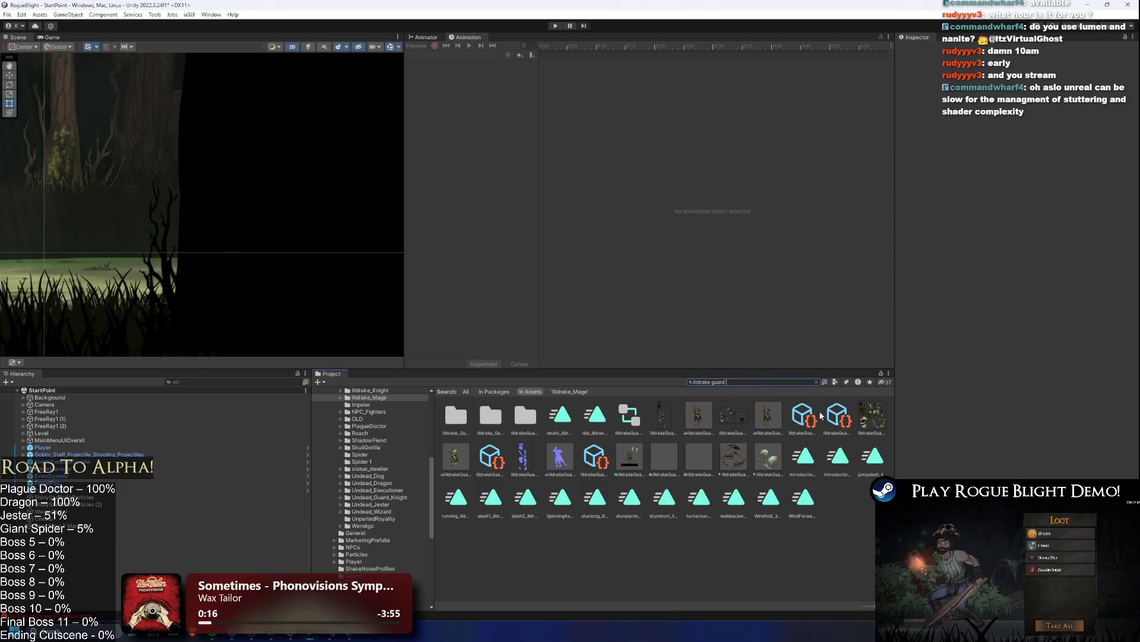
double_click(624, 470)
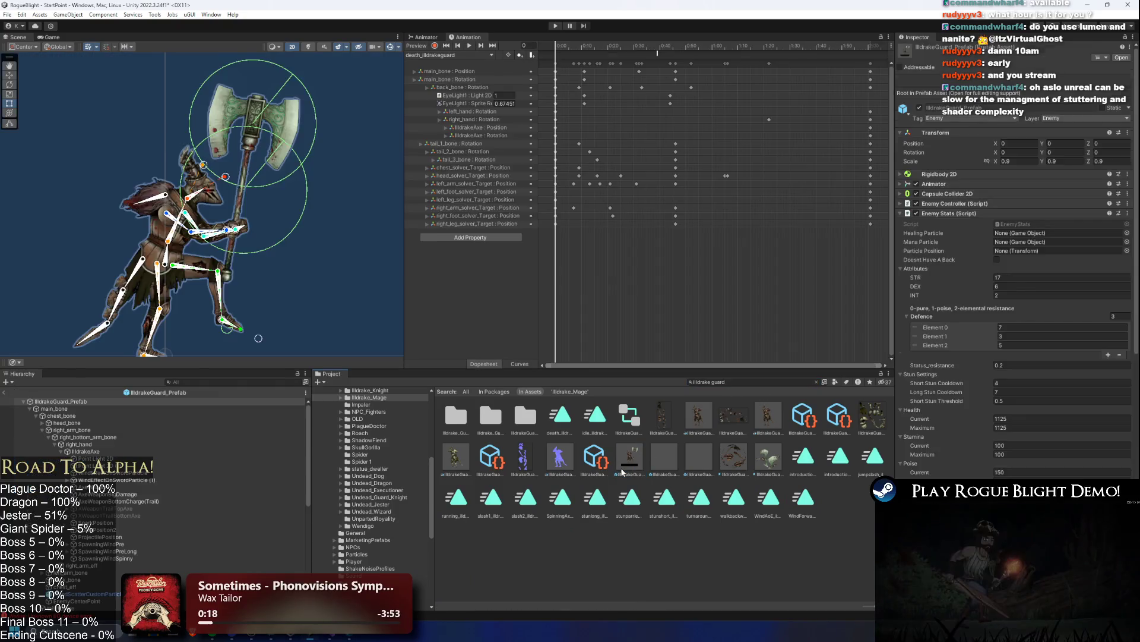
- Select and adjust the prefab's root object, then enter Play mode past the modification warning
left_click(47, 404)
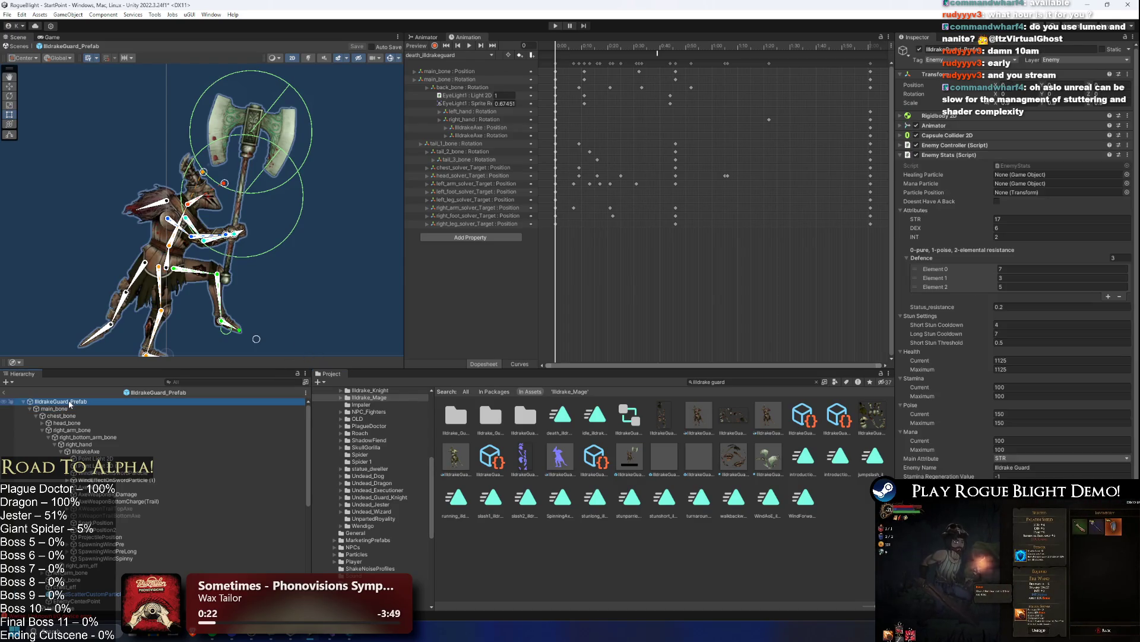
left_click_drag(47, 408, 656, 440)
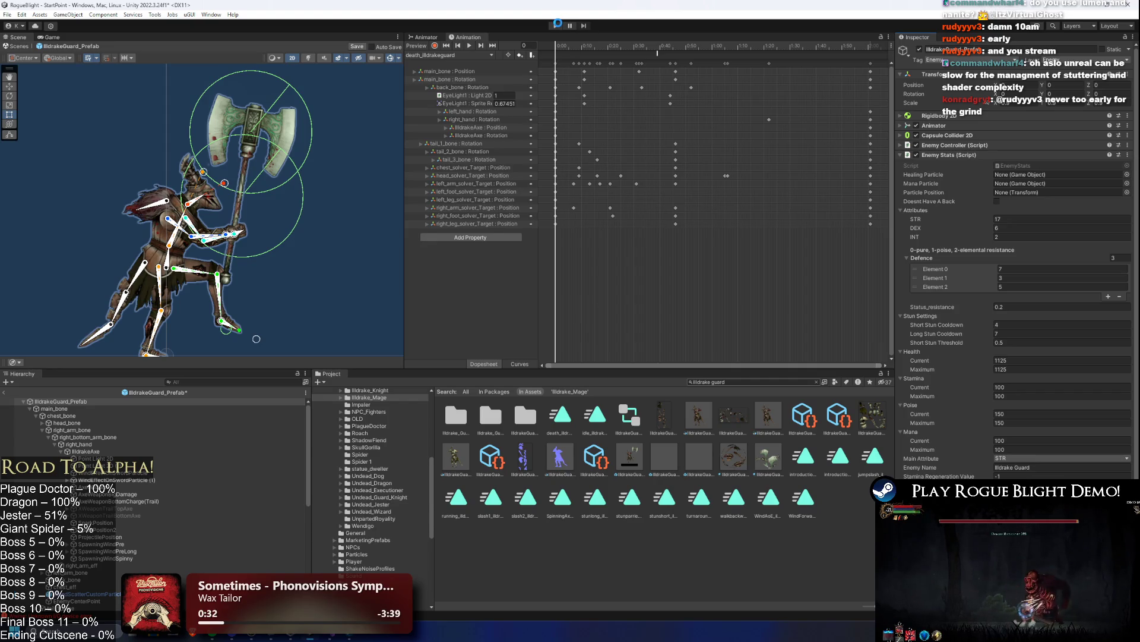
key("Return")
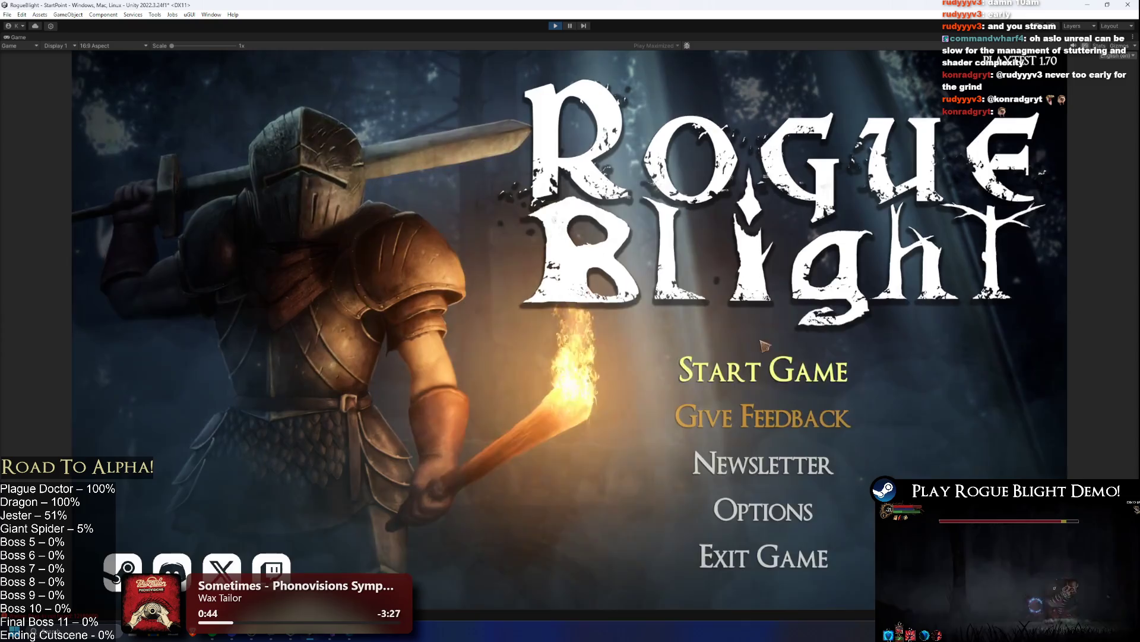
- Load the first save slot, hit the axe boss with a fire slash, then stop Play mode
left_click(763, 362)
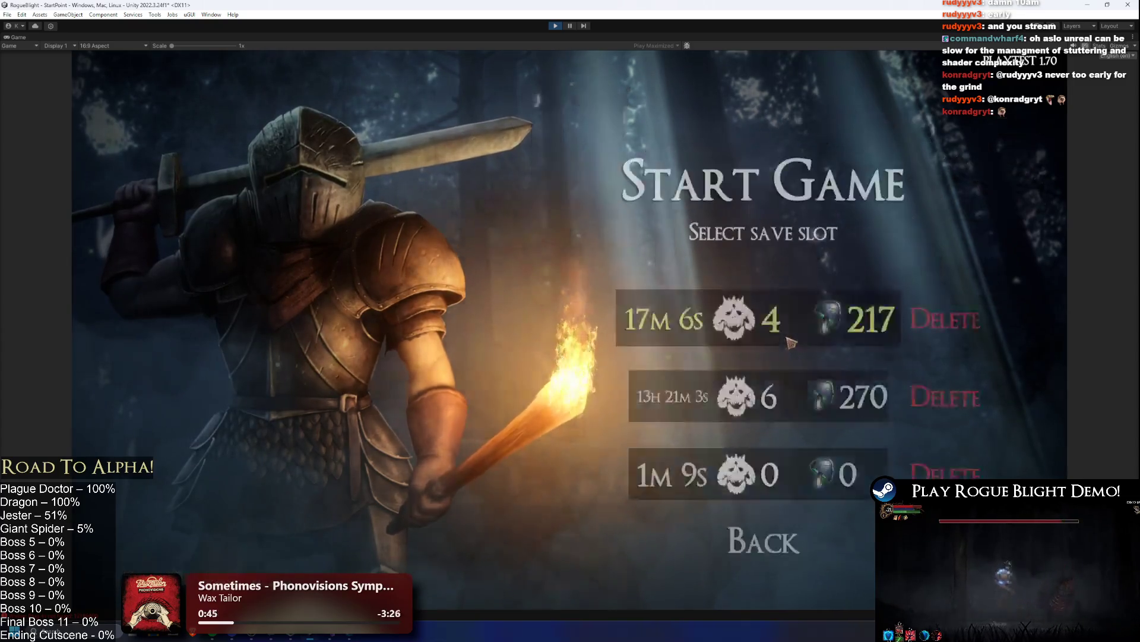
left_click(796, 386)
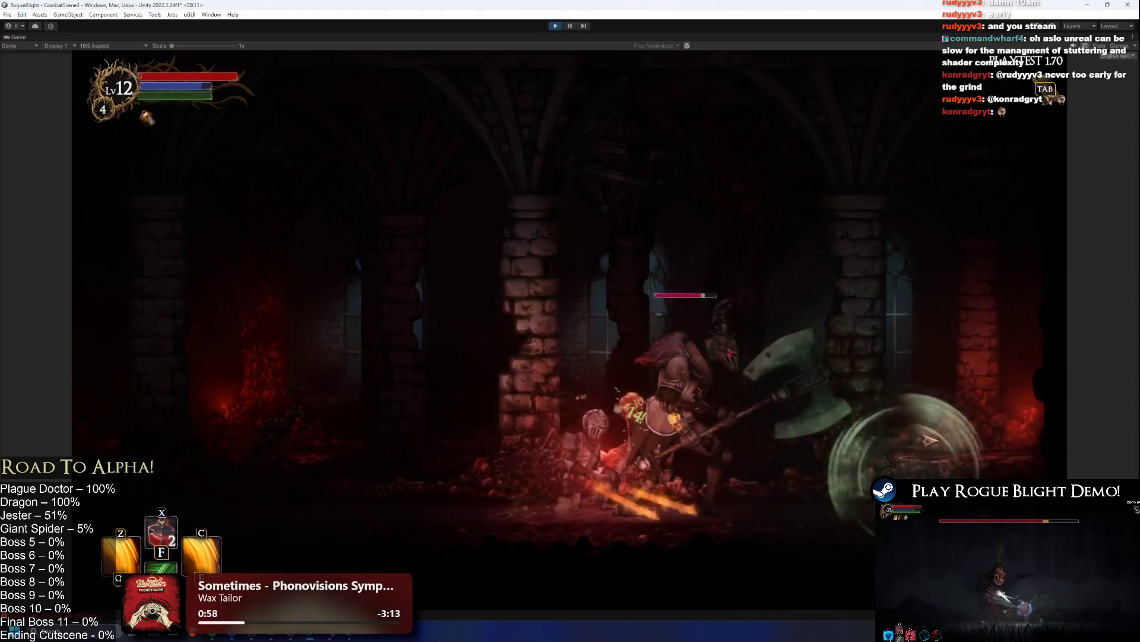
key("z")
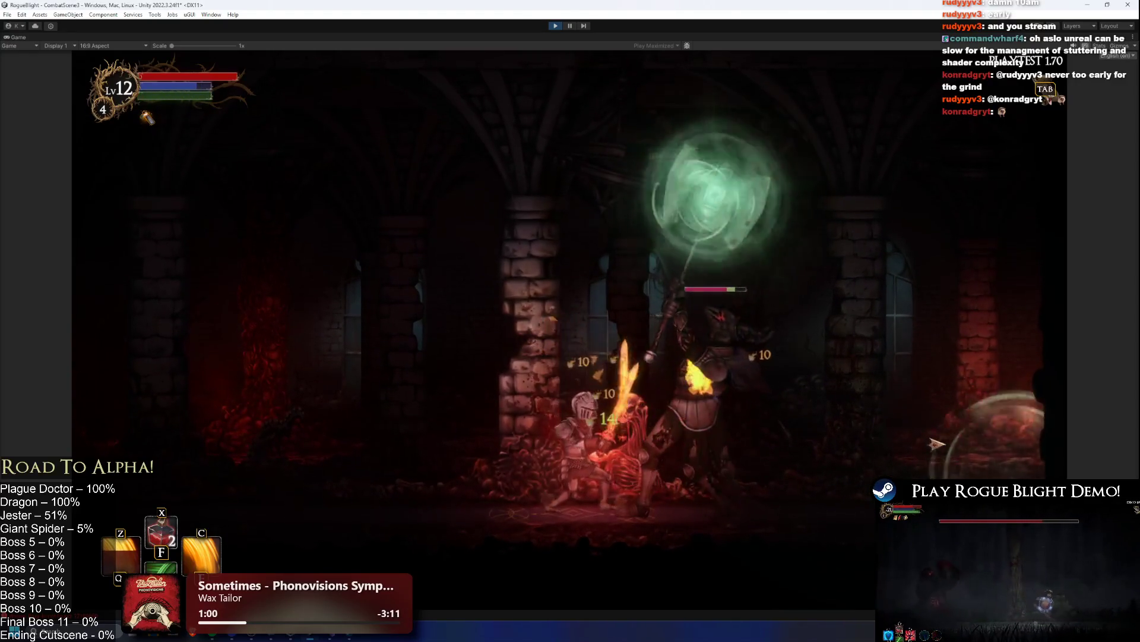
key("Left")
key("Left")
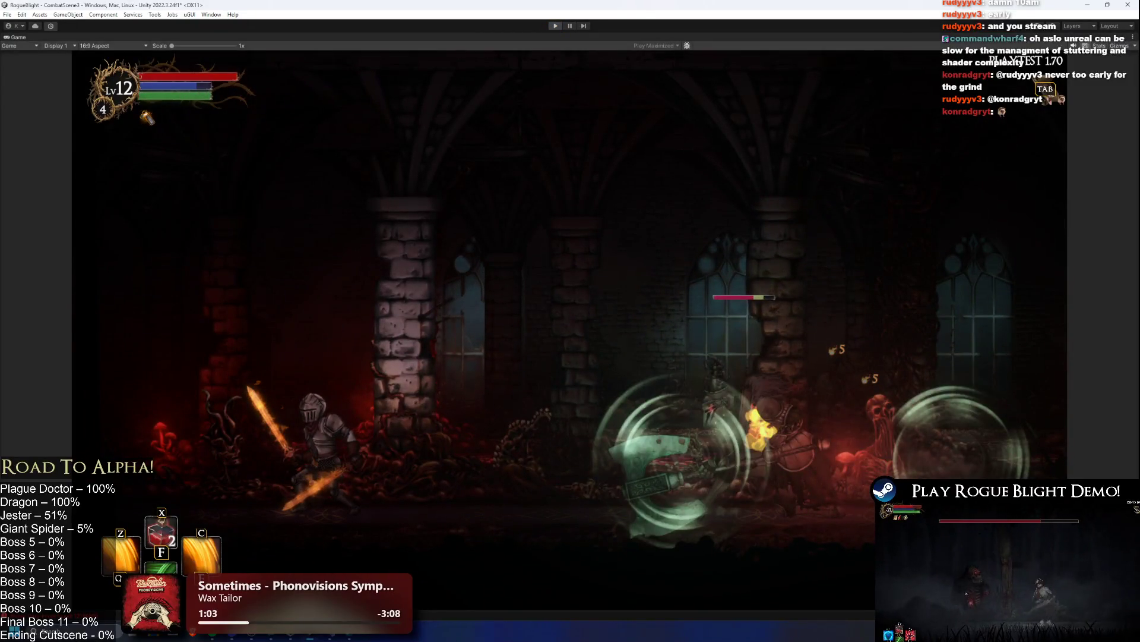
key("ctrl+p")
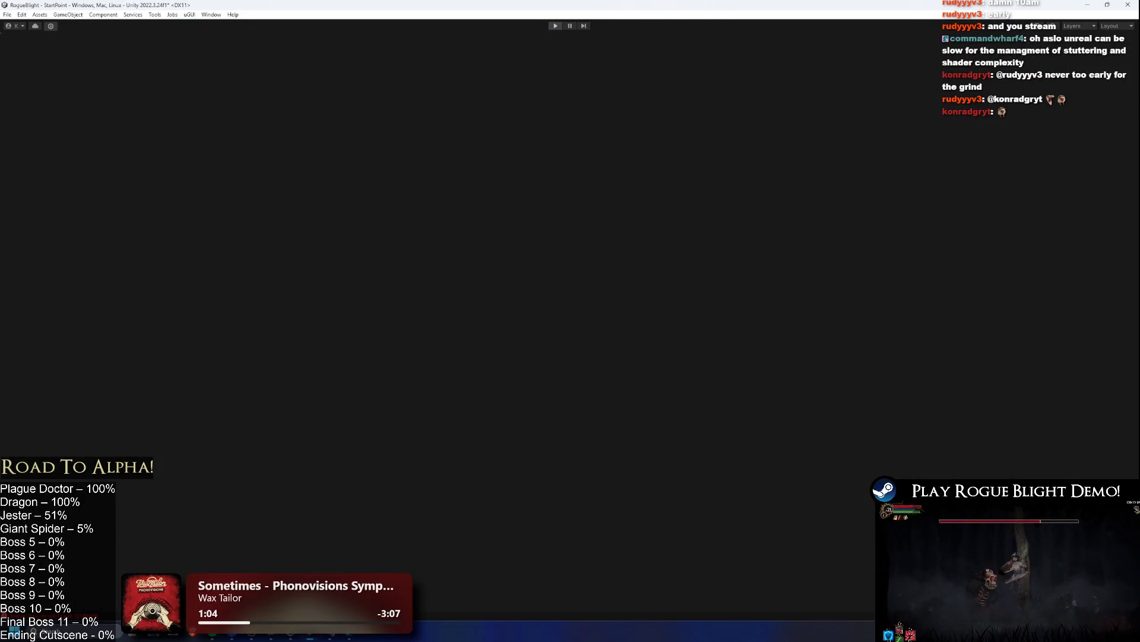
- Enter Play mode and load the 17m 6s save slot
key("ctrl+p")
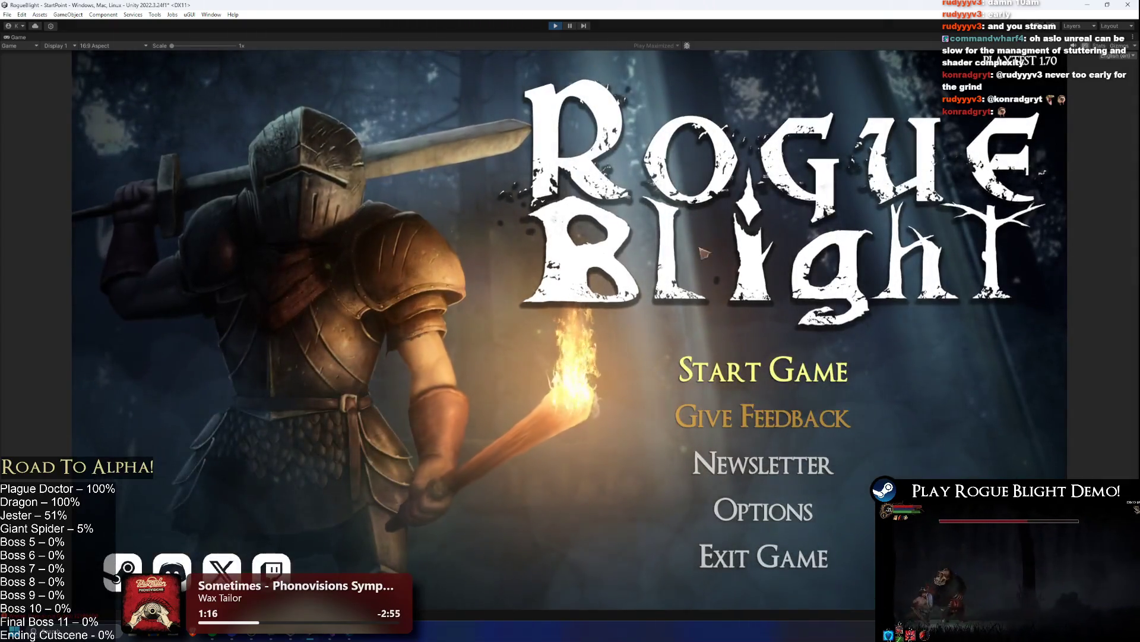
key("Return")
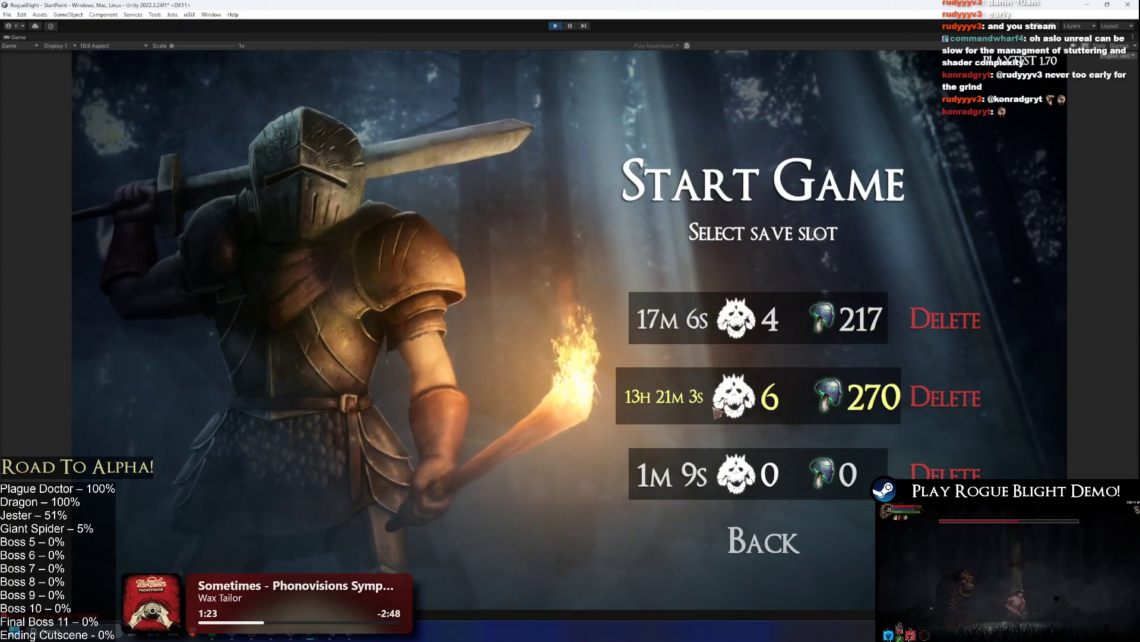
left_click(777, 325)
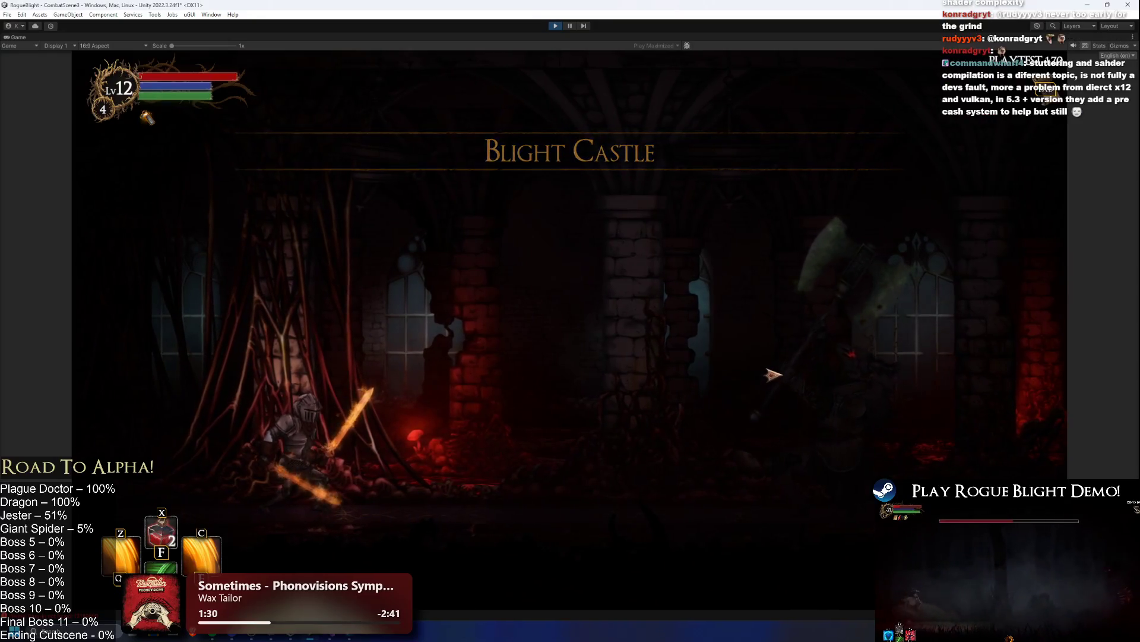
- Glance at the Rogue Blight Steam page, then return and attack the axe-wielding enemy
key("Tab")
key("Tab")
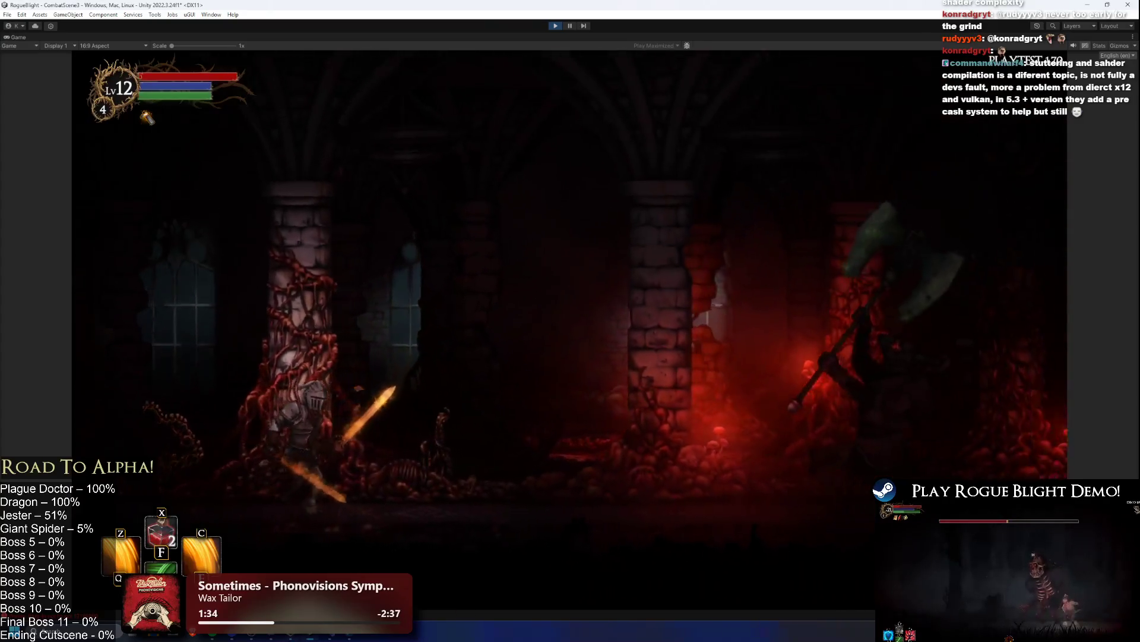
left_click(340, 635)
mouse_move(849, 272)
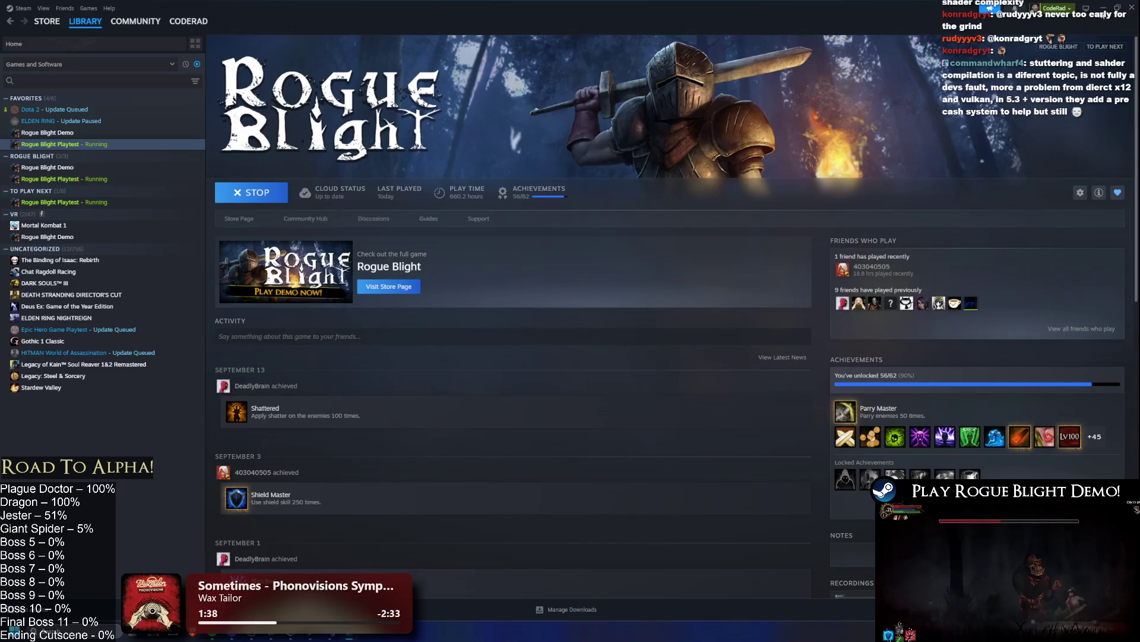
key("alt+Tab")
key("d")
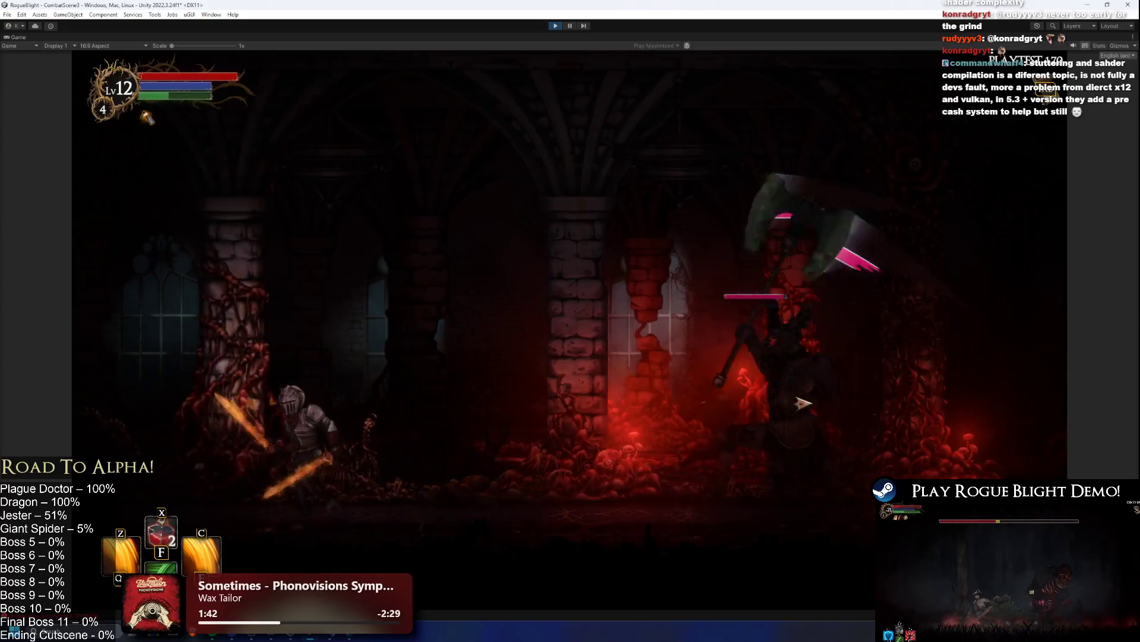
- Confirm the Level Progress summary and open map selection at the map vendor
key("Tab")
key("Tab")
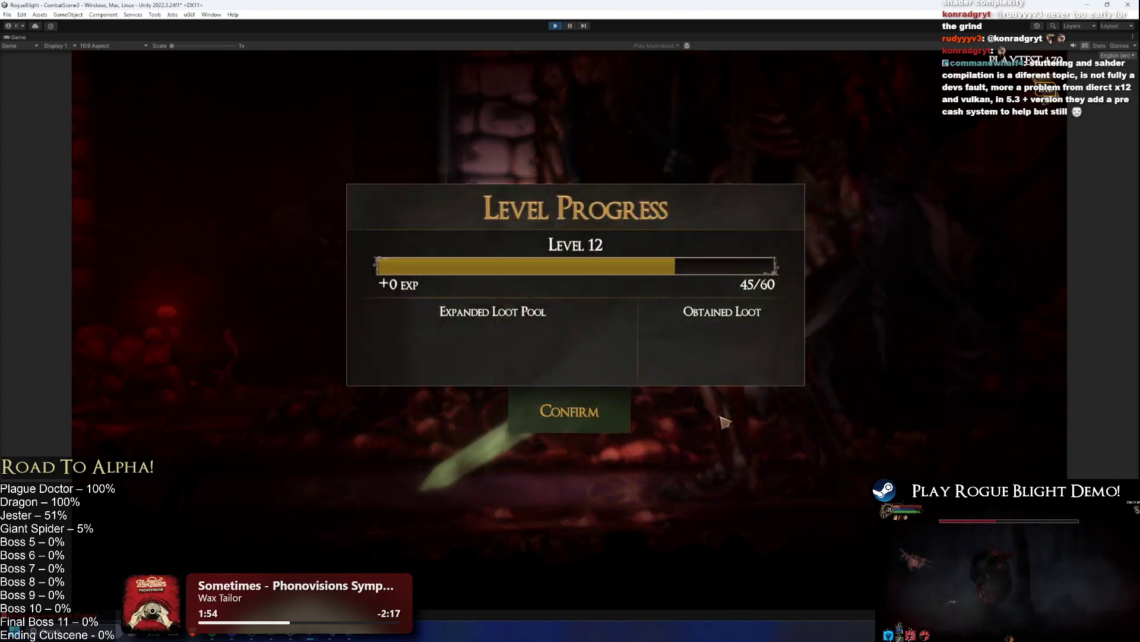
left_click(583, 414)
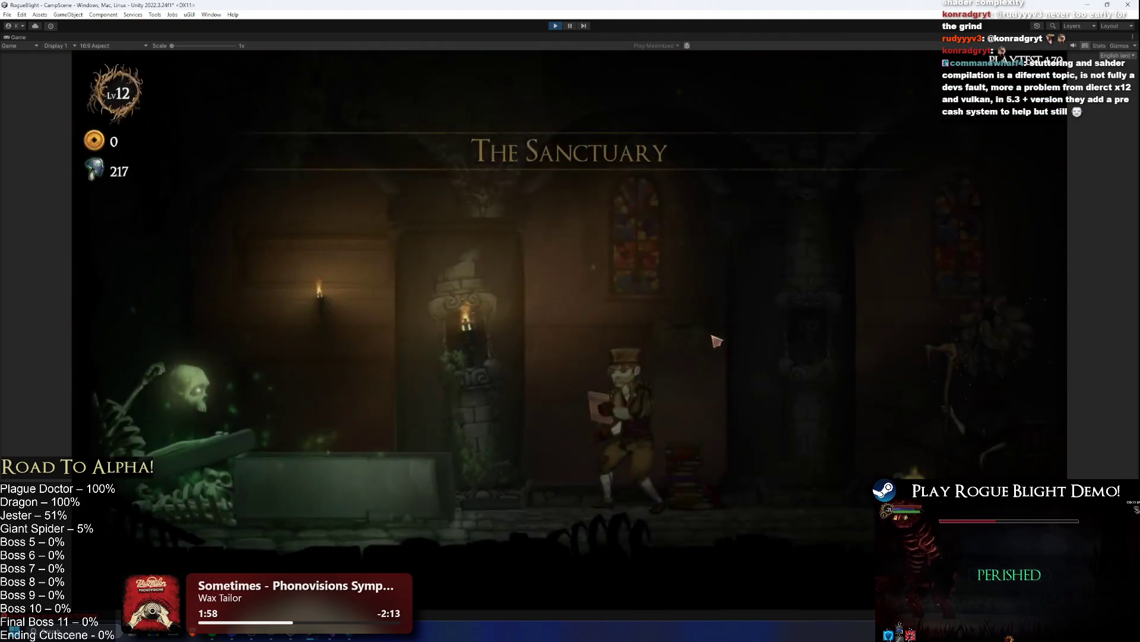
key("d")
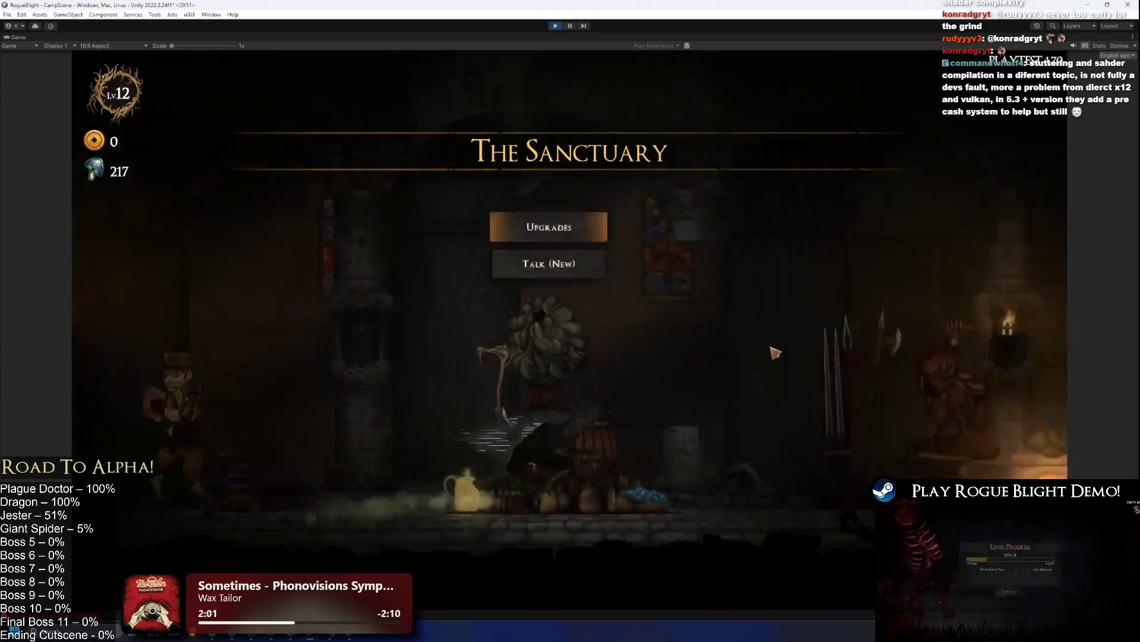
key("e")
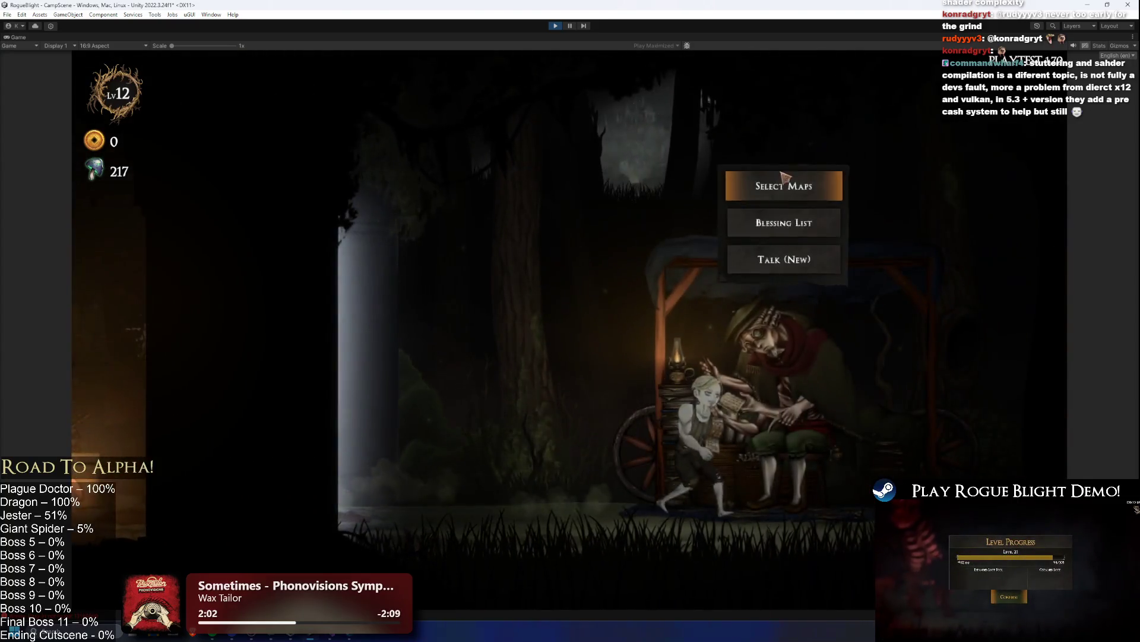
key("e")
- Start Blight Castle on Story Mode with the Wooden Dagger and Feather blessing
key("Left")
key("e")
left_click(732, 302)
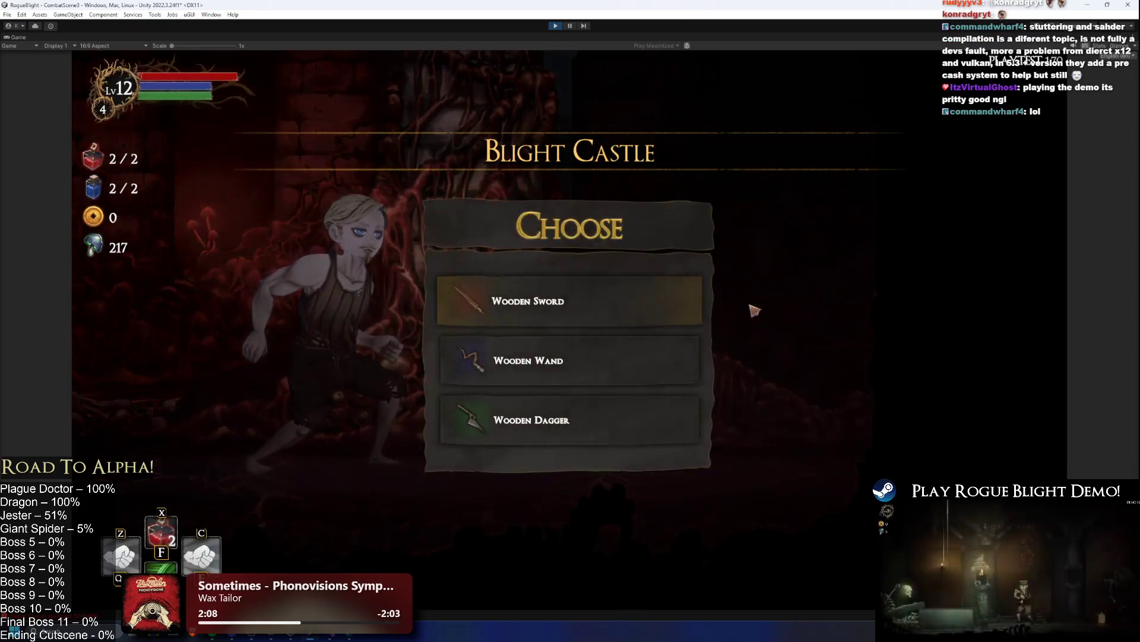
left_click(594, 427)
left_click(618, 357)
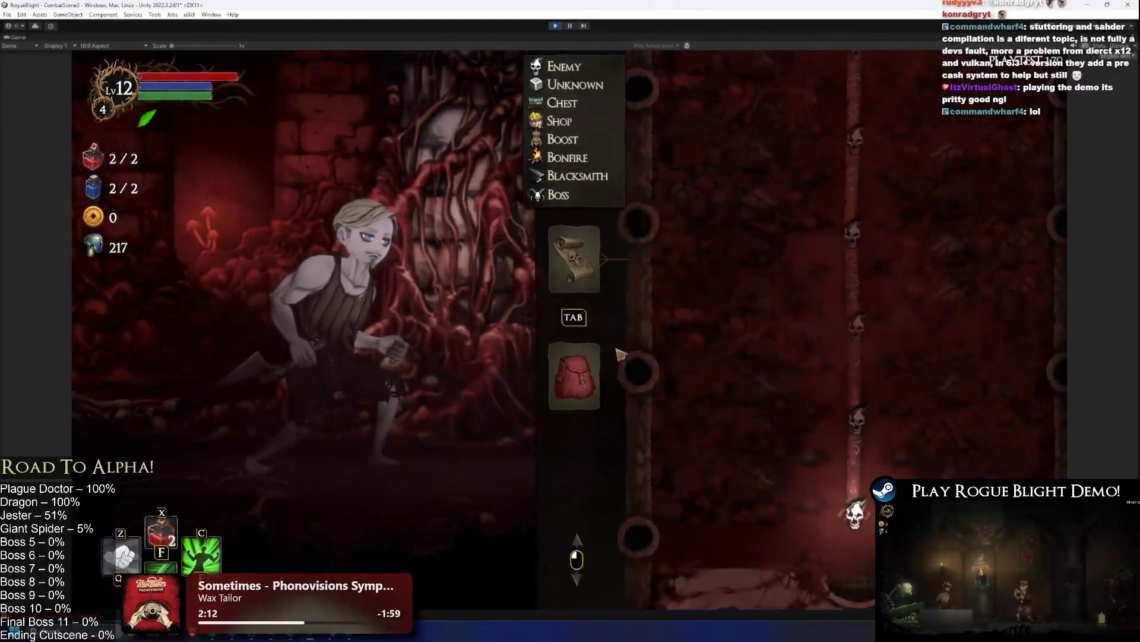
- Cheat in all gear and dual-wield the Poison Dagger and Parrying Dagger
key("g")
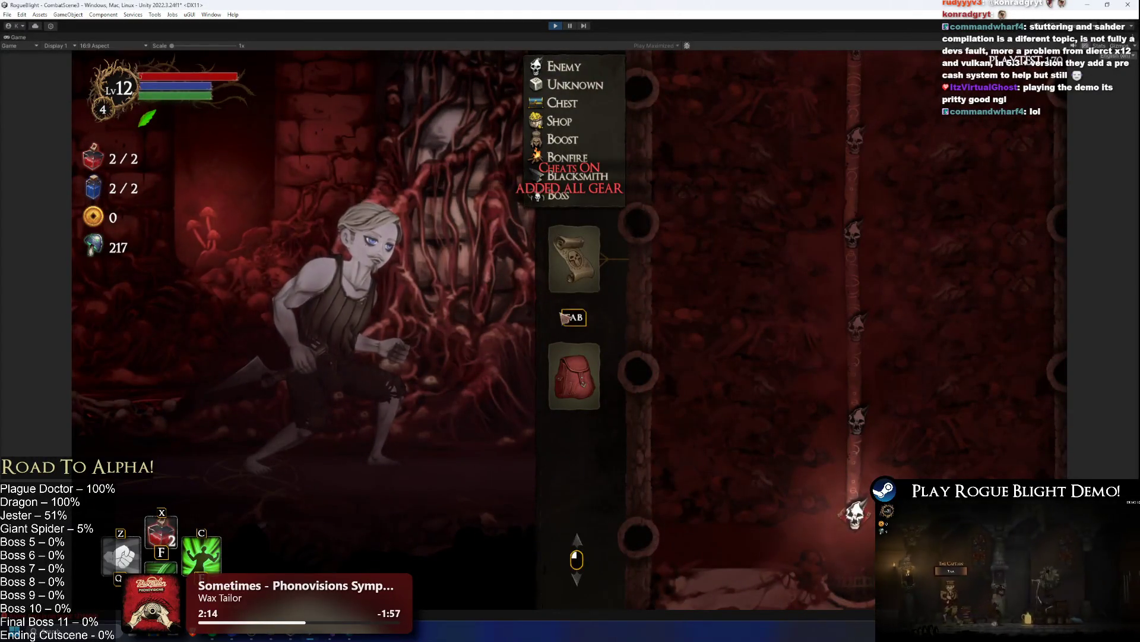
key("Tab")
left_click(700, 277)
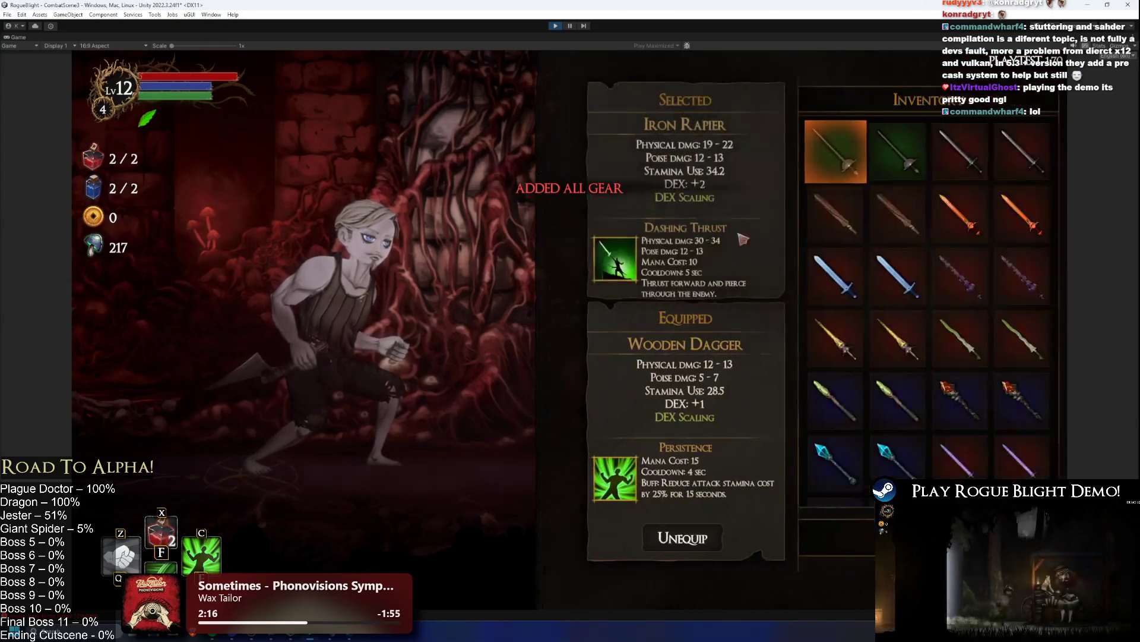
scroll(923, 288, "down", 1)
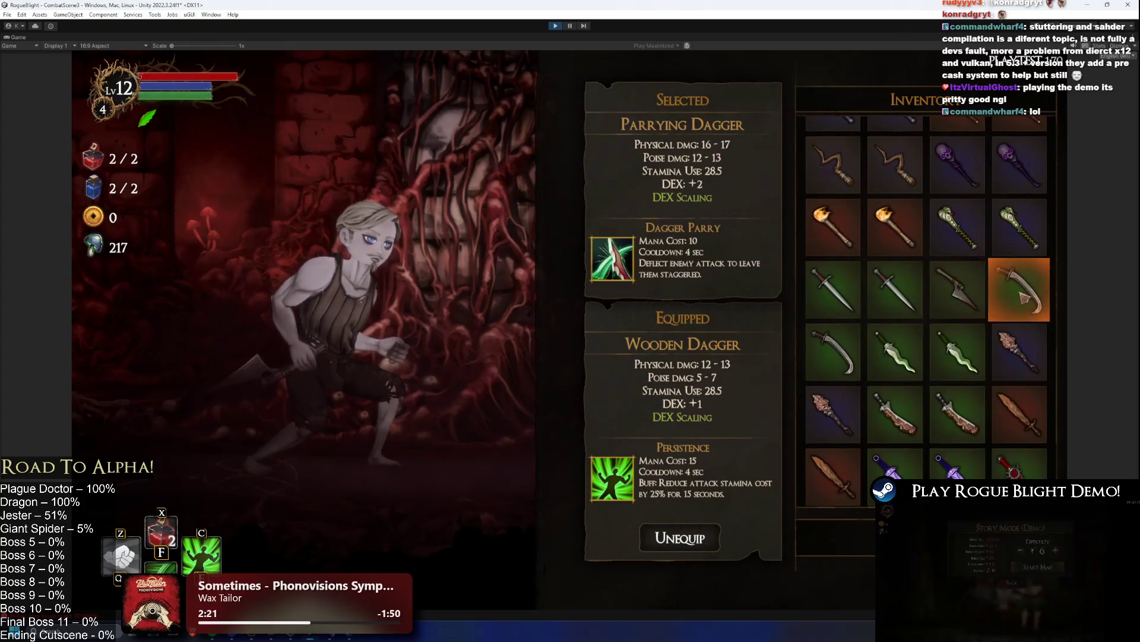
left_click(955, 330)
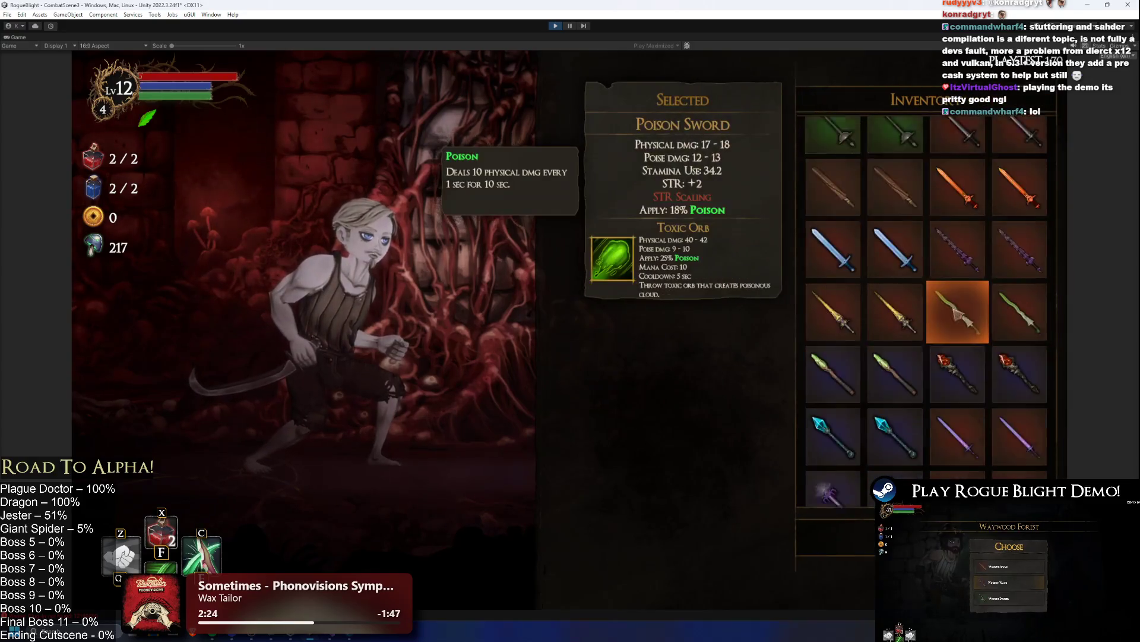
scroll(946, 209, "up", 3)
left_click(974, 266)
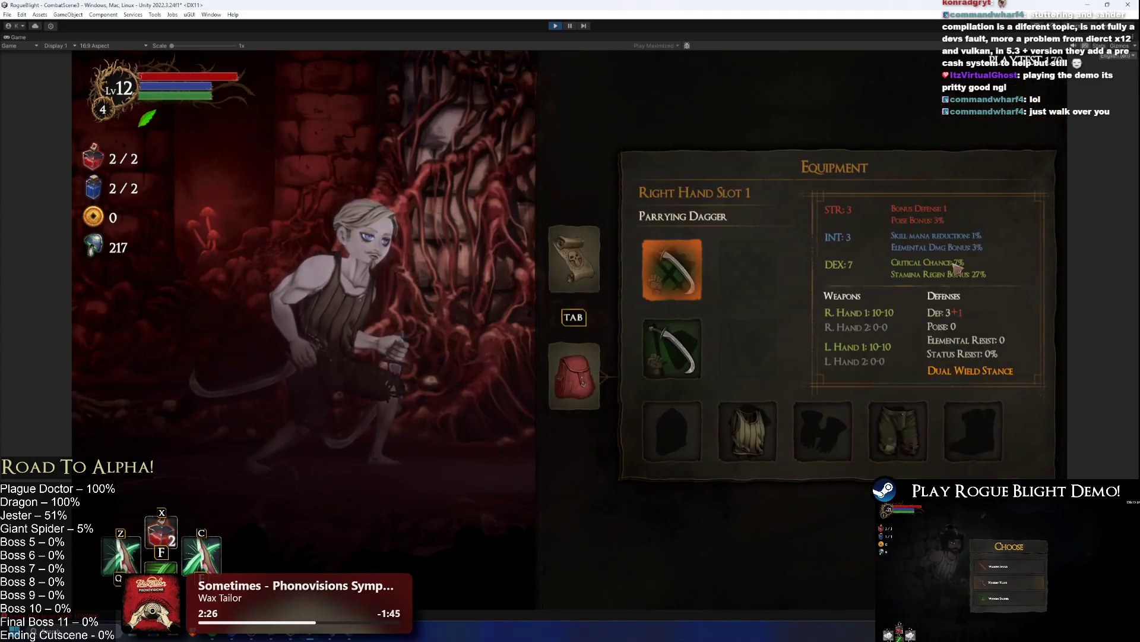
- Swap the helmet for the green feathered beret, checking body armour and legs along the way
left_click(688, 416)
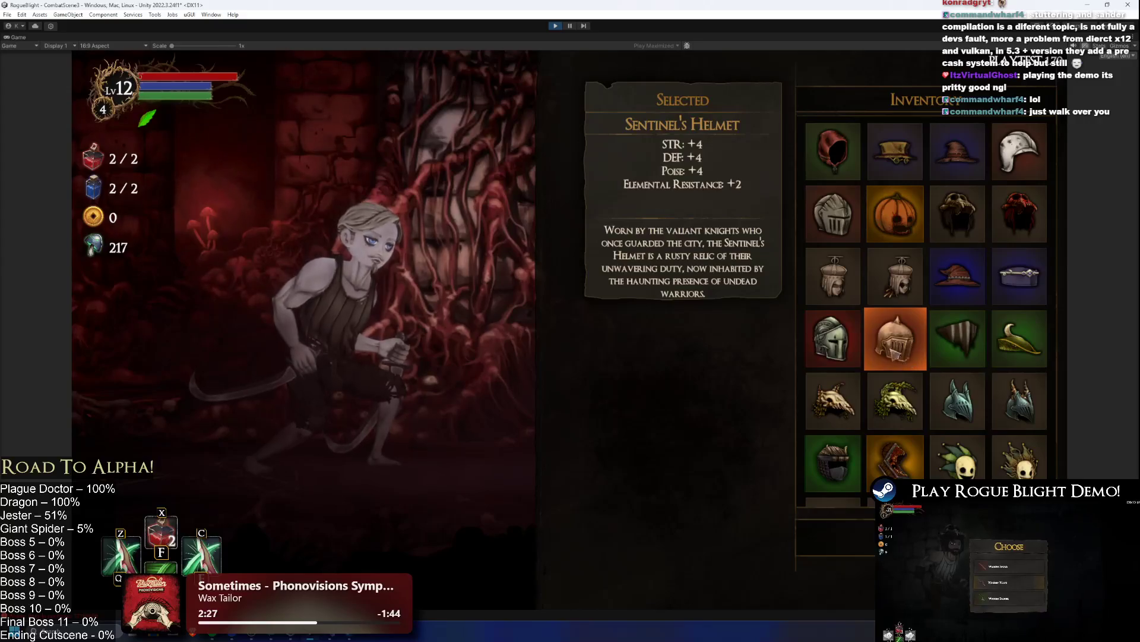
left_click(834, 214)
left_click(746, 349)
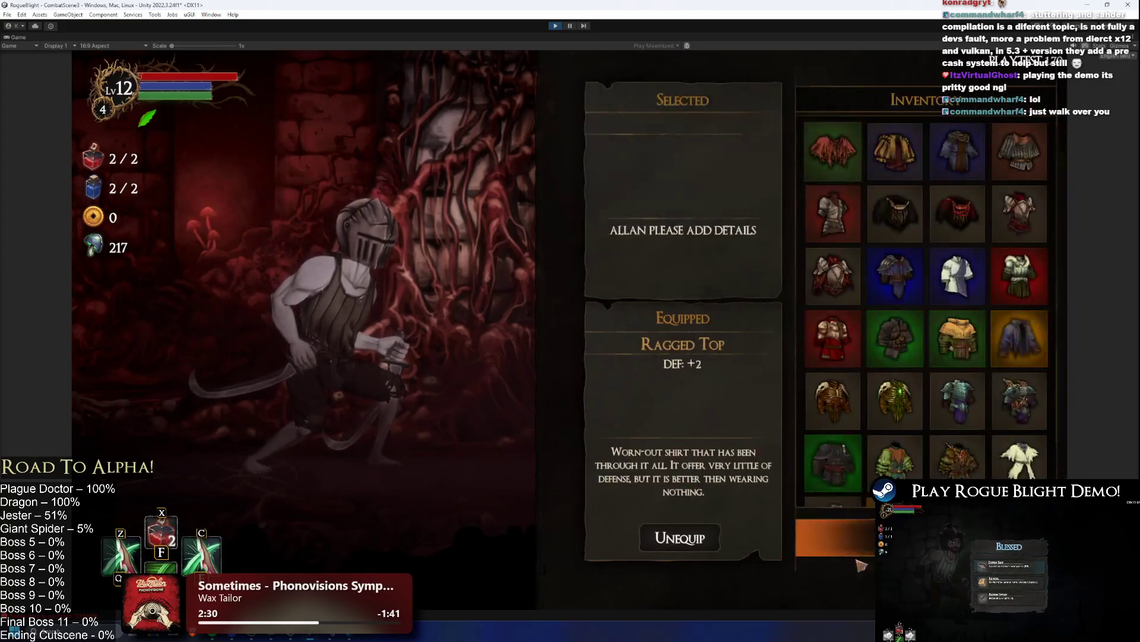
left_click(871, 301)
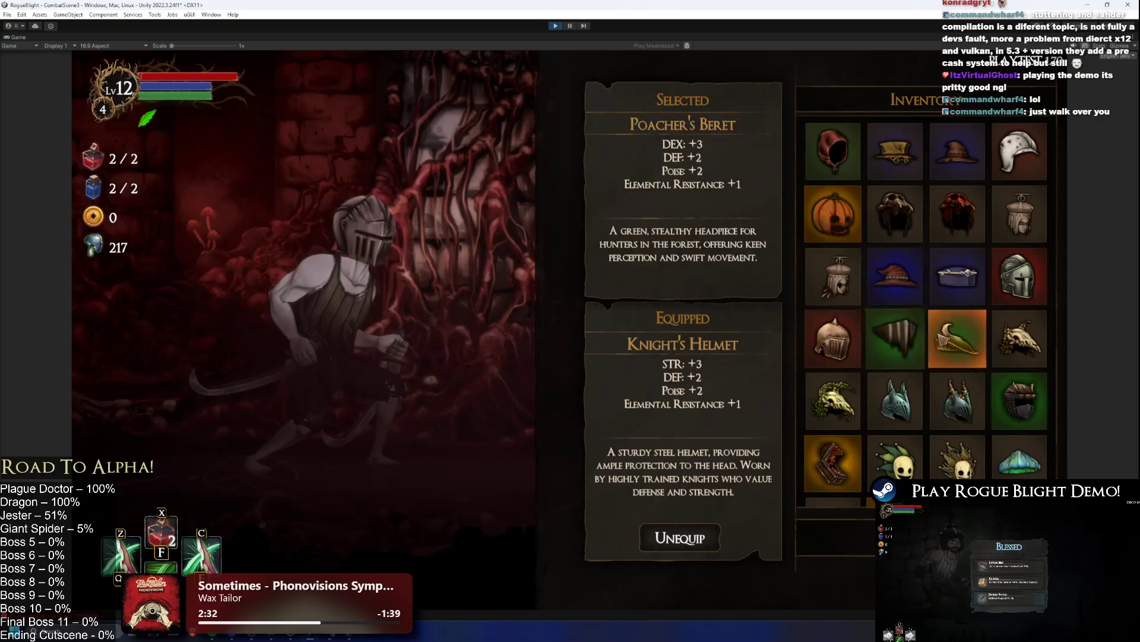
left_click(932, 338)
left_click(747, 431)
left_click(949, 389)
left_click(898, 430)
left_click(944, 342)
- Equip the Poacher's Gloves and new boots, then close the equipment screen
left_click(823, 431)
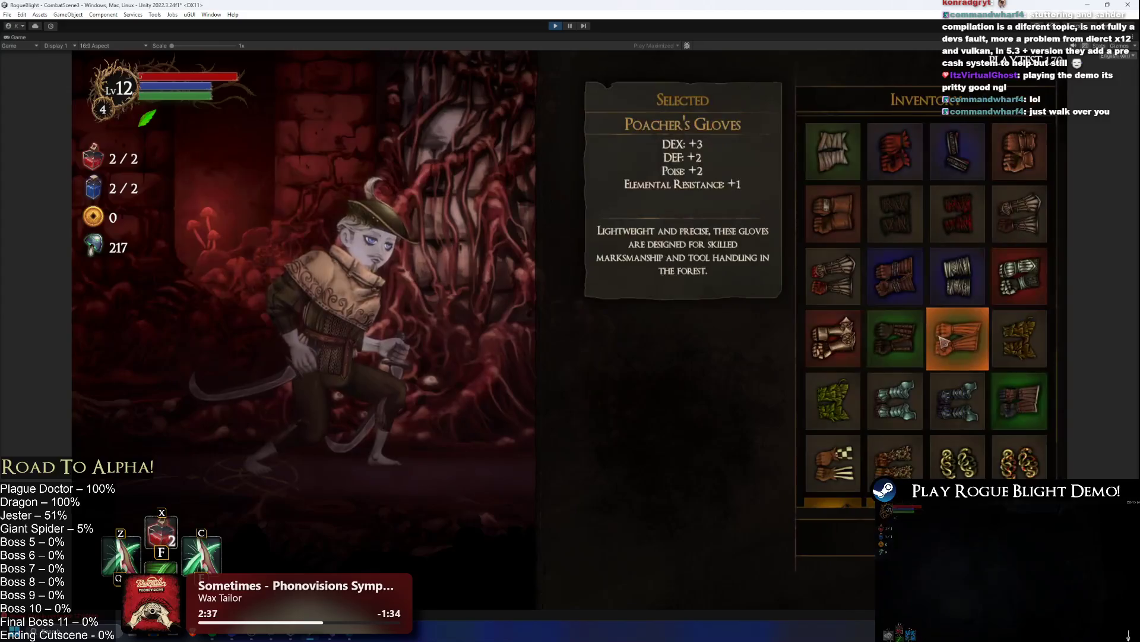
left_click(944, 341)
left_click(973, 430)
left_click(957, 277)
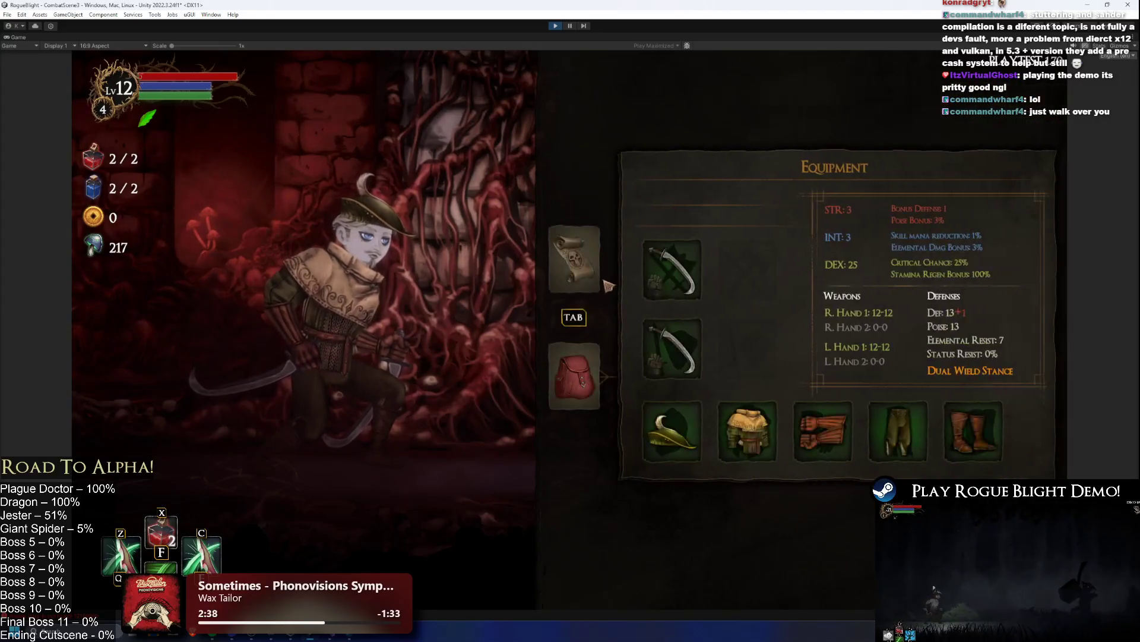
key("Tab")
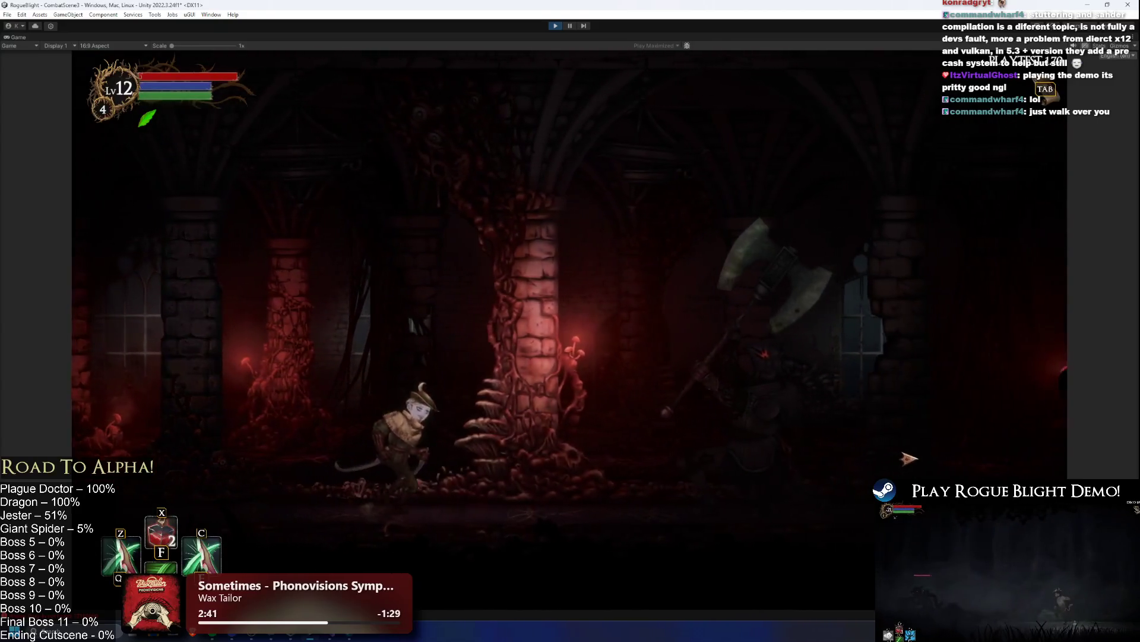
- Cheat-skip through three castle rooms, attack the monster there, and stop the playtest
key("Tab")
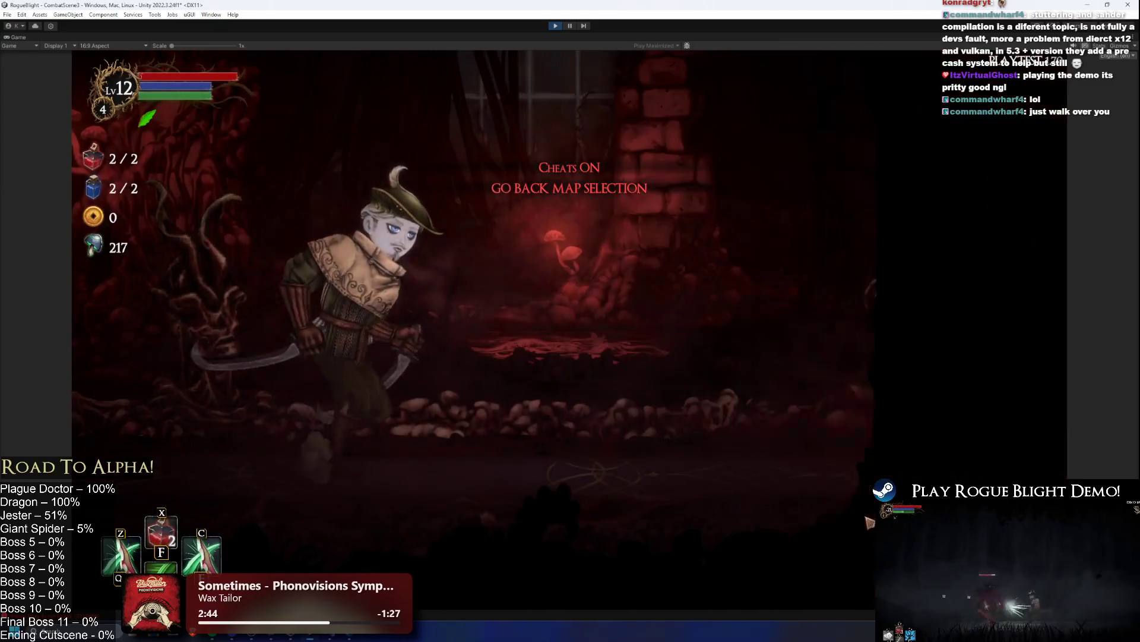
key("Tab")
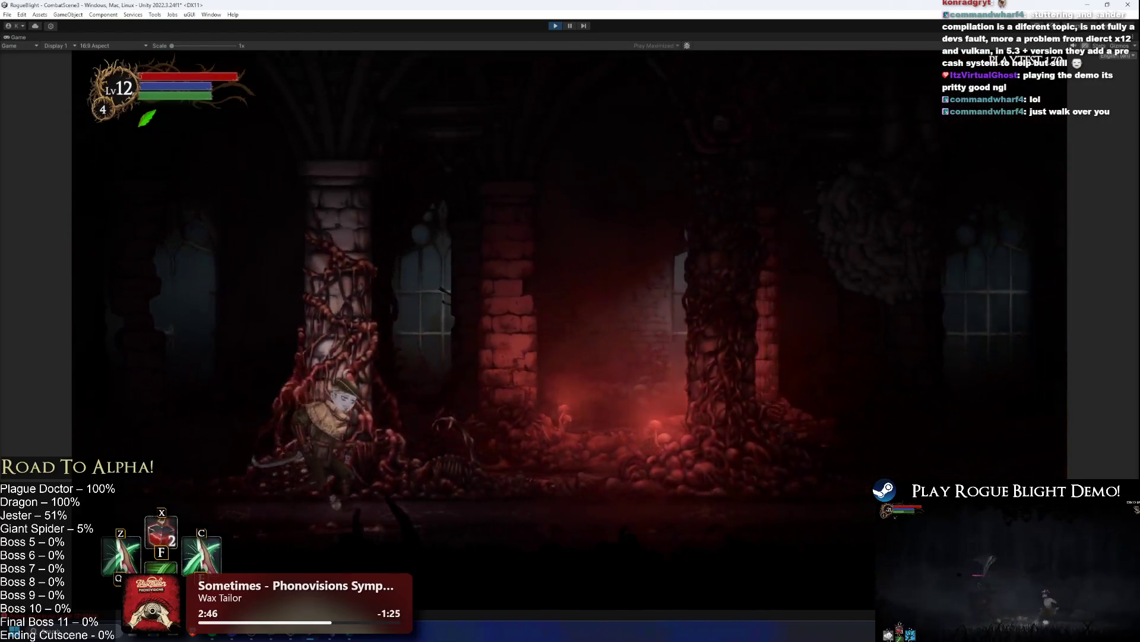
key("Tab")
key("a")
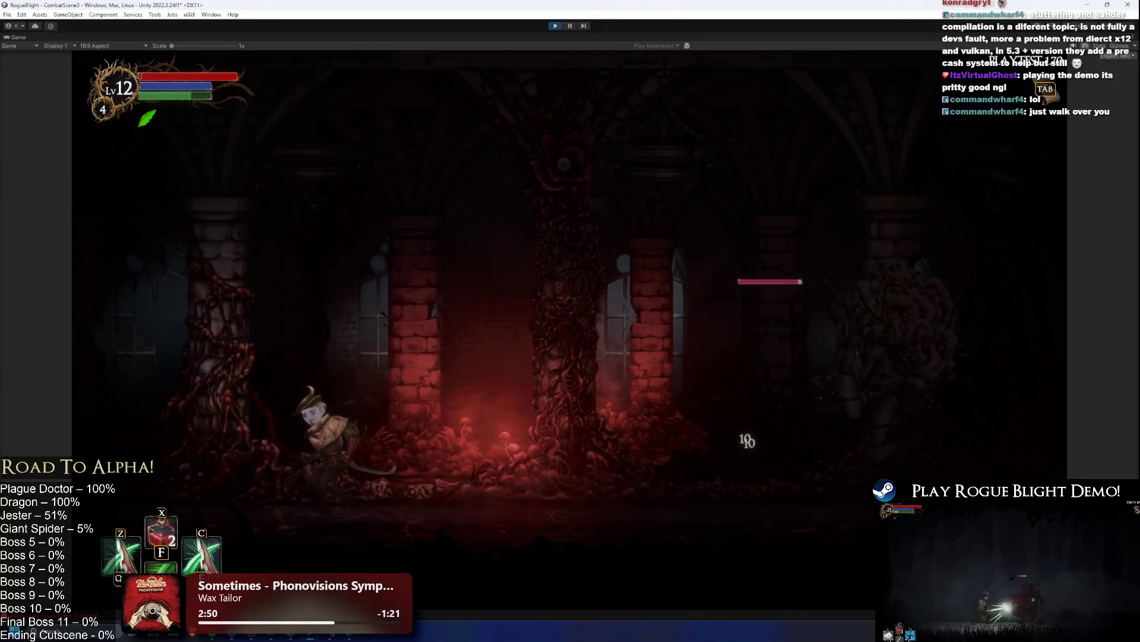
left_click(562, 26)
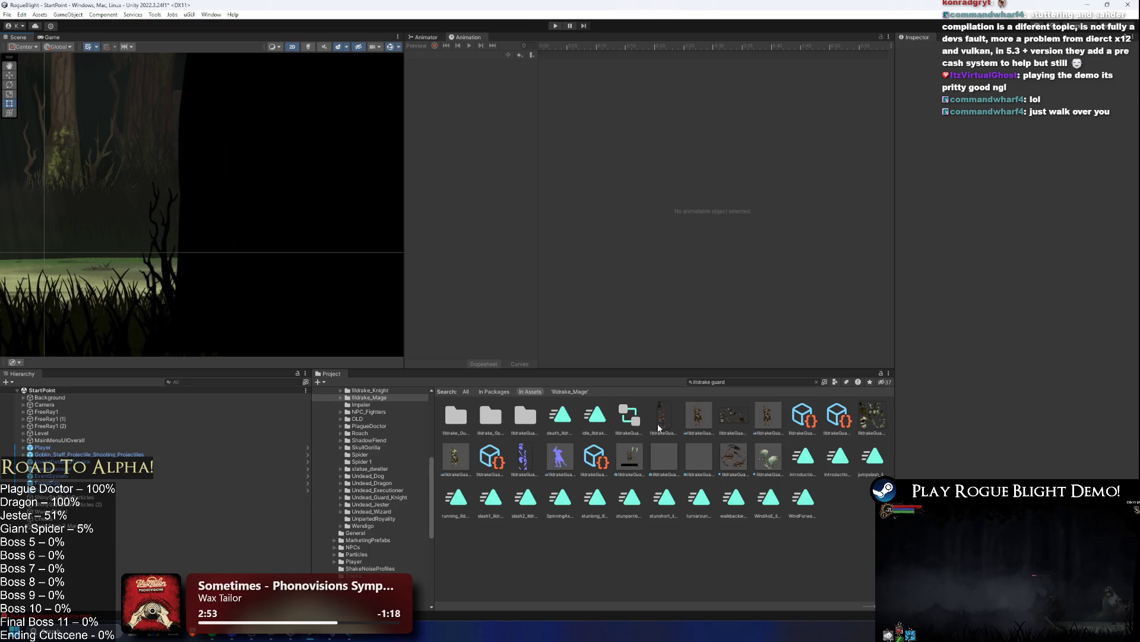
- Open Devourer_Prefab from a 'devourer' search, inspect main_bone and the root, then search 'unparted roy'
left_click(758, 382)
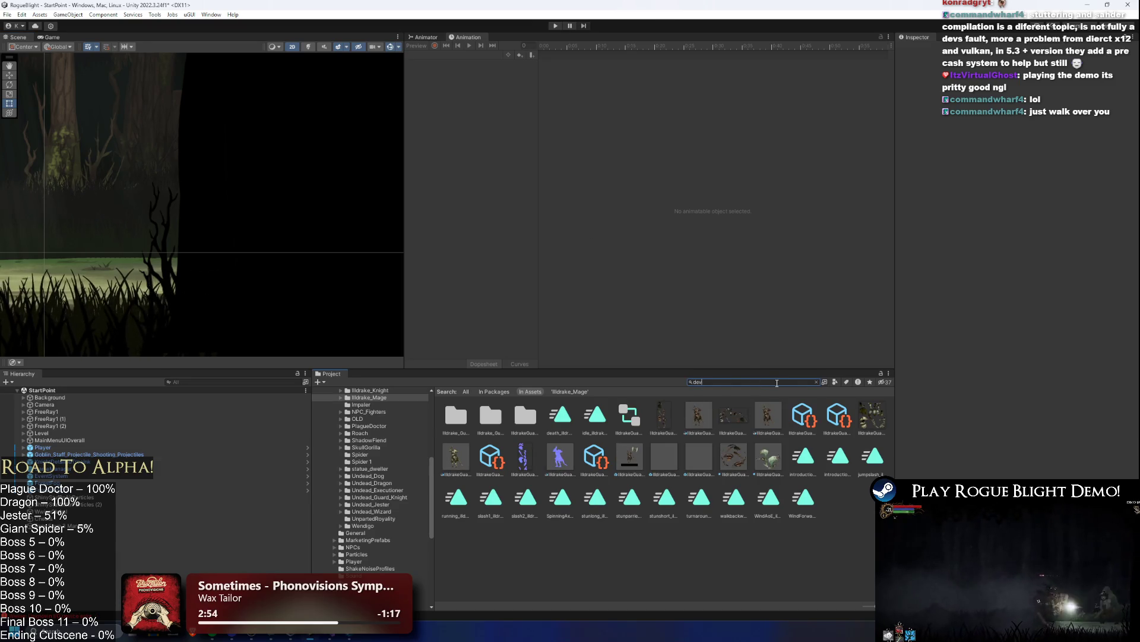
type("ourer")
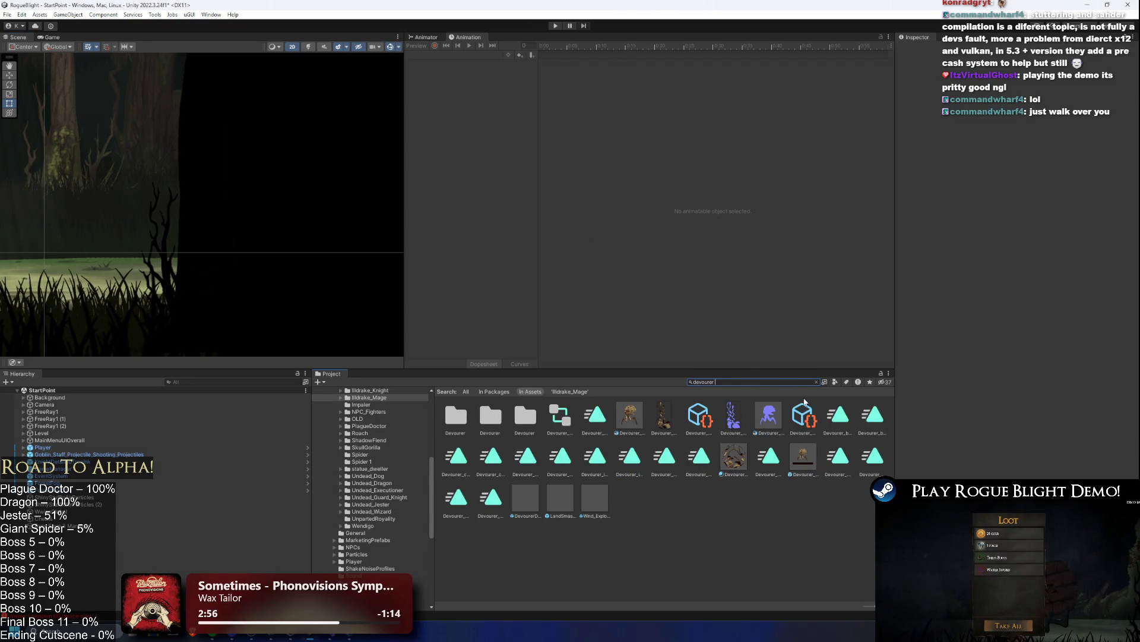
double_click(801, 465)
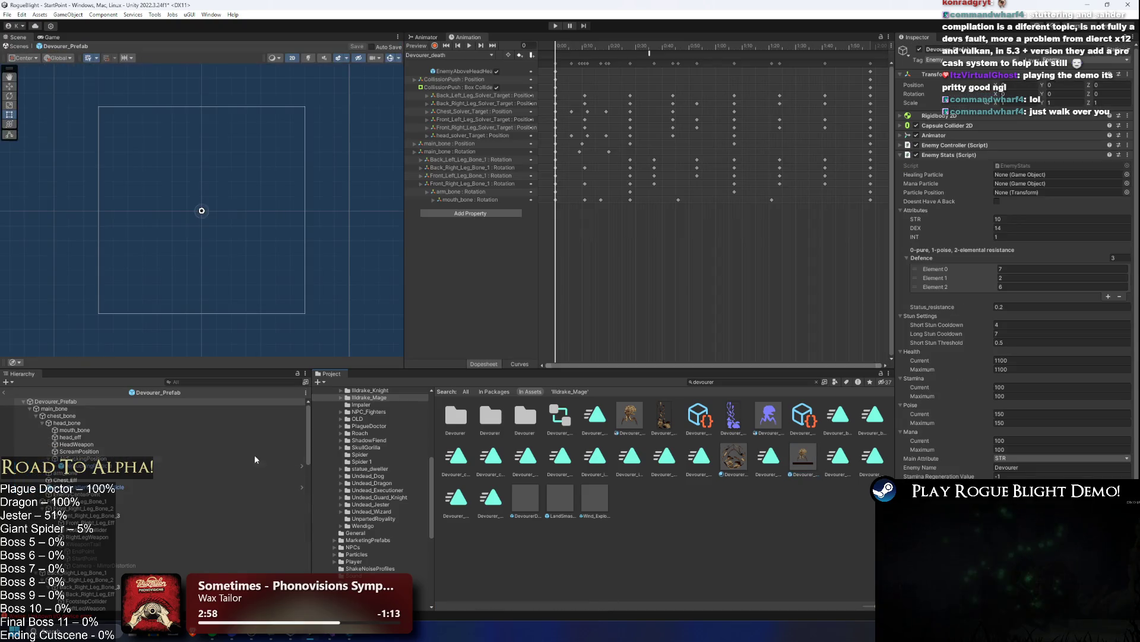
left_click(54, 409)
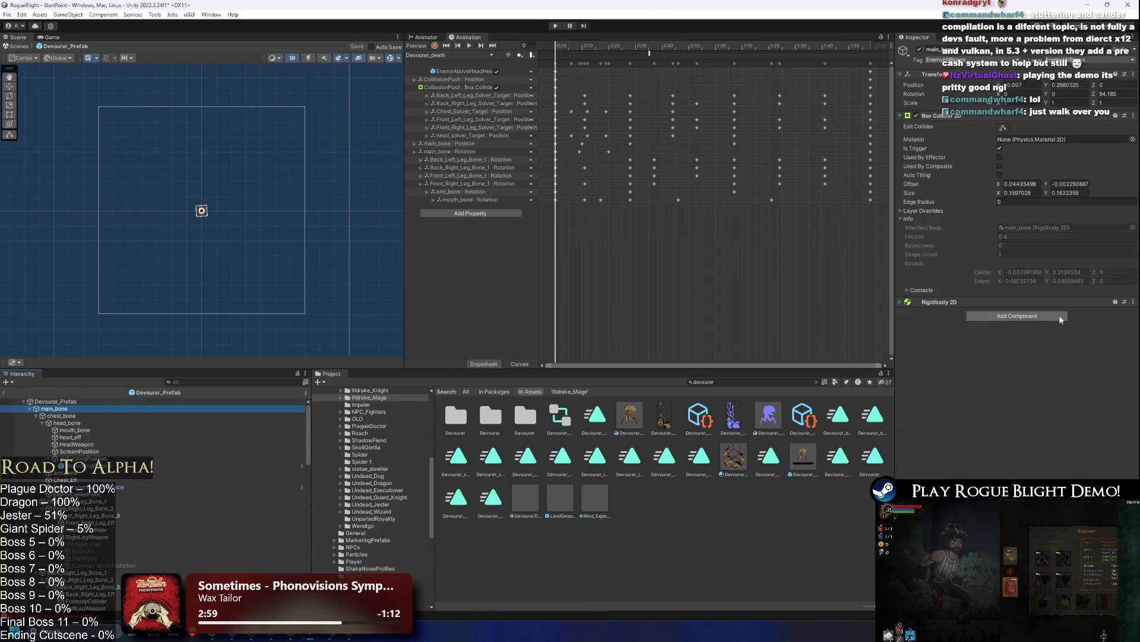
left_click(76, 401)
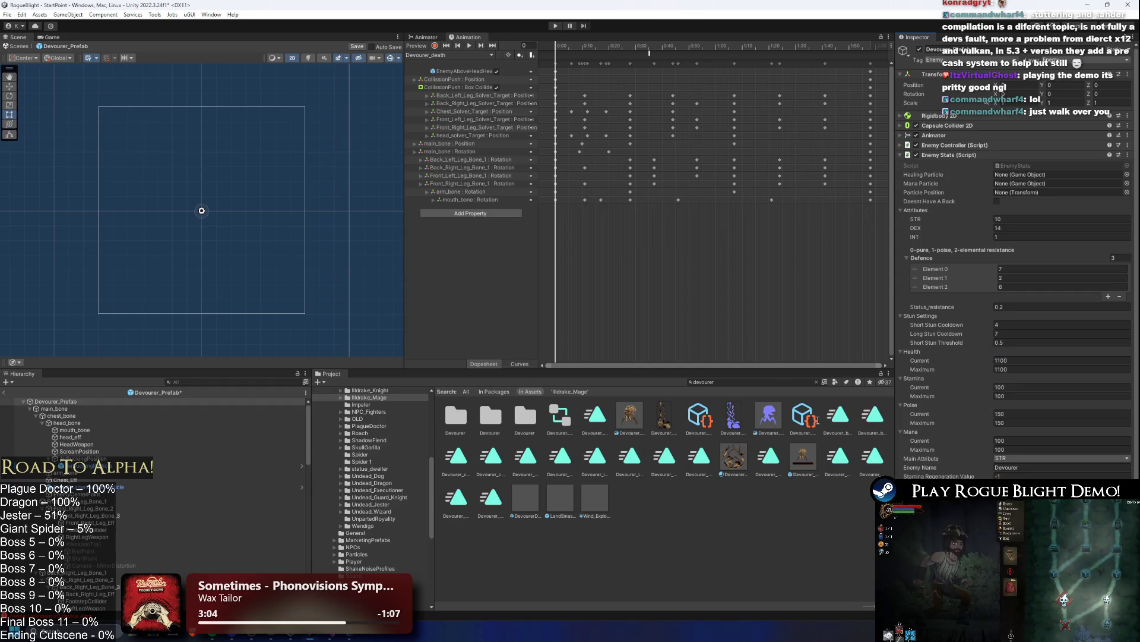
type("un")
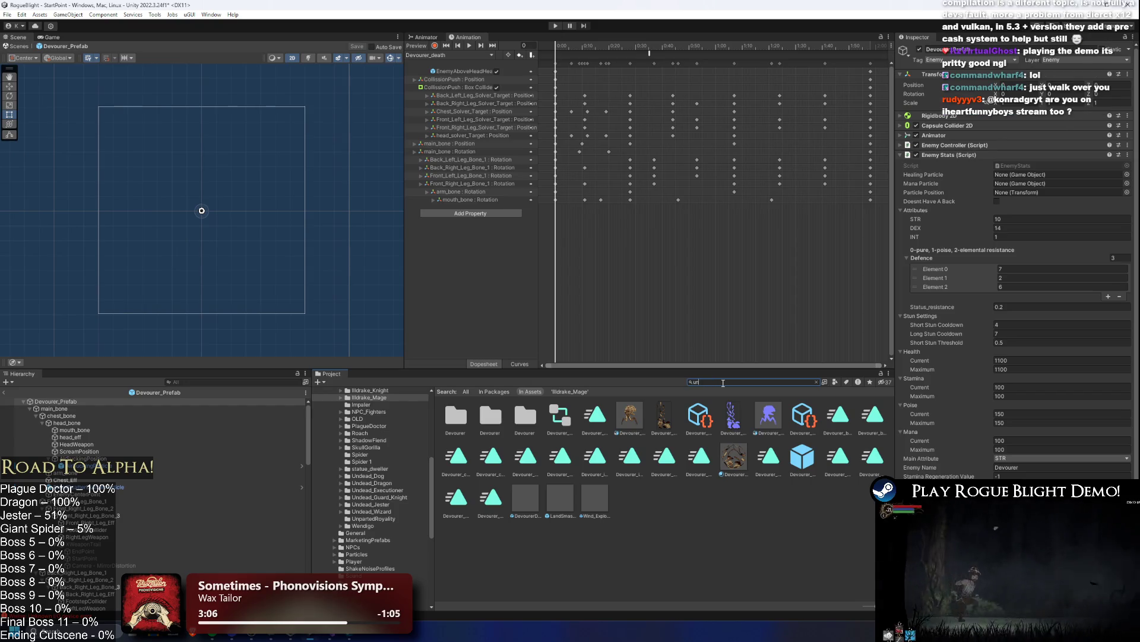
key("BackSpace")
key("BackSpace")
key("BackSpace")
key("BackSpace")
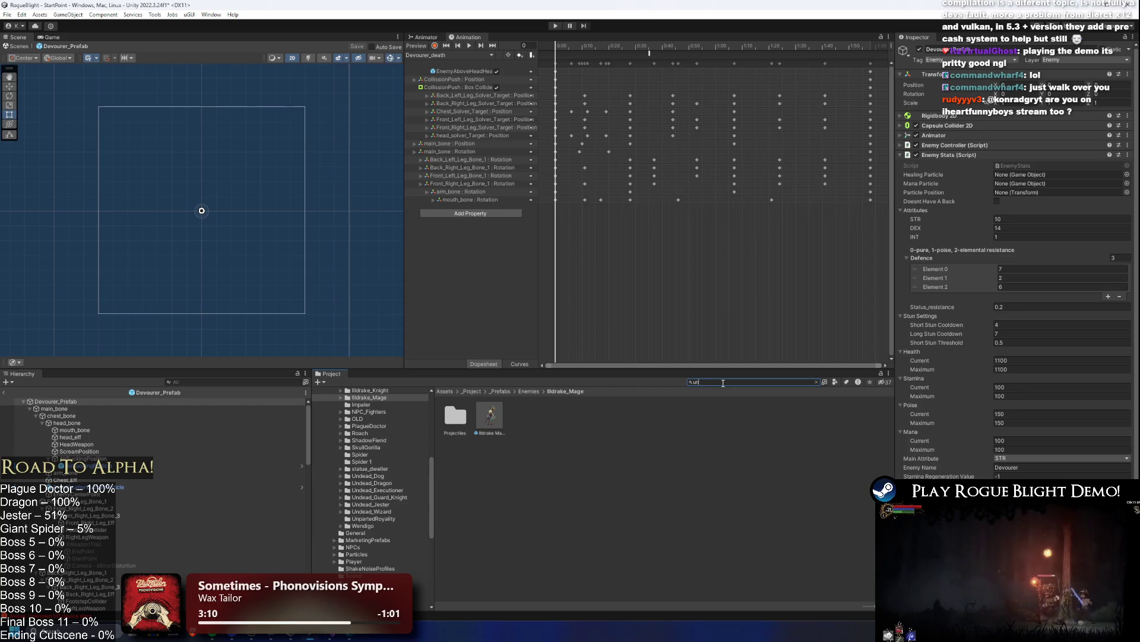
- Find the UnpartedRoyalty prefab in the Project window and open it for editing
type("ya")
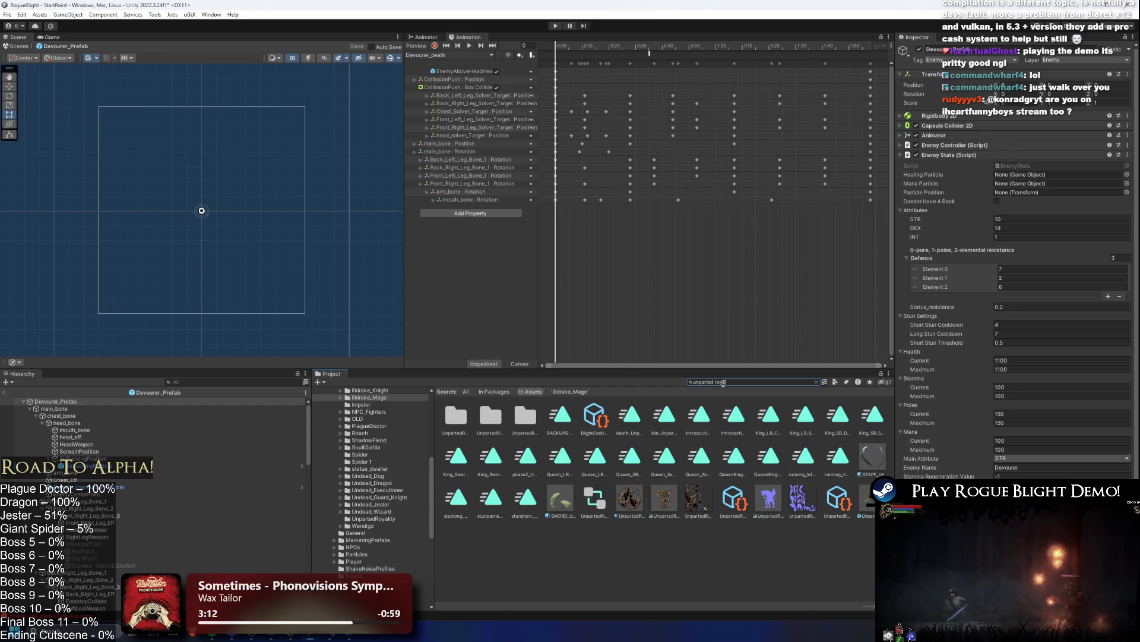
type(" pre")
left_click(454, 428)
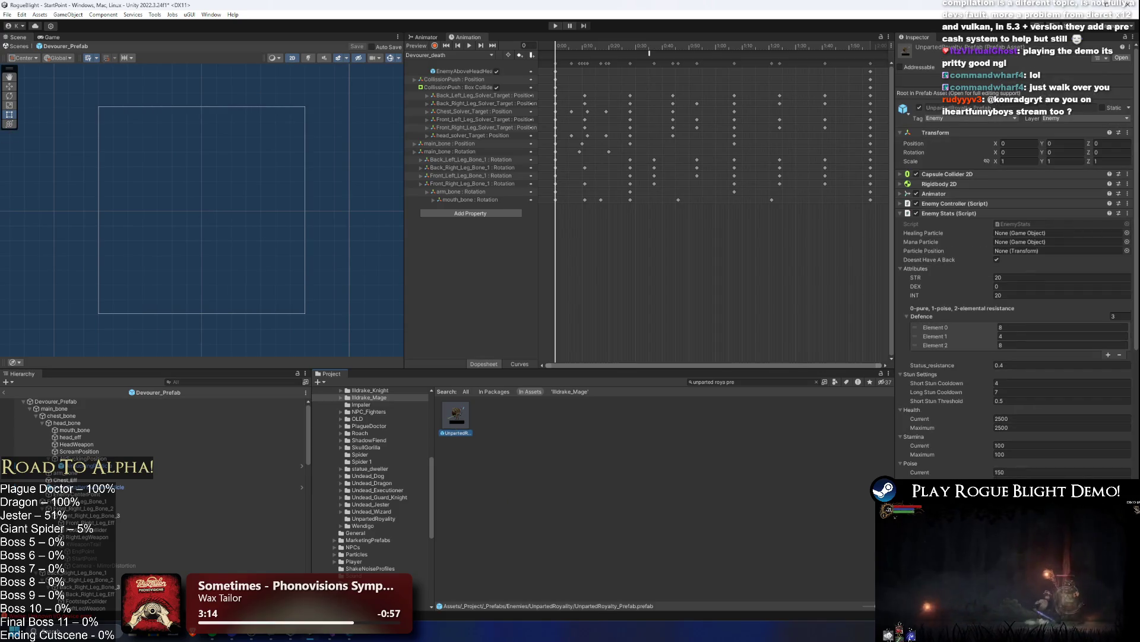
scroll(1069, 451, "down", 5)
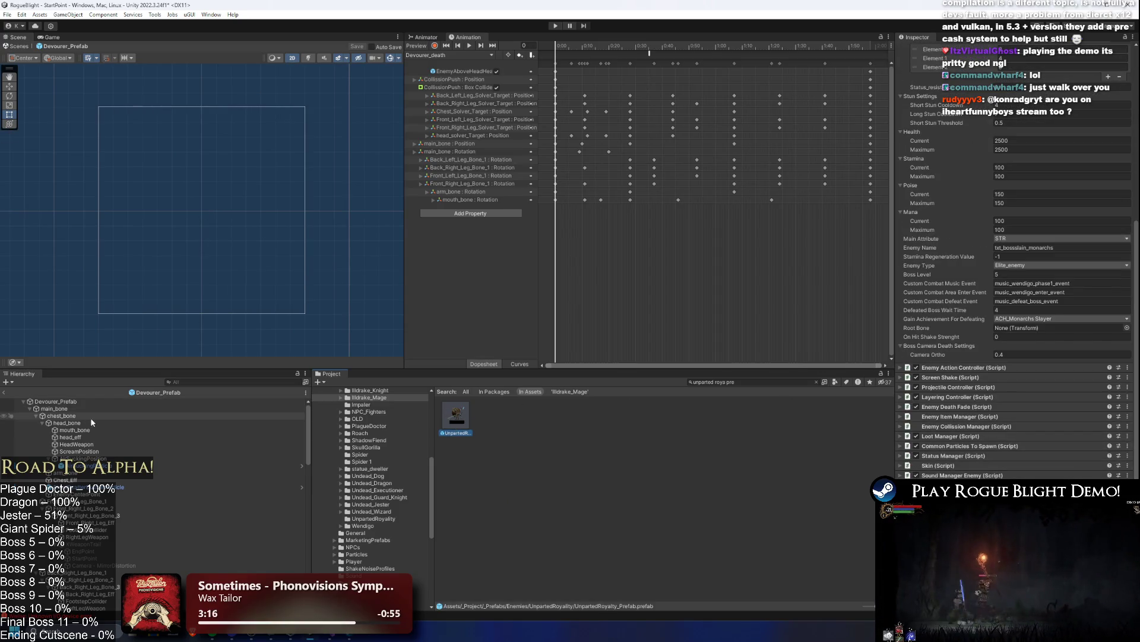
double_click(456, 415)
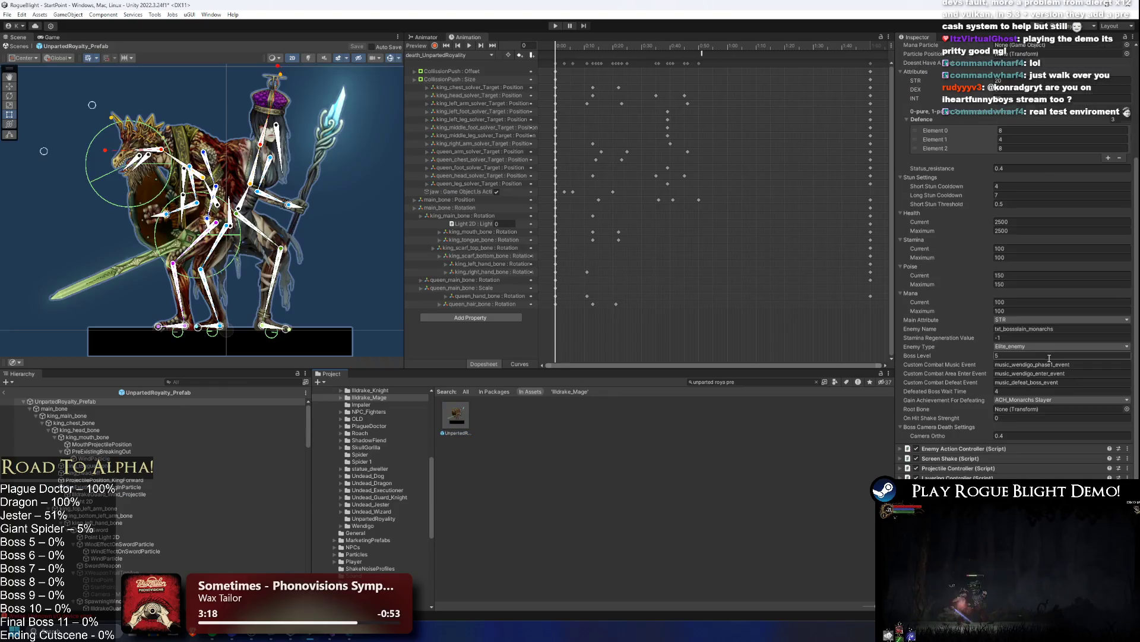
- Assign main_bone as Root Bone, set On Hit Shake Strenght to 0.6, and save
mouse_move(57, 409)
left_mouse_down()
mouse_move(1018, 393)
mouse_move(1014, 419)
left_mouse_up()
left_click(1057, 425)
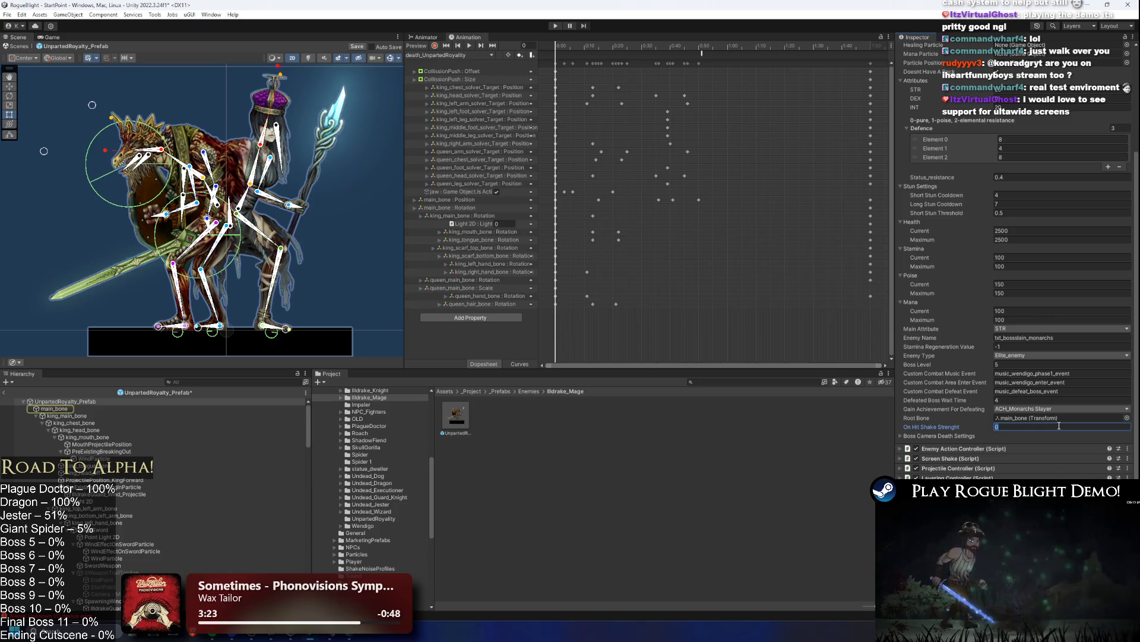
type("0.6")
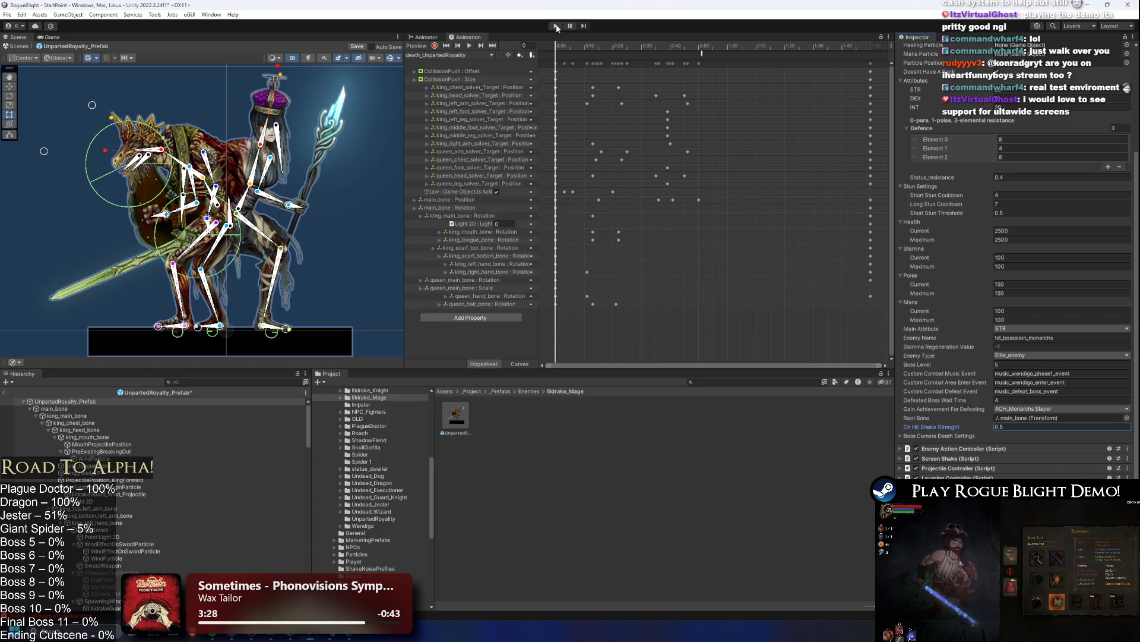
key("ctrl+s")
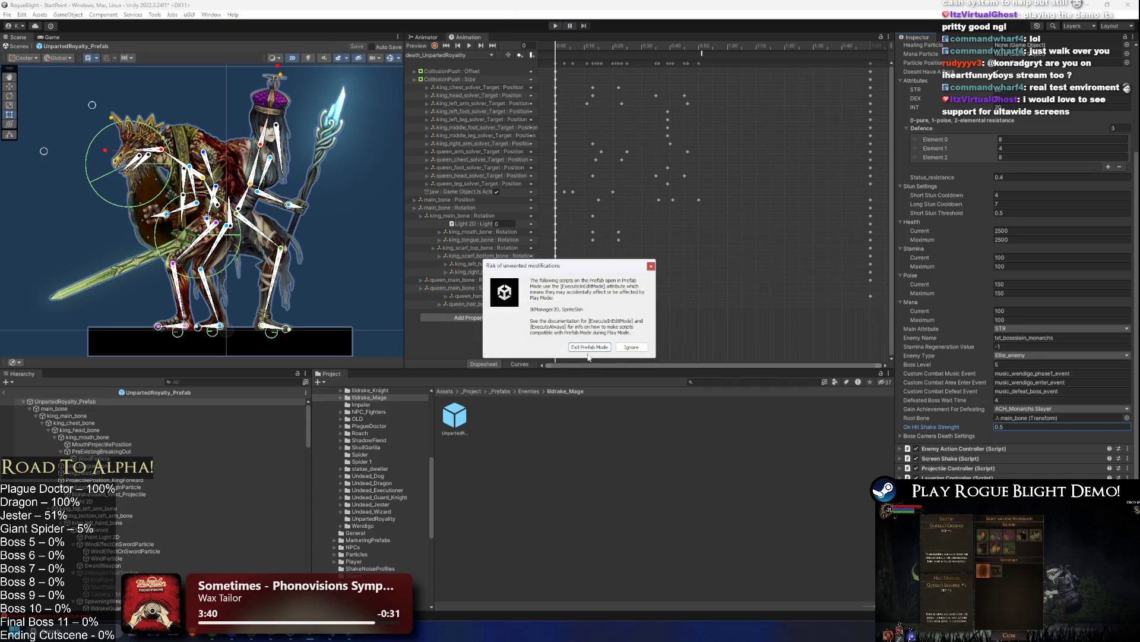
- Enter play mode past the modifications warning, start the game, and load the first save slot
left_click(590, 347)
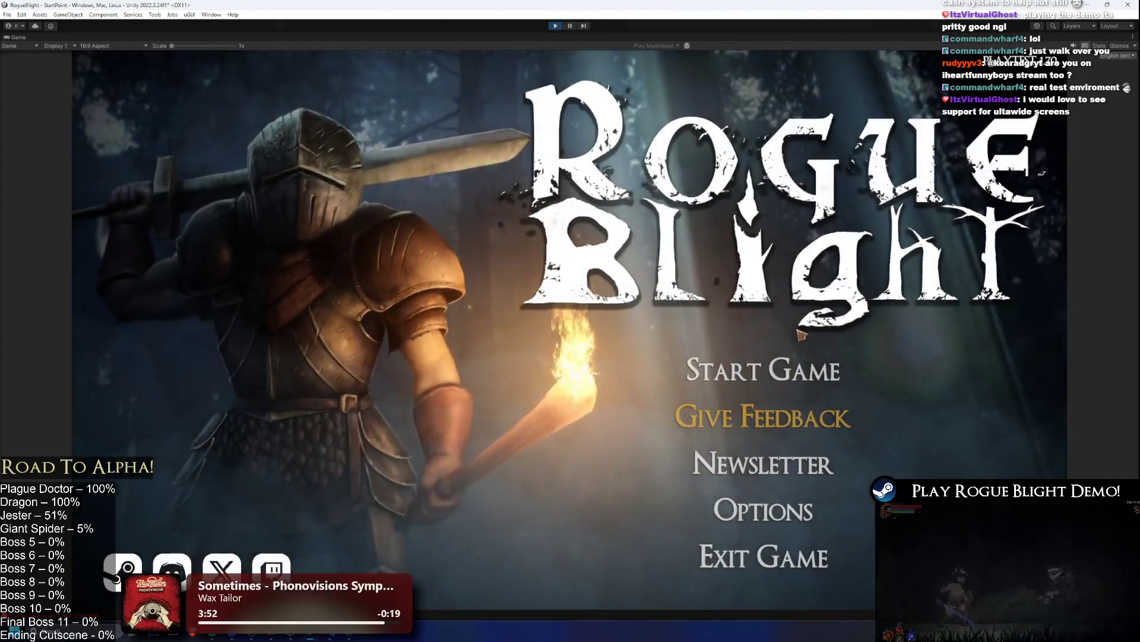
left_click(771, 363)
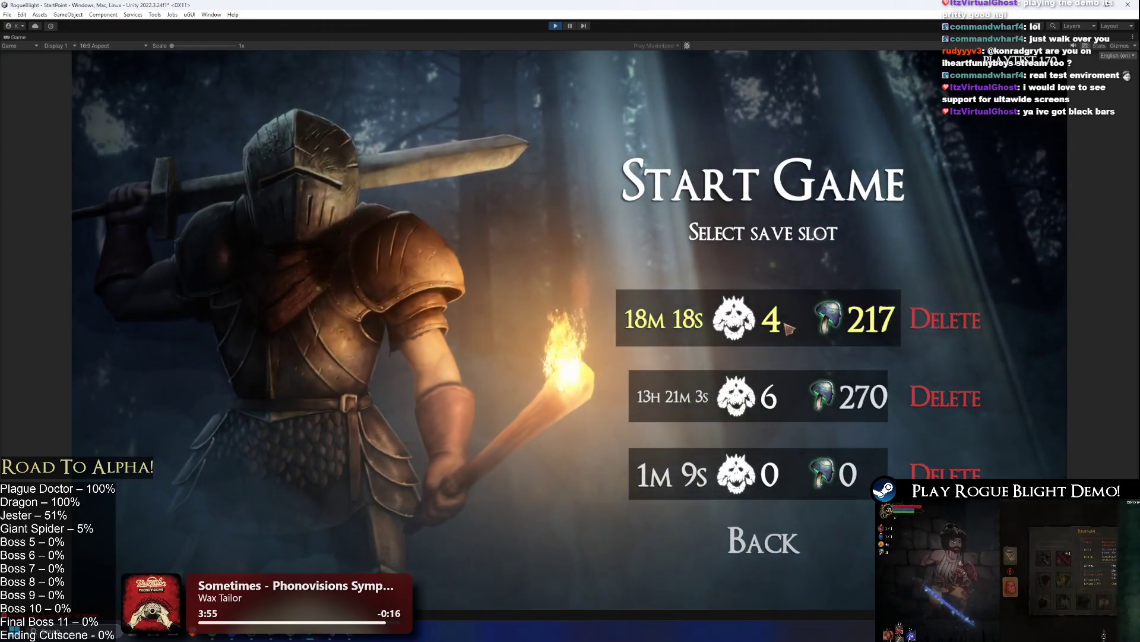
left_click(789, 330)
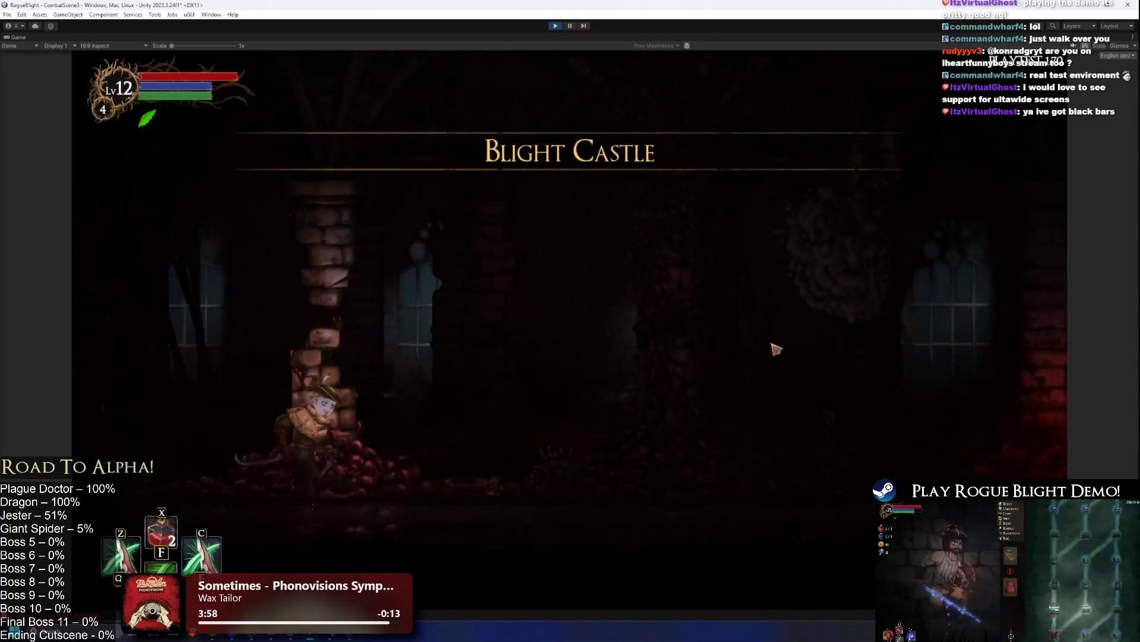
key("Left")
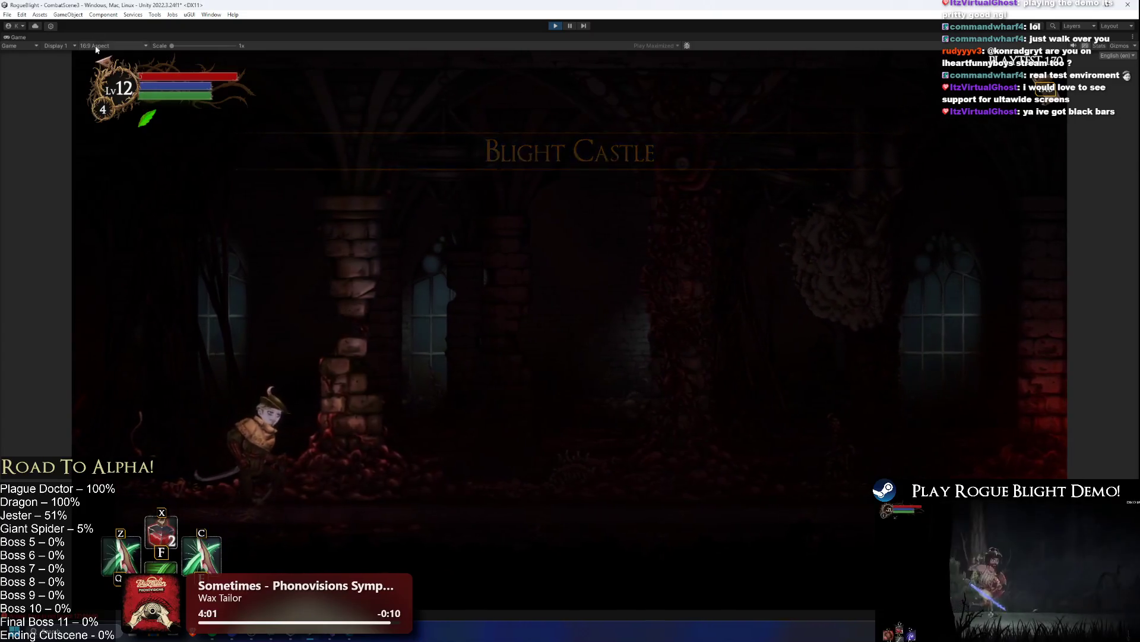
left_click(113, 45)
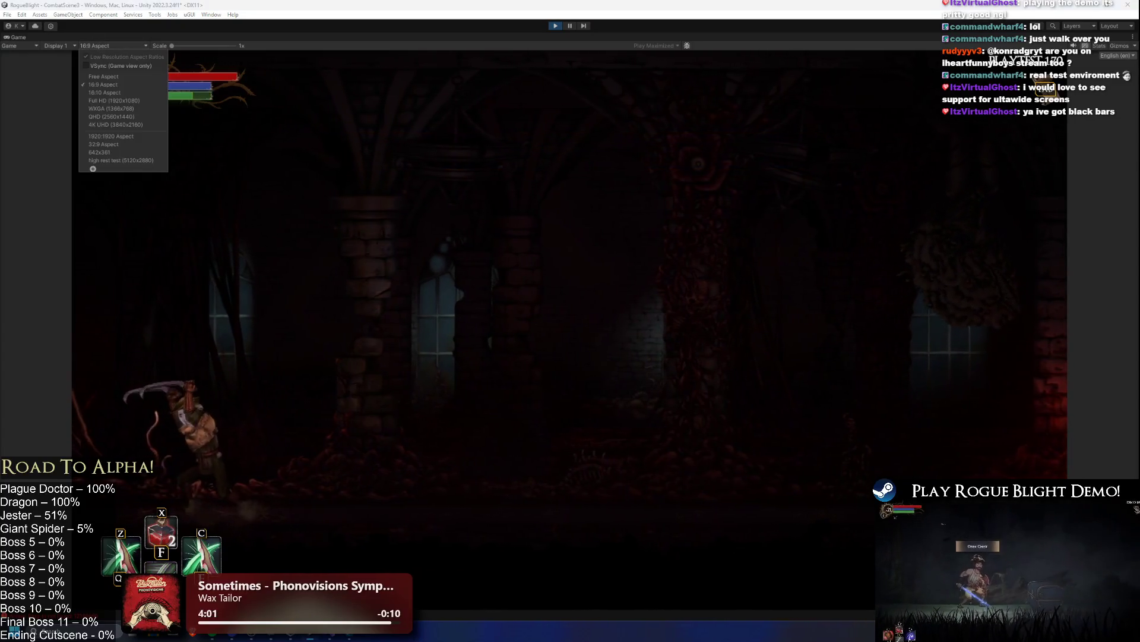
- Preview the Game view at high rest test, then 1920:1920, then 32:9 aspect
left_click(121, 160)
left_click(113, 45)
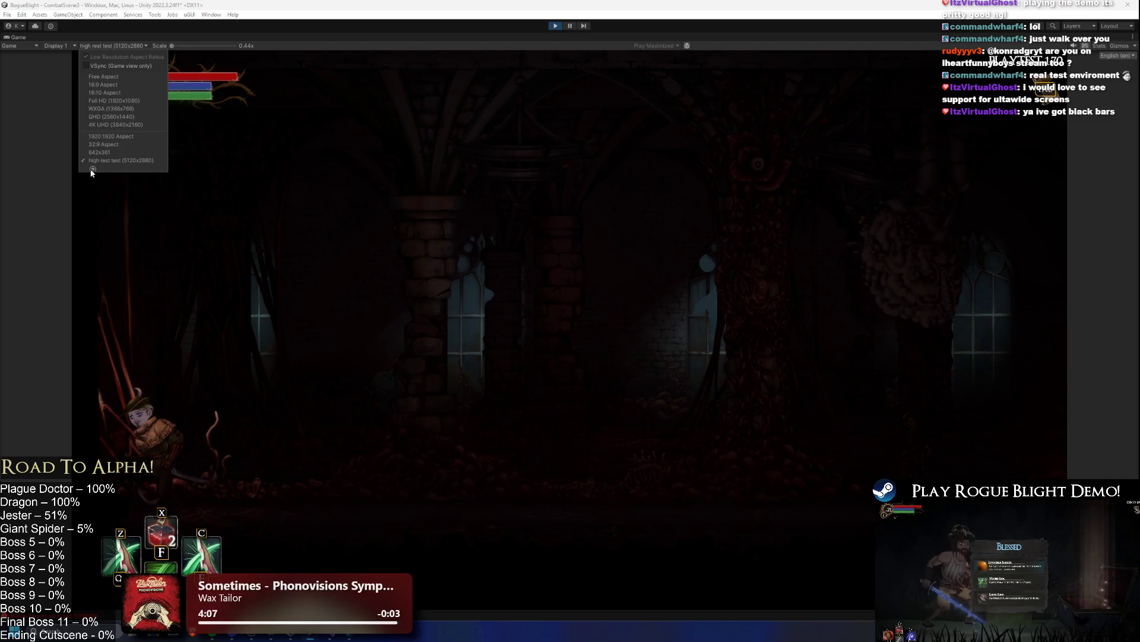
left_click(111, 136)
left_click(113, 45)
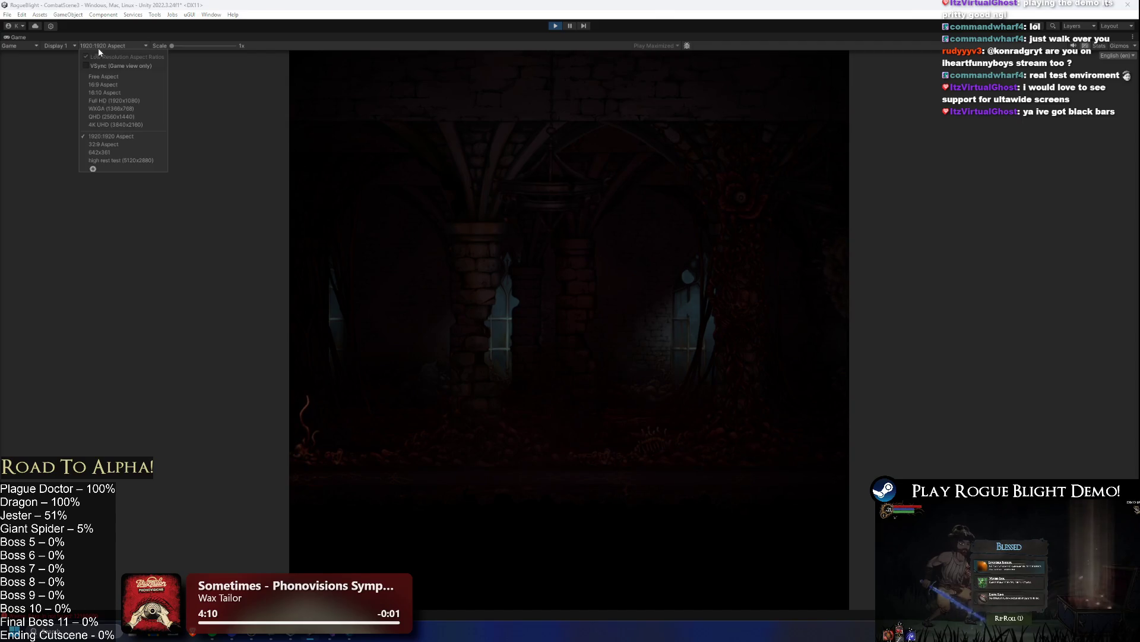
left_click(104, 144)
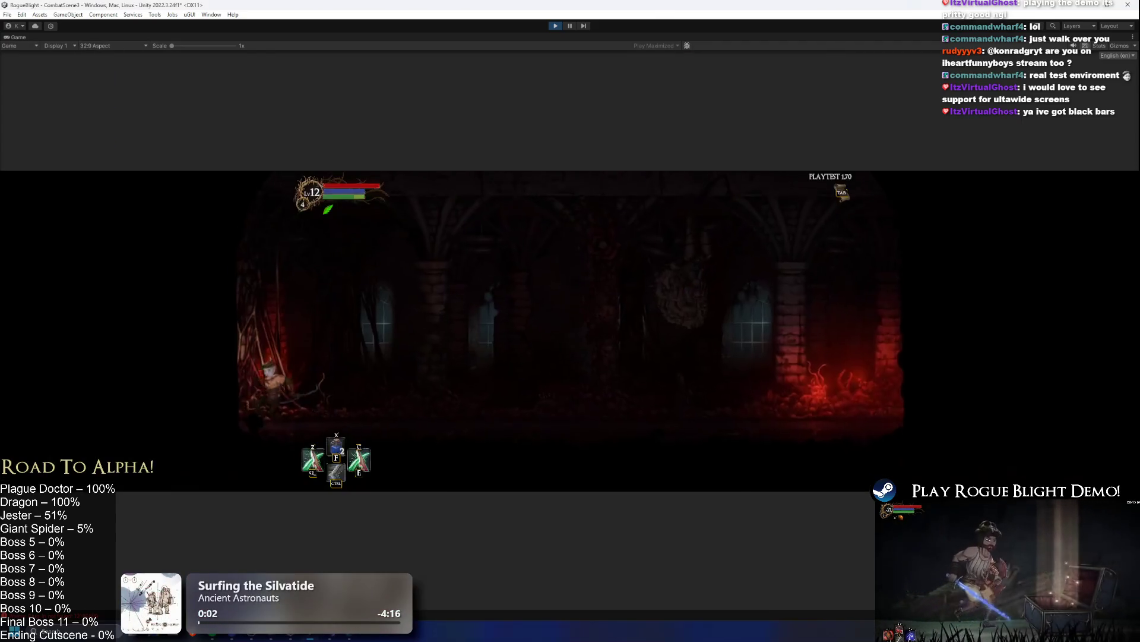
- Walk to the castle enemy, attack it twice, and stop play mode
key("d")
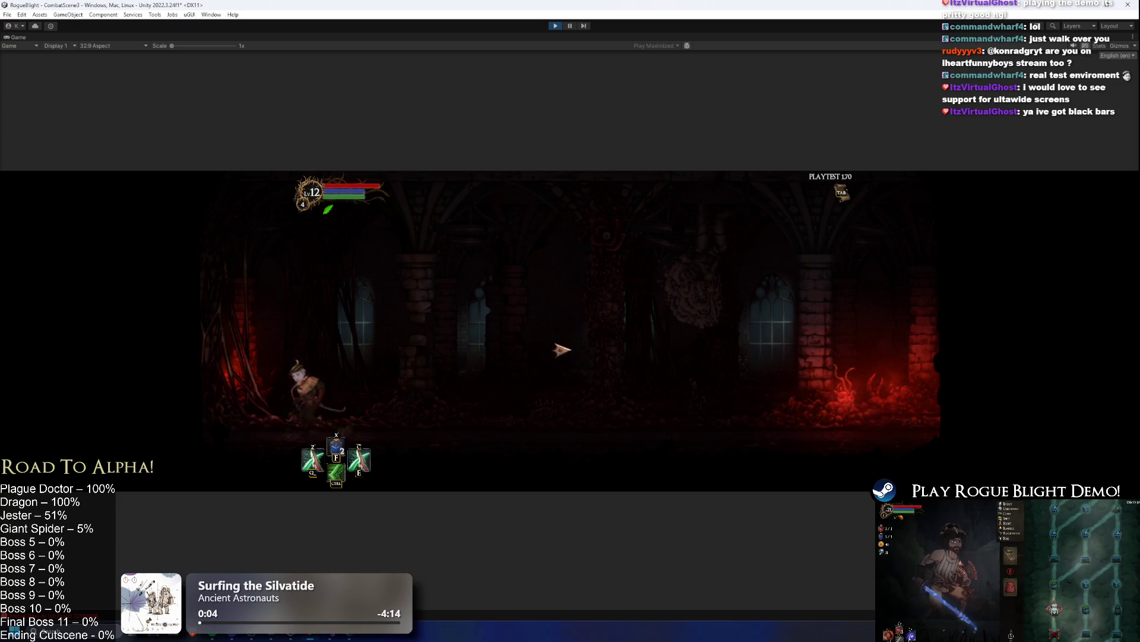
left_click(698, 356)
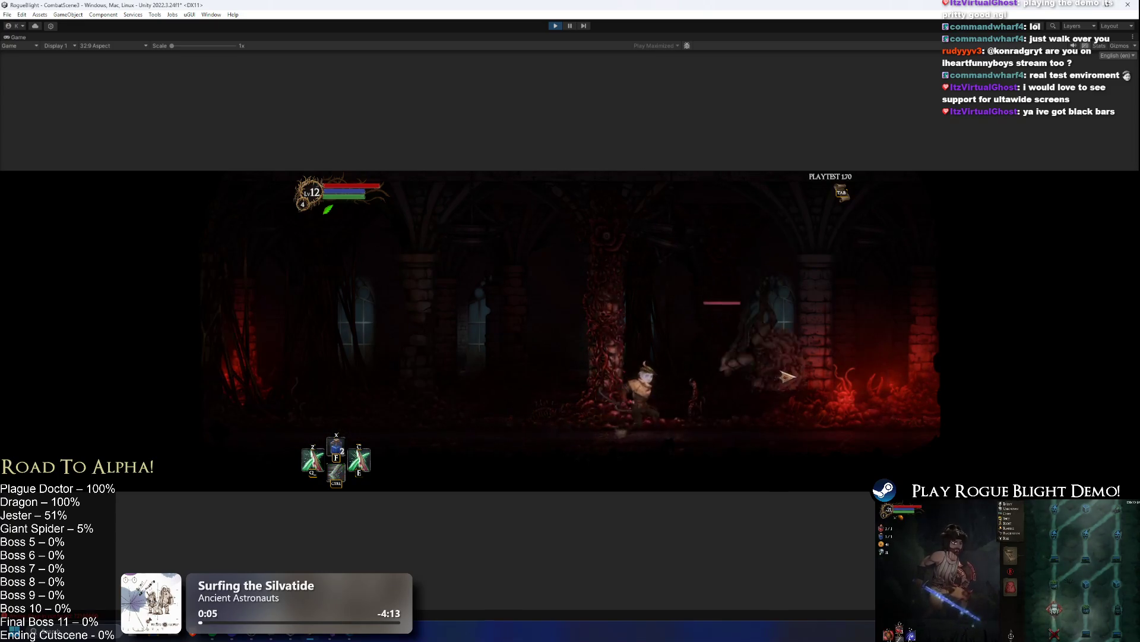
key("a")
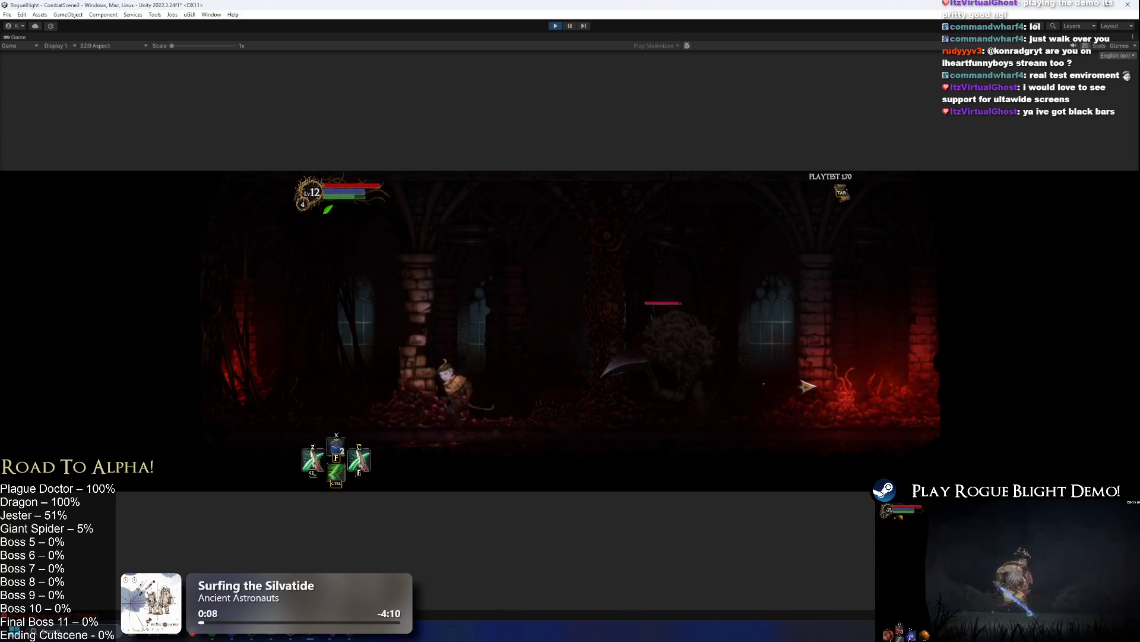
left_click(734, 389)
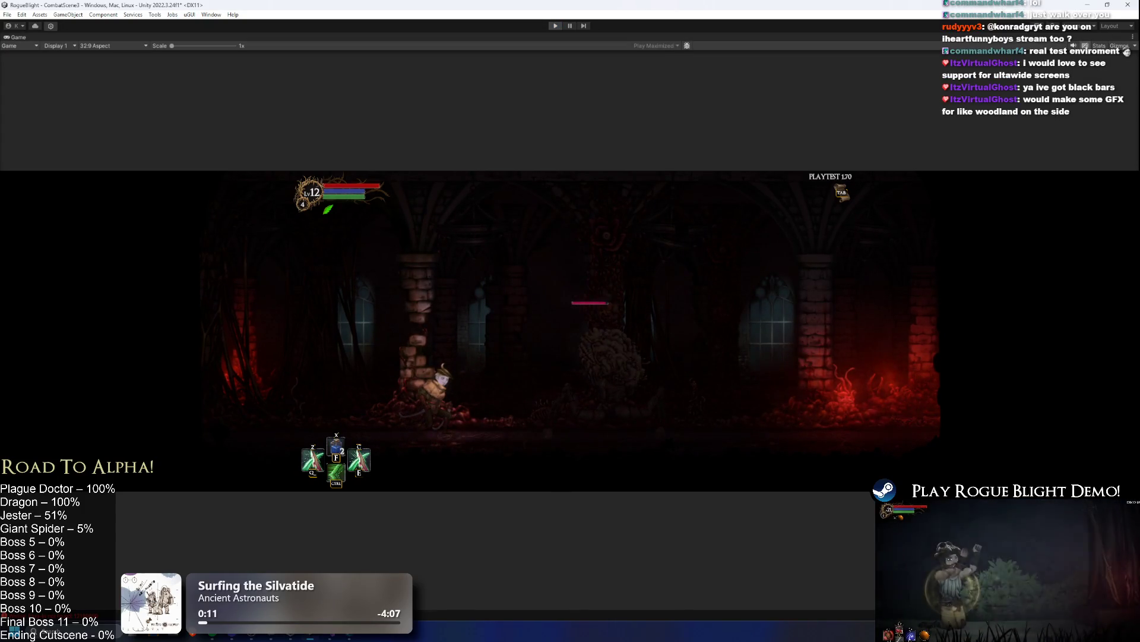
key("ctrl+p")
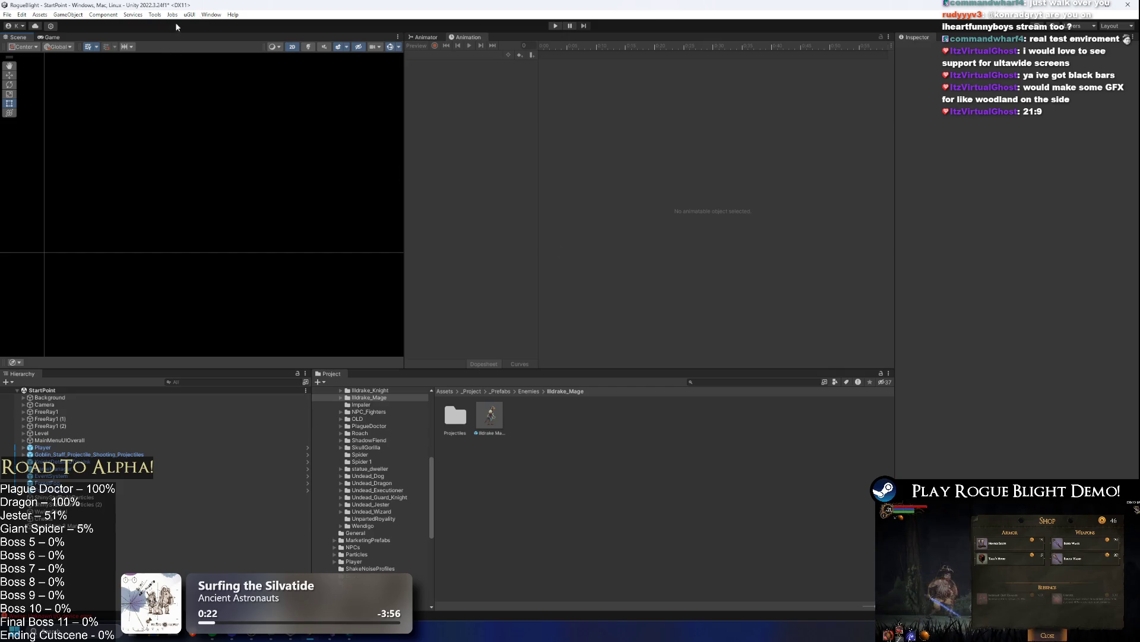
- Add a custom Game view resolution labelled 29:9 at 21 x 10
left_click(54, 37)
left_click(95, 45)
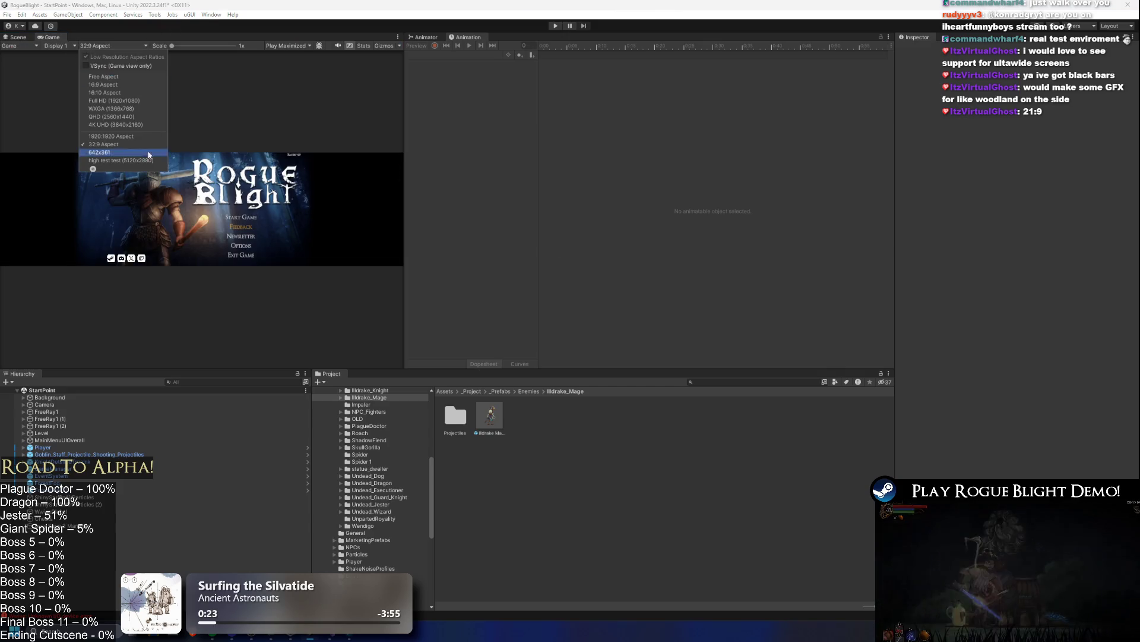
left_click(96, 170)
double_click(151, 200)
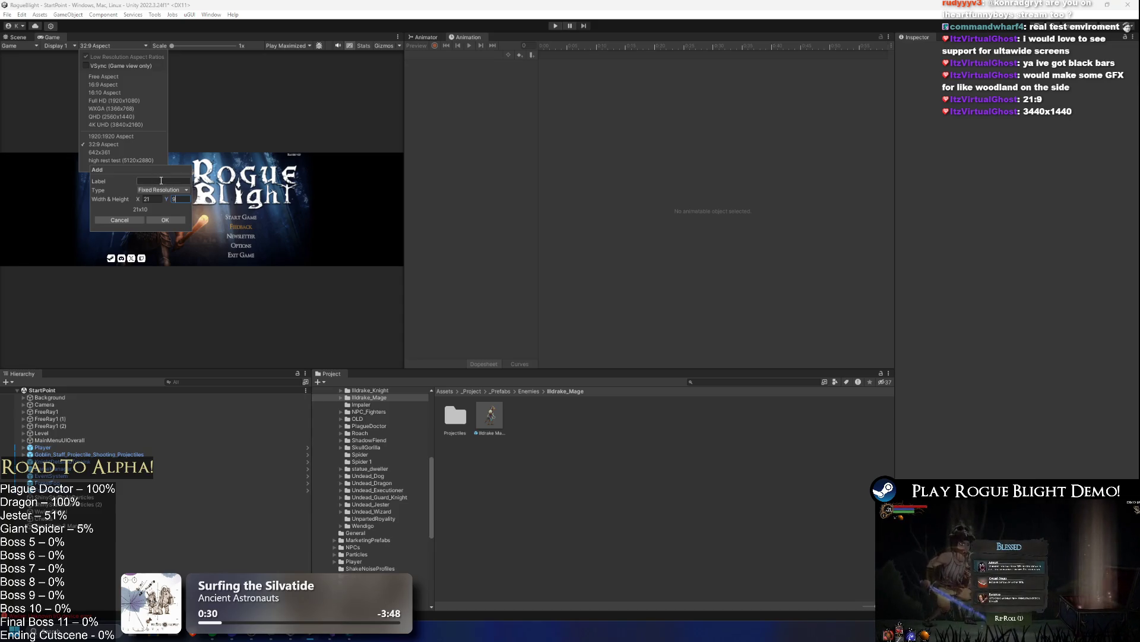
type("29:9")
left_click(176, 221)
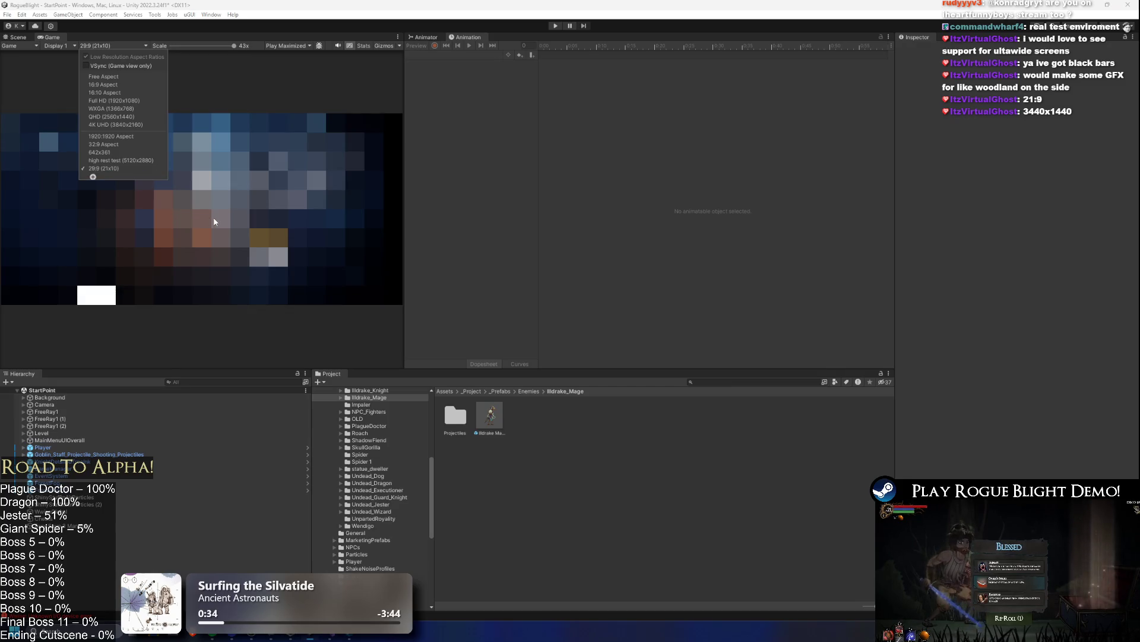
left_click(111, 170)
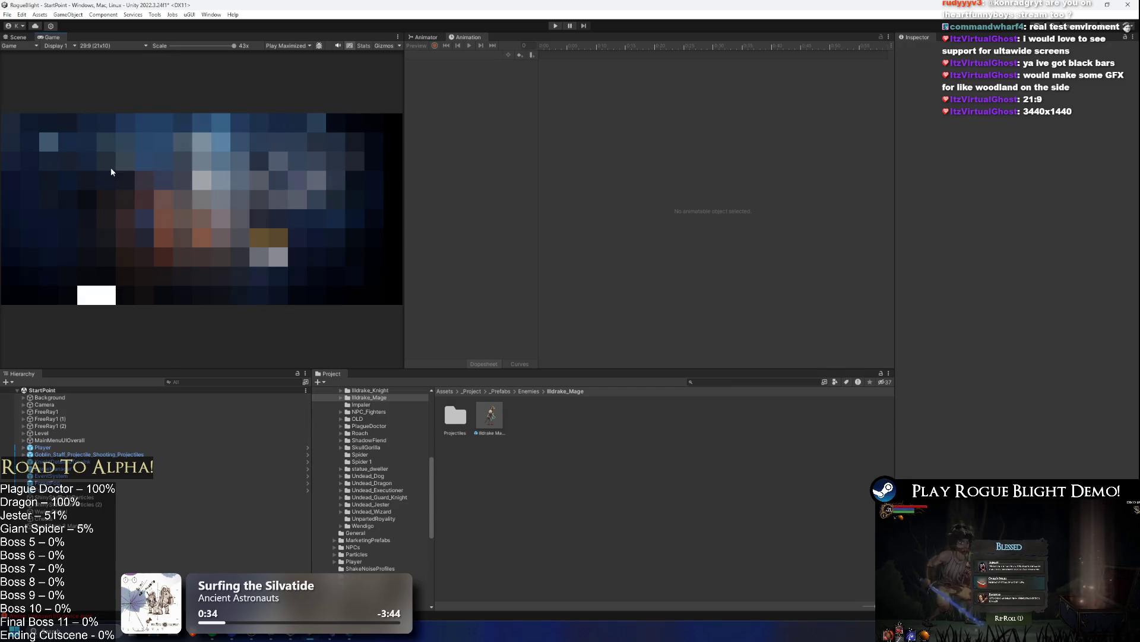
- Edit the 29:9 aspect preset to a fixed 3440x1440 resolution
left_click(89, 46)
left_click(93, 172)
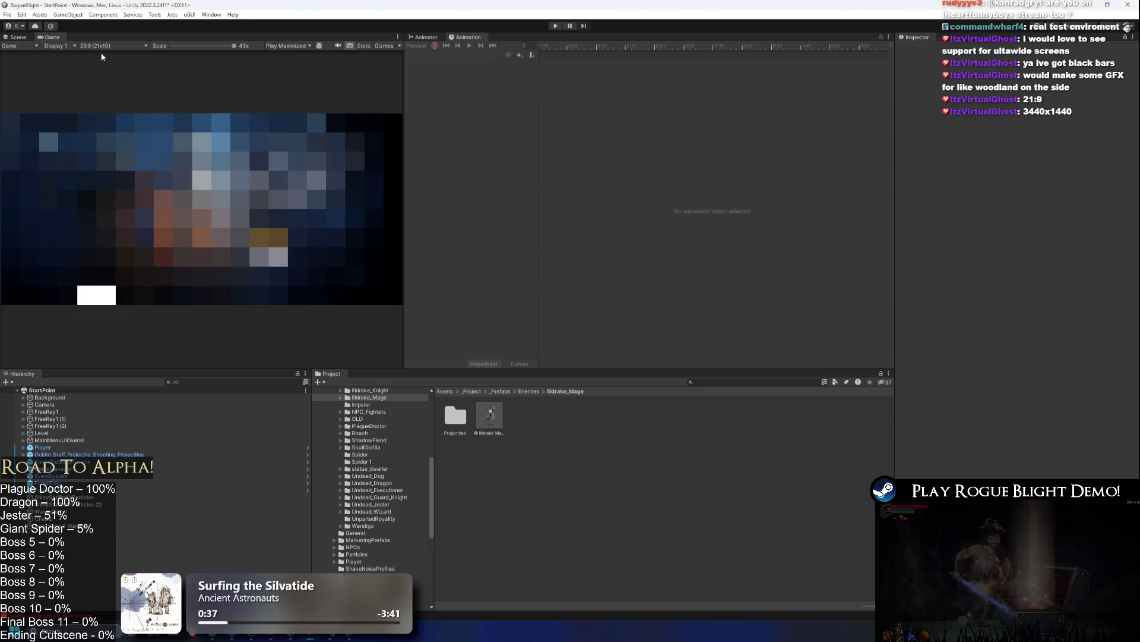
left_click(109, 45)
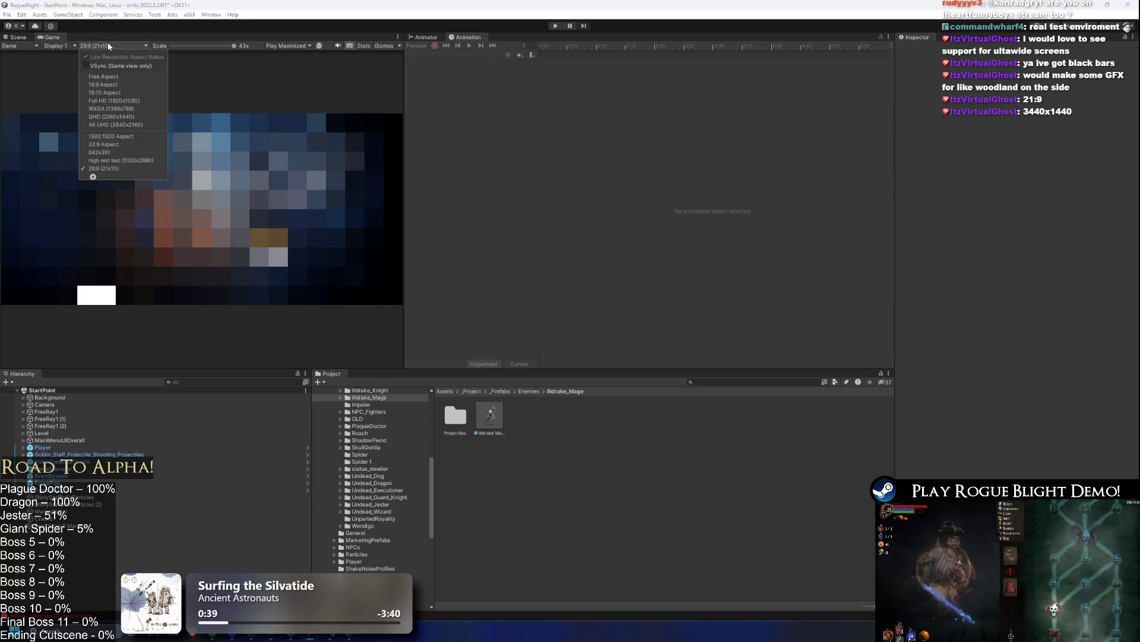
right_click(124, 168)
left_click(147, 172)
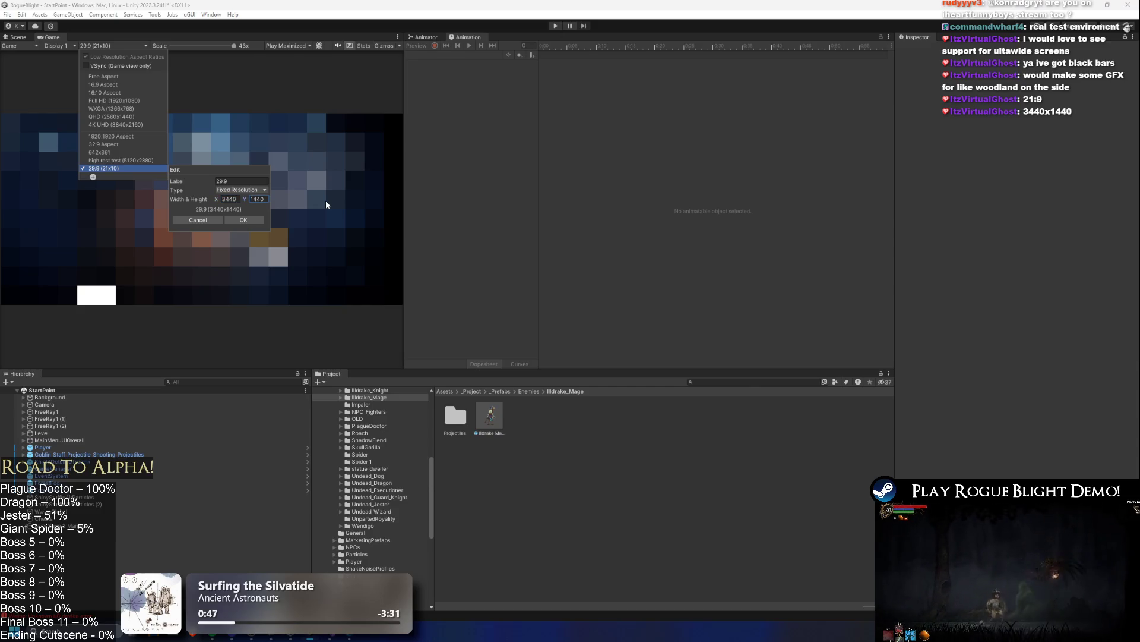
left_click(244, 221)
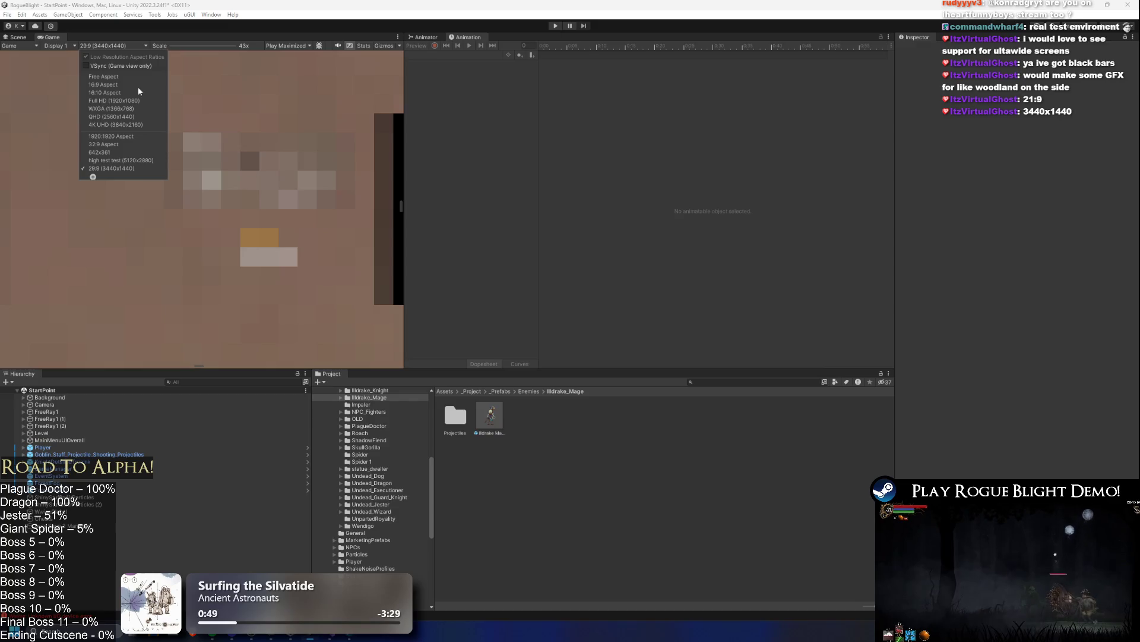
left_click(208, 67)
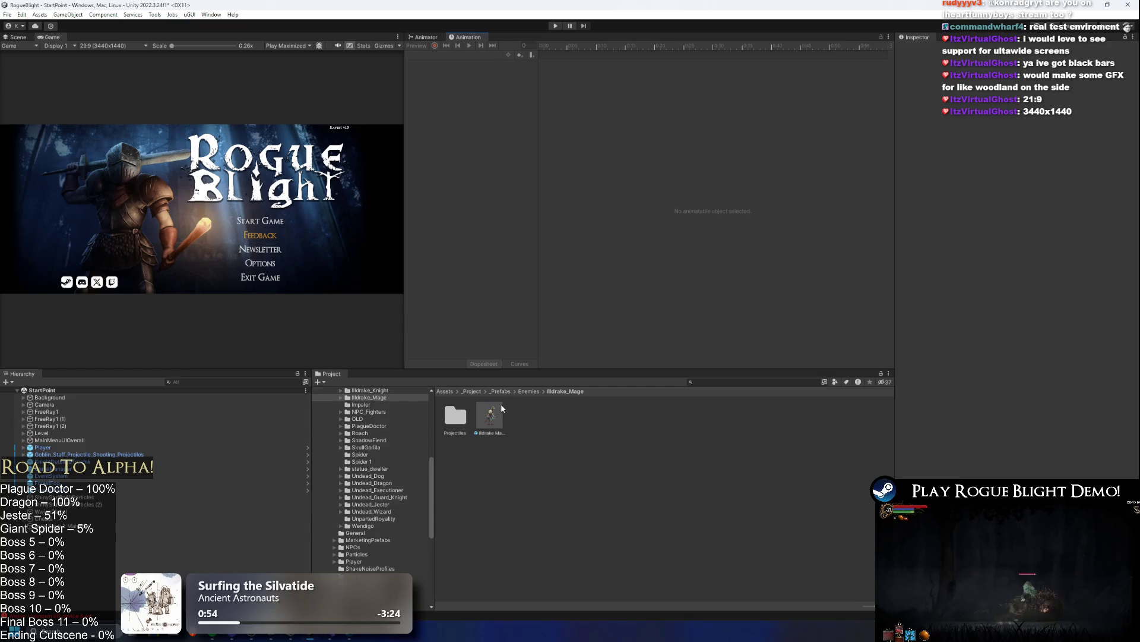
left_click(490, 415)
- Glance at TODO.txt in Visual Studio and return to Unity
scroll(1042, 406, "down", 10)
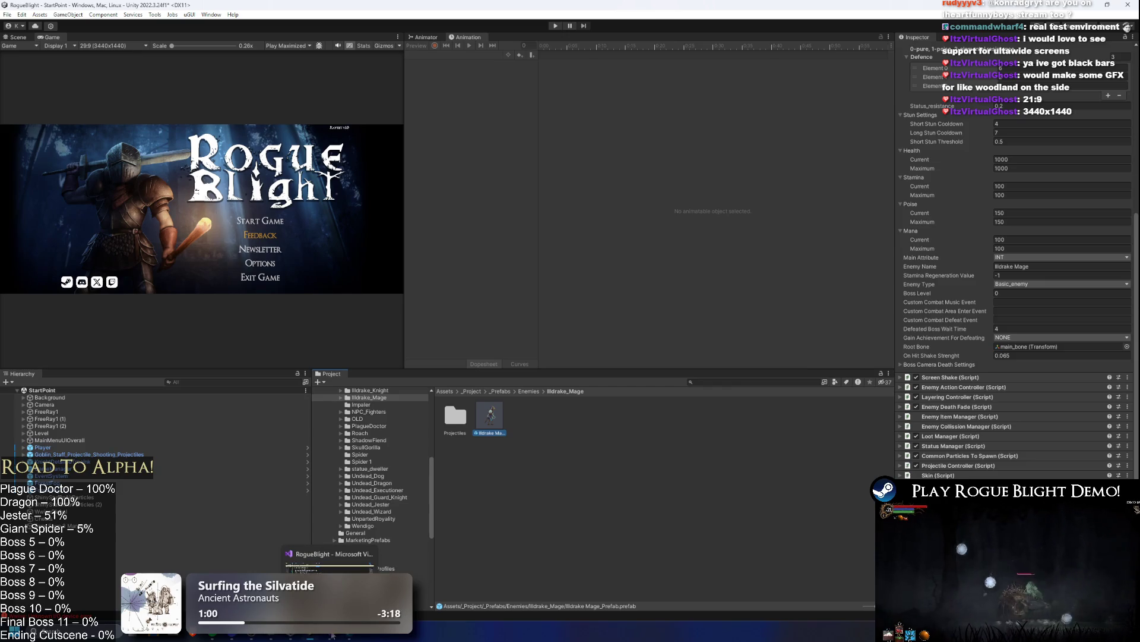
left_click(328, 635)
key("alt+Tab")
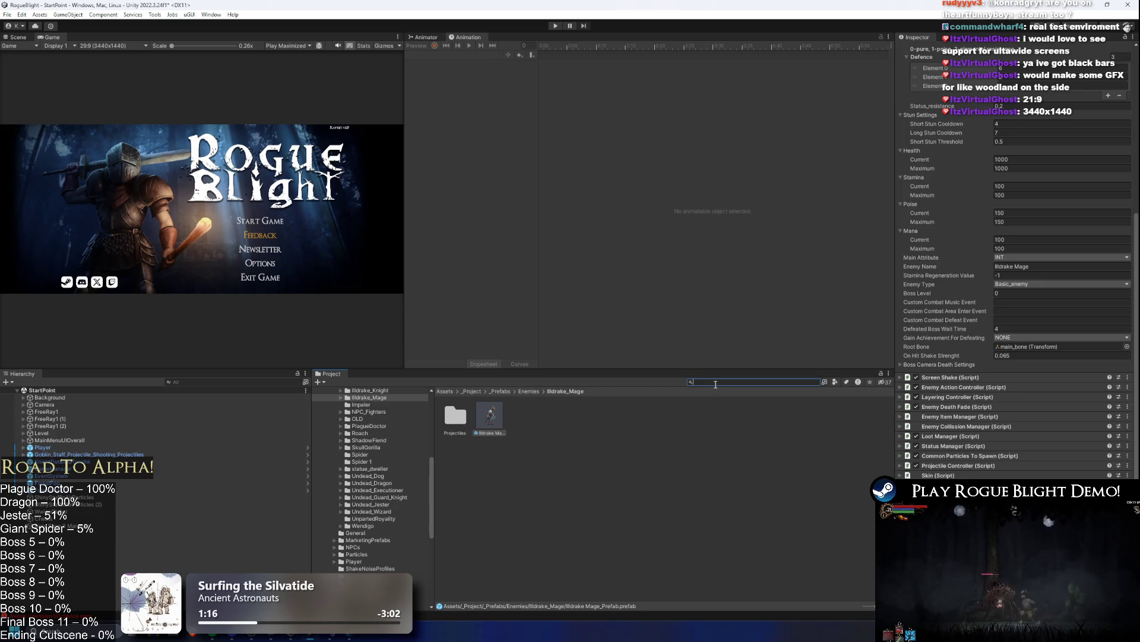
- Filter project assets to Devourer items, view the Devourer prefab's stats, and save
type("devaou")
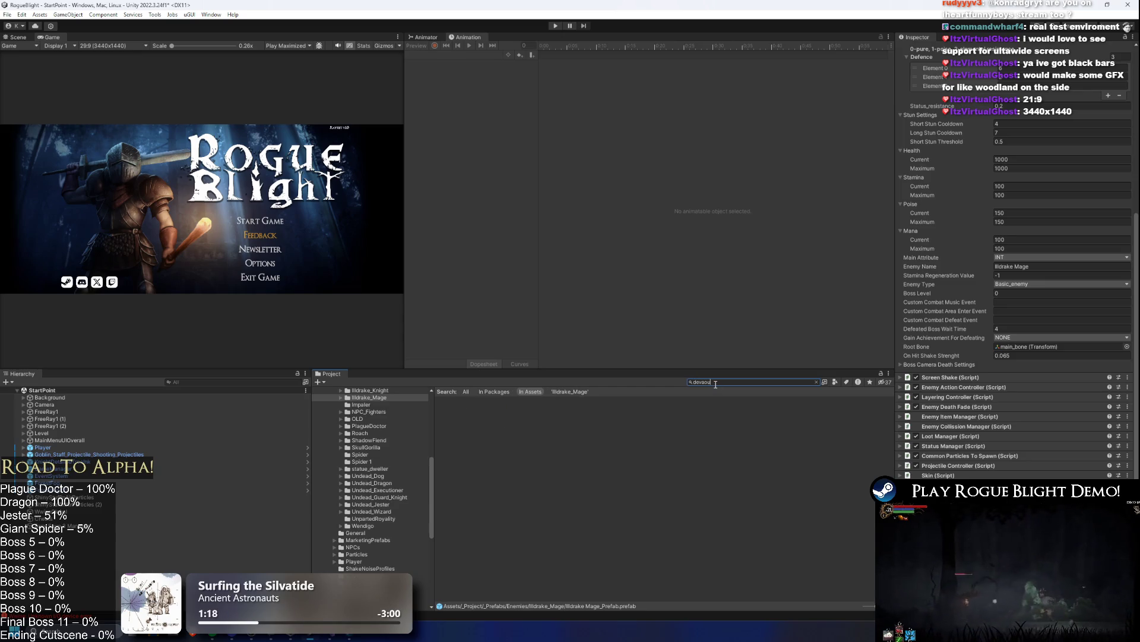
type("a")
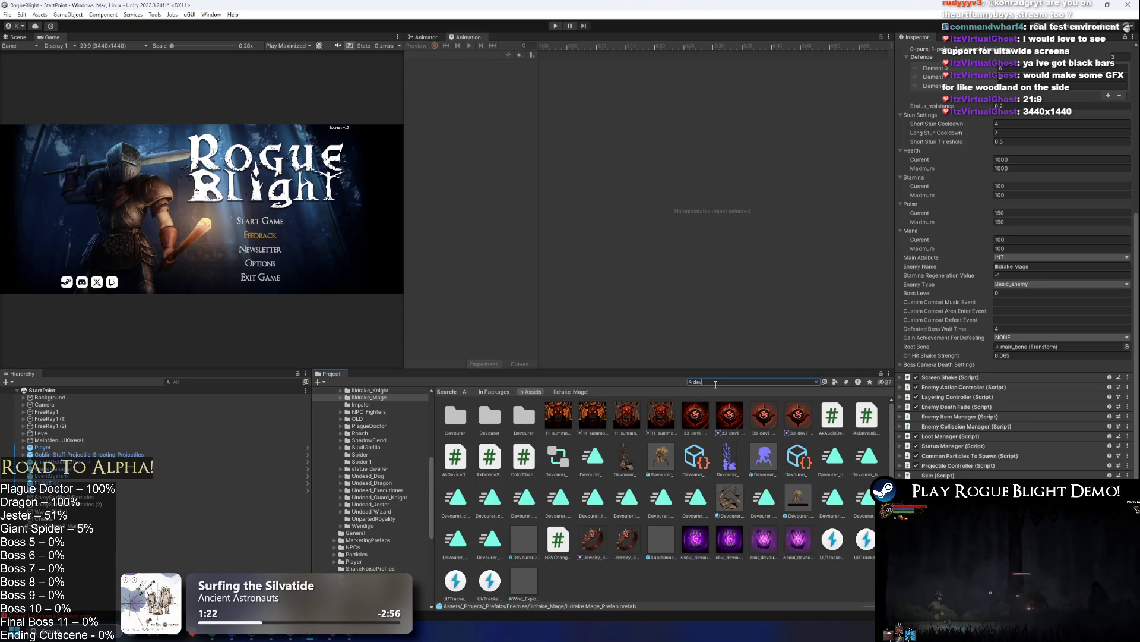
type("a")
key("BackSpace")
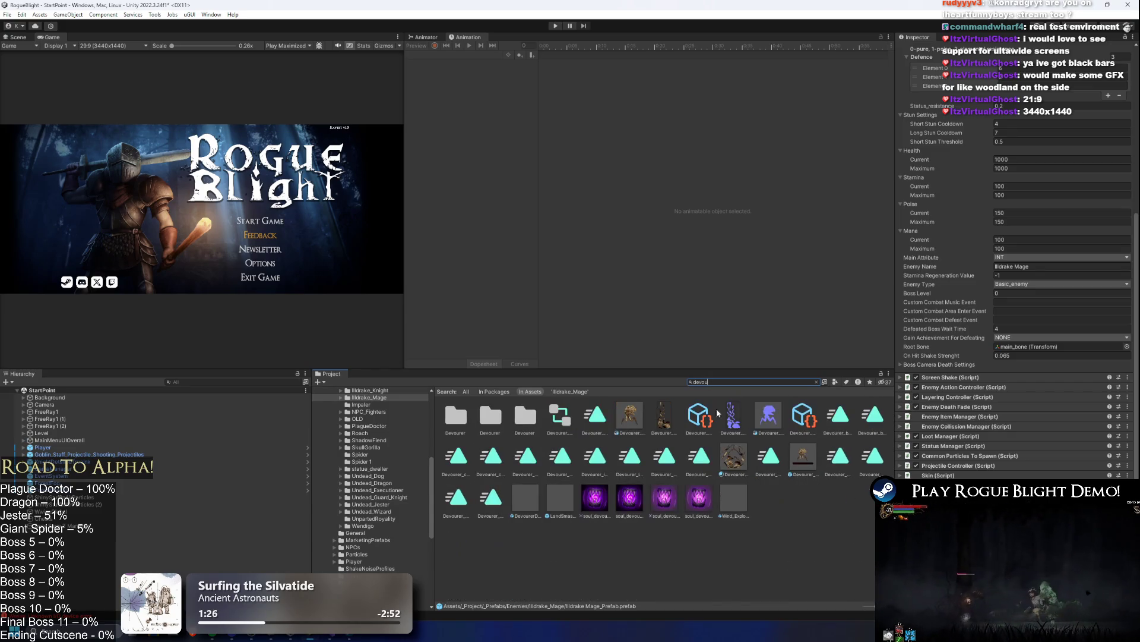
left_click(803, 456)
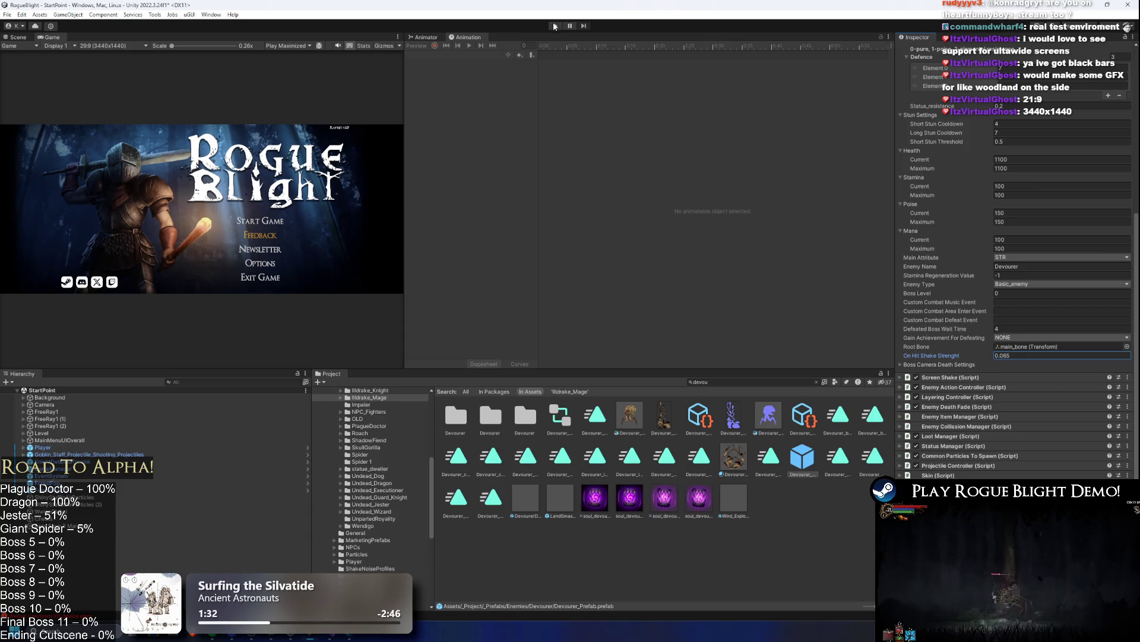
key("ctrl+s")
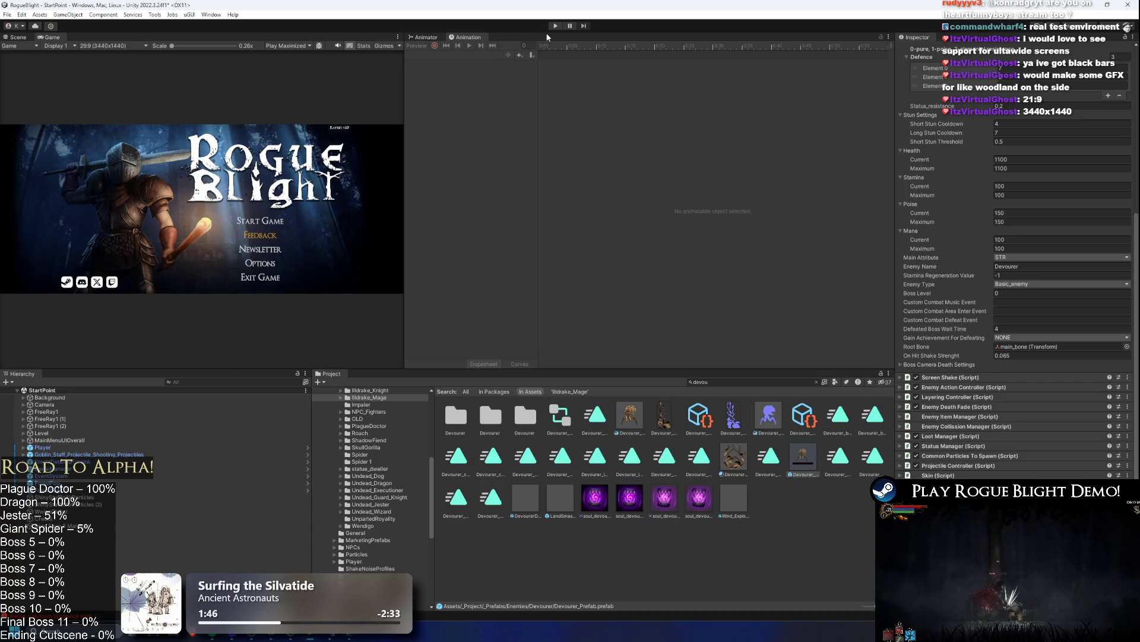
- Run the game, start from the title menu, and load the first save slot
left_click(555, 26)
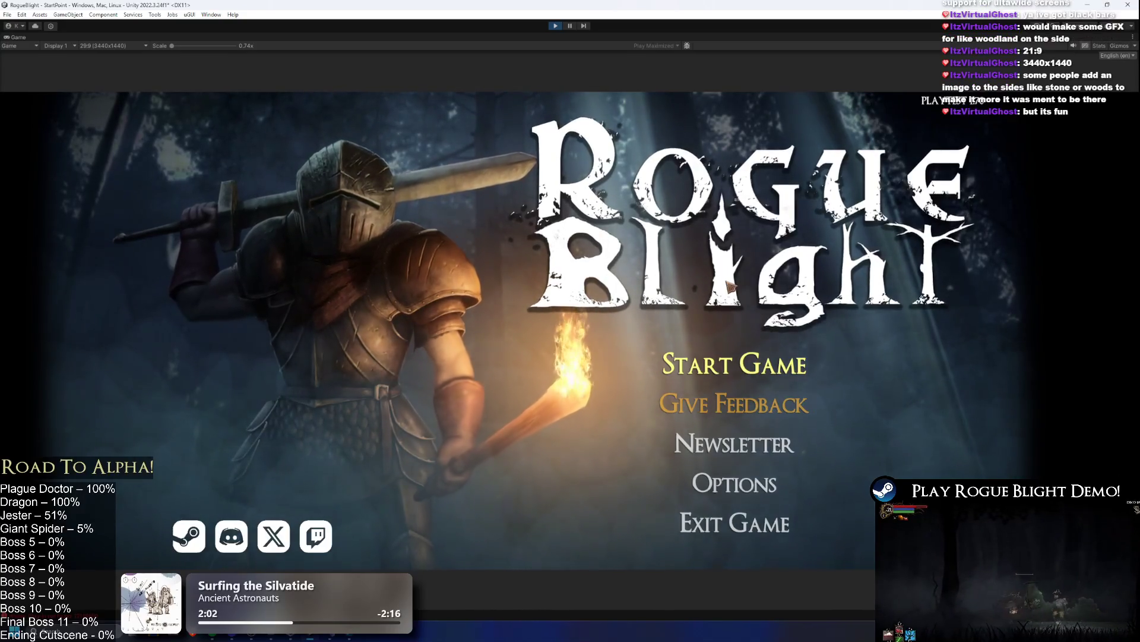
left_click(732, 351)
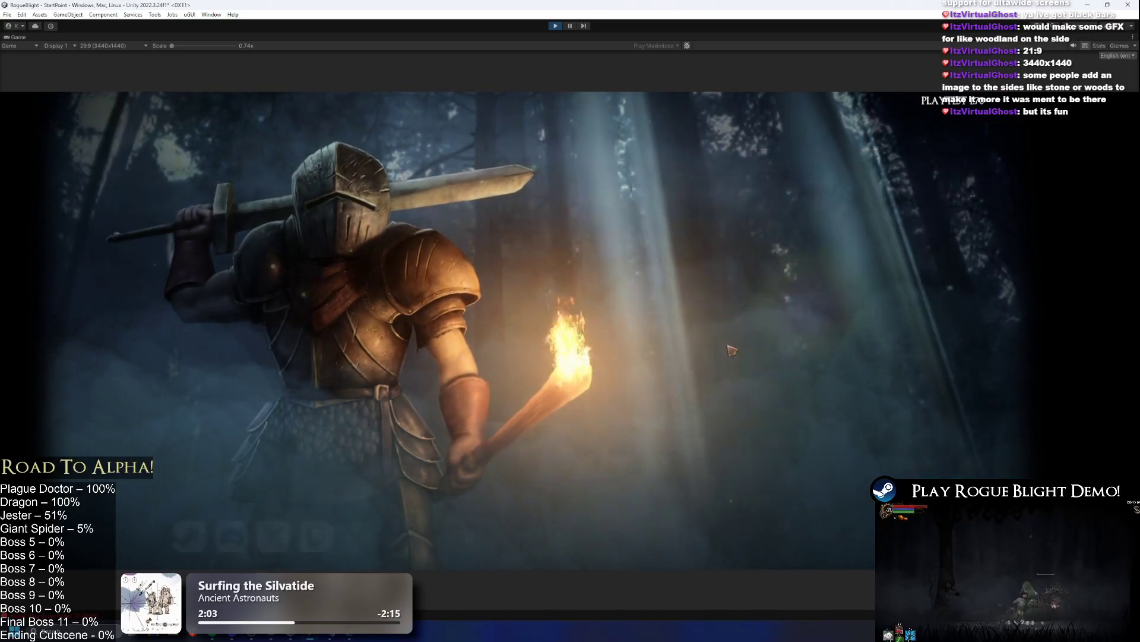
left_click(778, 324)
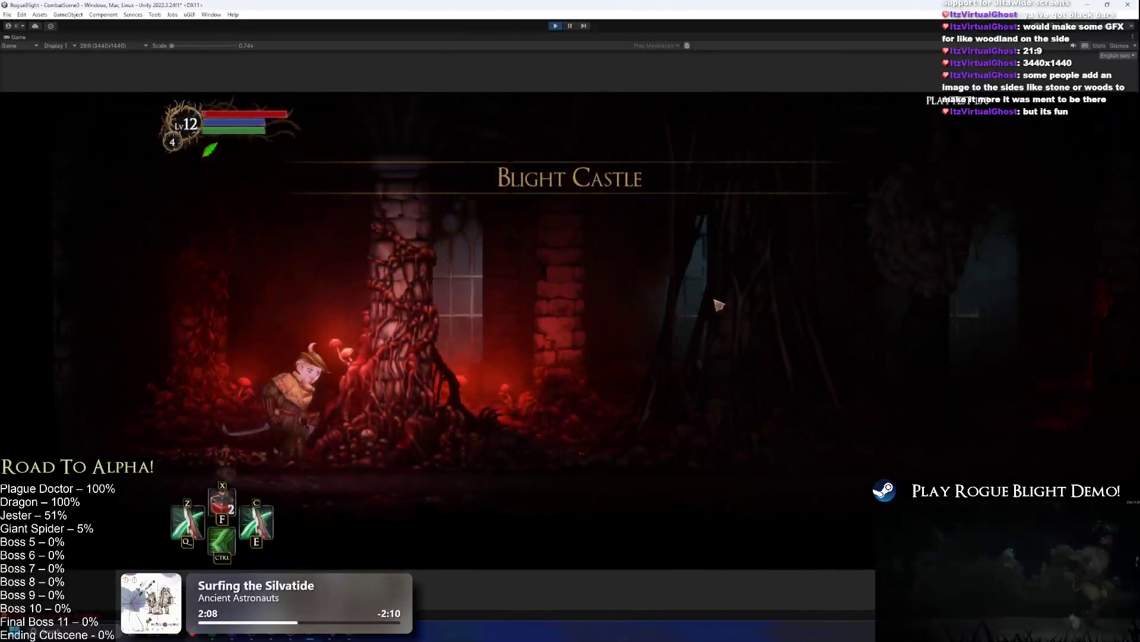
key("Left")
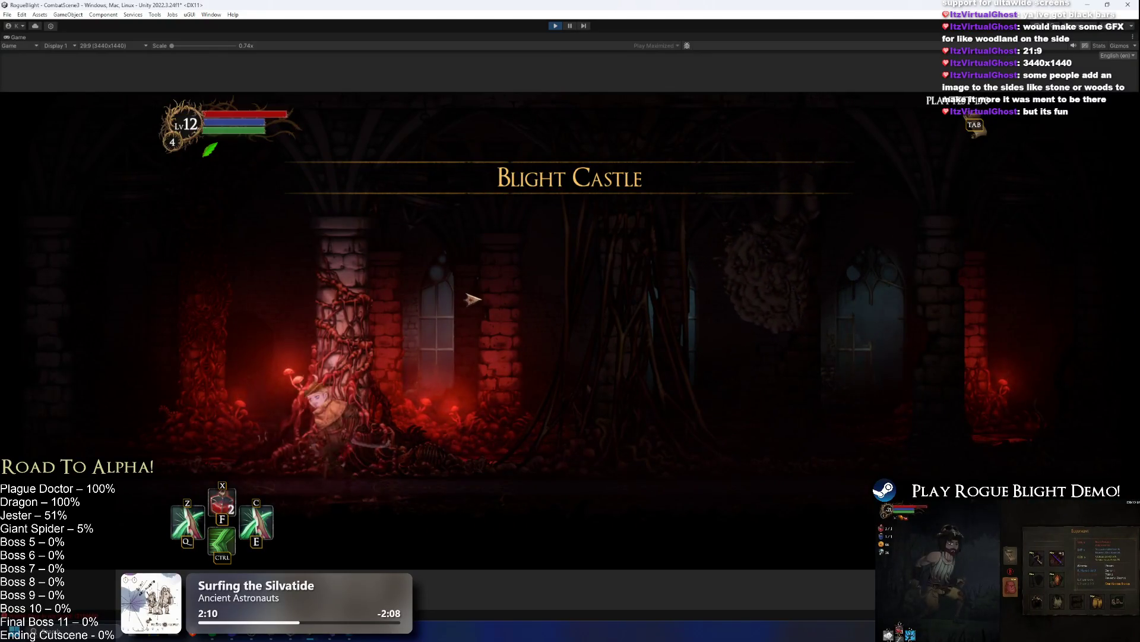
key("ctrl")
- Attack the fleshy creature in Blight Castle, dashing back and forth around it
key("Right")
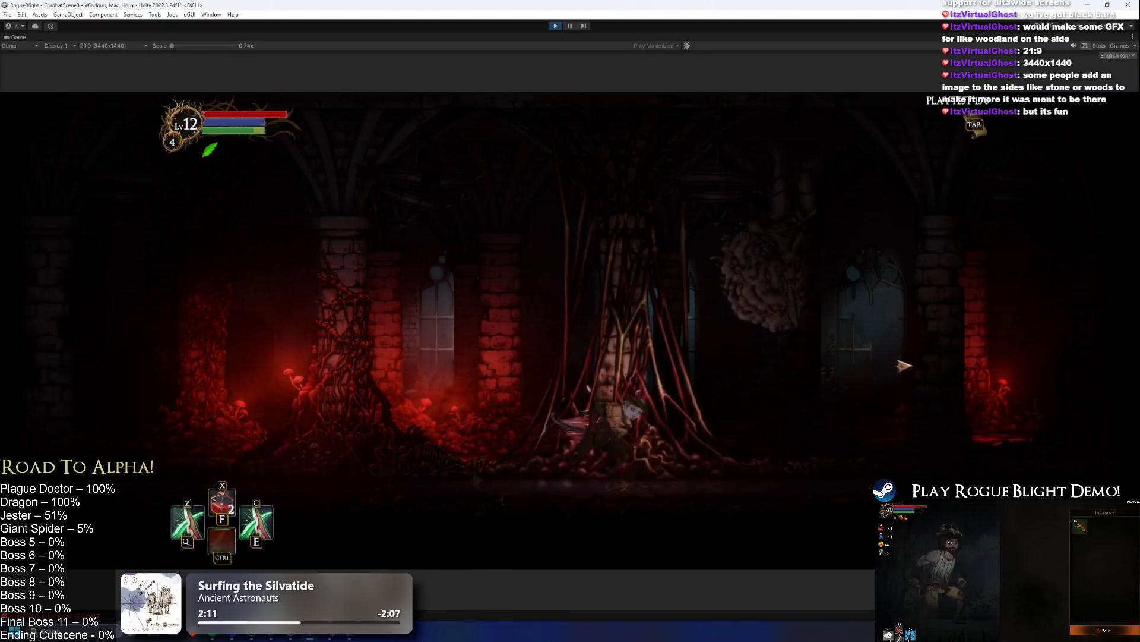
left_click(972, 460)
key("Right")
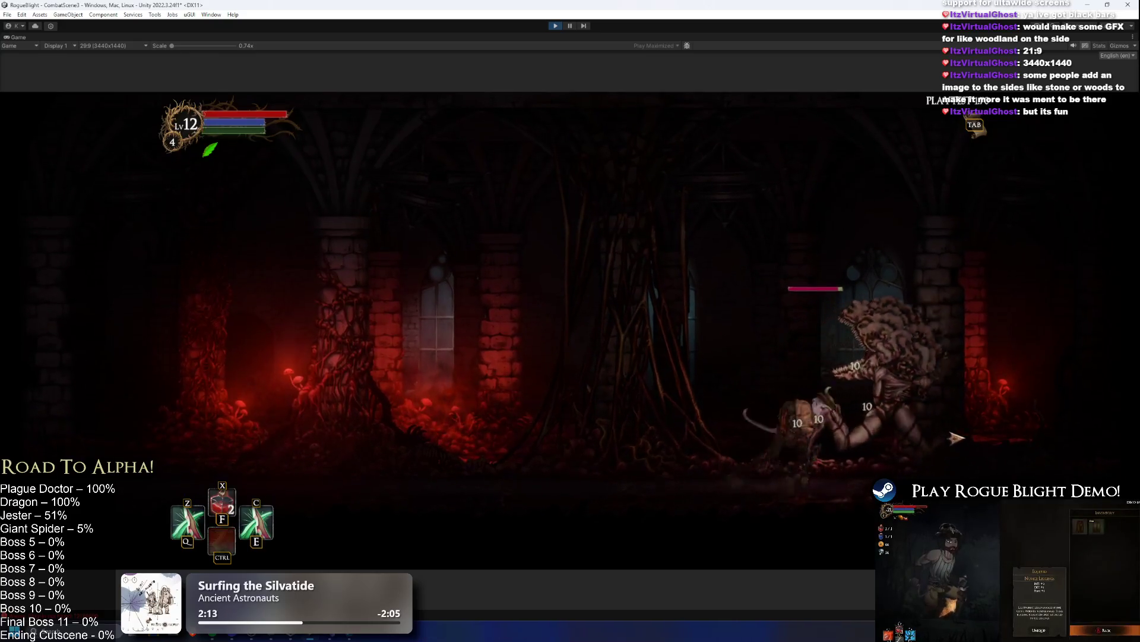
key("Left")
key("ctrl")
left_click(754, 414)
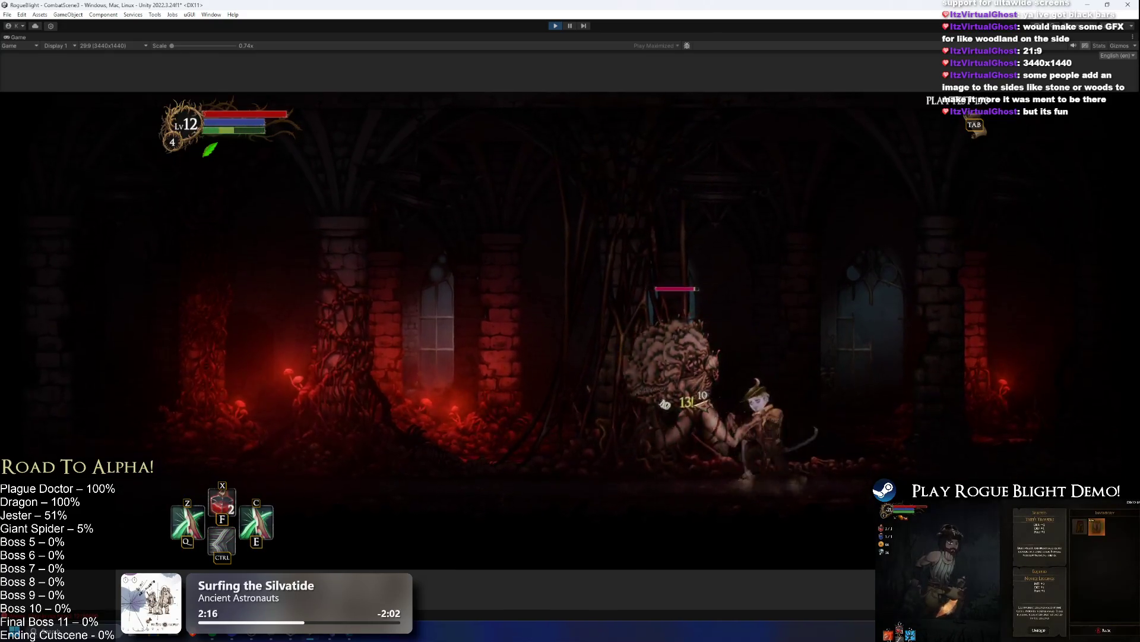
key("Left")
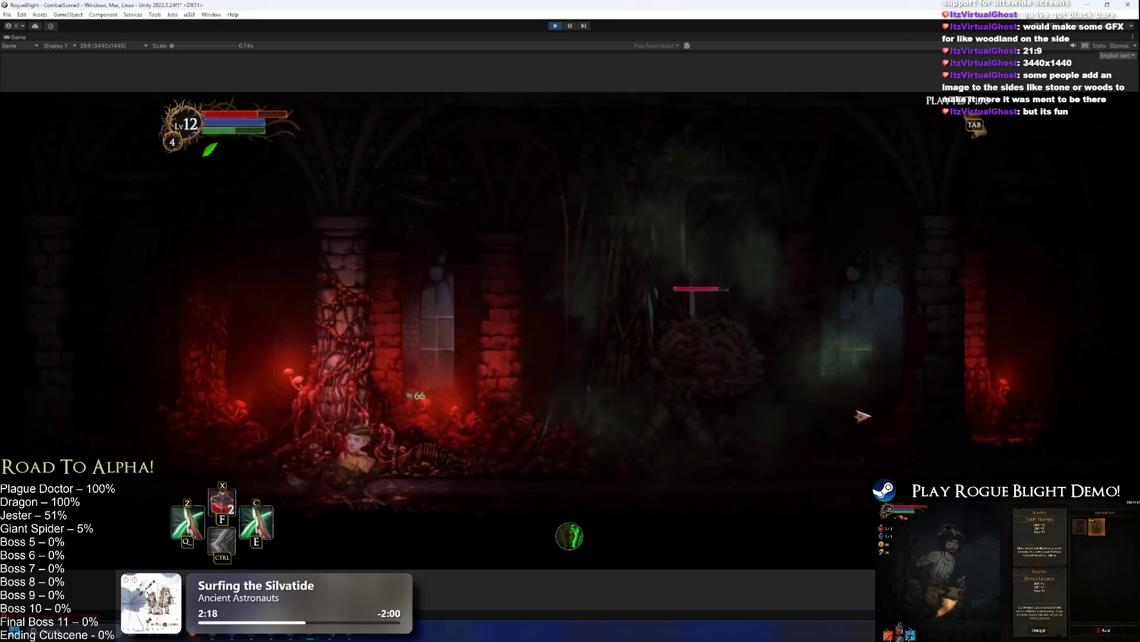
key("Left")
key("Right")
key("ctrl")
key("Right")
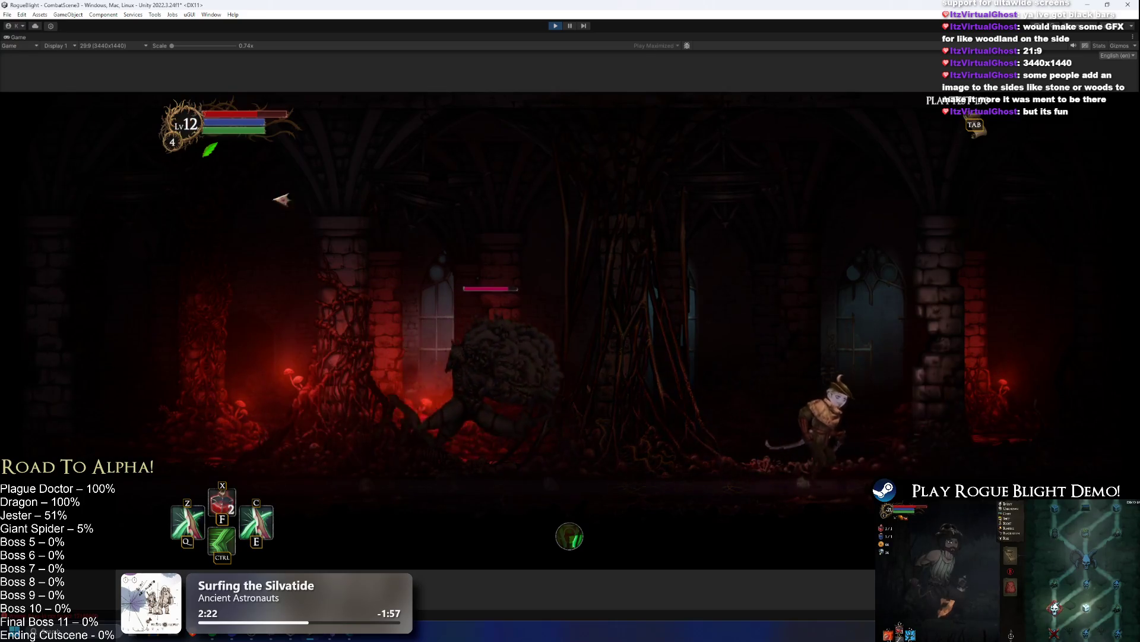
- Enable F1 cheats setting enemy health to 1, kill the creature, and close its loot window
key("Left")
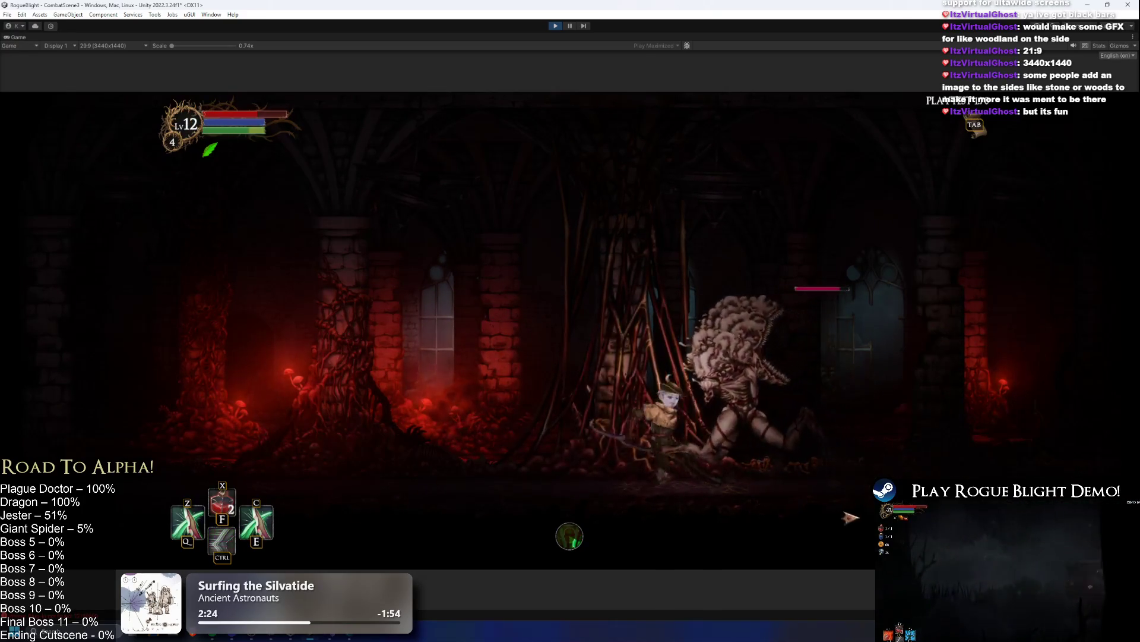
key("ctrl")
key("Left")
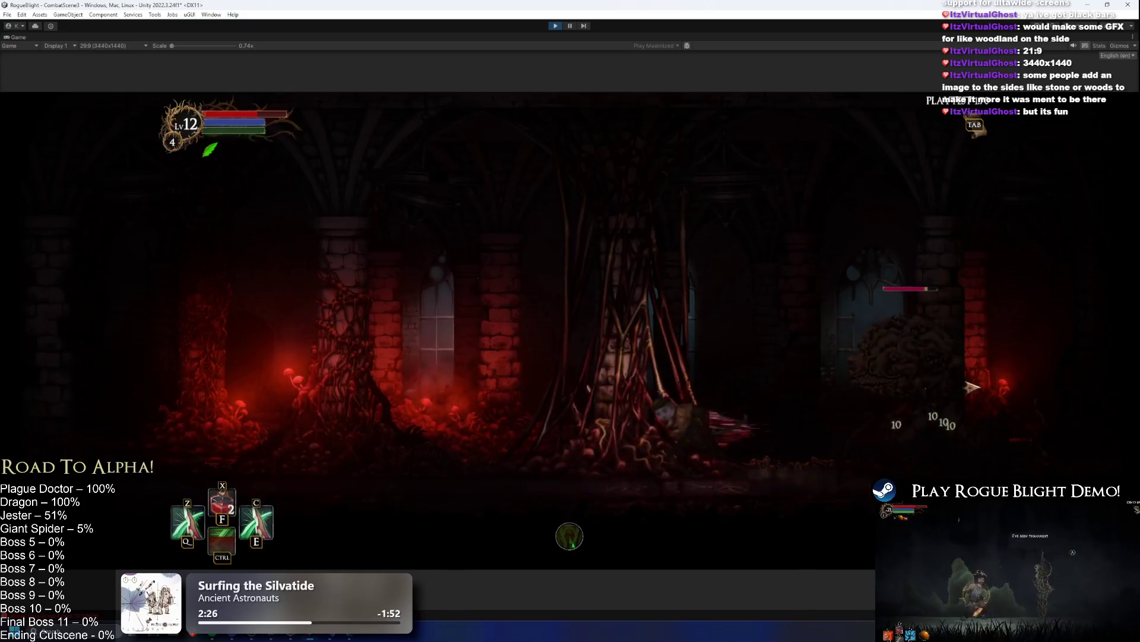
key("Right")
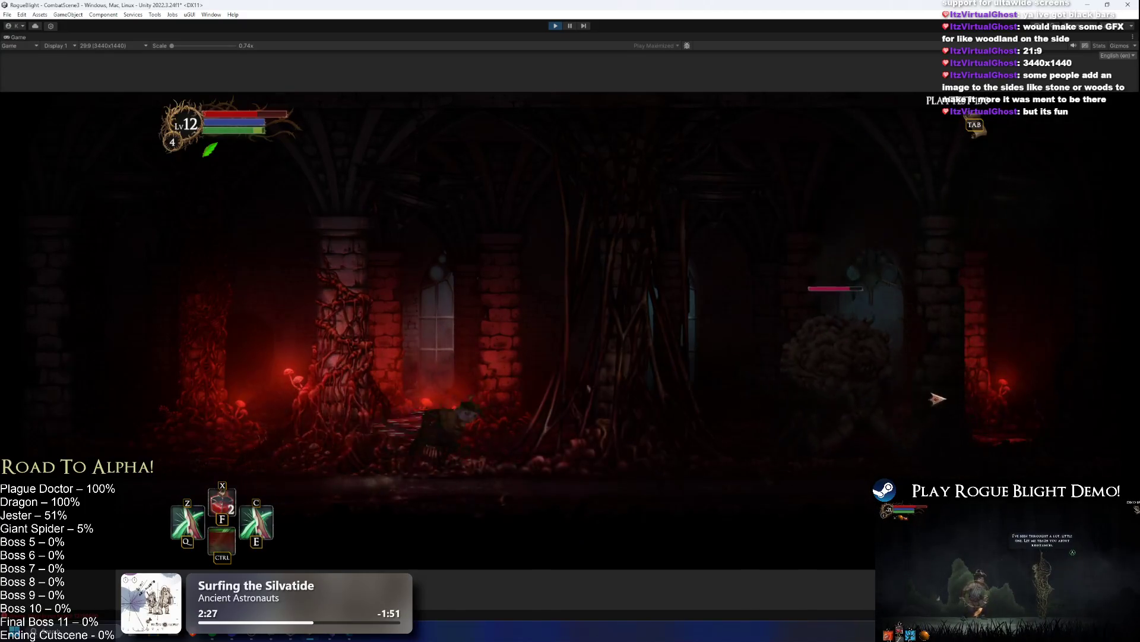
key("Left")
key("ctrl")
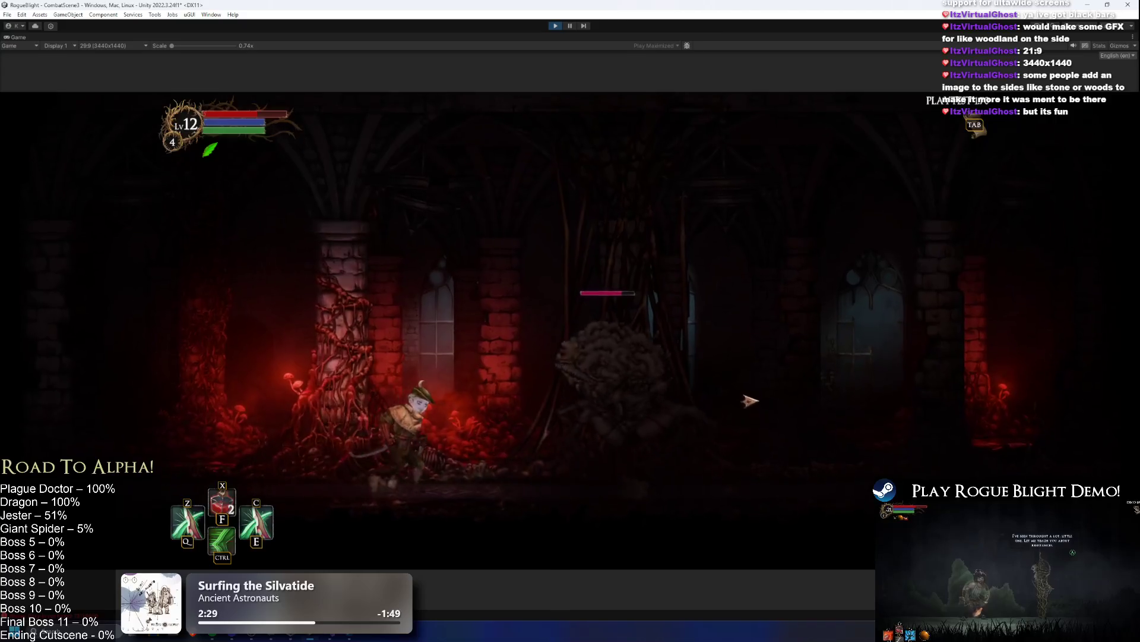
key("Right")
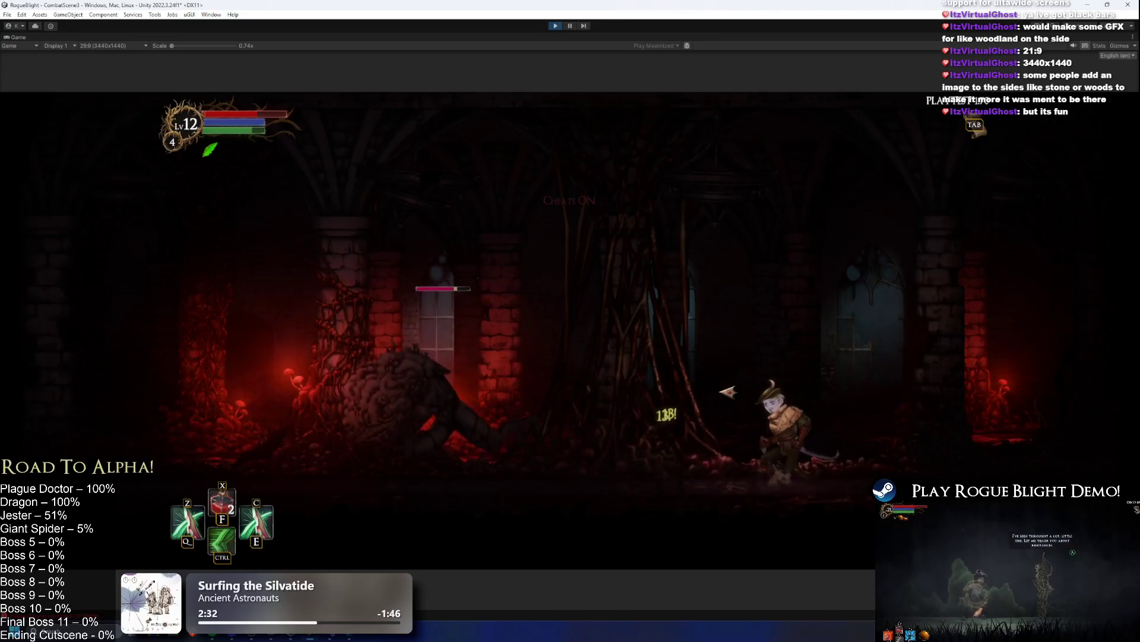
key("F1")
key("Left")
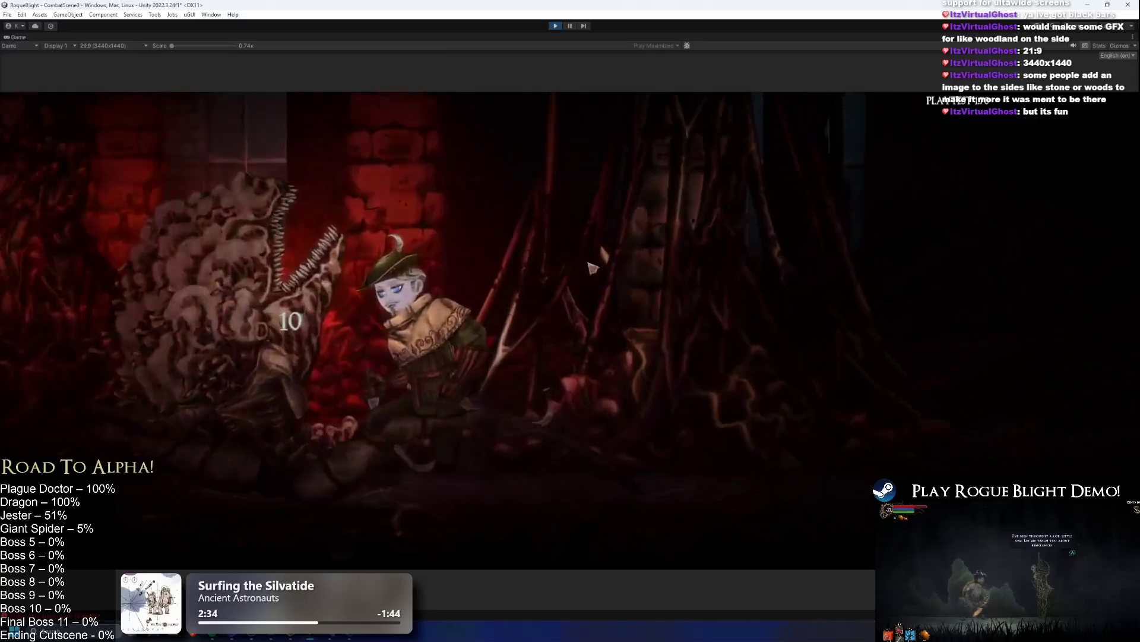
left_click(772, 499)
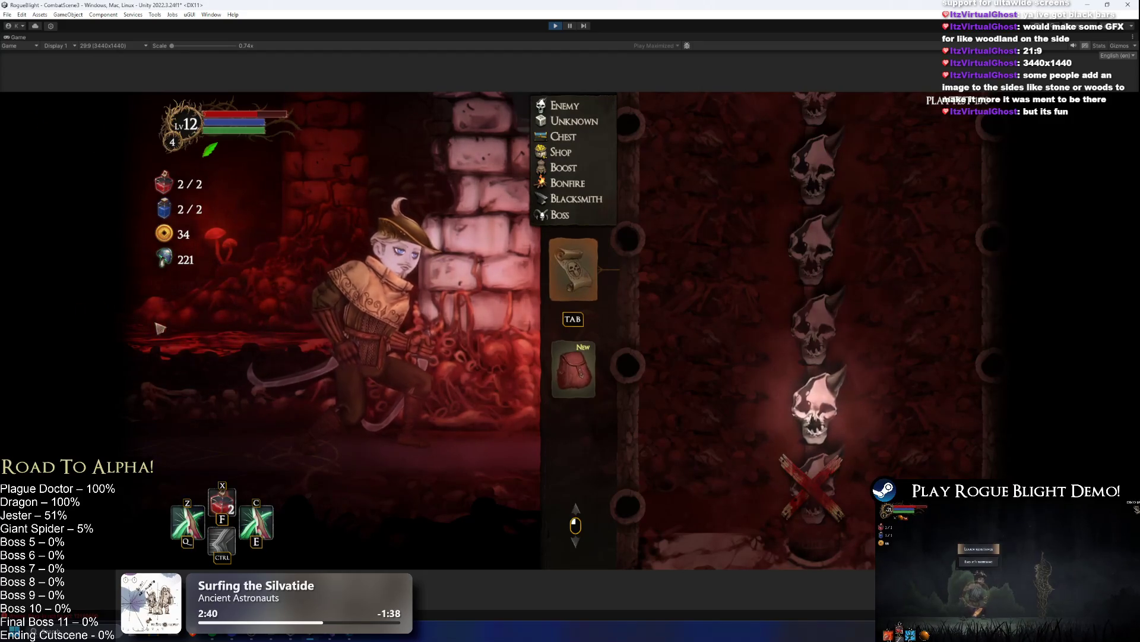
- Toggle between the Equipment panel and dungeon map, then pause to restore the editor layout
left_click(571, 368)
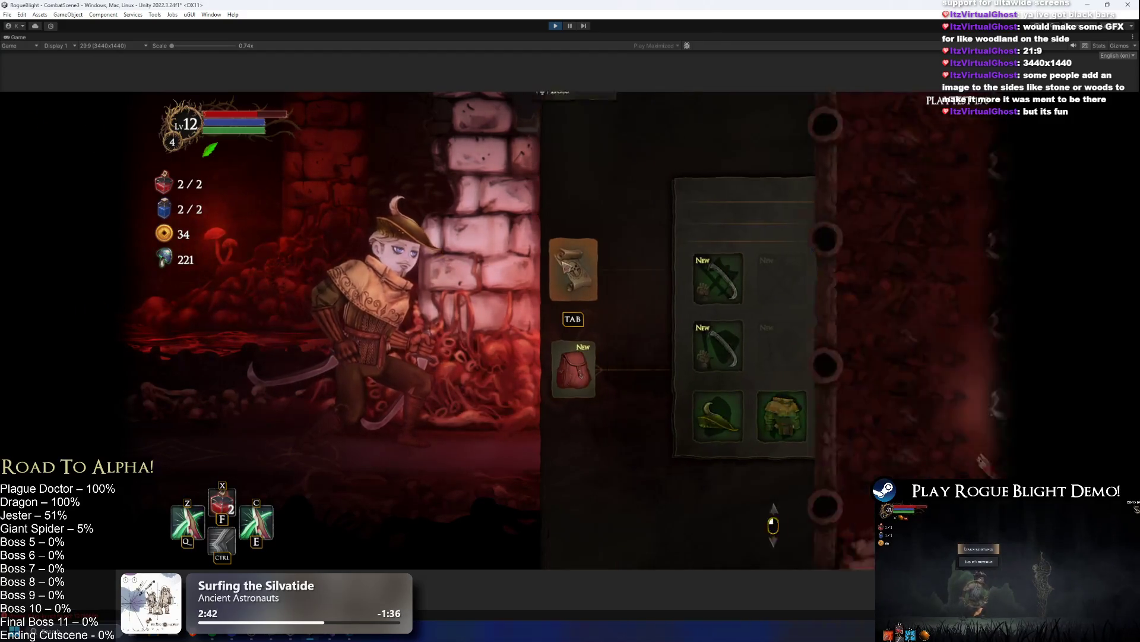
left_click(573, 268)
left_click(557, 356)
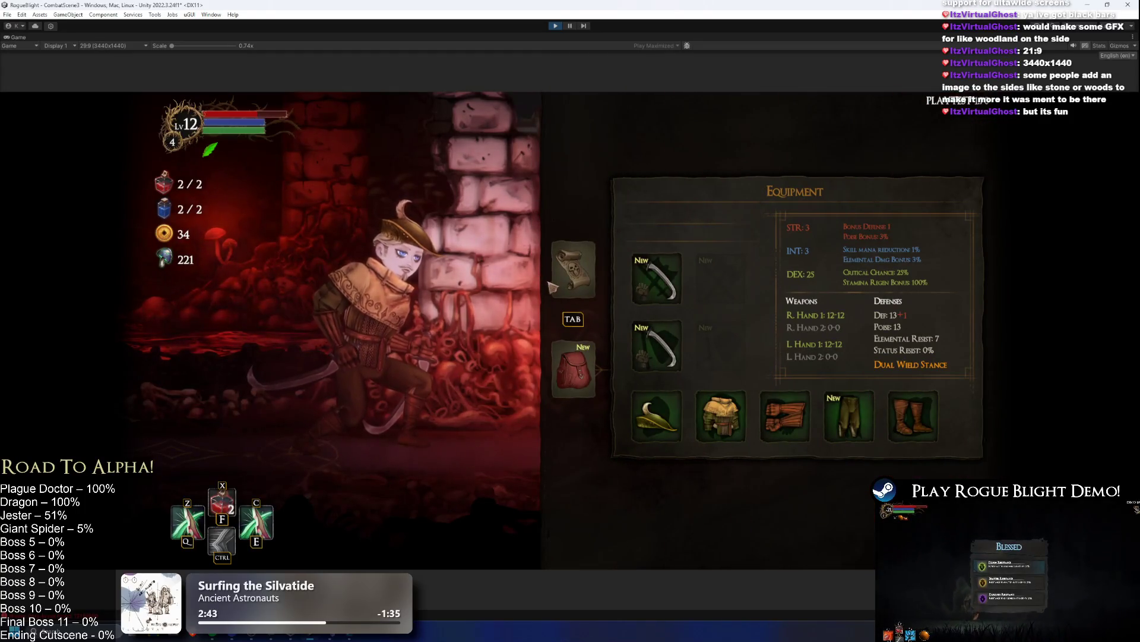
left_click(569, 272)
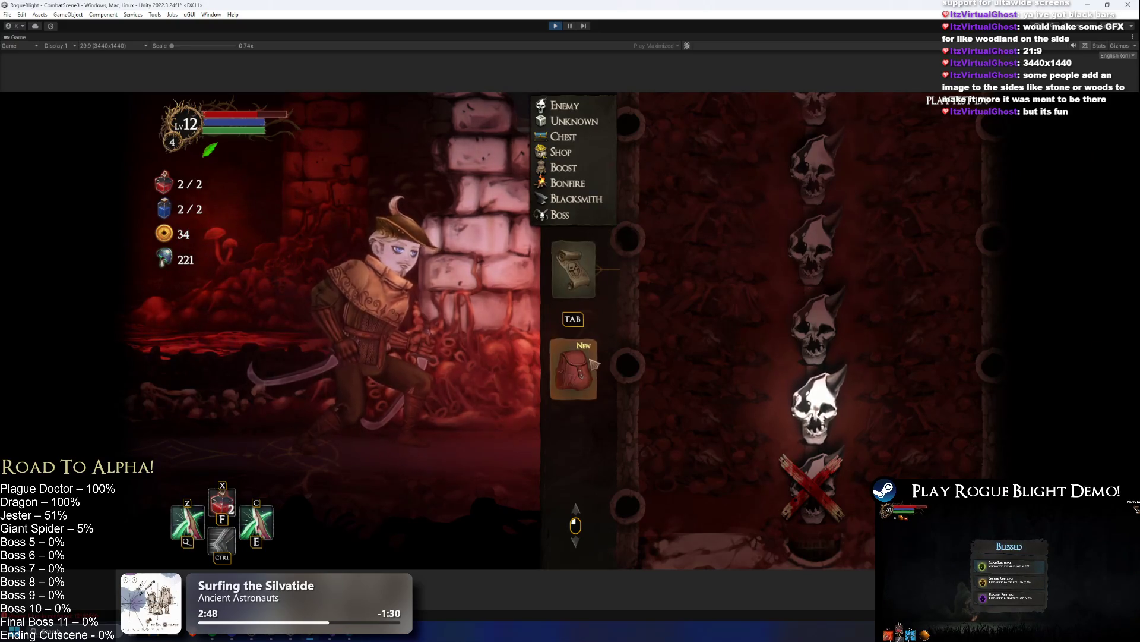
left_click(573, 369)
left_click(557, 284)
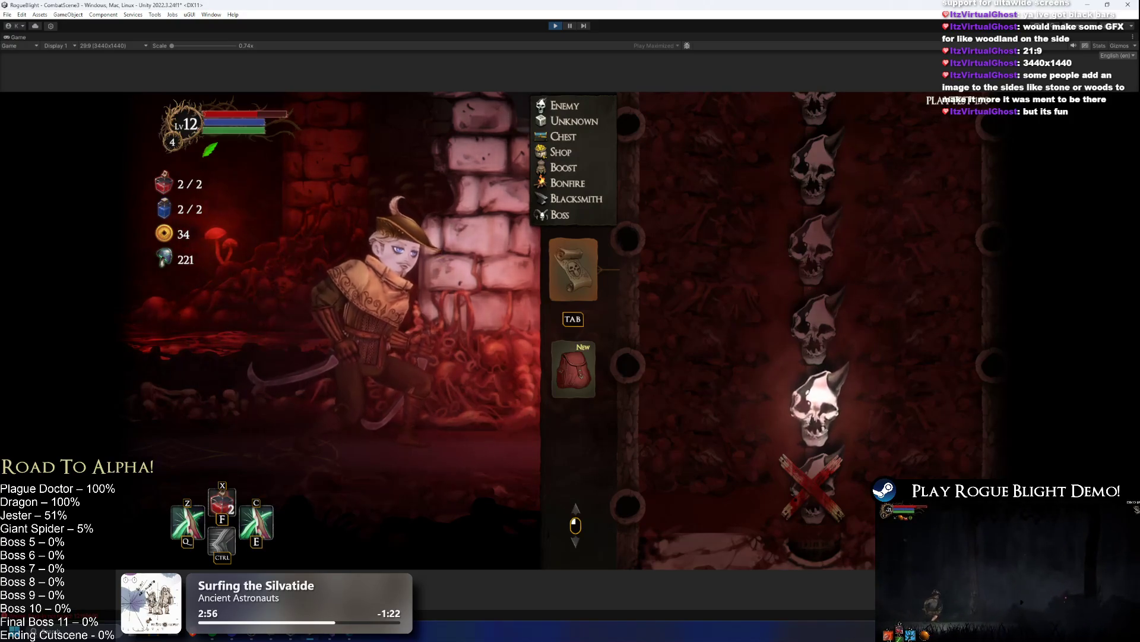
left_click(569, 26)
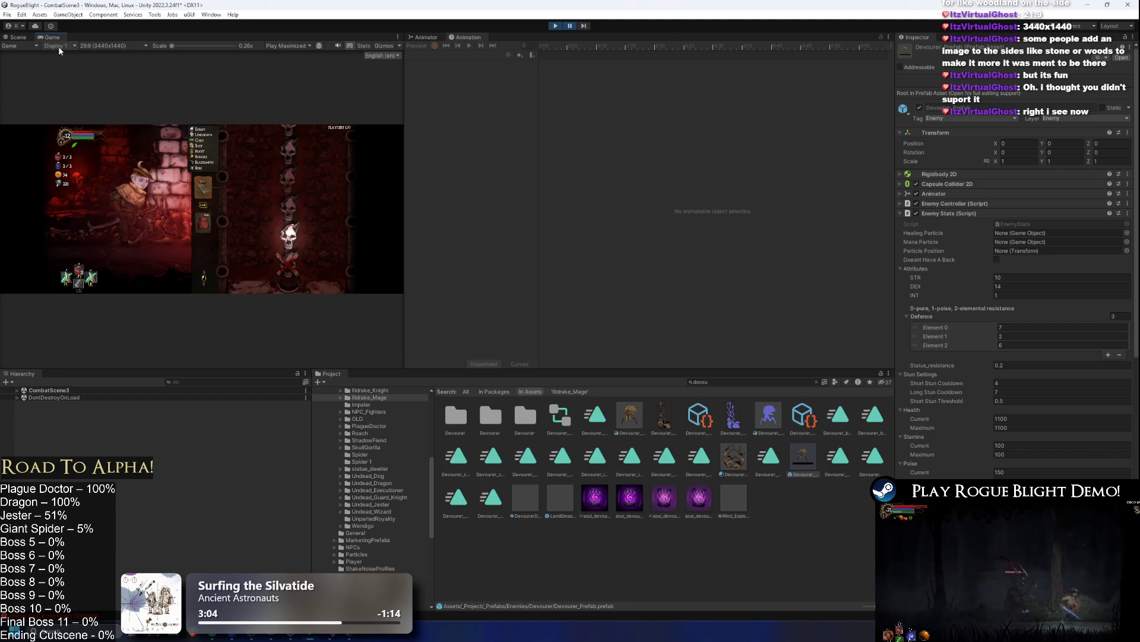
- Pause in the Scene view and inspect SideScreenBlack(Left) and SideFadeForWideScreen(Left)
left_click(571, 27)
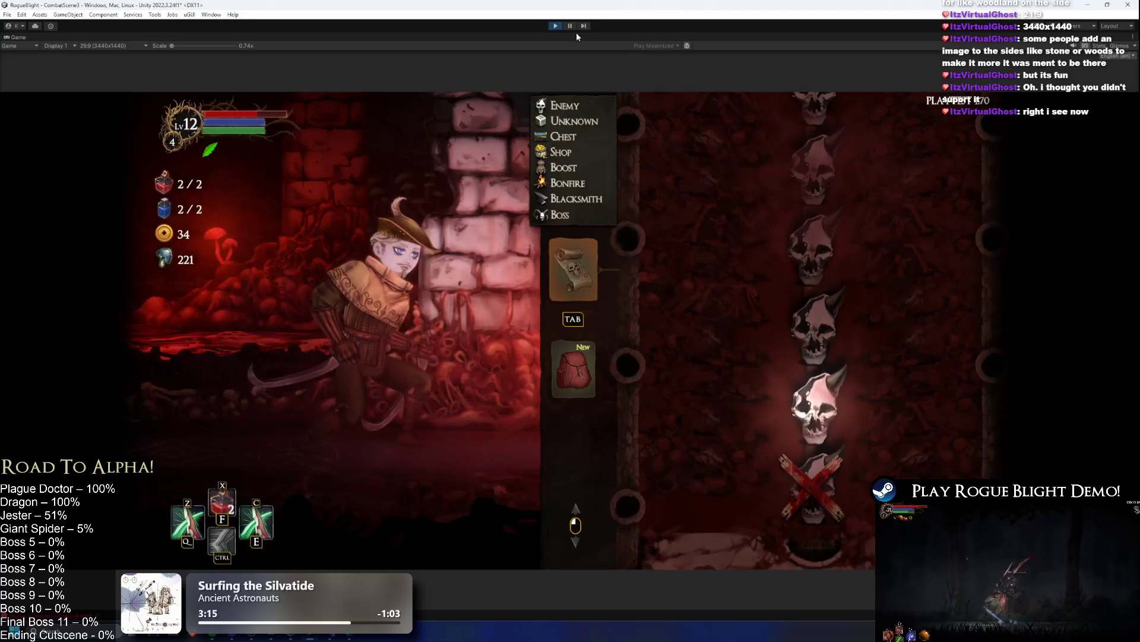
left_click(570, 26)
left_click(18, 37)
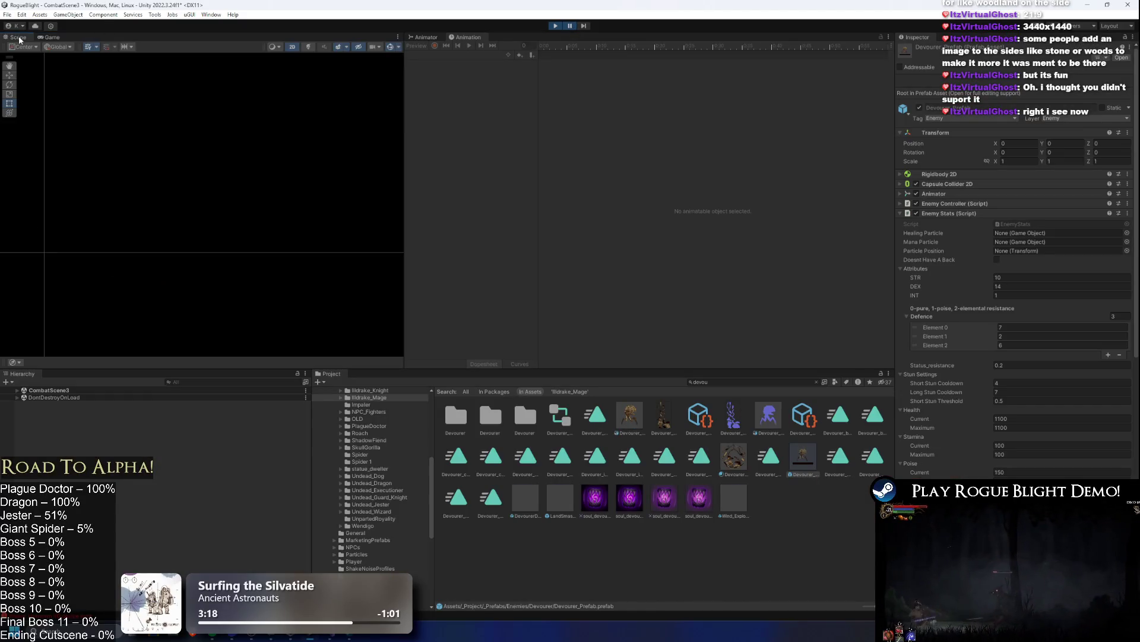
scroll(90, 137, "down", 5)
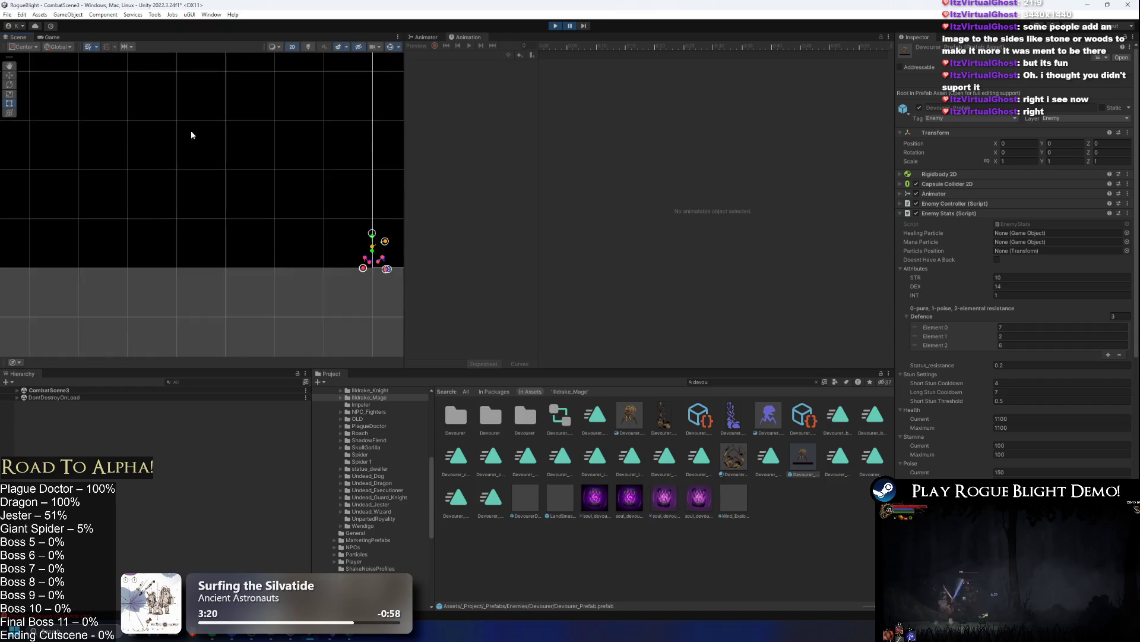
scroll(155, 173, "down", 3)
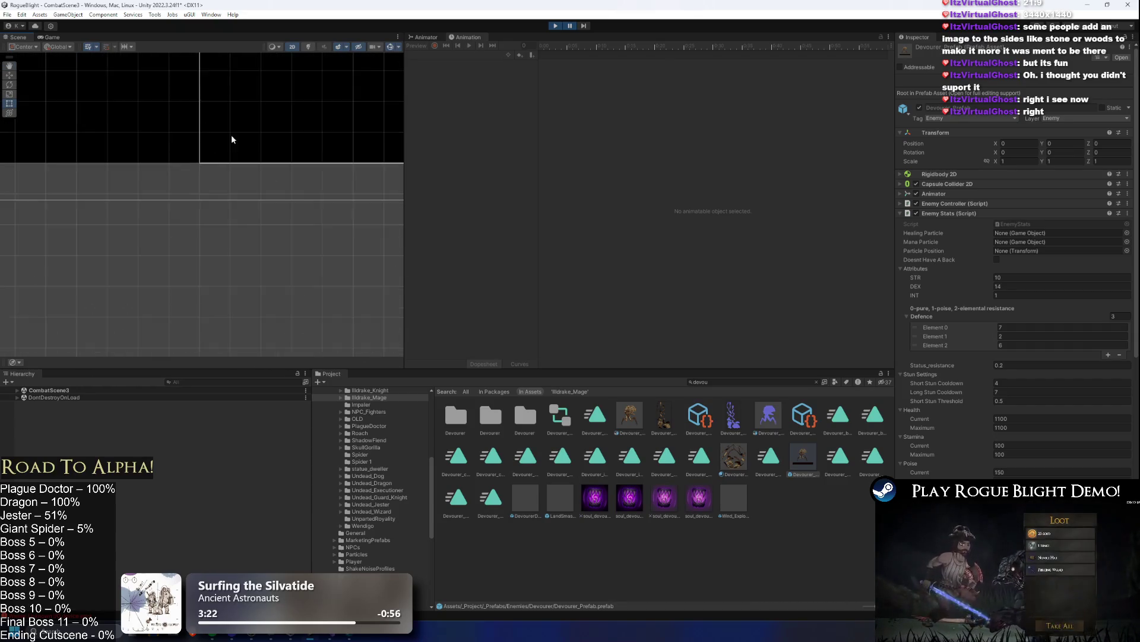
scroll(201, 140, "down", 5)
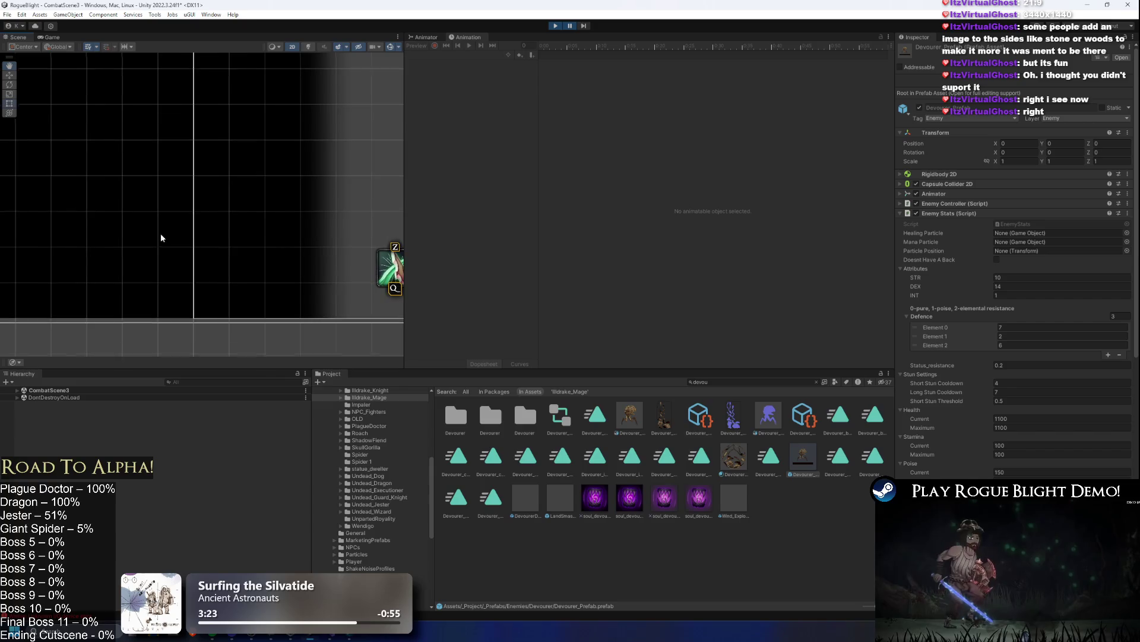
left_click(102, 161)
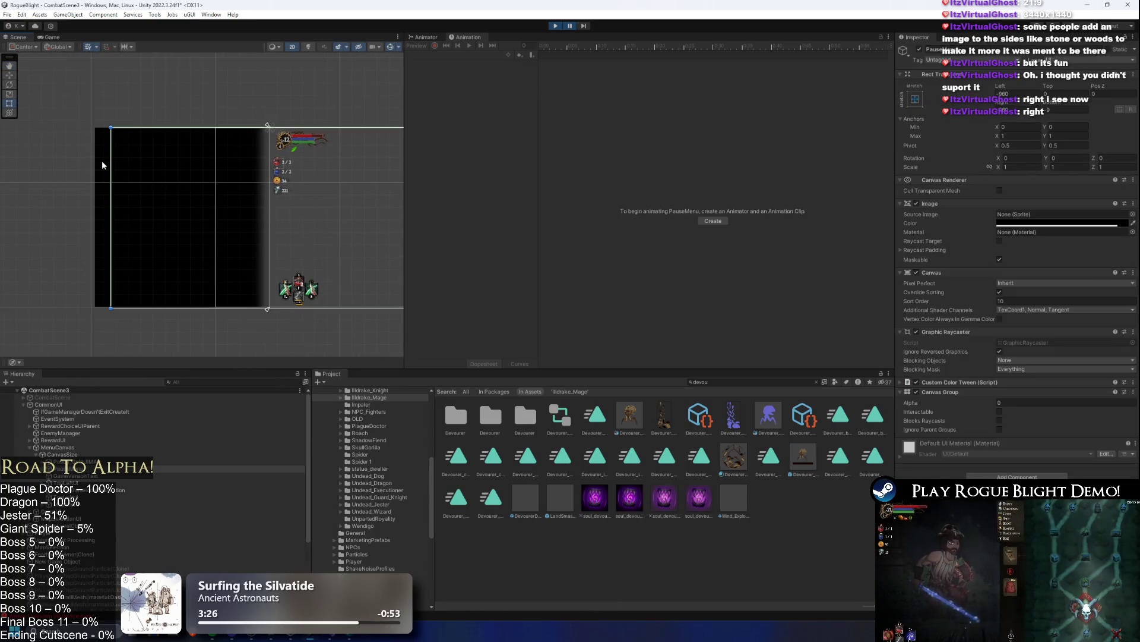
left_click(279, 267)
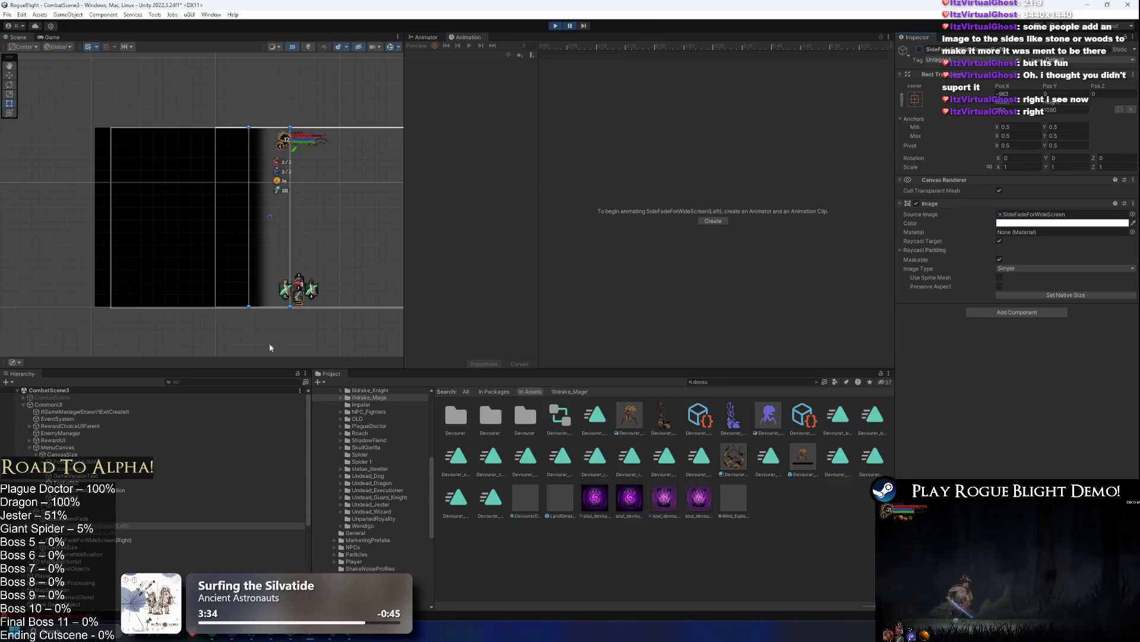
- Inspect SideScreenFade while briefly resuming play to preview the side fade
left_click(572, 27)
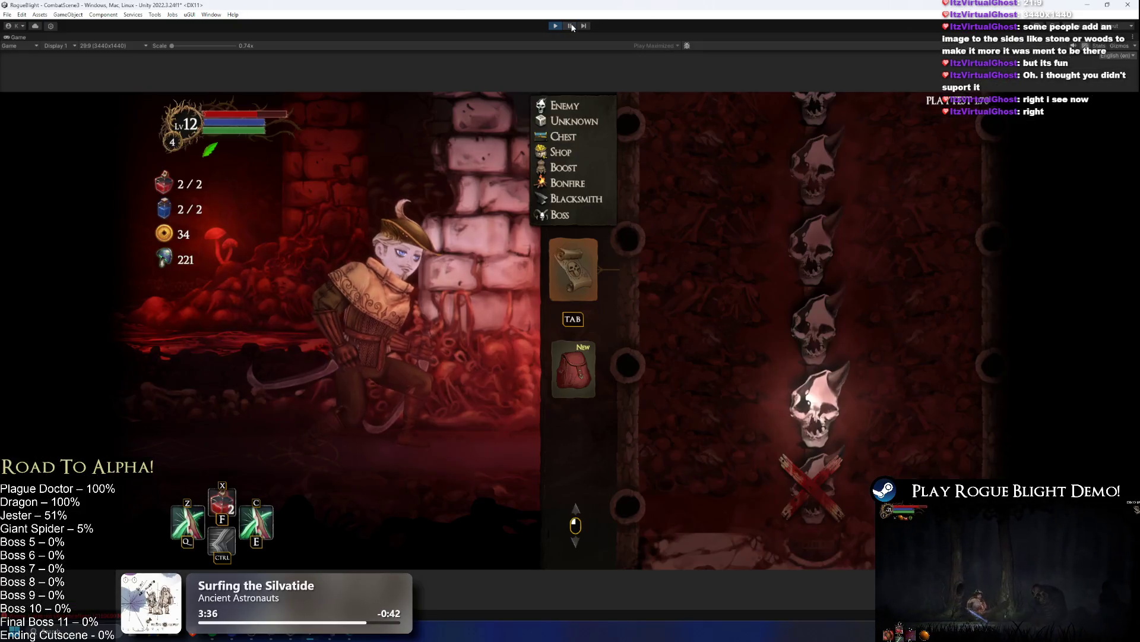
left_click(575, 27)
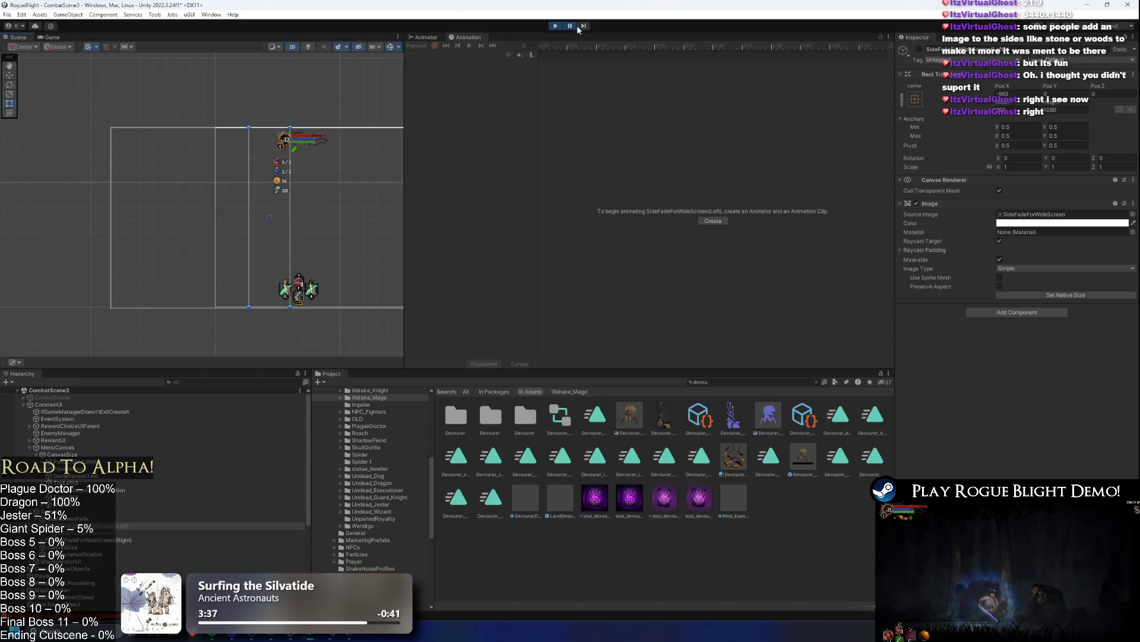
left_click(89, 518)
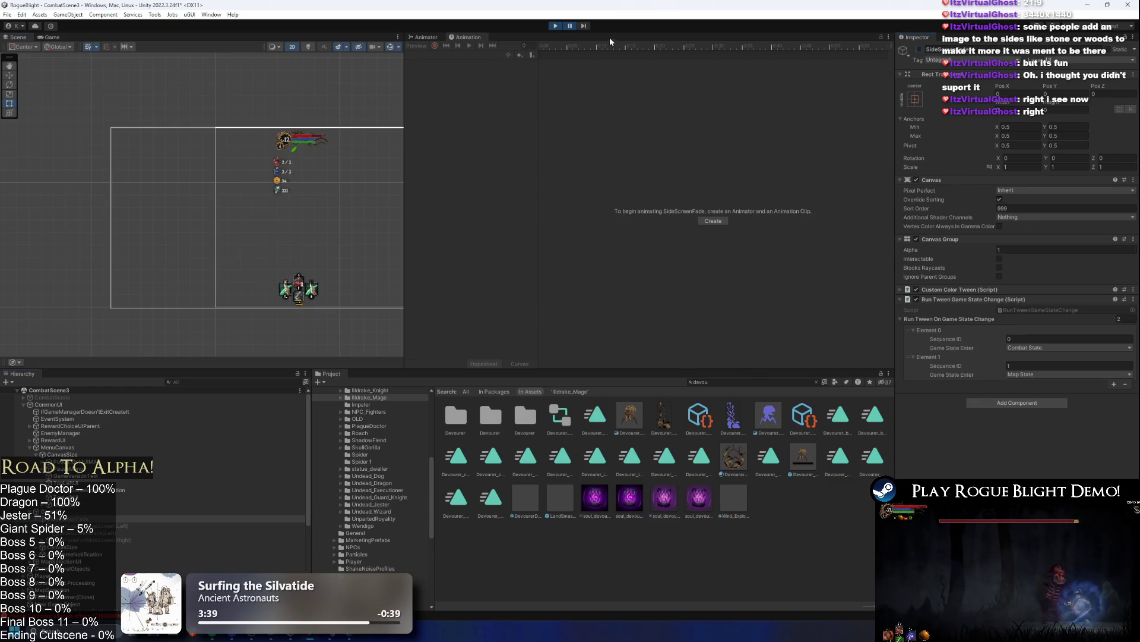
left_click(571, 25)
left_click(573, 27)
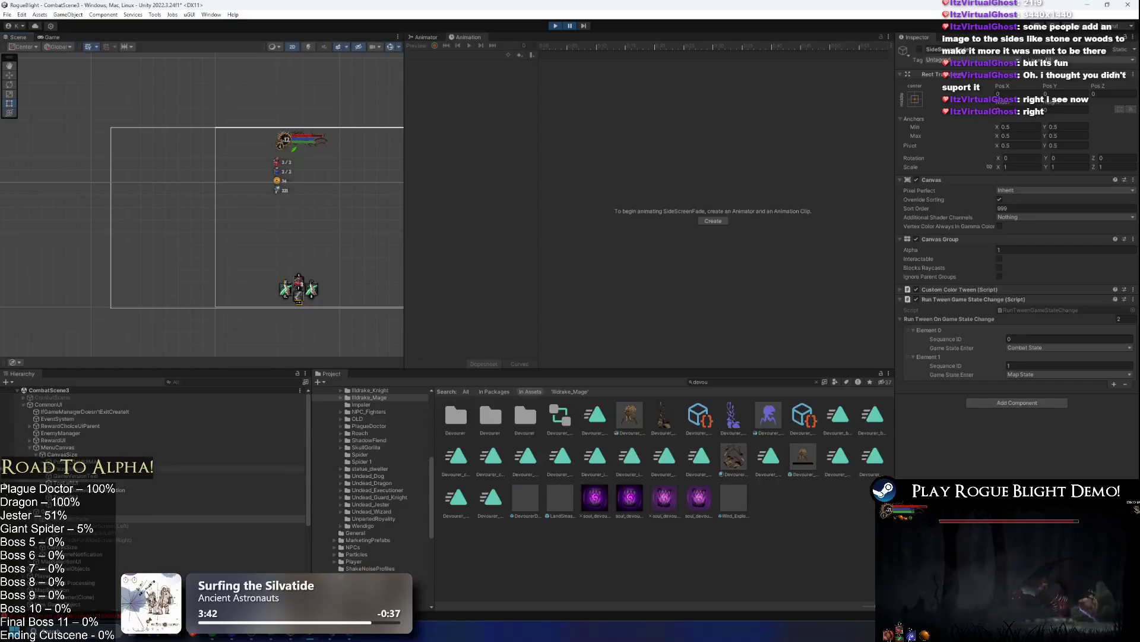
- Frame PlayerBars and BlackScreenFade, found by filtering the Hierarchy for 'fade', then reselect SideFadeForWideScreen(Left)
scroll(234, 254, "down", 5)
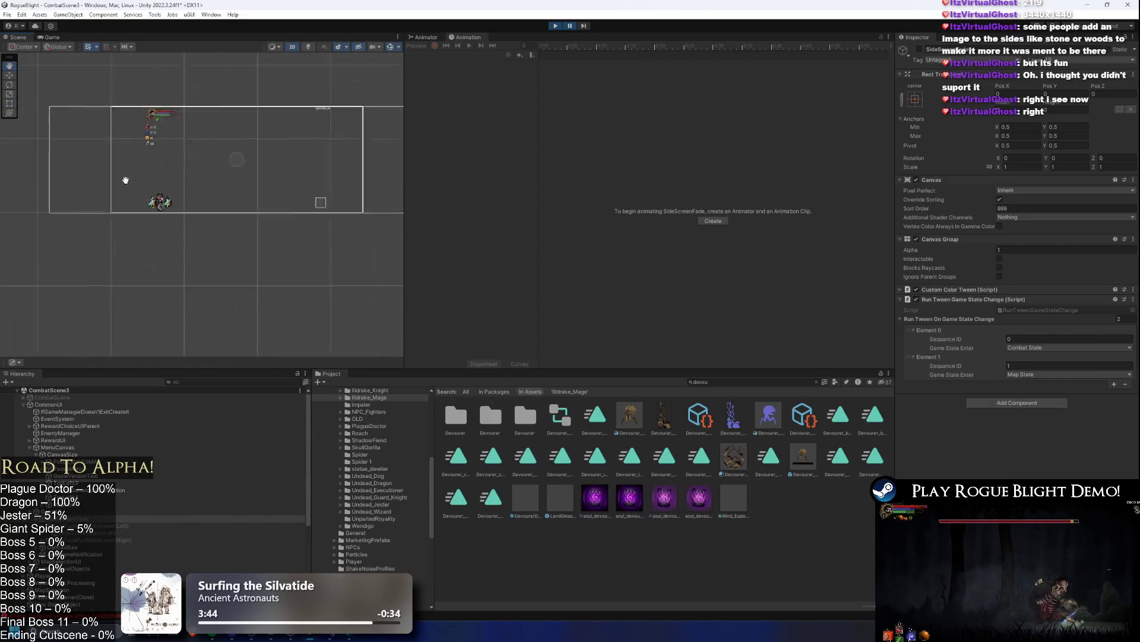
left_click(119, 553)
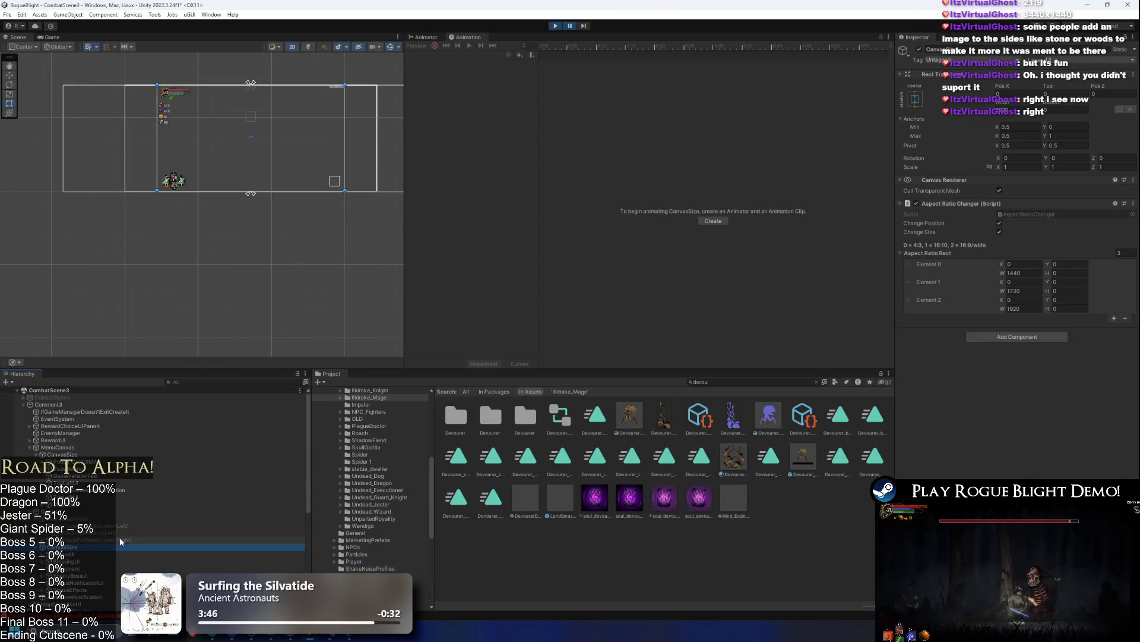
left_click(72, 561)
key("f")
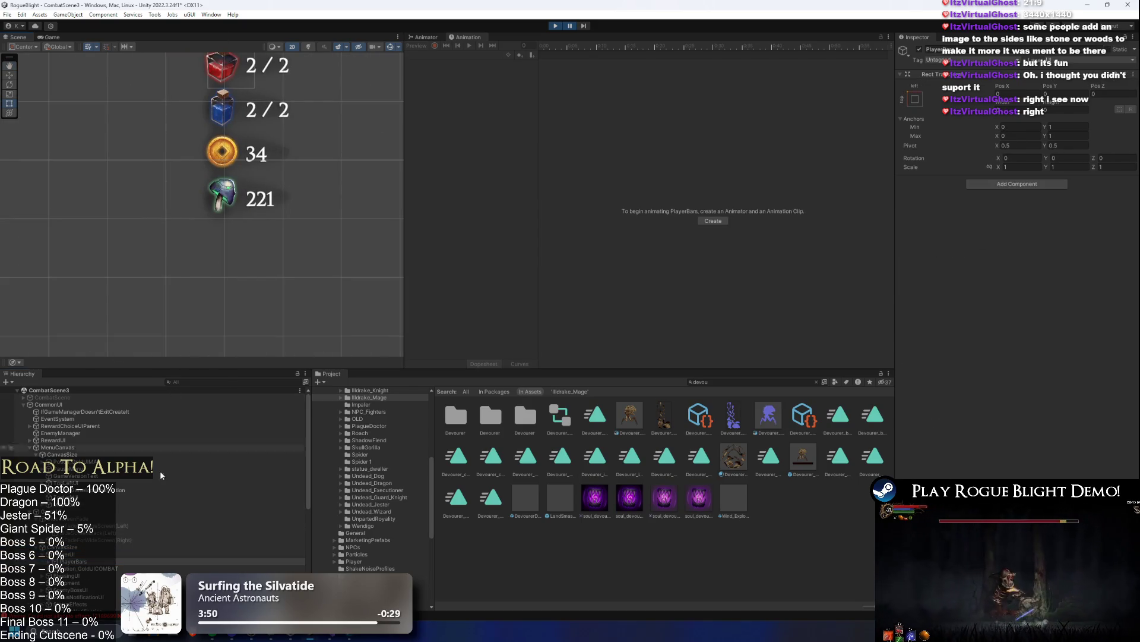
left_click(213, 383)
type("fade")
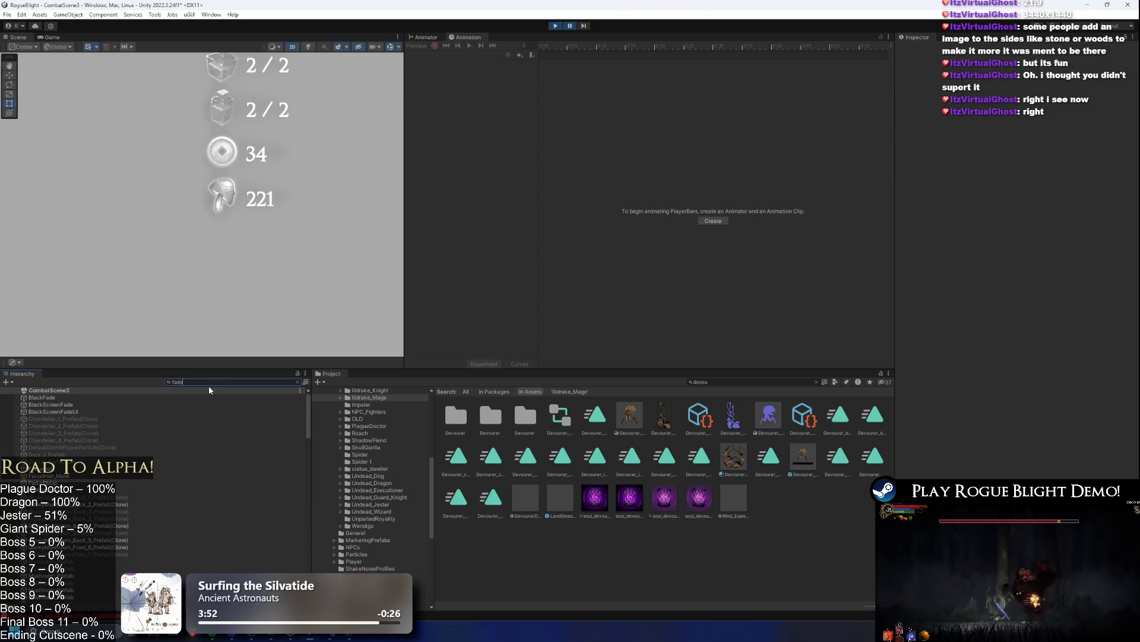
left_click(96, 404)
key("f")
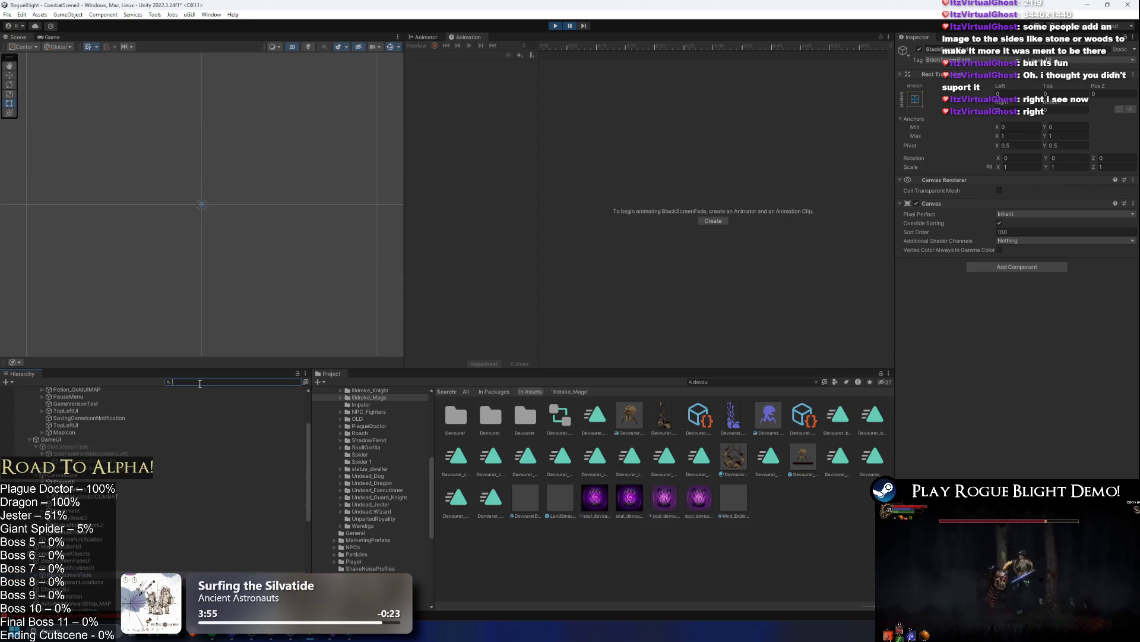
left_click(103, 433)
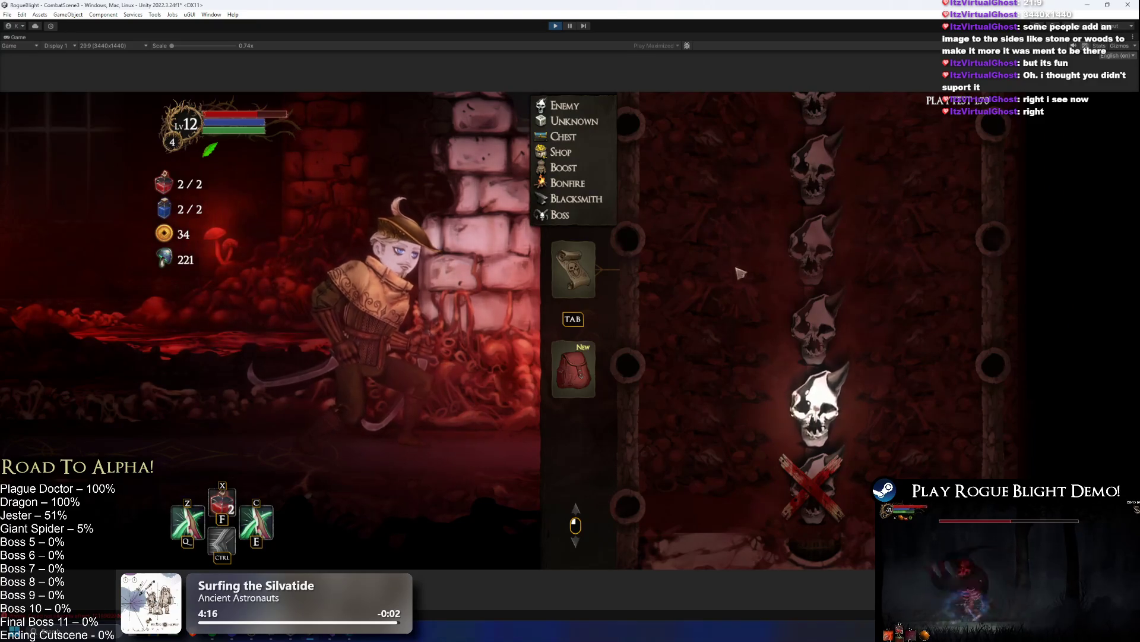
- Close the map, enter the cathedral hall, briefly fight the dark boss, and stop play mode
key("Tab")
key("d")
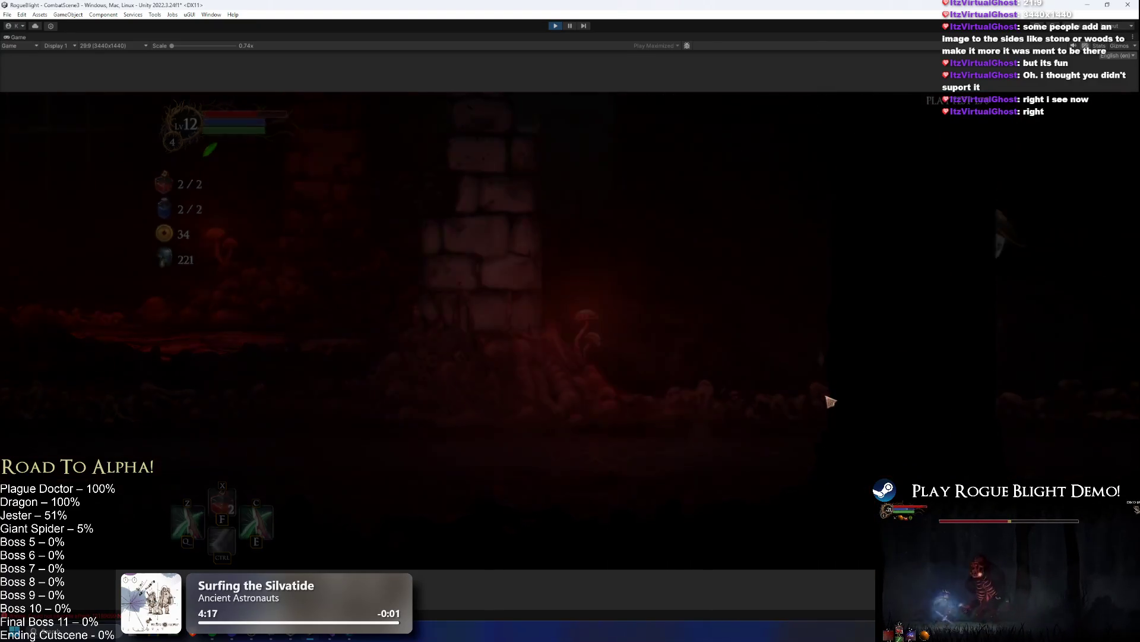
key("ctrl")
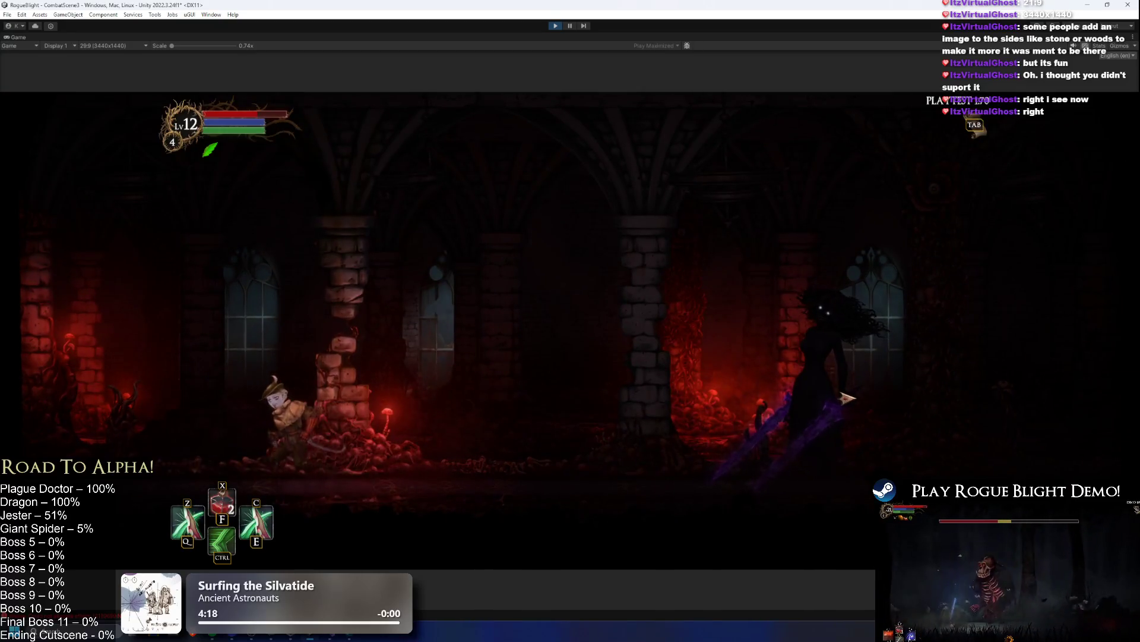
key("d")
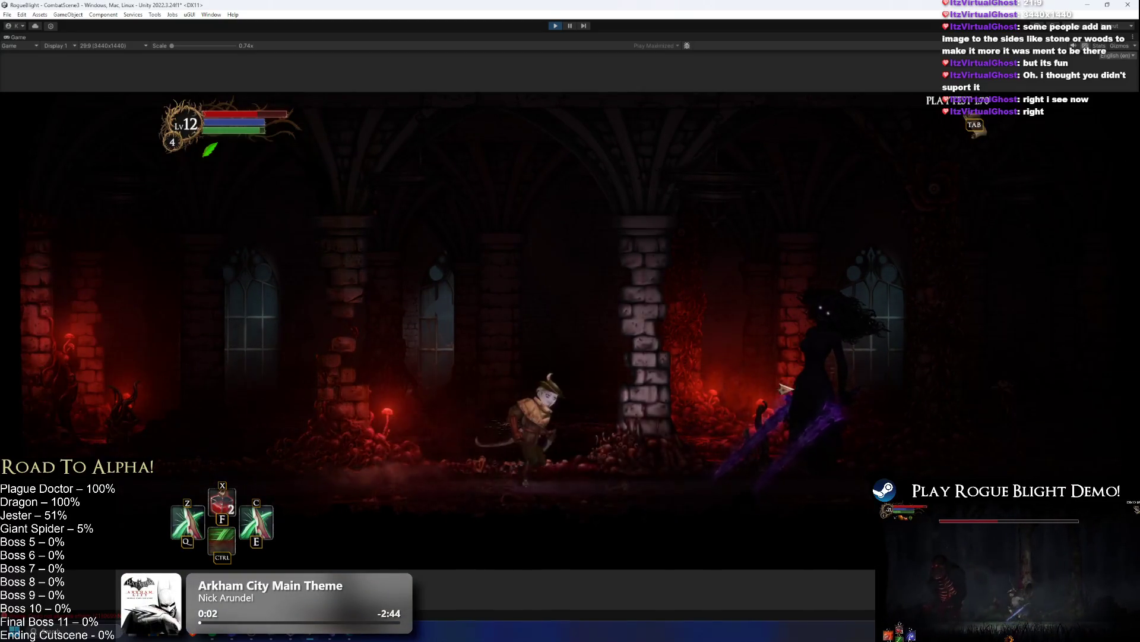
key("a")
key("ctrl")
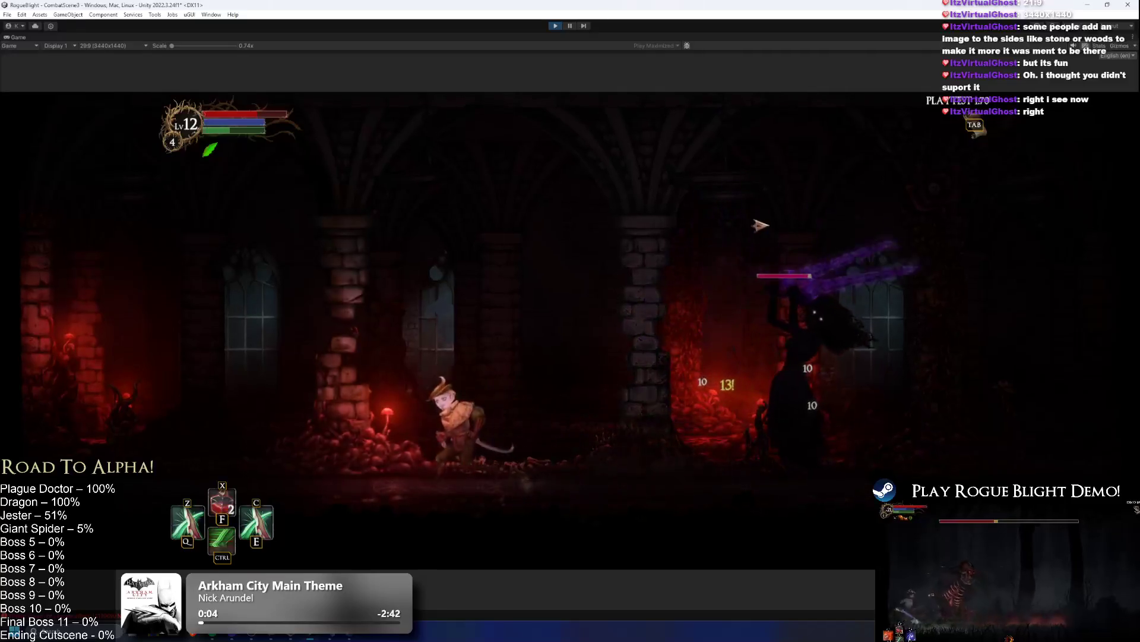
key("d")
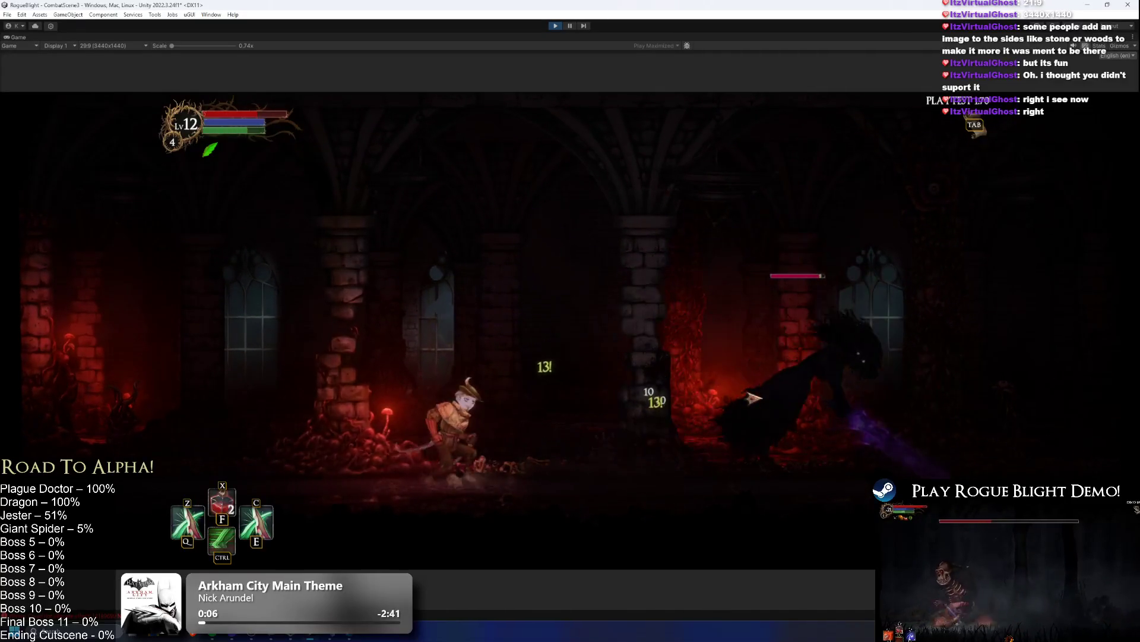
key("a")
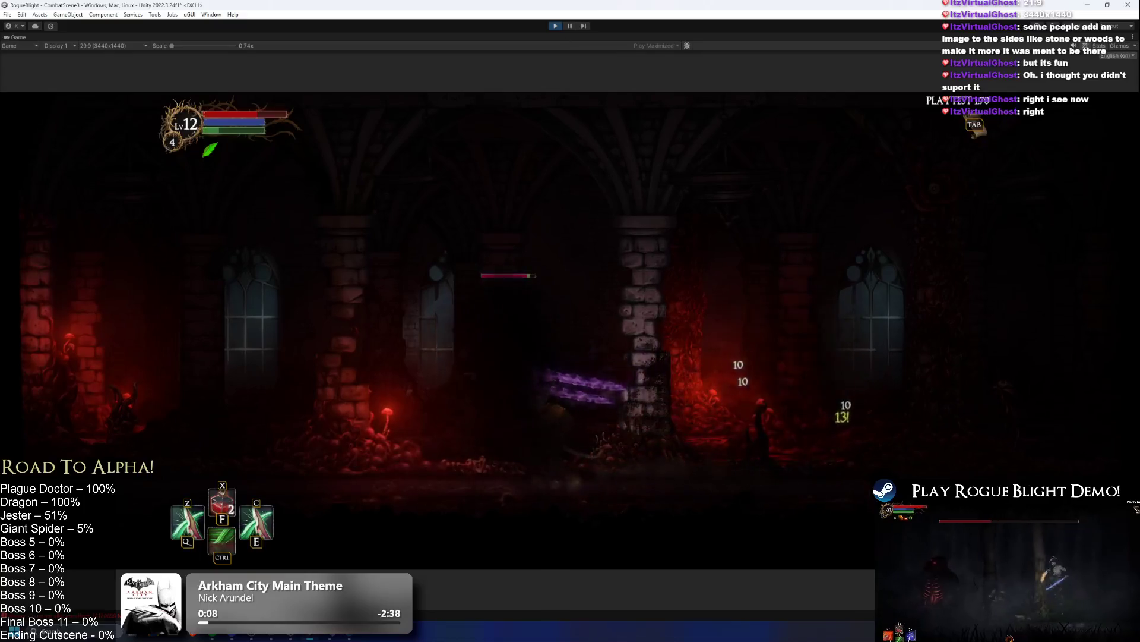
left_click(555, 26)
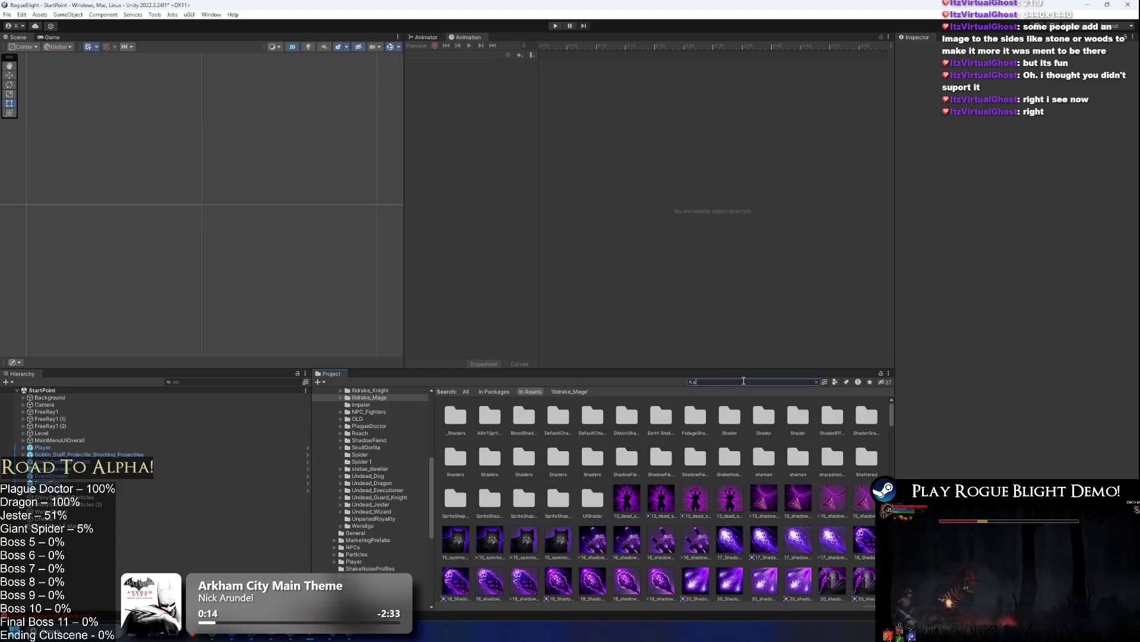
- Open the Shadow_Fiend prefab in prefab mode, then bring Visual Studio's TODO.txt to the front
type("hadow fiend")
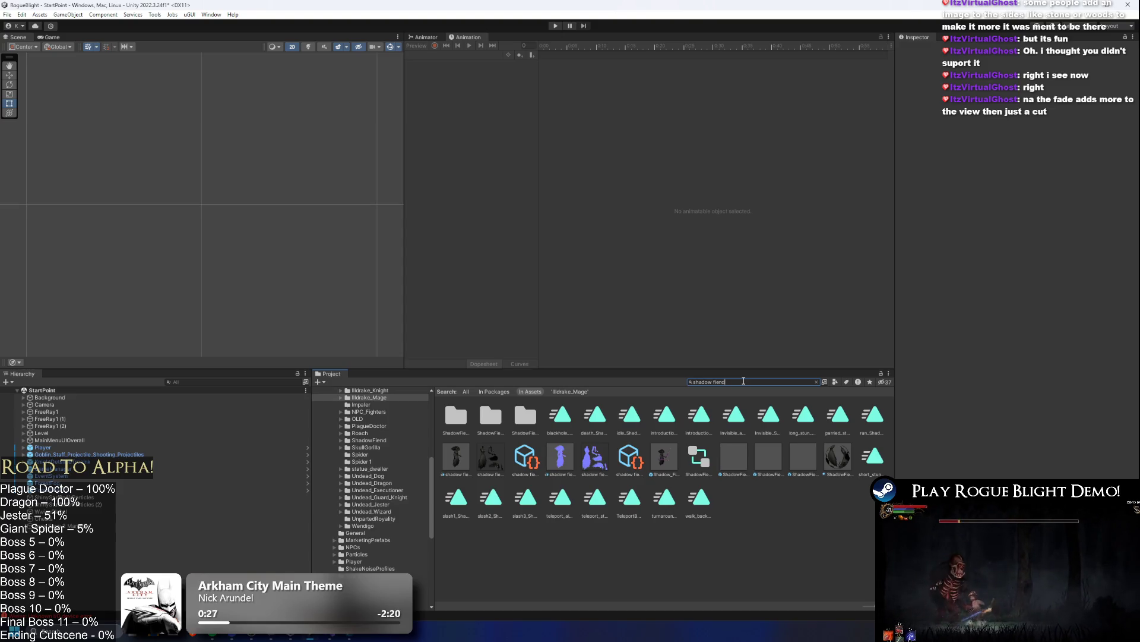
type(" pre")
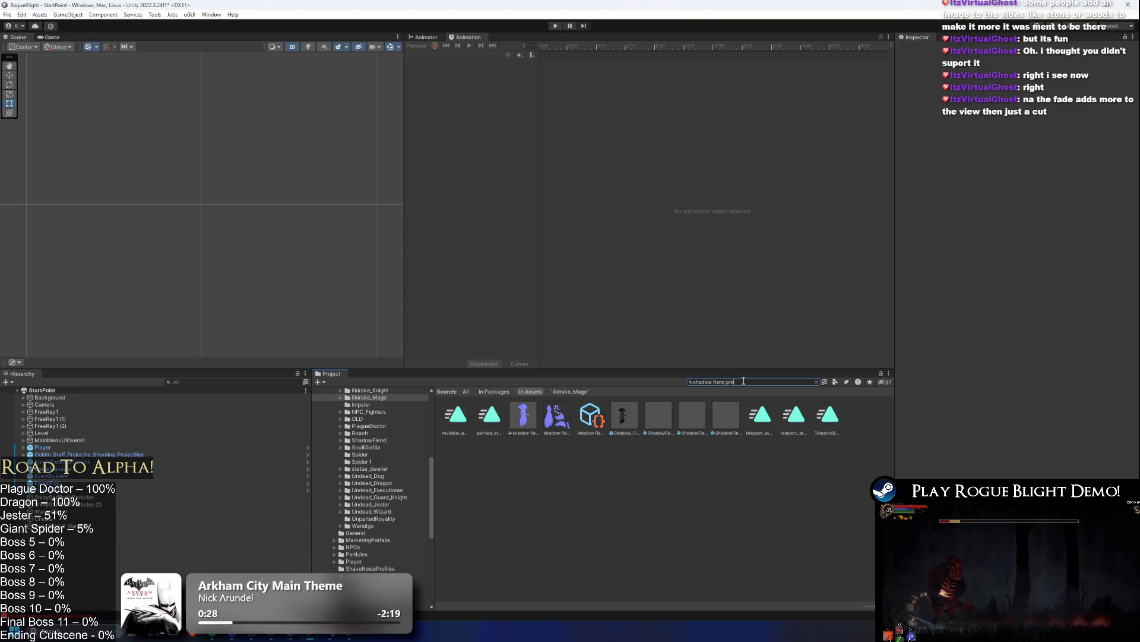
double_click(456, 414)
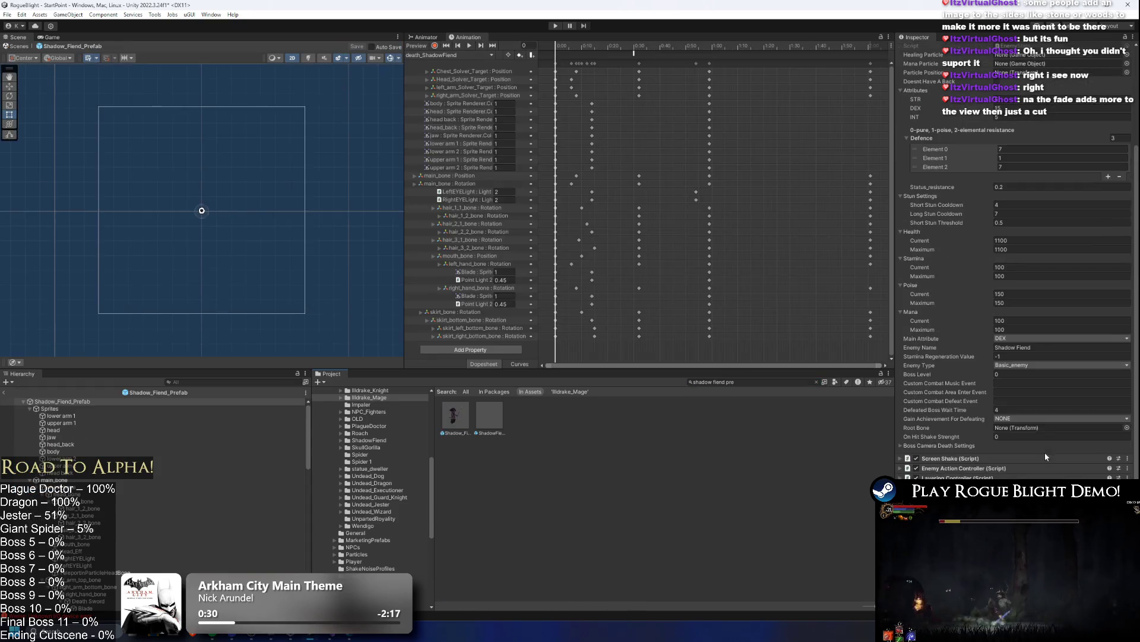
key("alt+Tab")
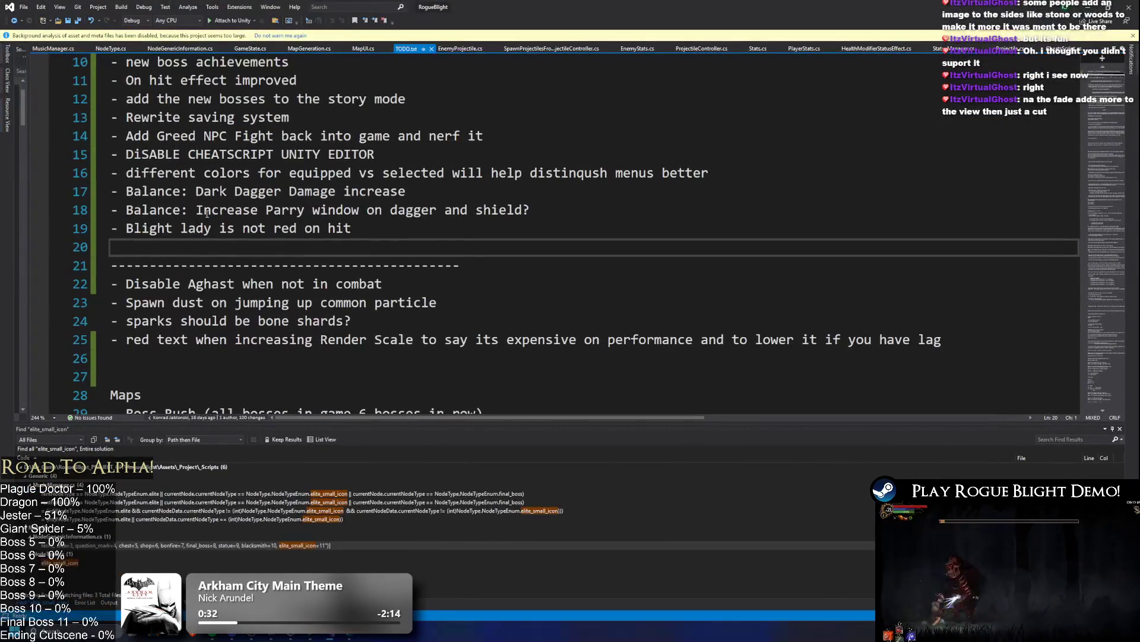
- Insert ' and Shadow Fiend' after 'Blight lady' on TODO line 19, then return to Unity
left_click(385, 233)
type("a")
key("BackSpace")
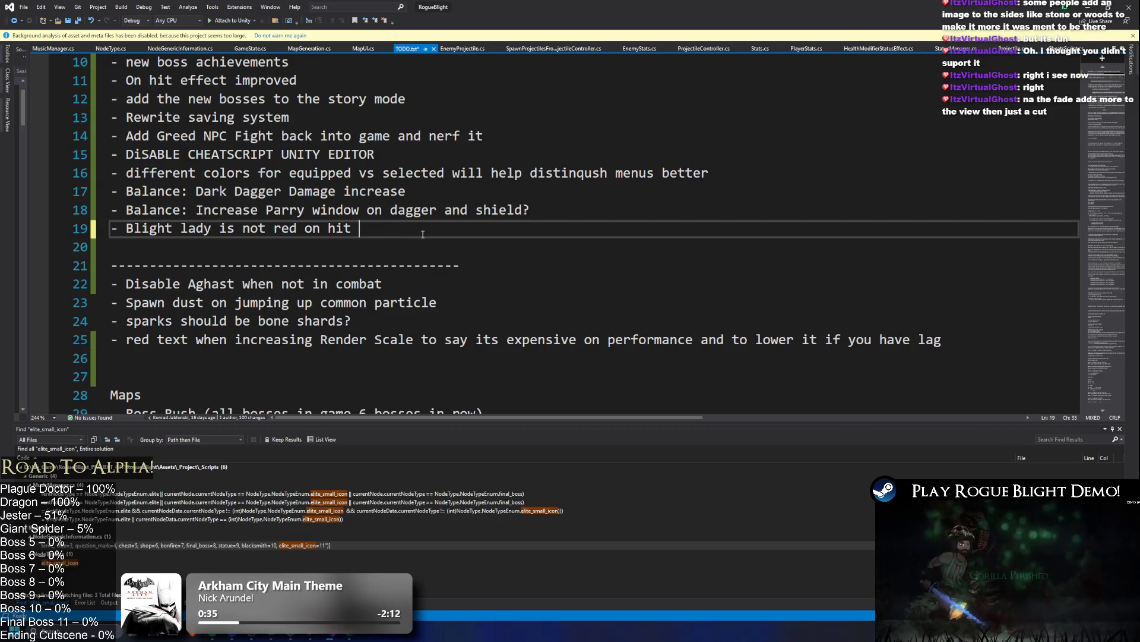
left_click(212, 229)
type("and Shao")
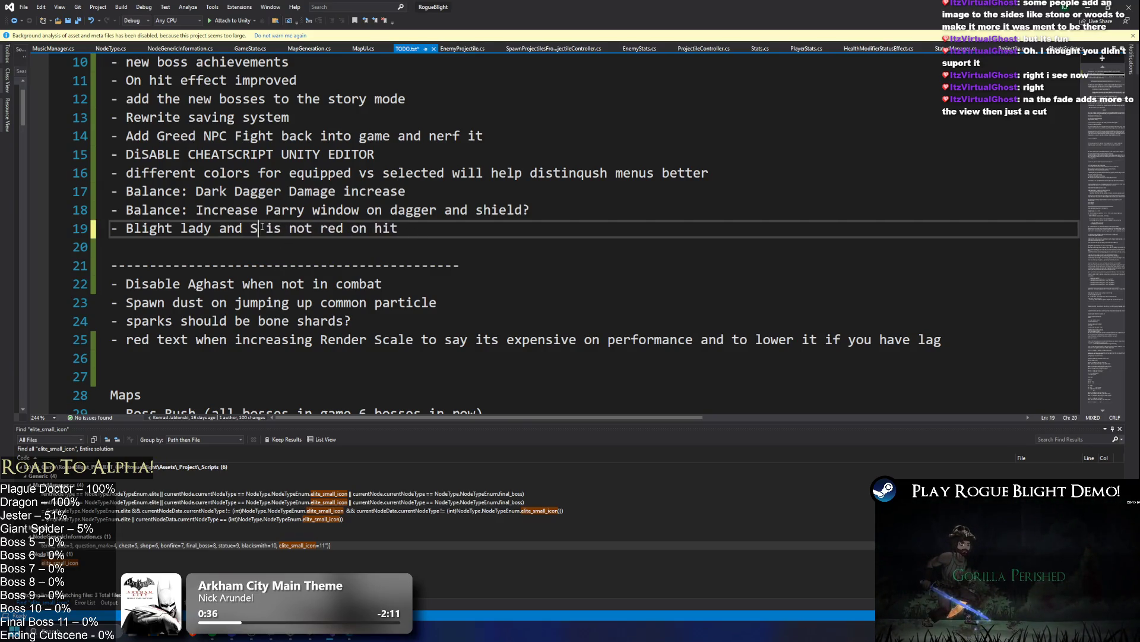
key("BackSpace")
type("dow Fiend")
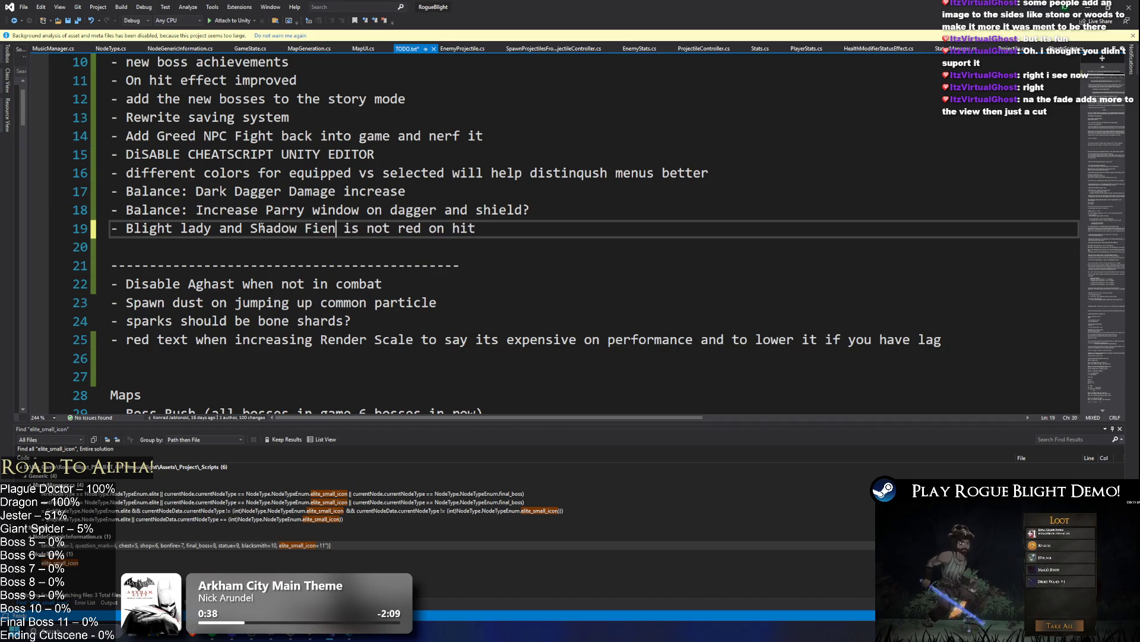
key("alt+Tab")
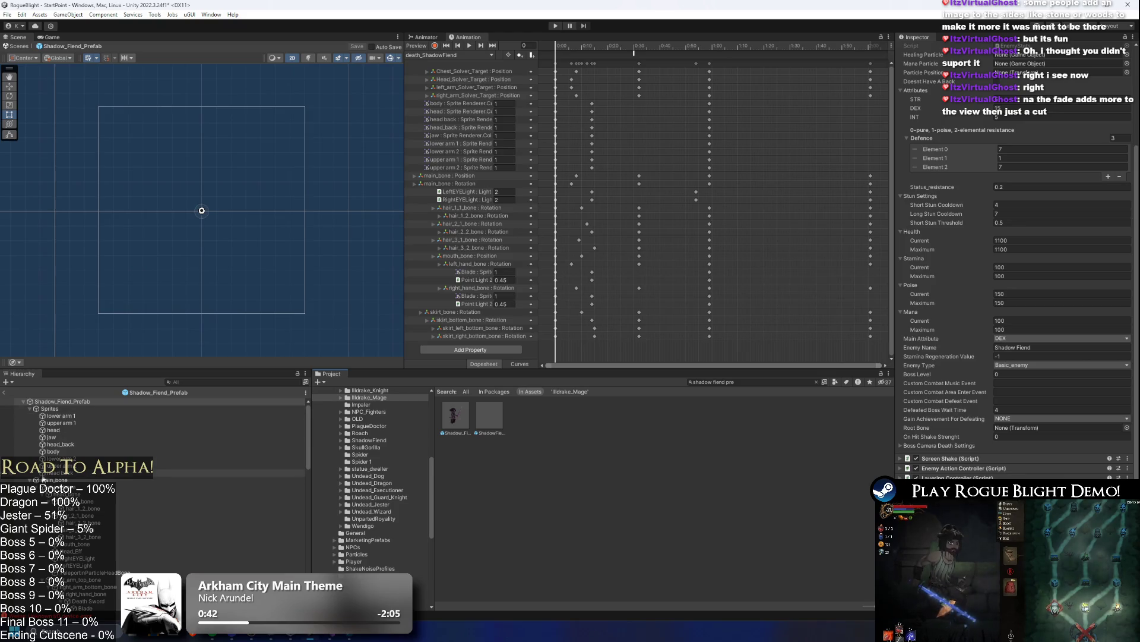
- Assign main_bone as the Shadow_Fiend Root Bone, save the prefab, and enter play mode past the warning
left_click_drag(998, 432, 1007, 427)
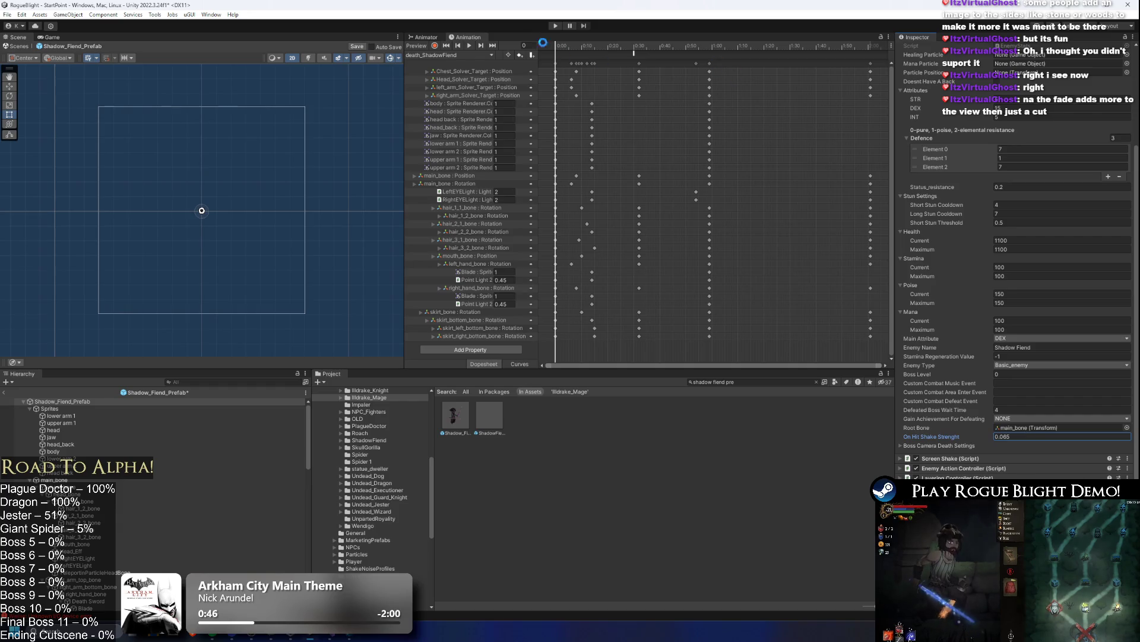
key("ctrl+s")
left_click(555, 27)
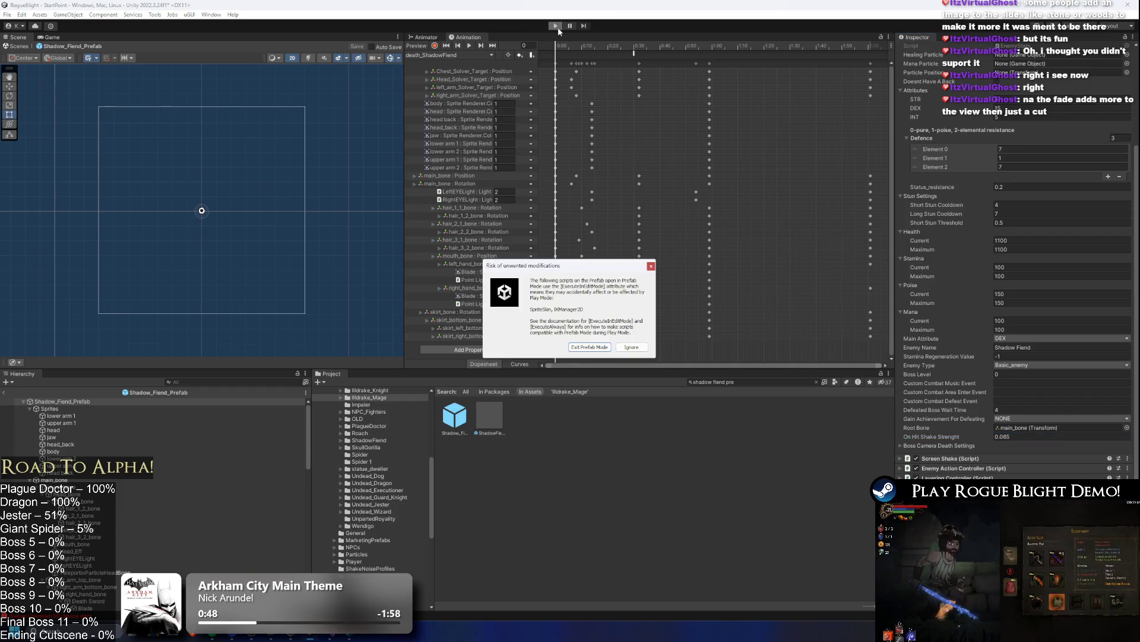
left_click(609, 347)
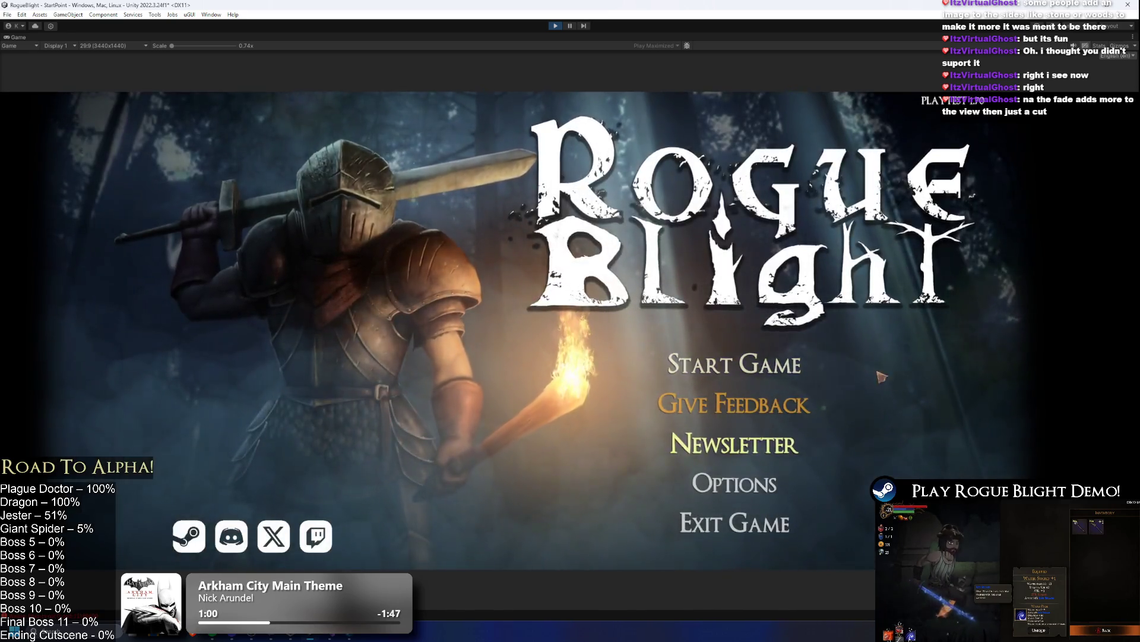
- Load a save from the main menu and win the first fight, using F1 cheats, then loot
left_click(735, 364)
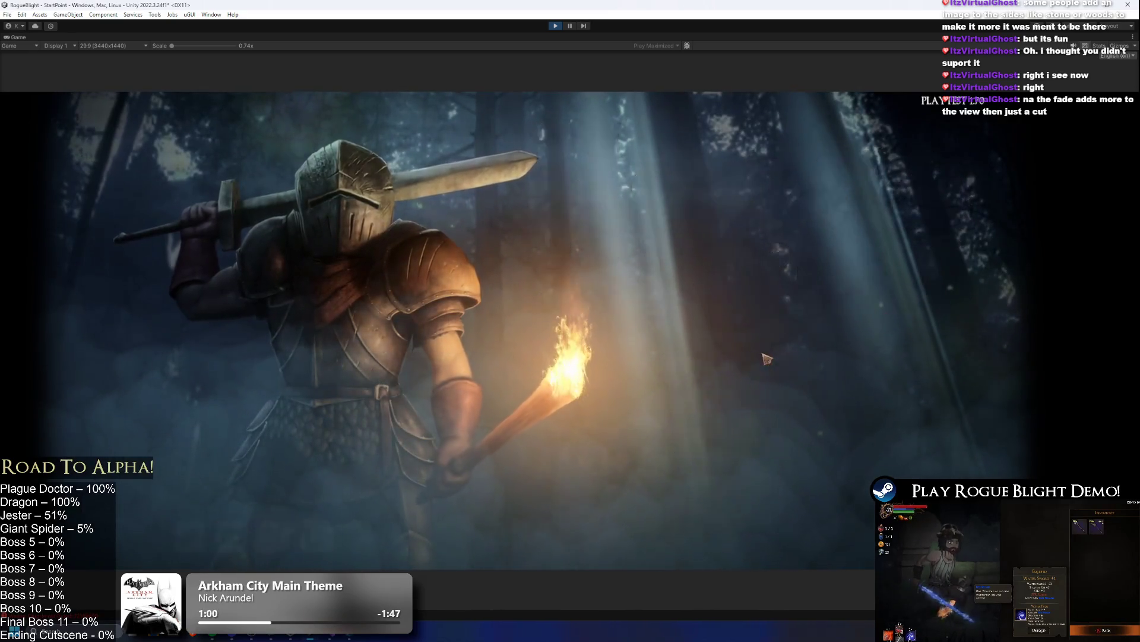
left_click(758, 346)
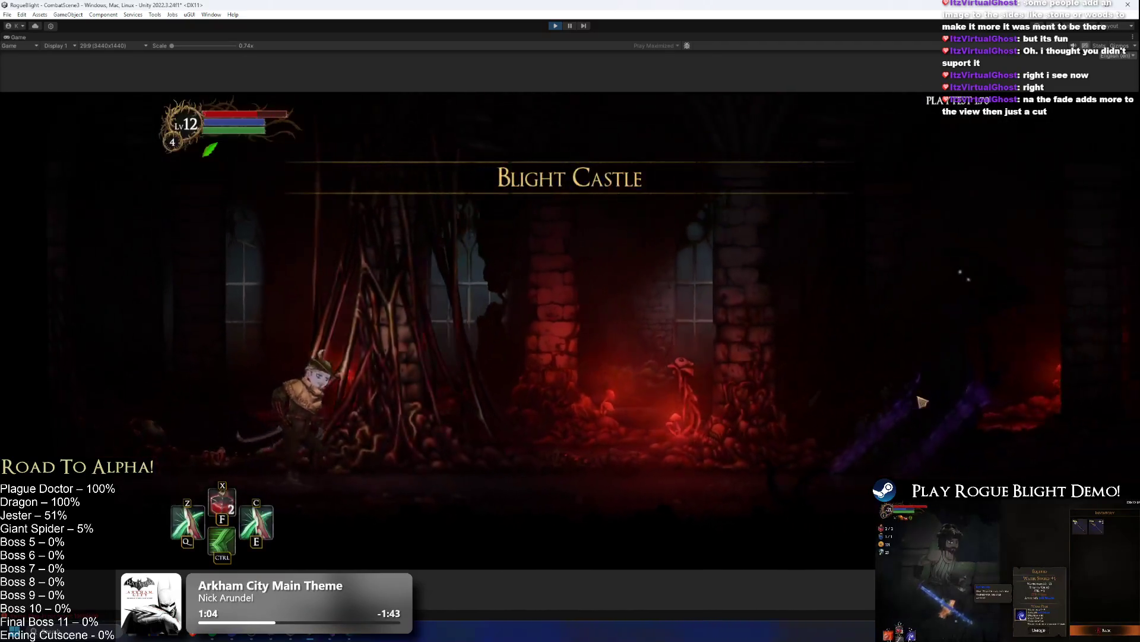
left_click(832, 372)
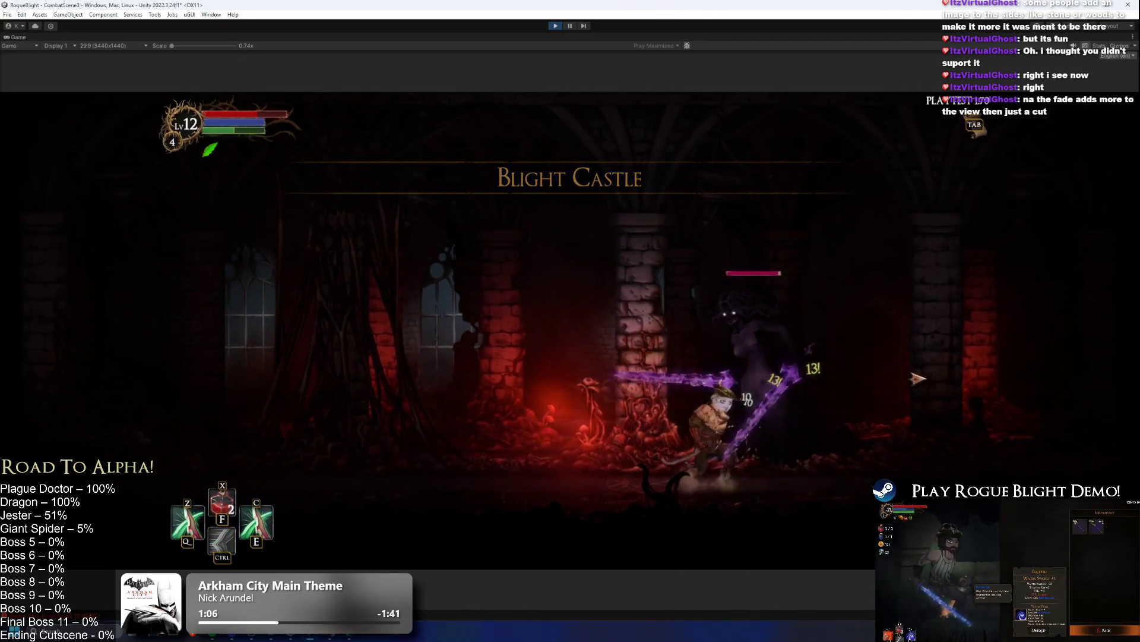
key("ctrl")
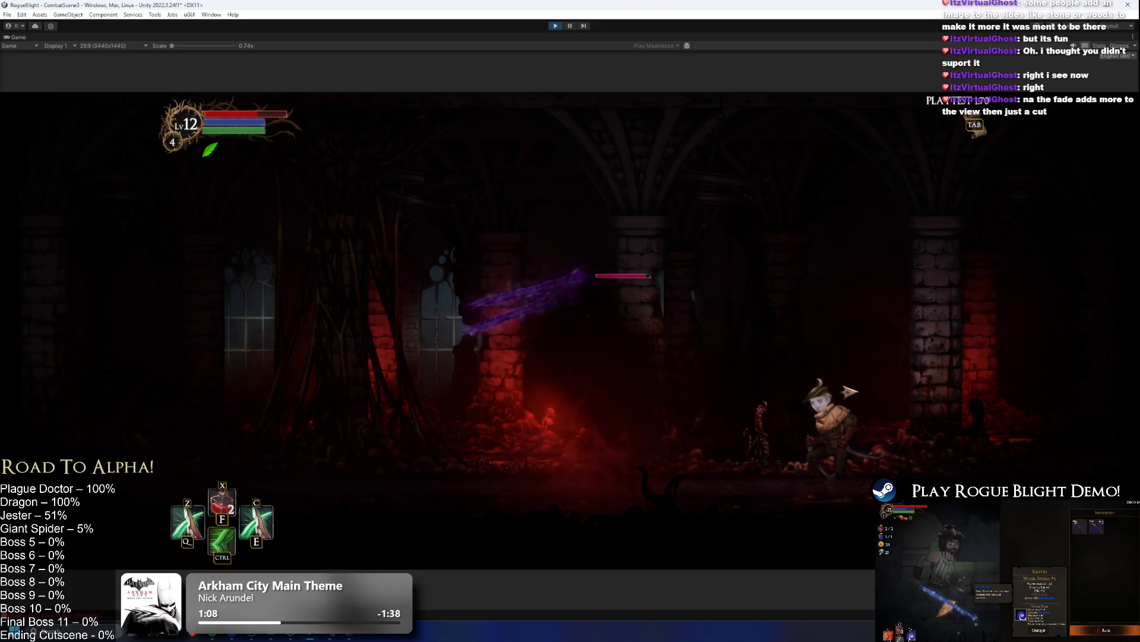
key("e")
left_click(809, 394)
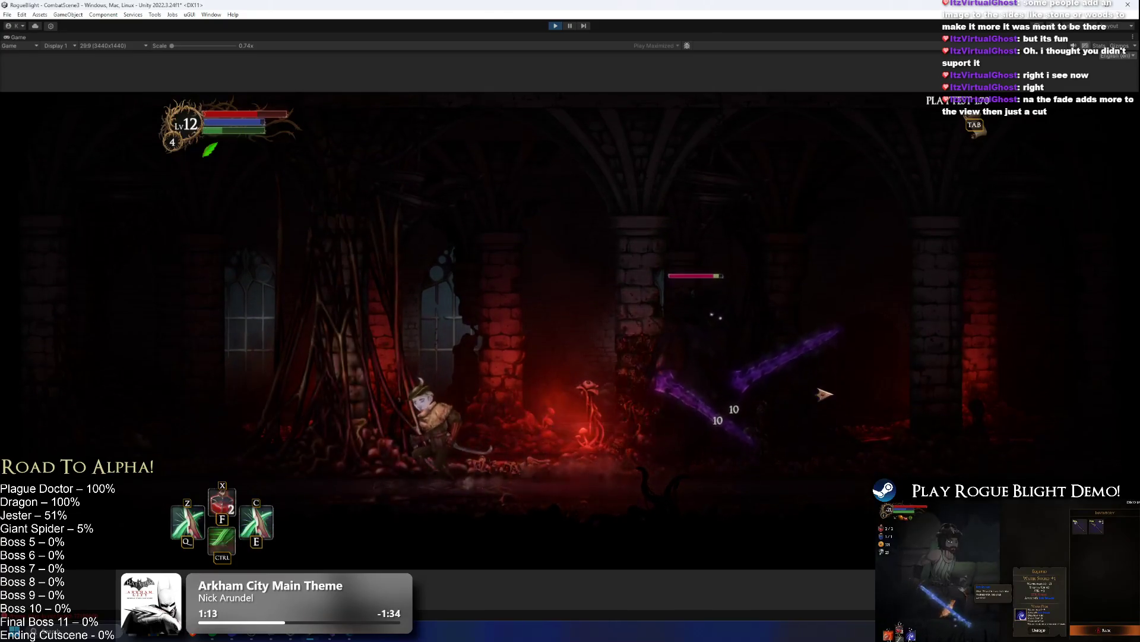
key("F1")
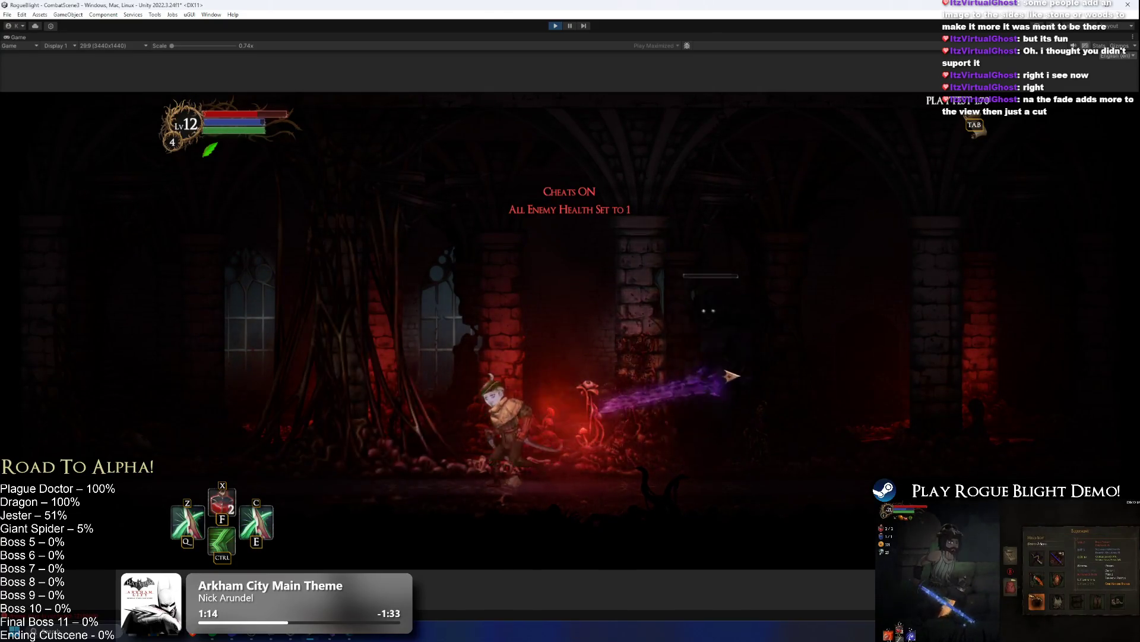
left_click(652, 337)
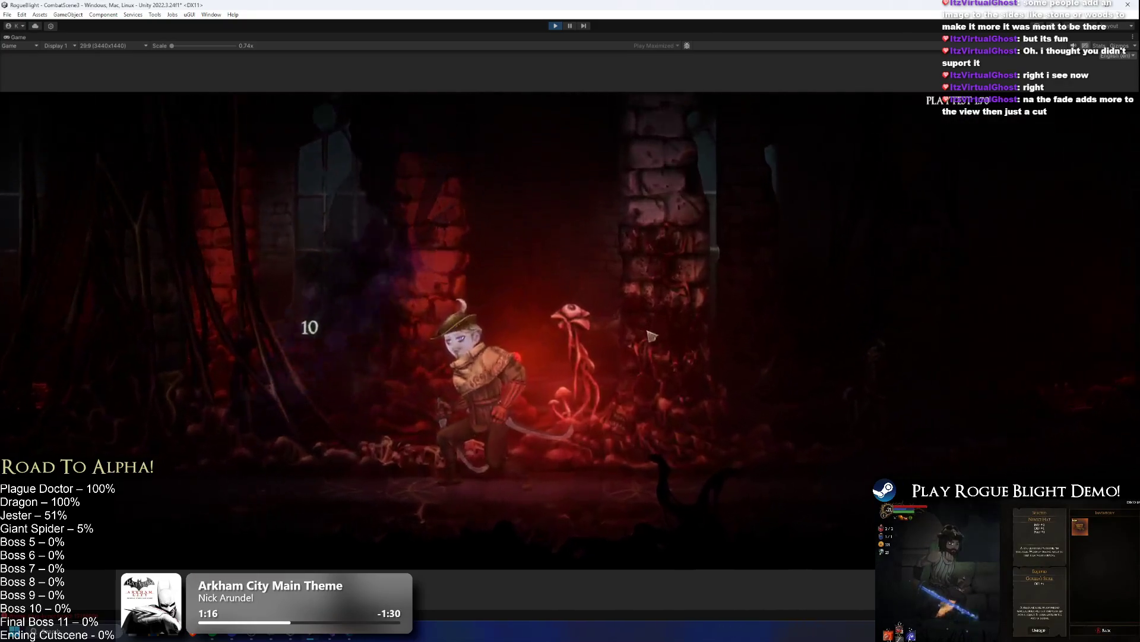
key("e")
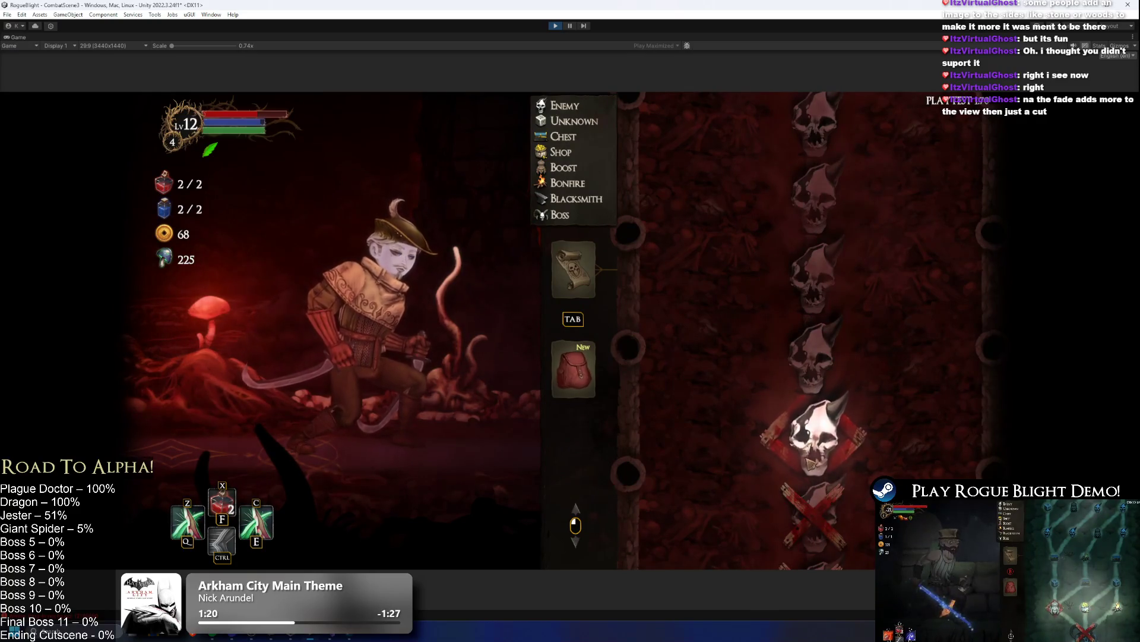
- Pick the next room on the map, attack the boss, and stop play mode
left_click(810, 462)
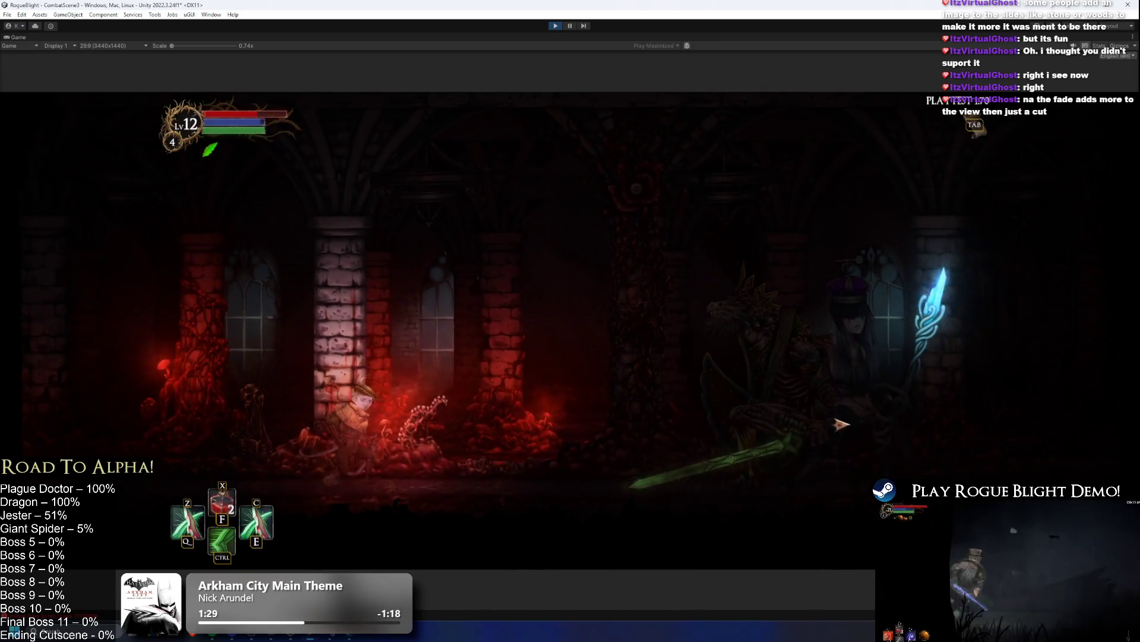
key("ctrl")
left_click(861, 398)
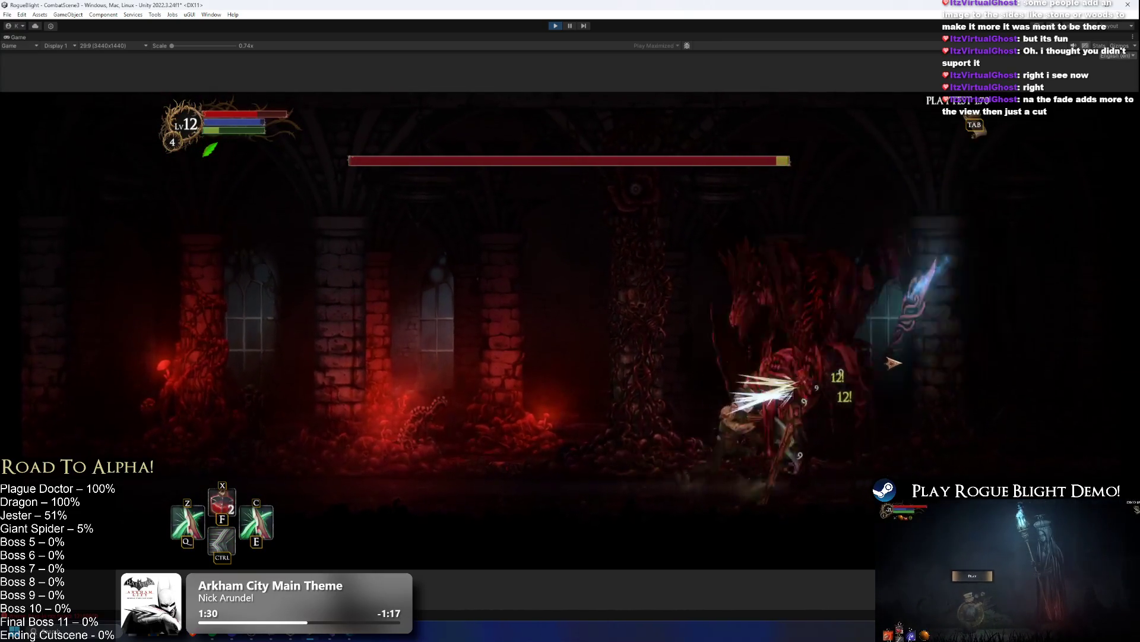
key("a")
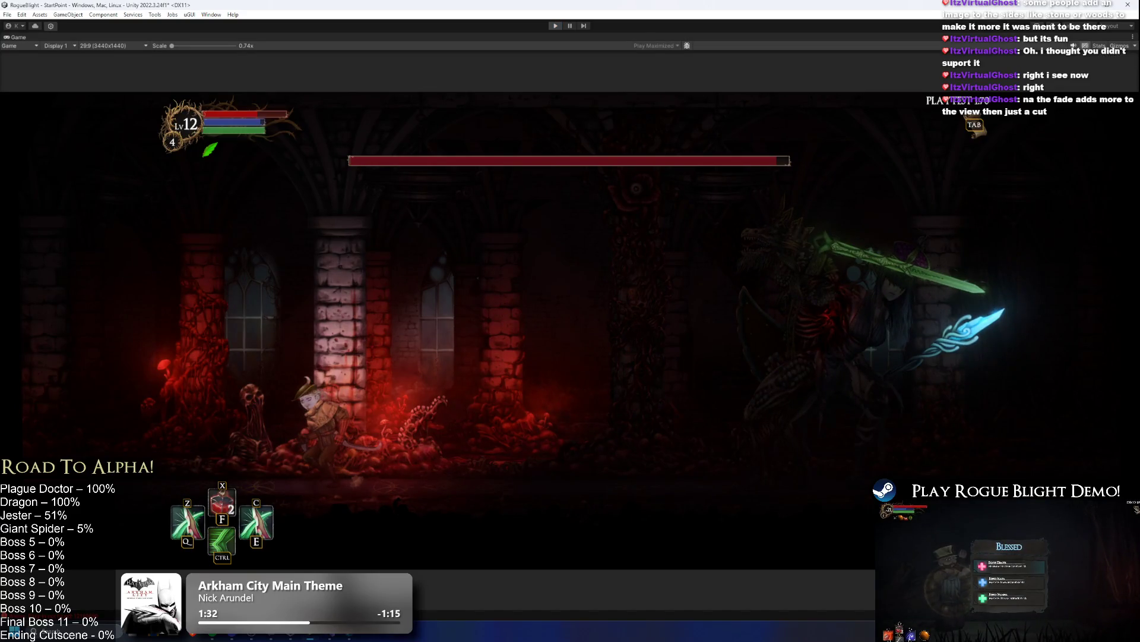
key("ctrl+p")
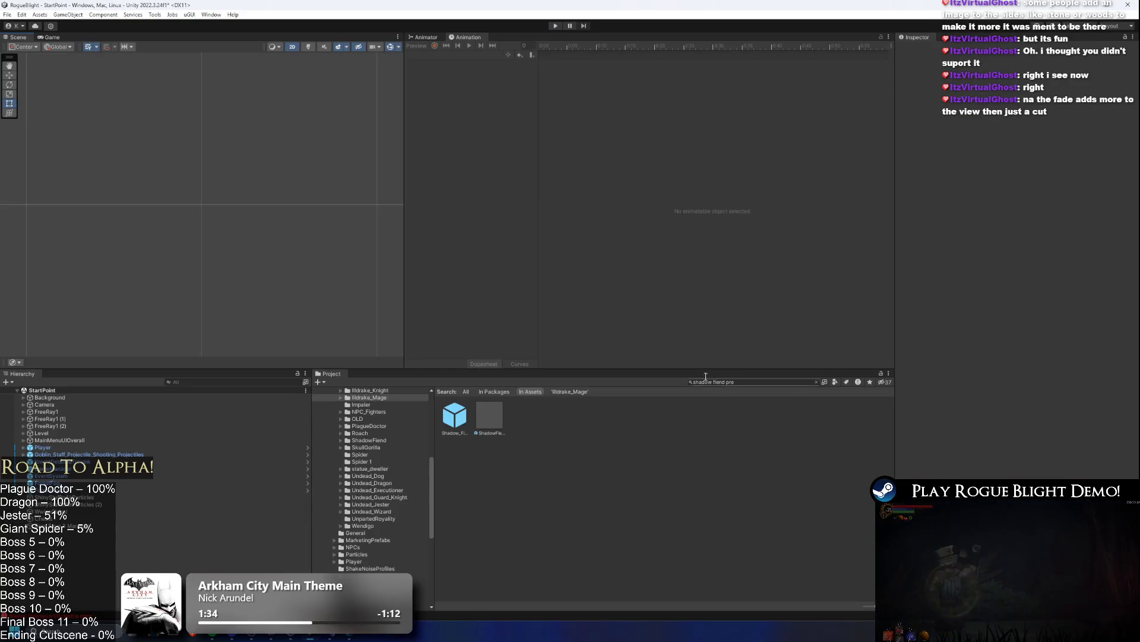
- Set the UnpartedRoyalty prefab's On Hit Shake Strenght to 0.05 and save
type("unpa")
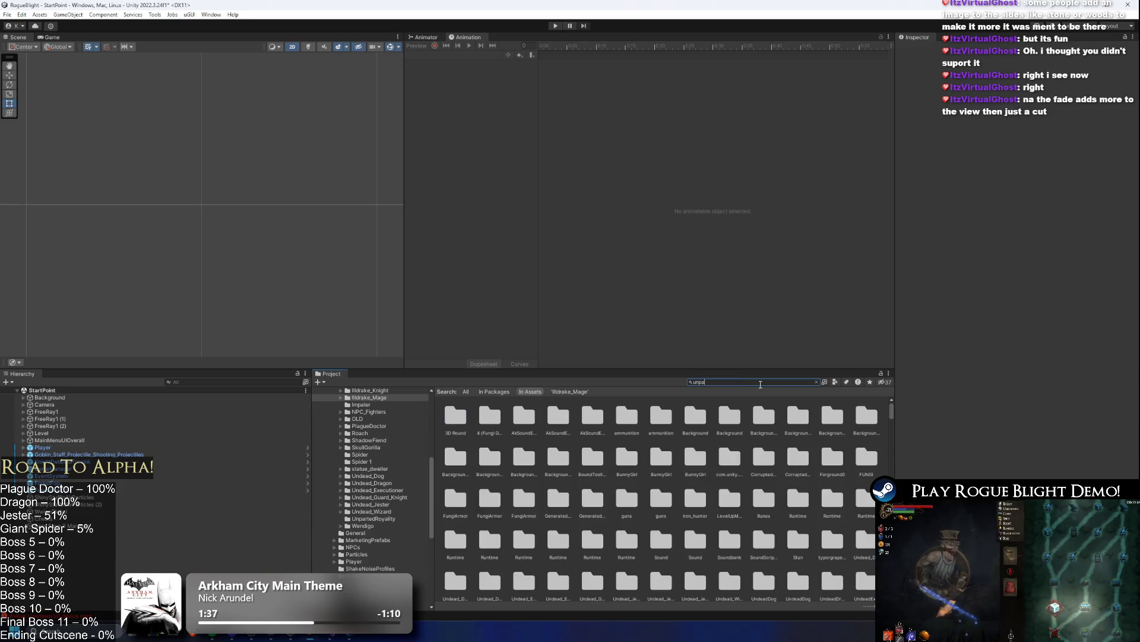
type("rted roya")
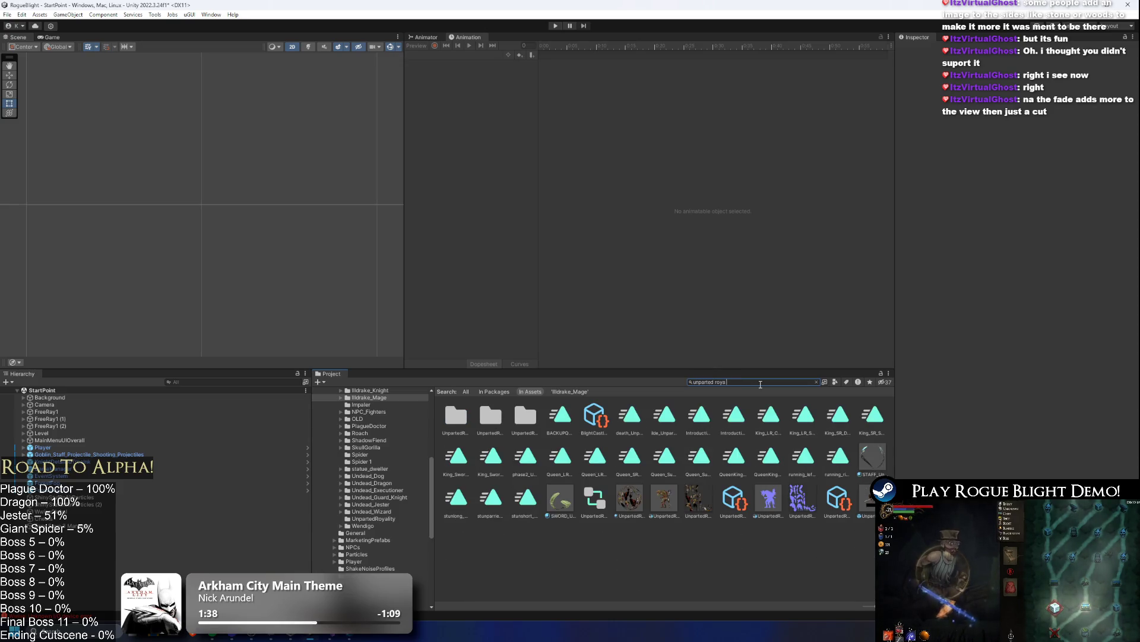
left_click(456, 415)
scroll(1104, 424, "down", 5)
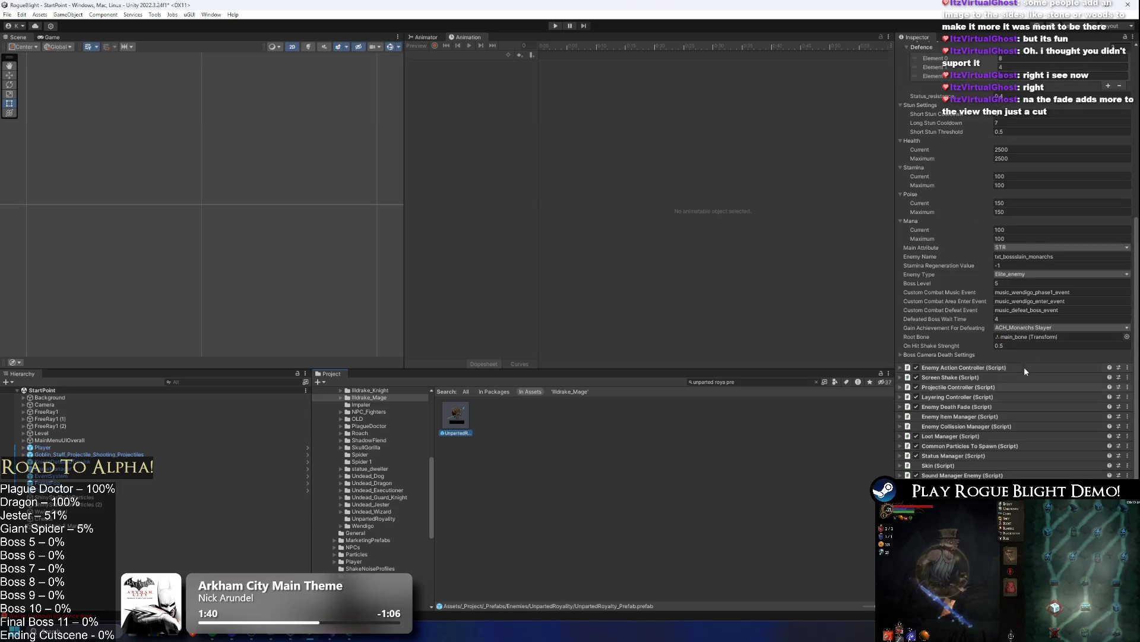
left_click(1030, 344)
type("0.05")
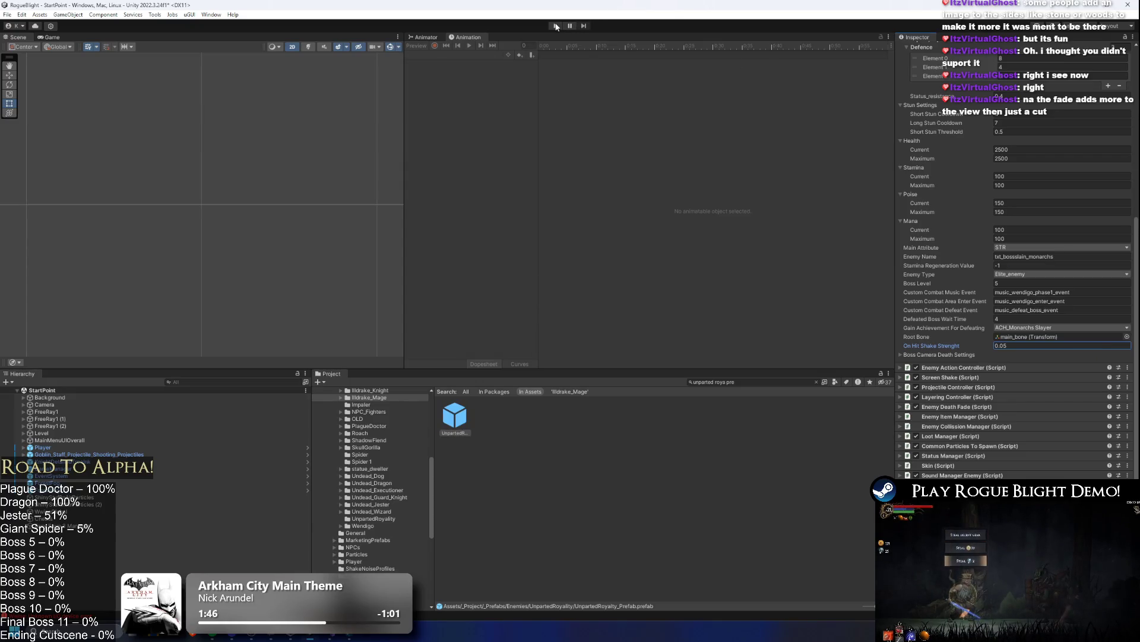
key("ctrl+s")
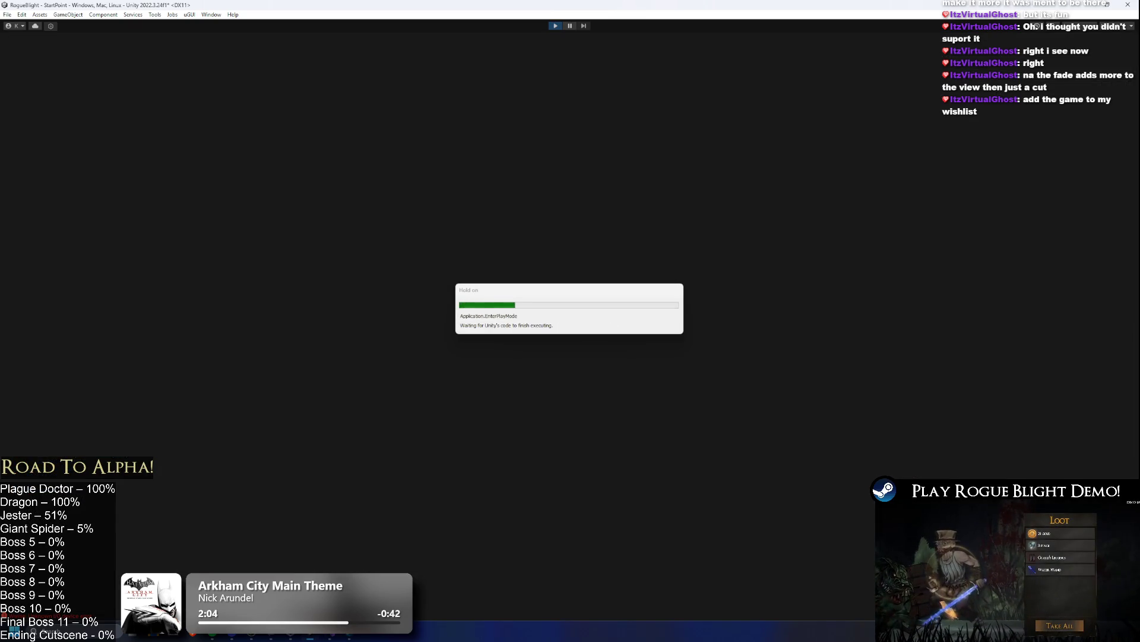
- Move the chatbot window aside and load the first save slot from the main menu
key("alt+Tab")
key("Tab")
key("Tab")
key("Tab")
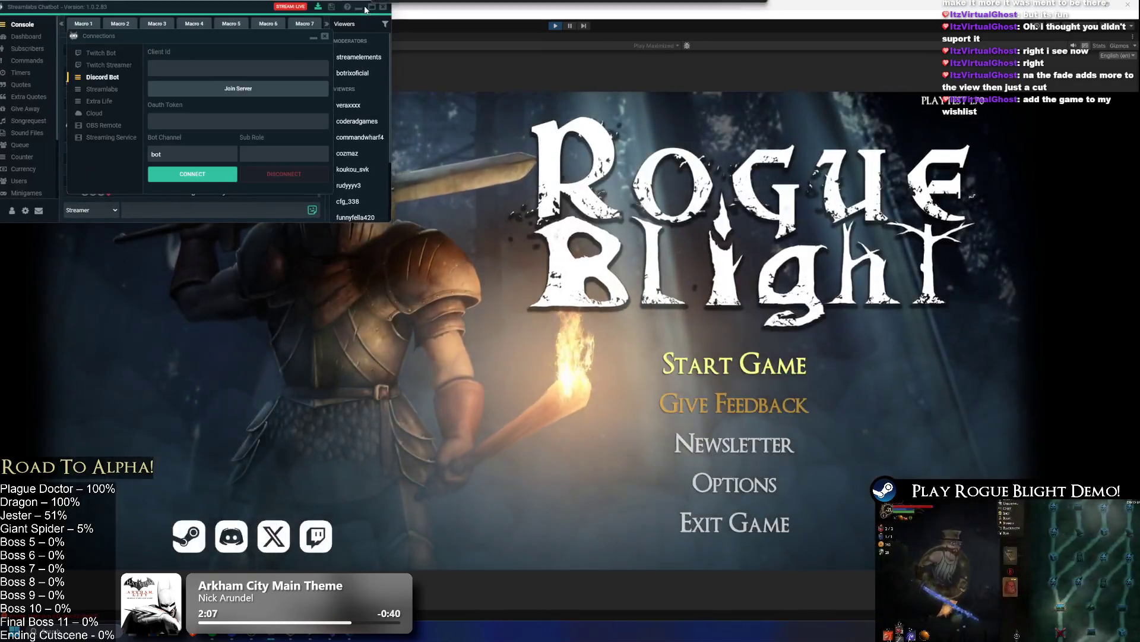
left_click(367, 7)
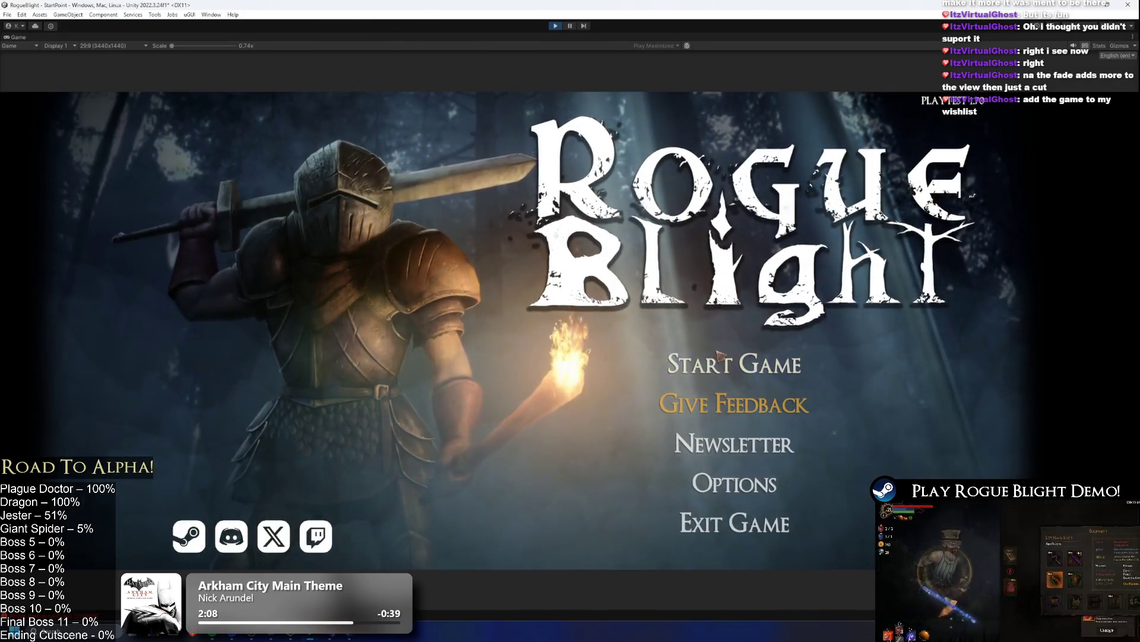
left_click(735, 364)
left_click(755, 321)
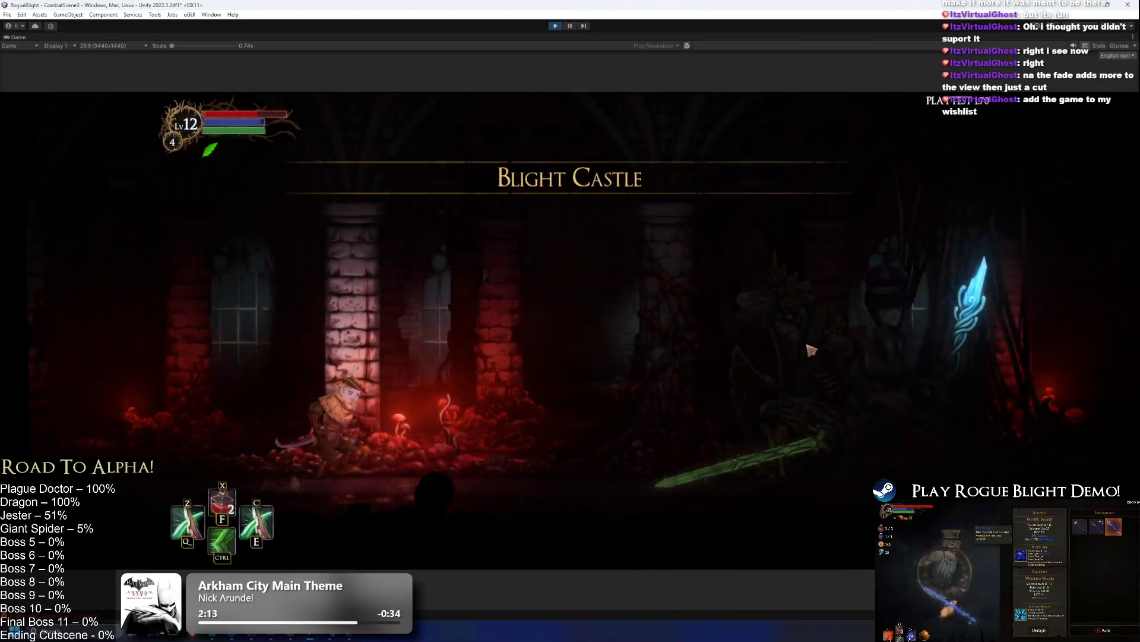
- Fight the Unparted Royalty boss in the castle hall, then stop play mode
key("z")
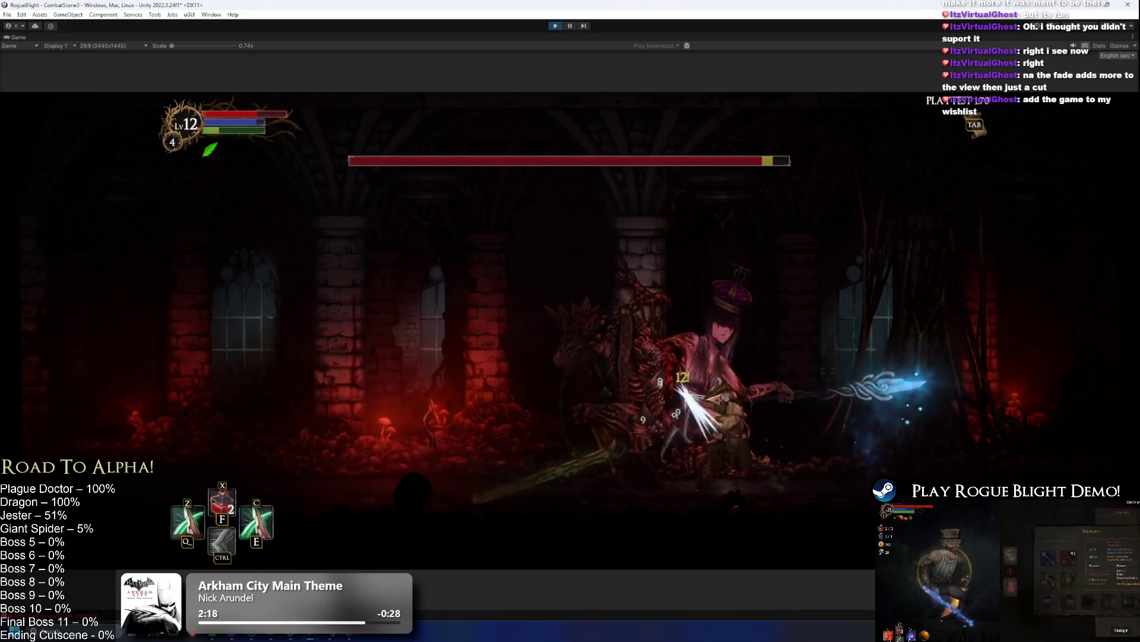
key("ctrl")
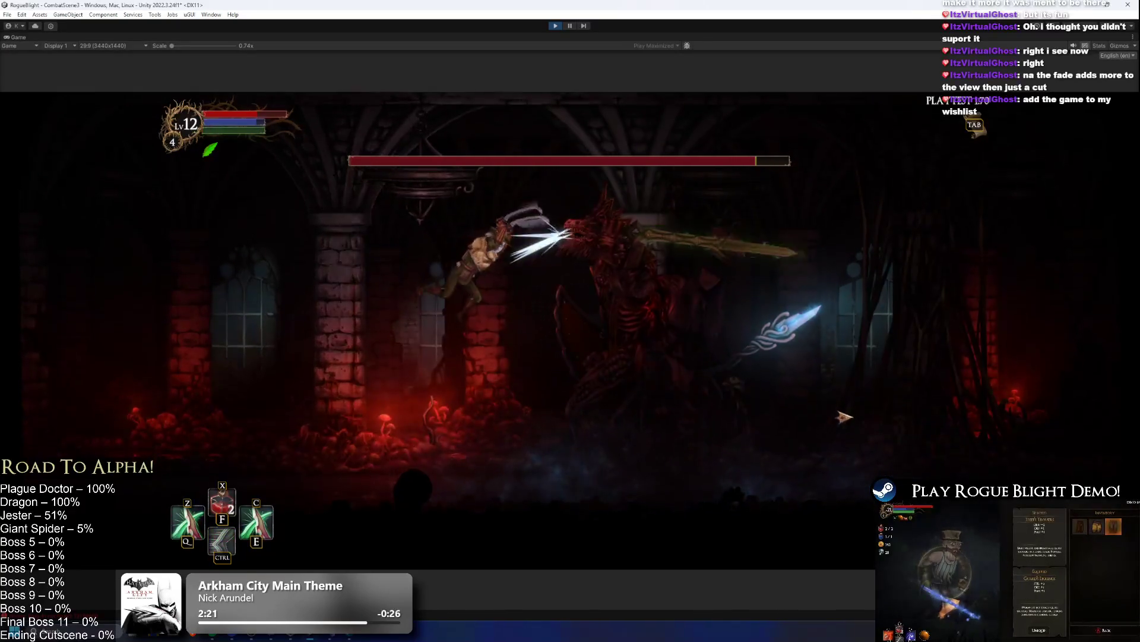
left_click(812, 423)
key("a")
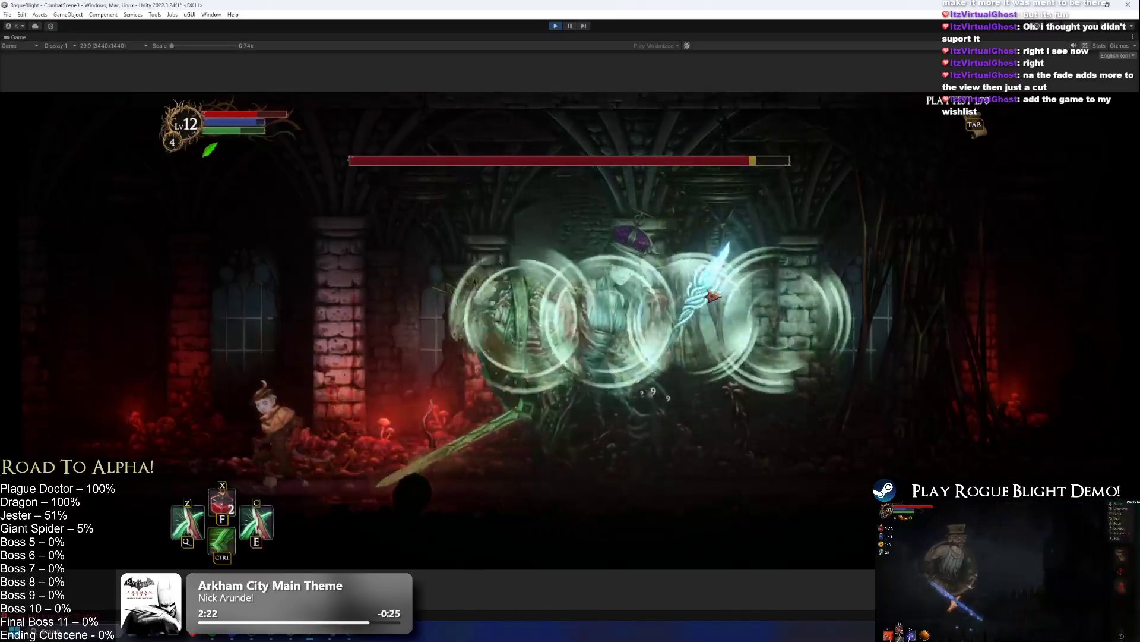
key("ctrl")
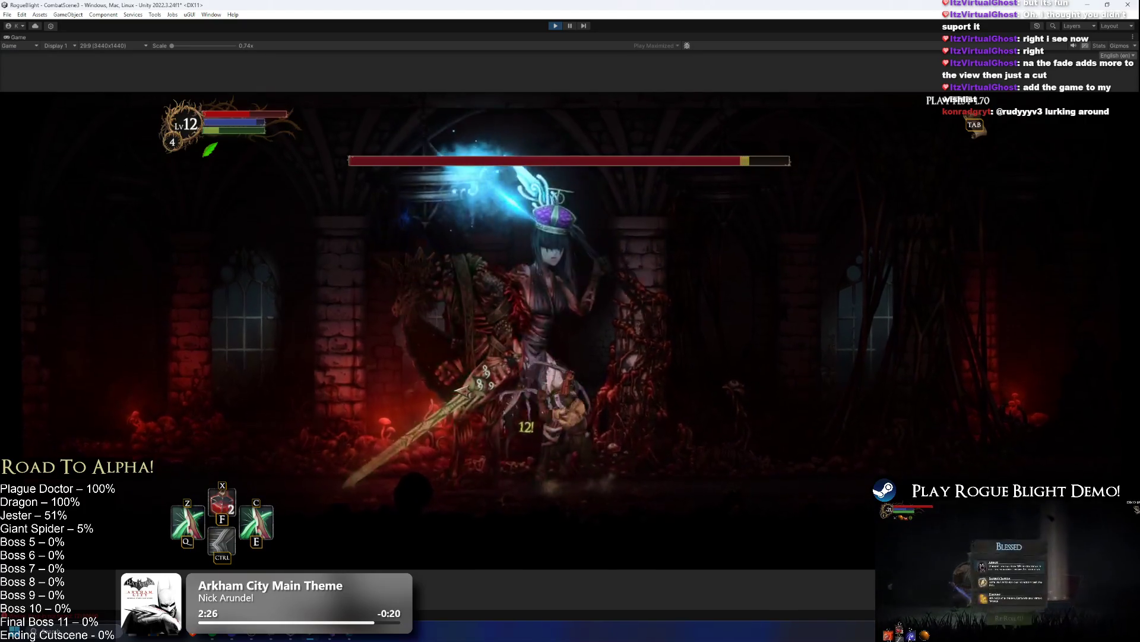
key("d")
key("d")
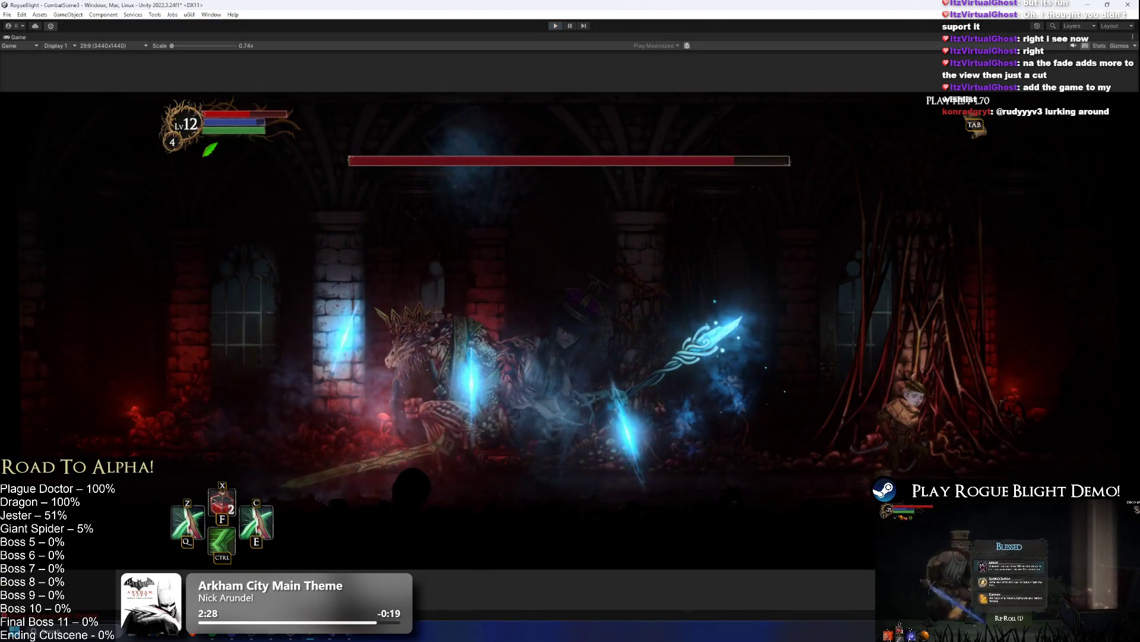
key("ctrl+p")
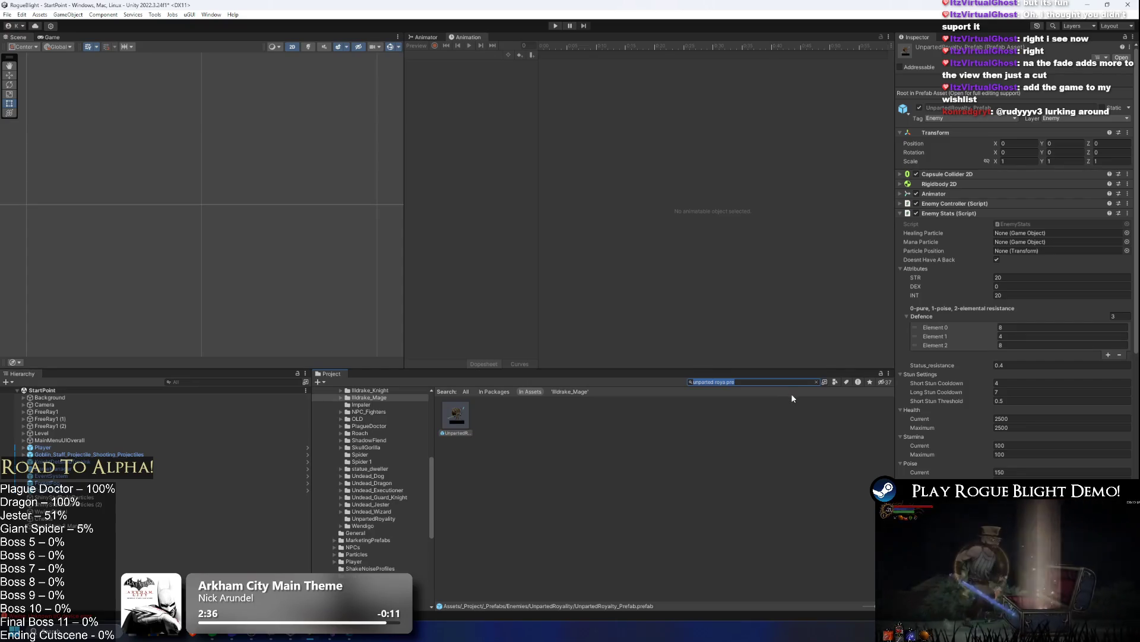
- Clear the Project search, enter play mode, and open the Start Game save-slot screen
key("BackSpace")
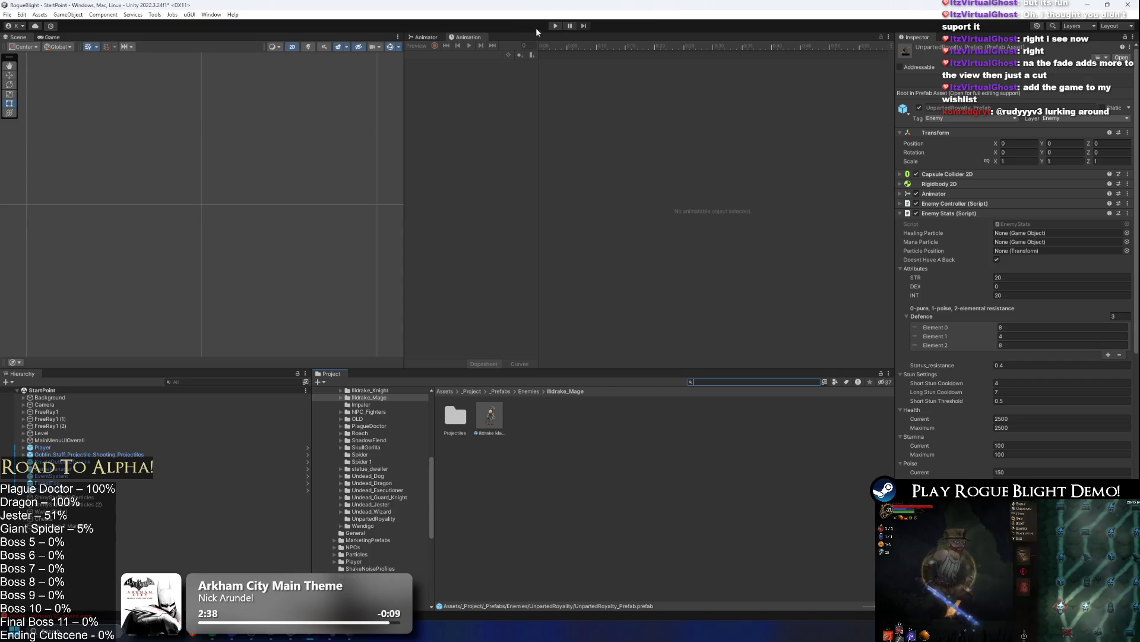
left_click(554, 26)
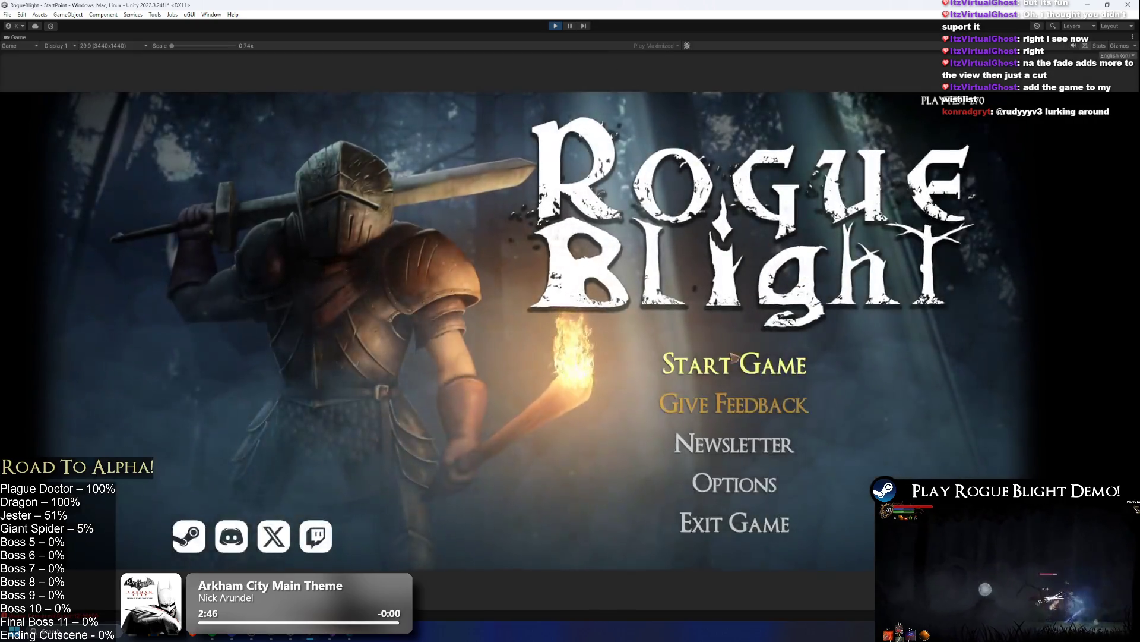
left_click(752, 359)
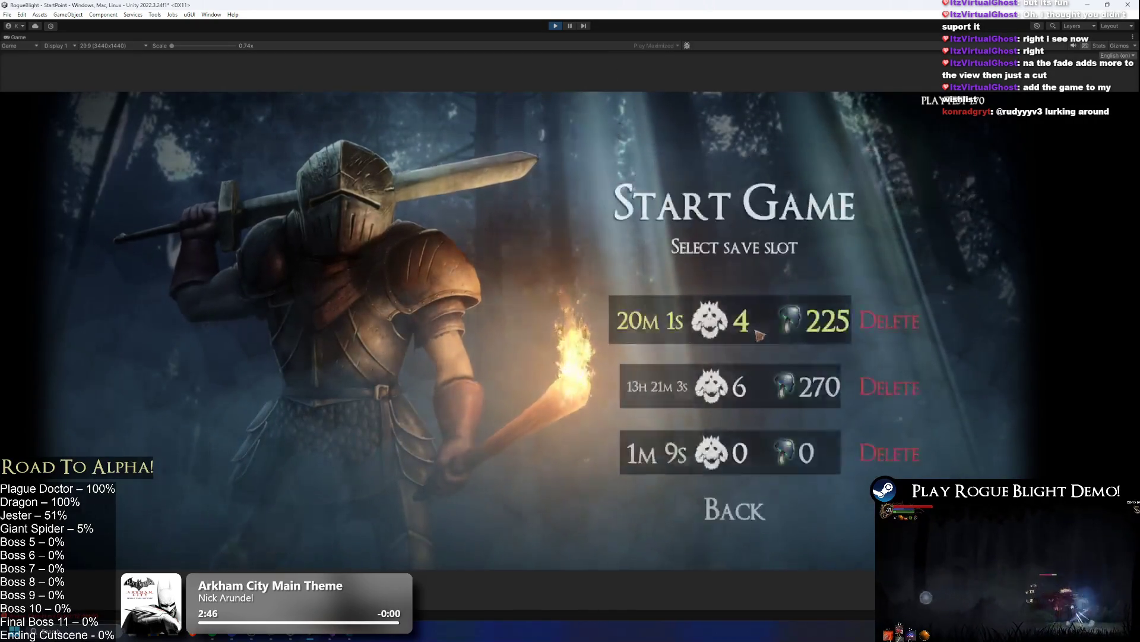
- Load the first save slot, enable F1 cheats, enter a castle room via F2, and pause
left_click(766, 330)
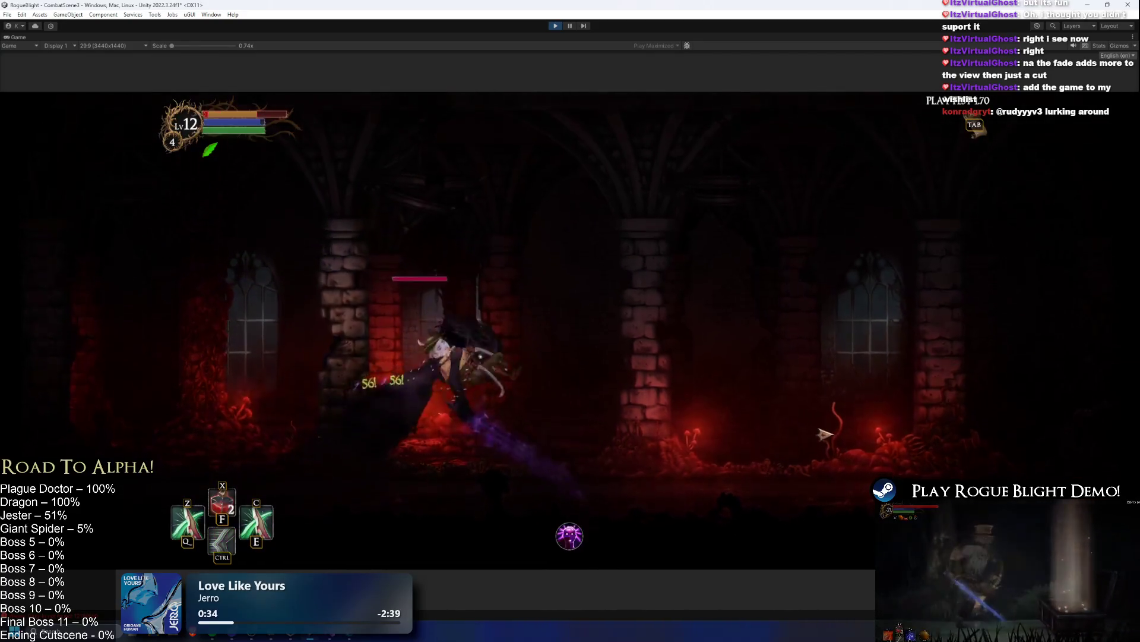
key("F1")
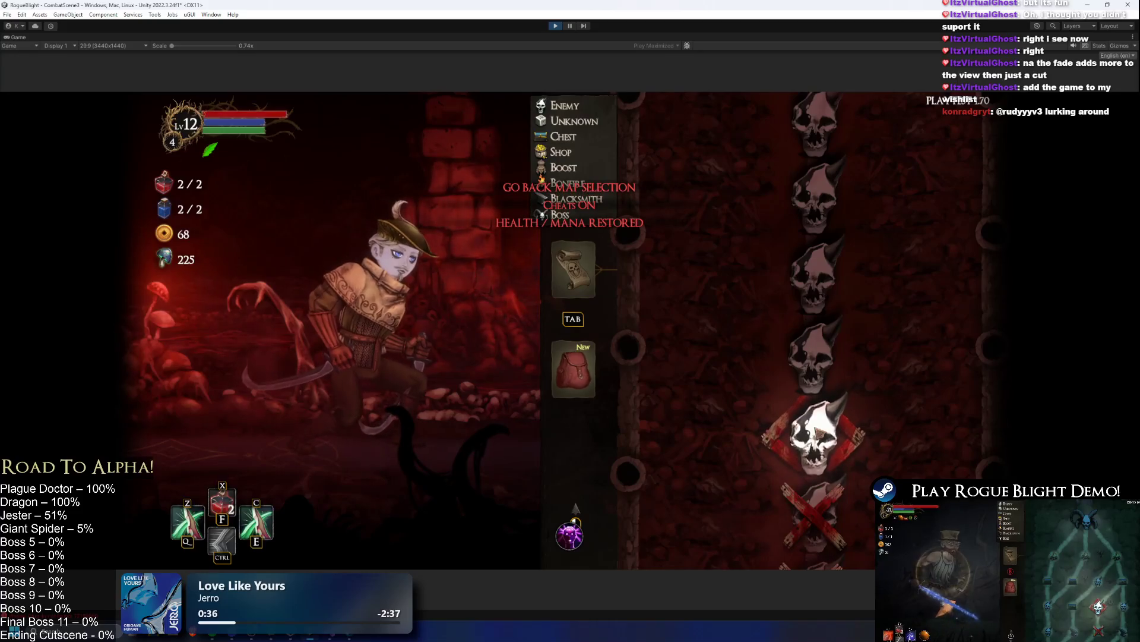
key("F2")
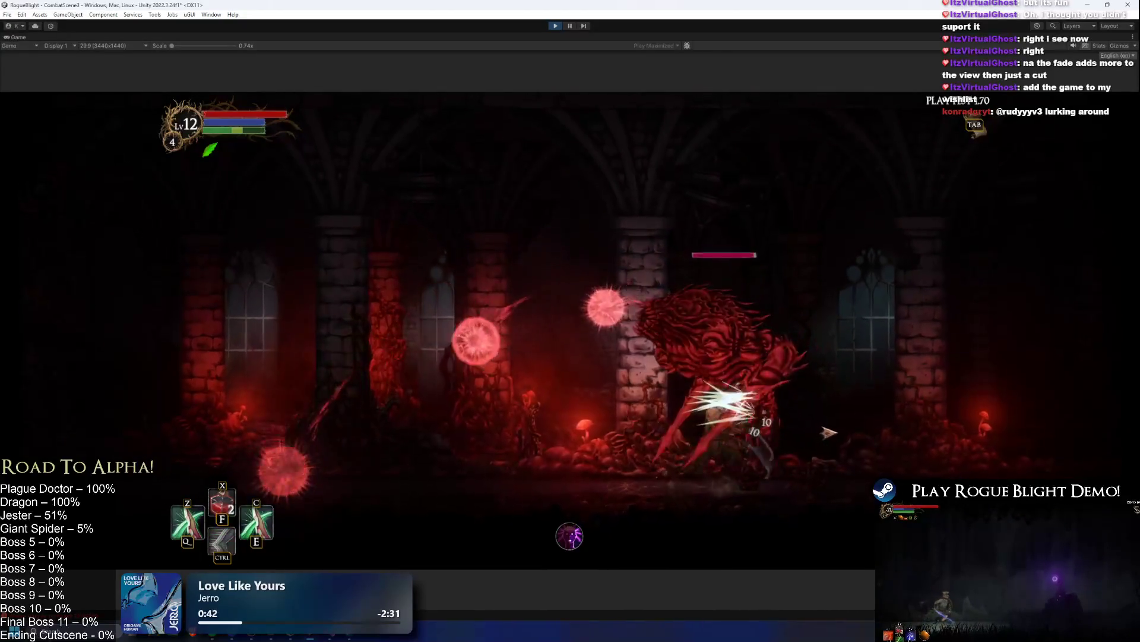
key("Escape")
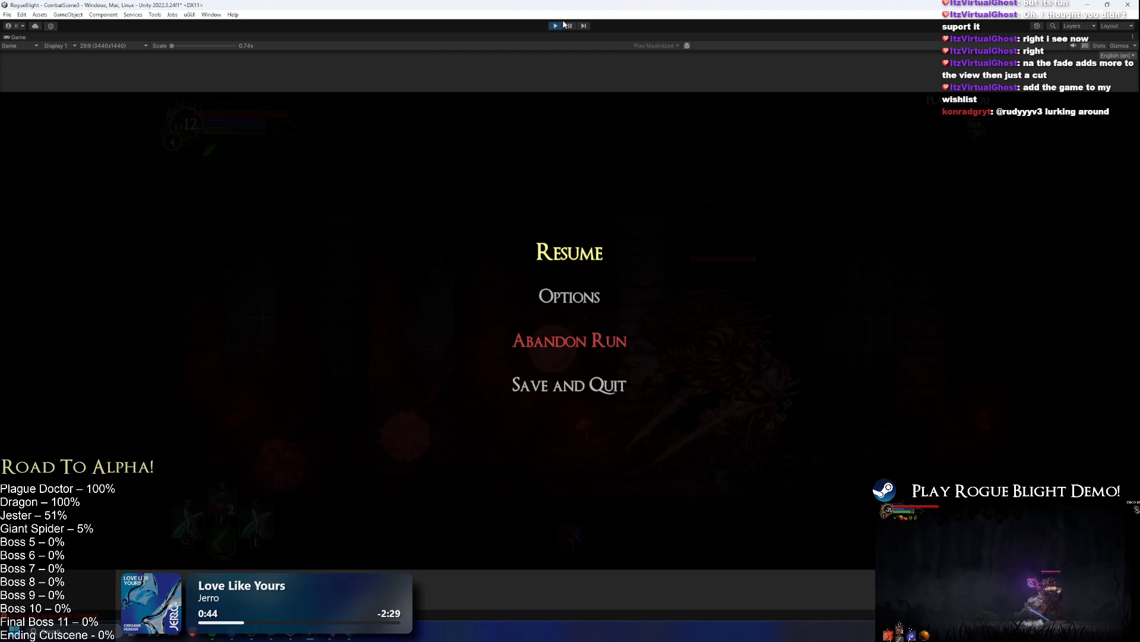
- Stop play mode, open impaler_prefab, and restart play past the warning and save prompt
left_click(562, 25)
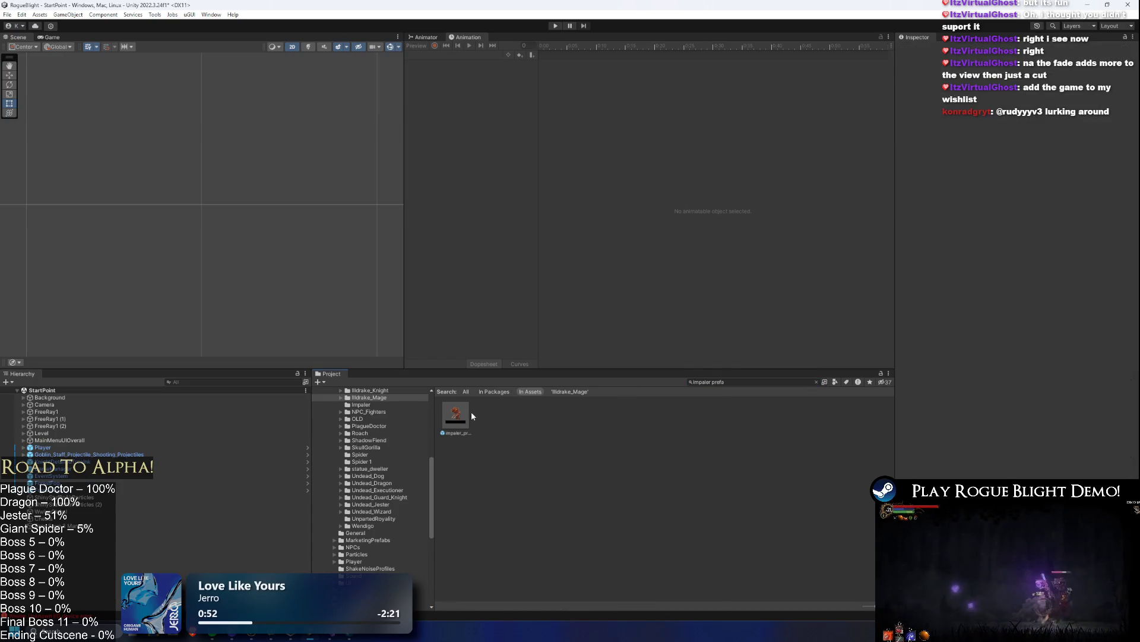
double_click(451, 416)
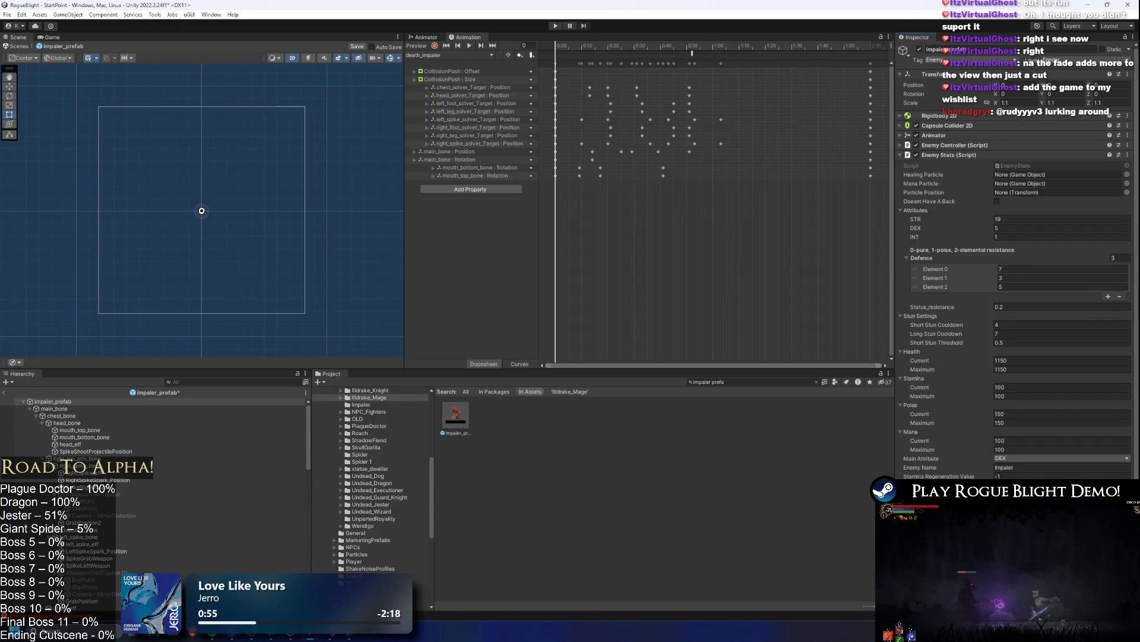
left_click(557, 27)
left_click(605, 347)
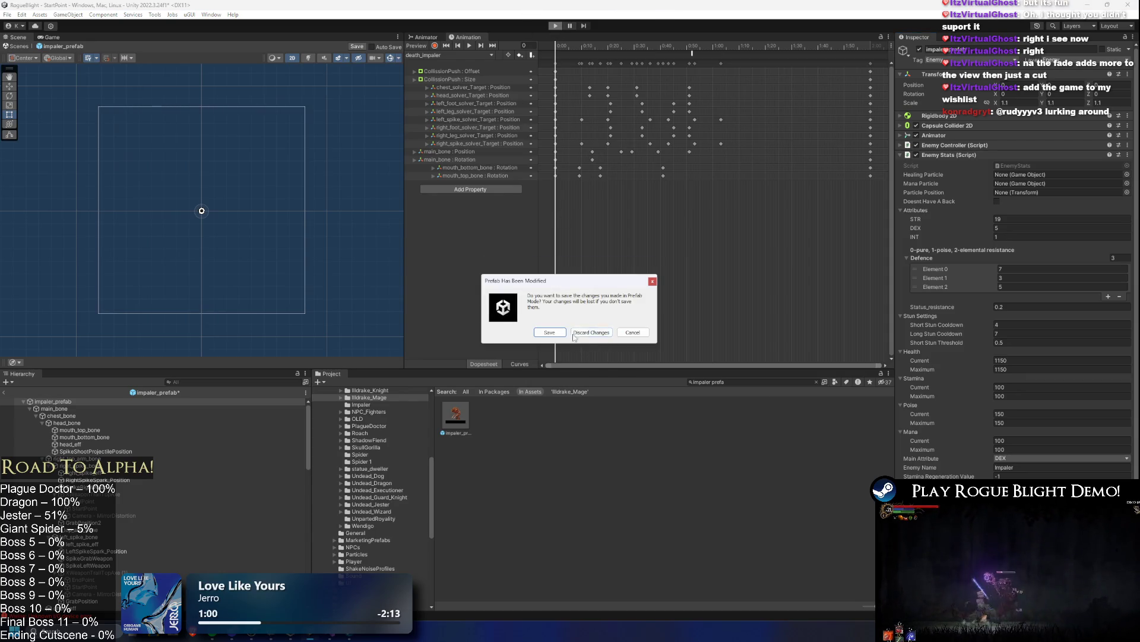
left_click(592, 333)
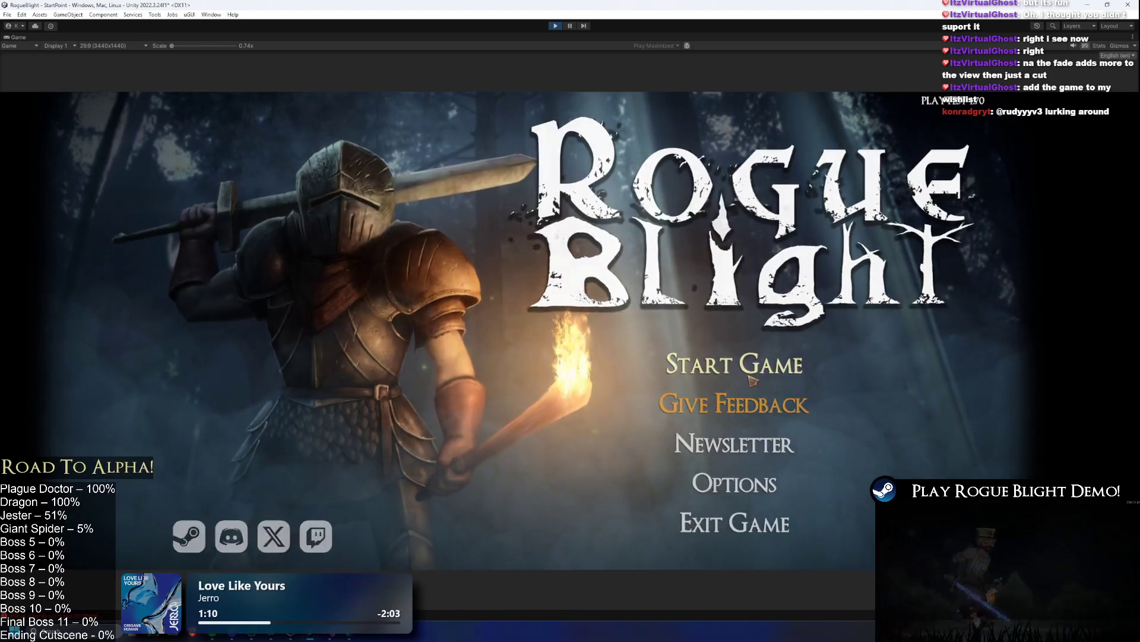
- Load the first save slot, strike the boss, and open the cheat map selection
left_click(770, 352)
left_click(776, 336)
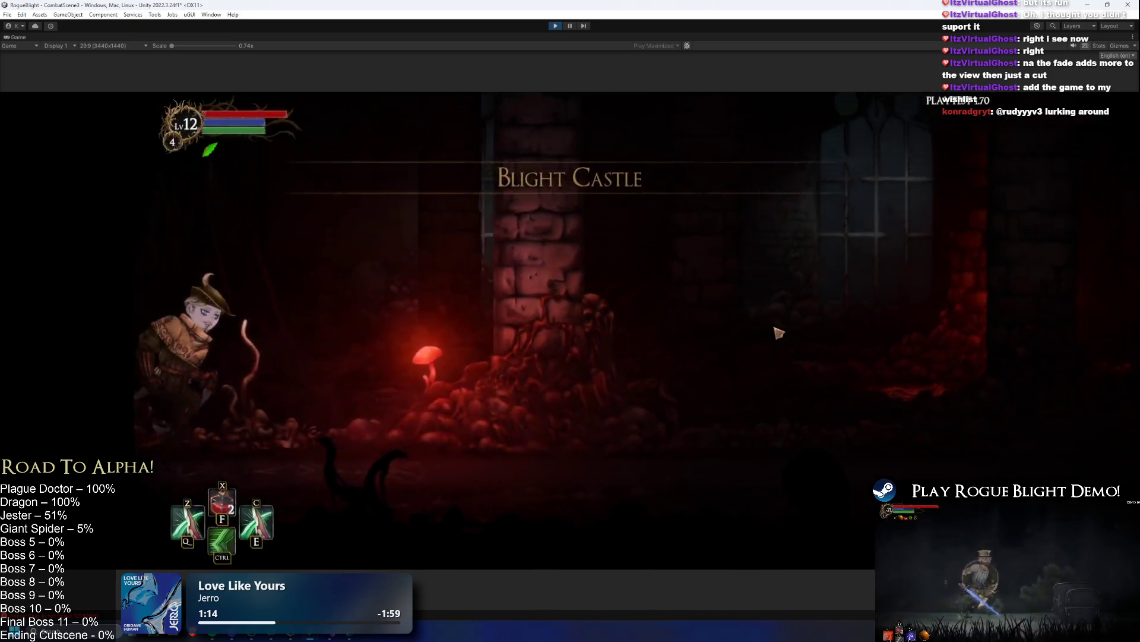
key("ctrl")
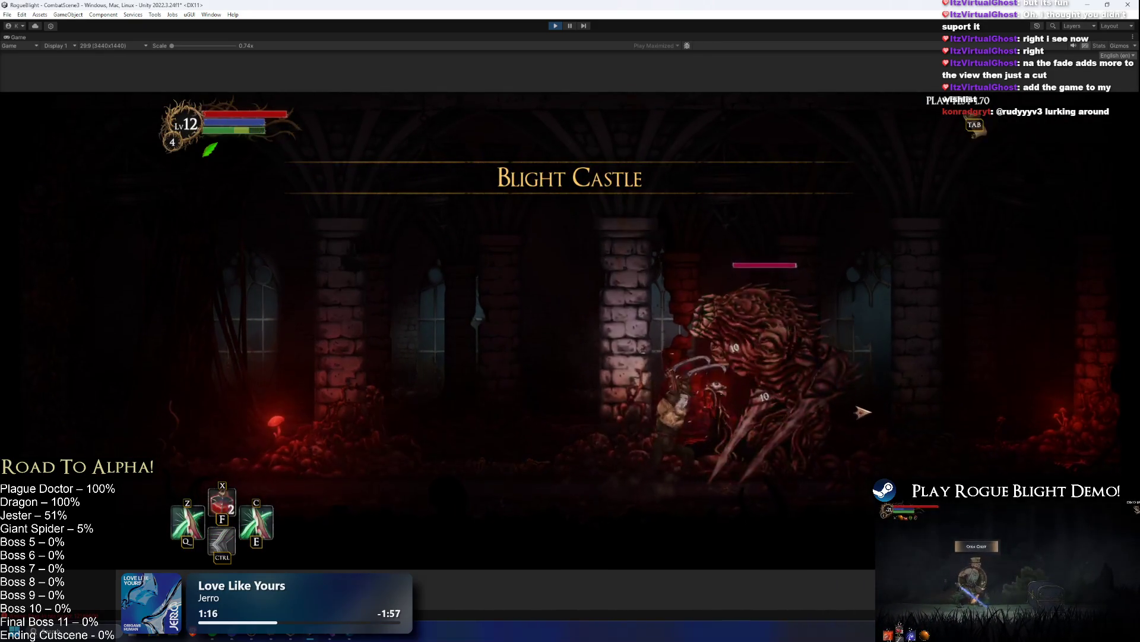
left_click(874, 412)
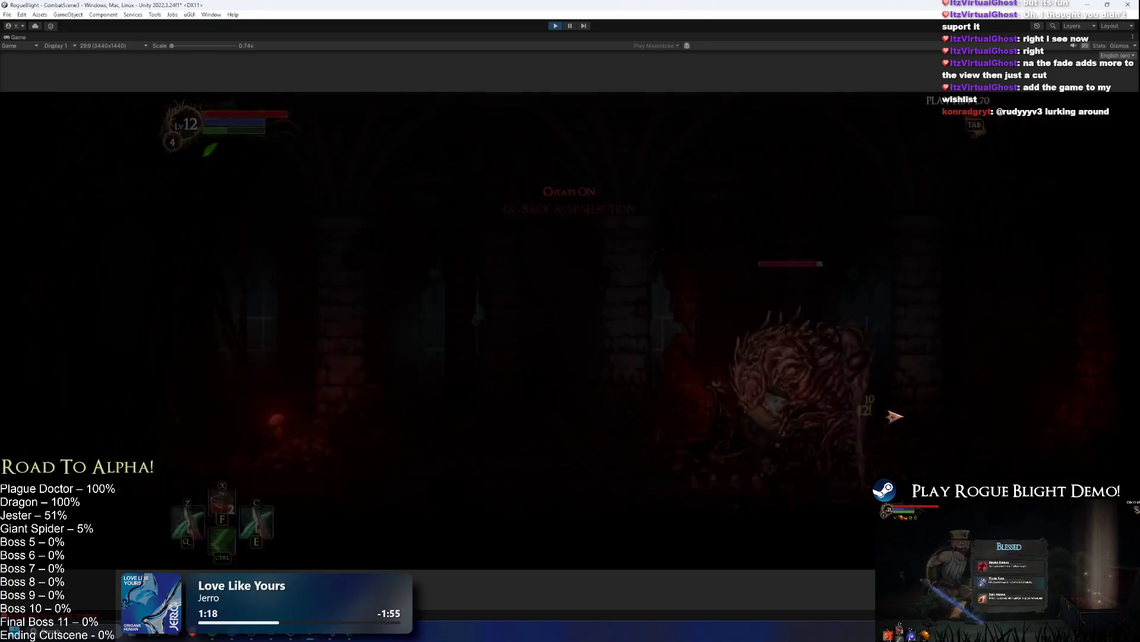
key("Tab")
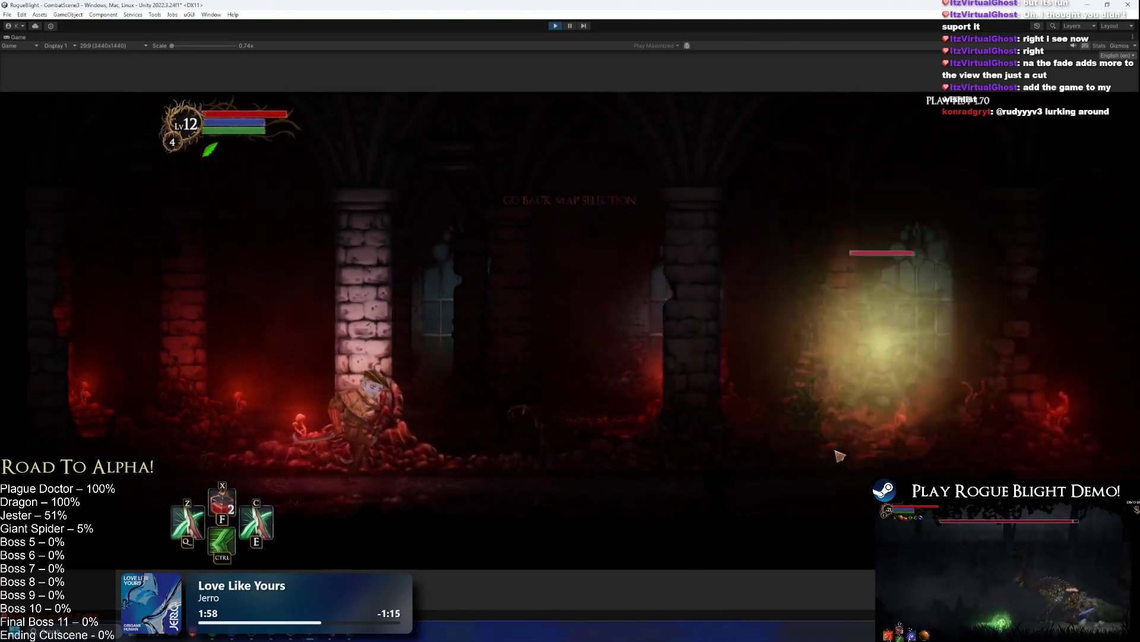
- Fight the boss in the new Blight Castle room, then stop play mode
key("d")
key("space")
key("a")
key("ctrl")
key("ctrl+p")
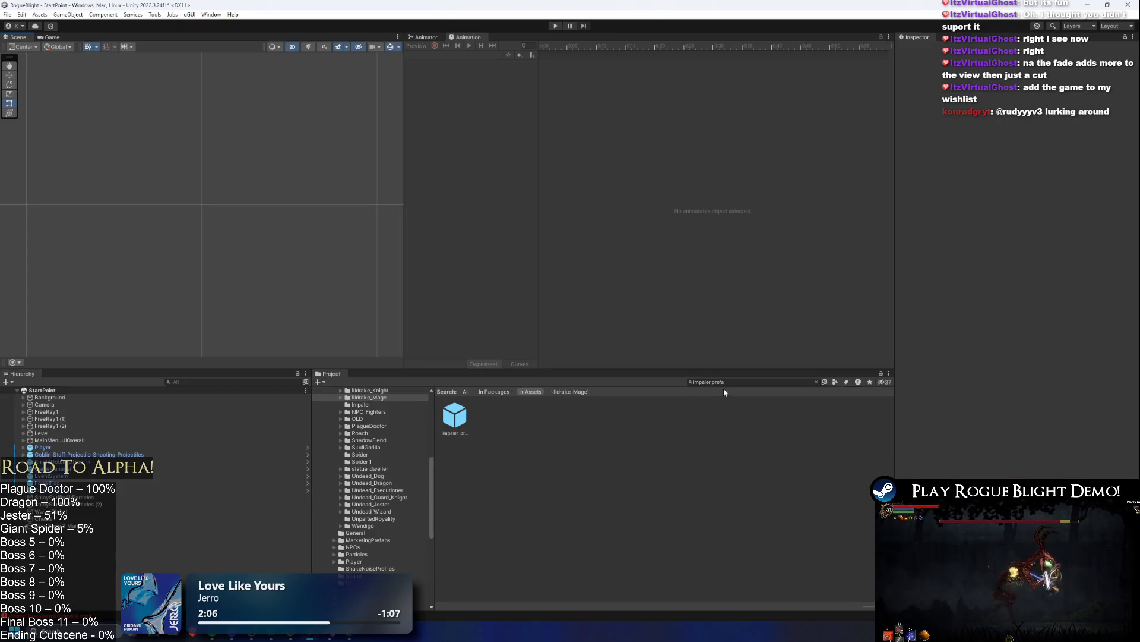
- Search 'headless prefa' and open the HeadlessCreature prefab for editing
type("headies")
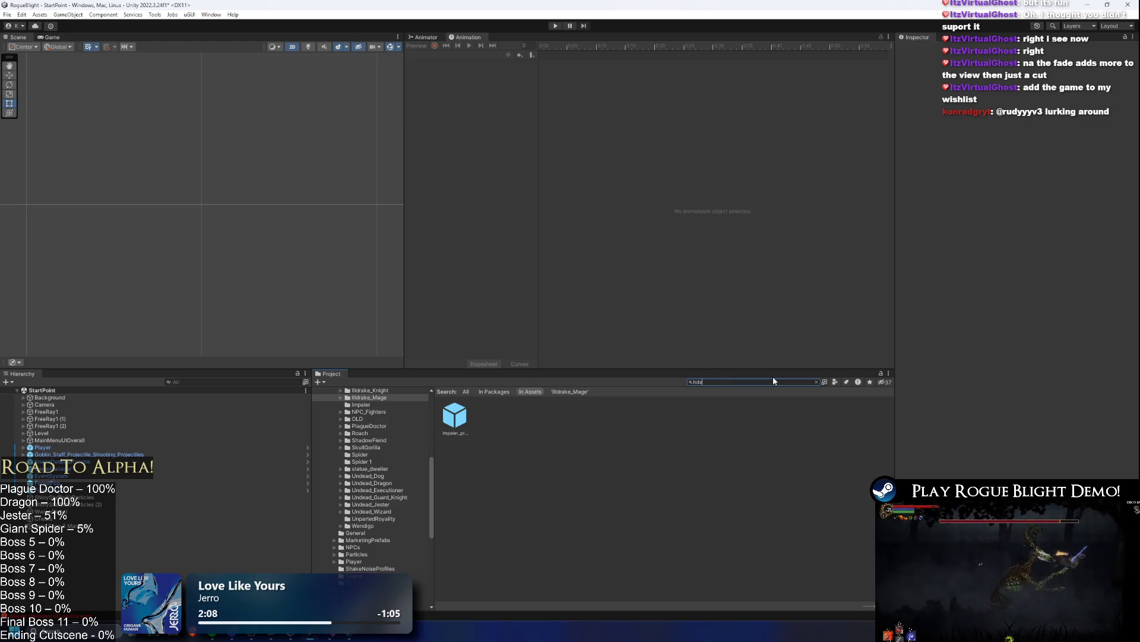
type("s prefa")
left_click(466, 419)
double_click(468, 418)
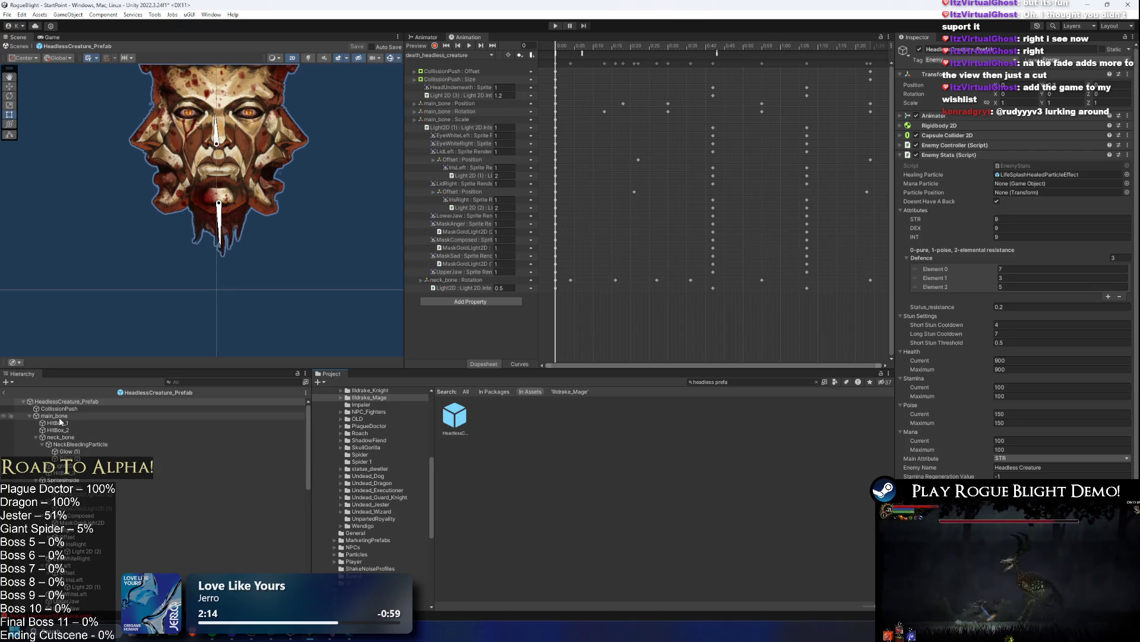
- Preview the death clip, then switch to switch_ANGER_ABOVE_headless_creature and scrub its first frames
mouse_move(582, 46)
left_mouse_down()
mouse_move(798, 53)
mouse_move(675, 59)
mouse_move(593, 49)
left_mouse_up()
left_click(469, 54)
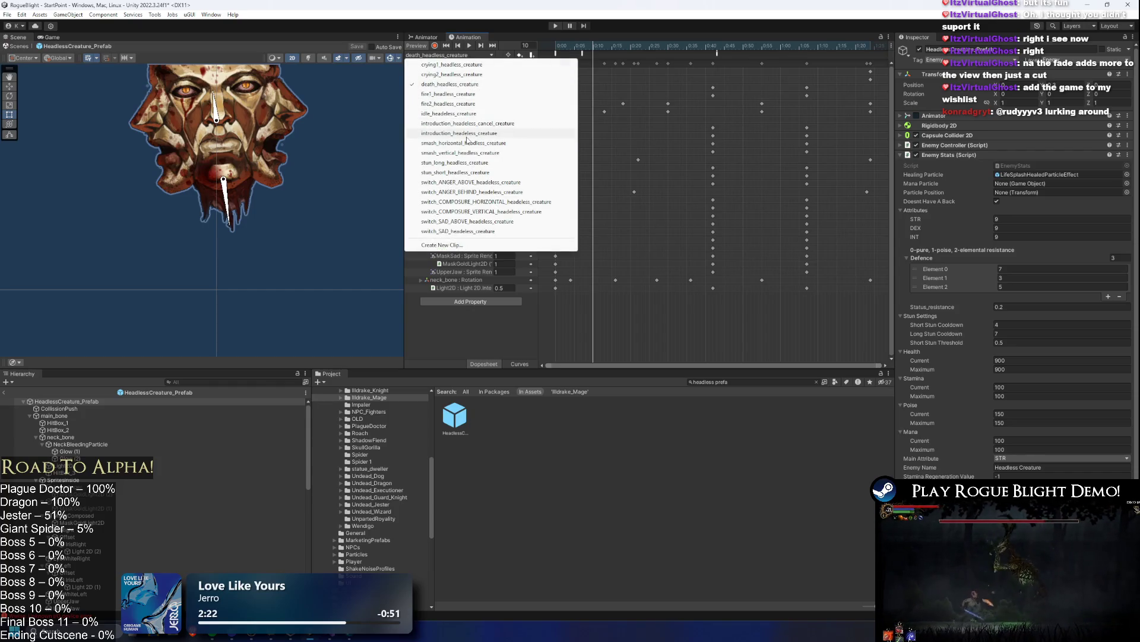
left_click(467, 182)
mouse_move(559, 44)
left_mouse_down()
mouse_move(713, 45)
mouse_move(568, 48)
left_mouse_up()
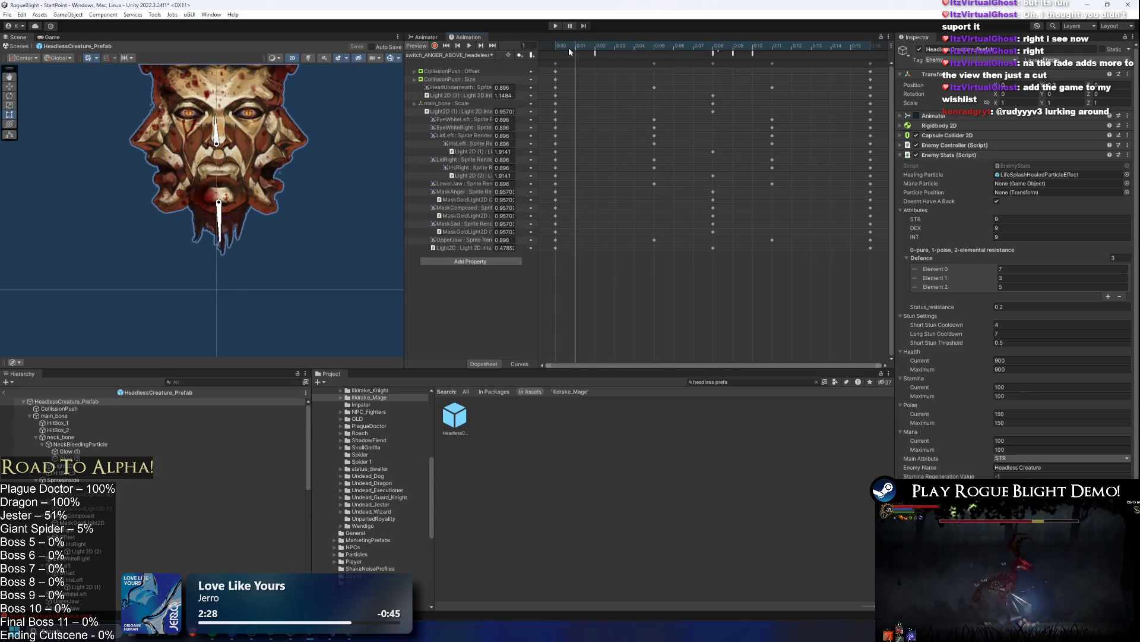
- Try scaling the creature's face and undo it, inspect neck_bone and CollisionPush, then enter play mode
left_click(449, 104)
left_click(36, 436)
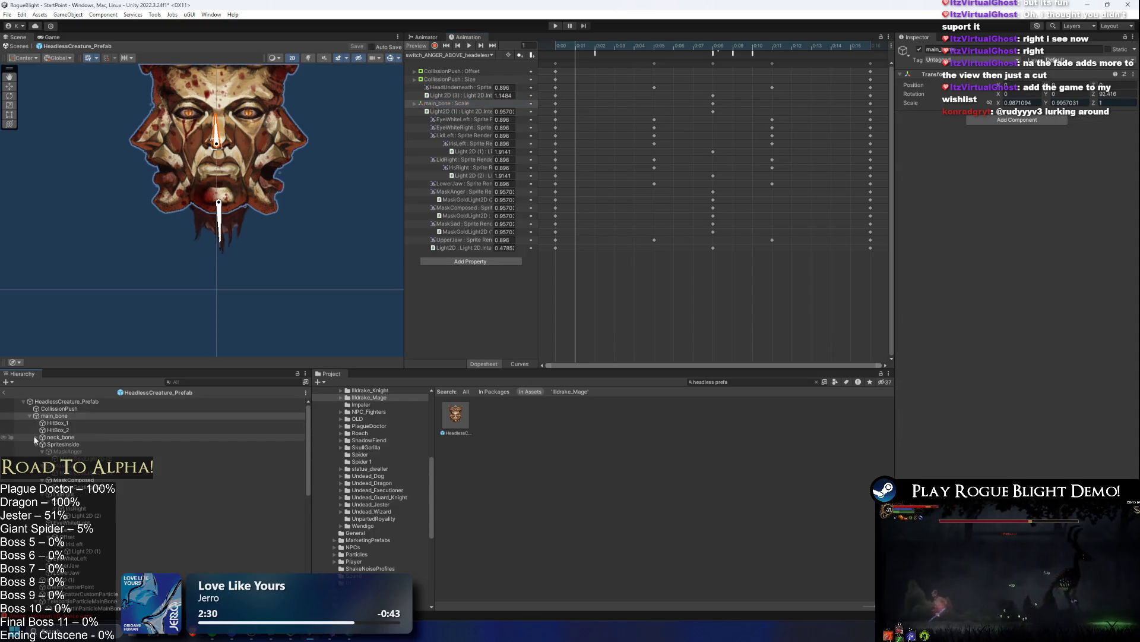
key("r")
left_click_drag(219, 113, 221, 117)
key("ctrl+z")
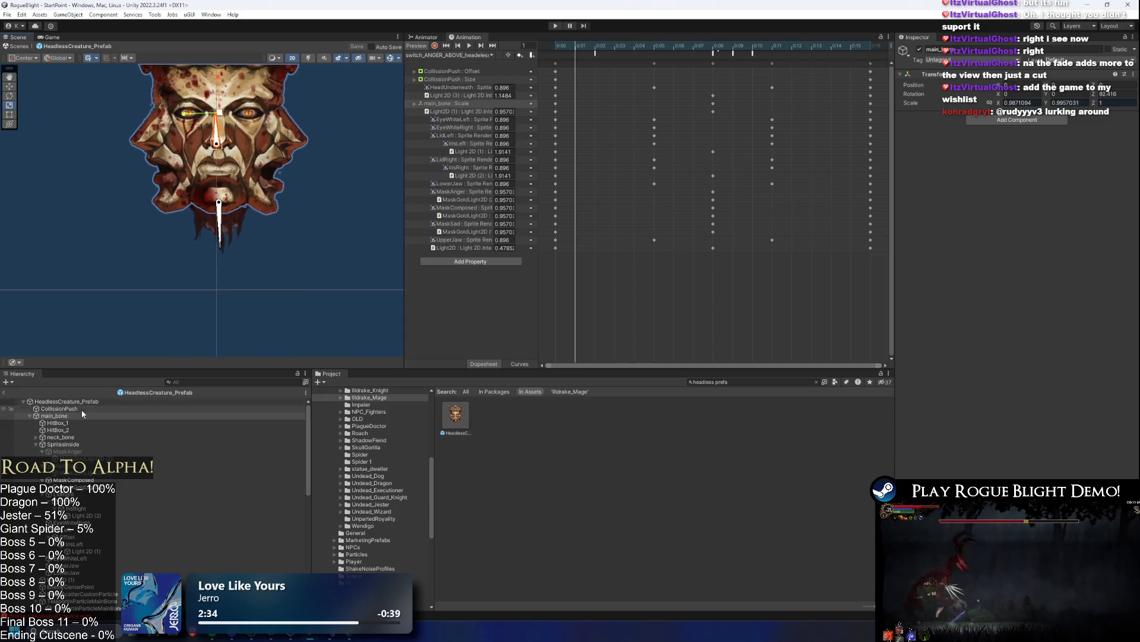
left_click(66, 437)
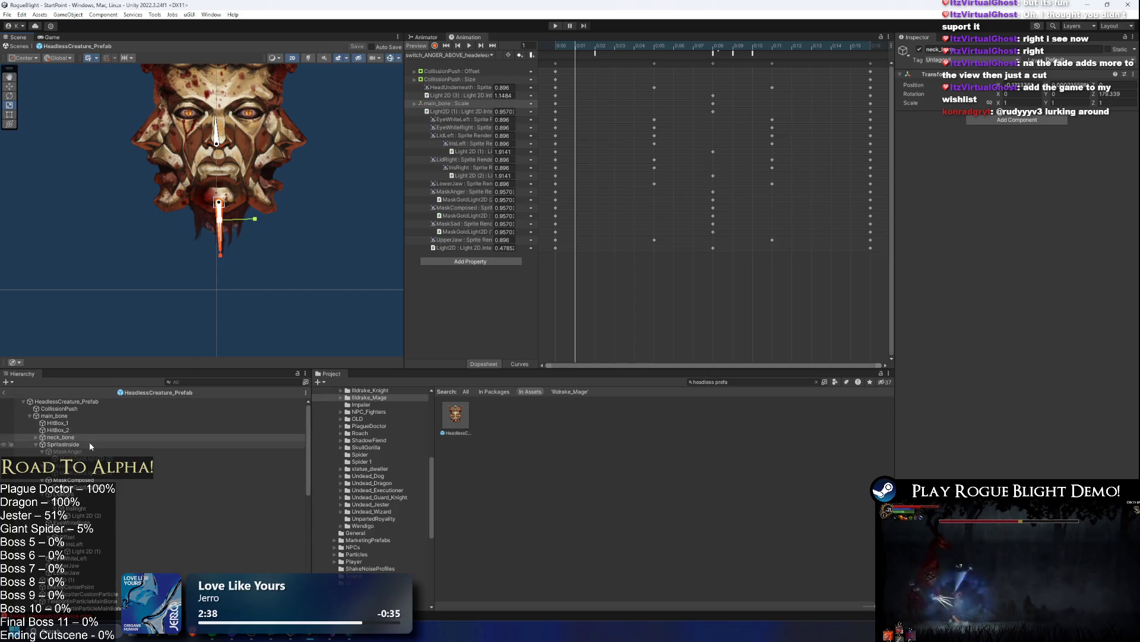
left_click(80, 406)
left_click(83, 402)
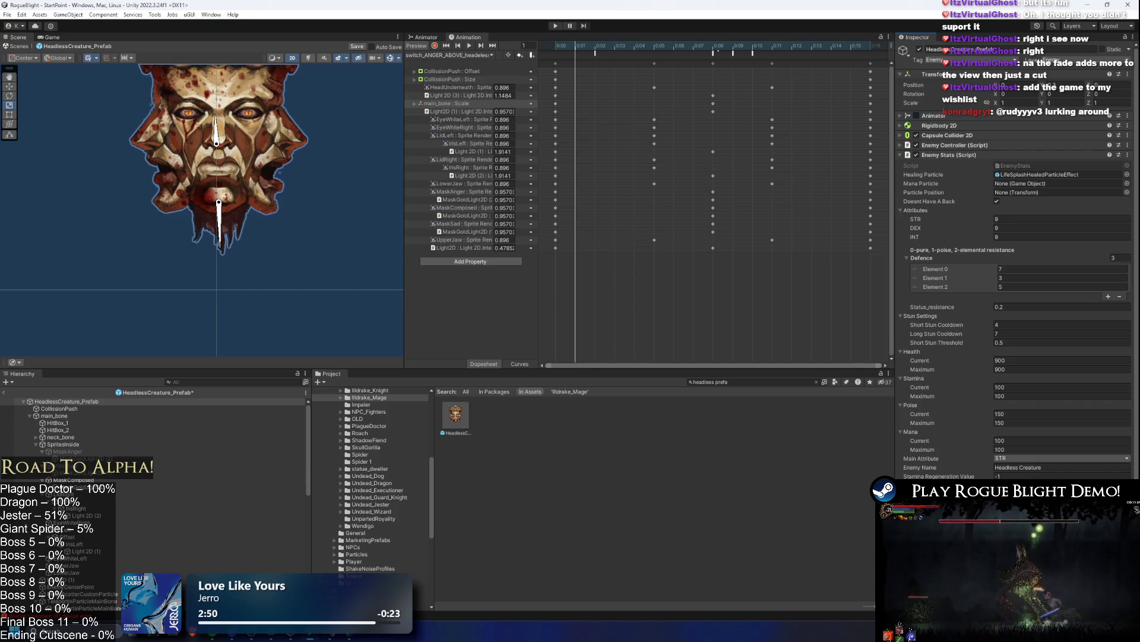
left_click(555, 26)
key("Return")
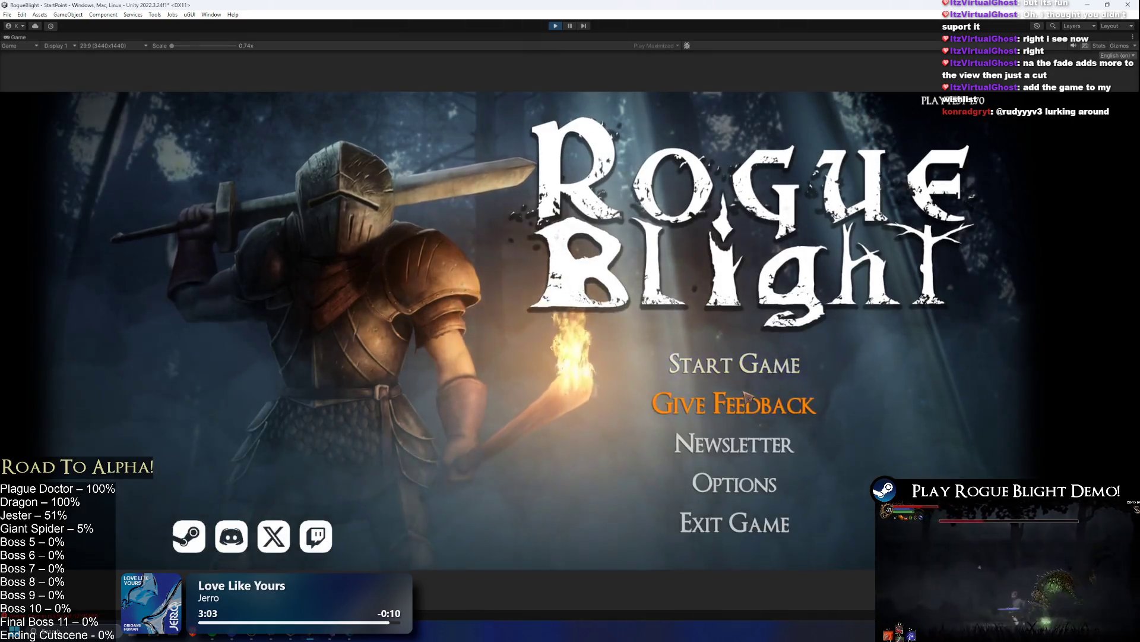
- Load the first save slot, fight the mask boss briefly in Blight Castle, then stop play
left_click(742, 363)
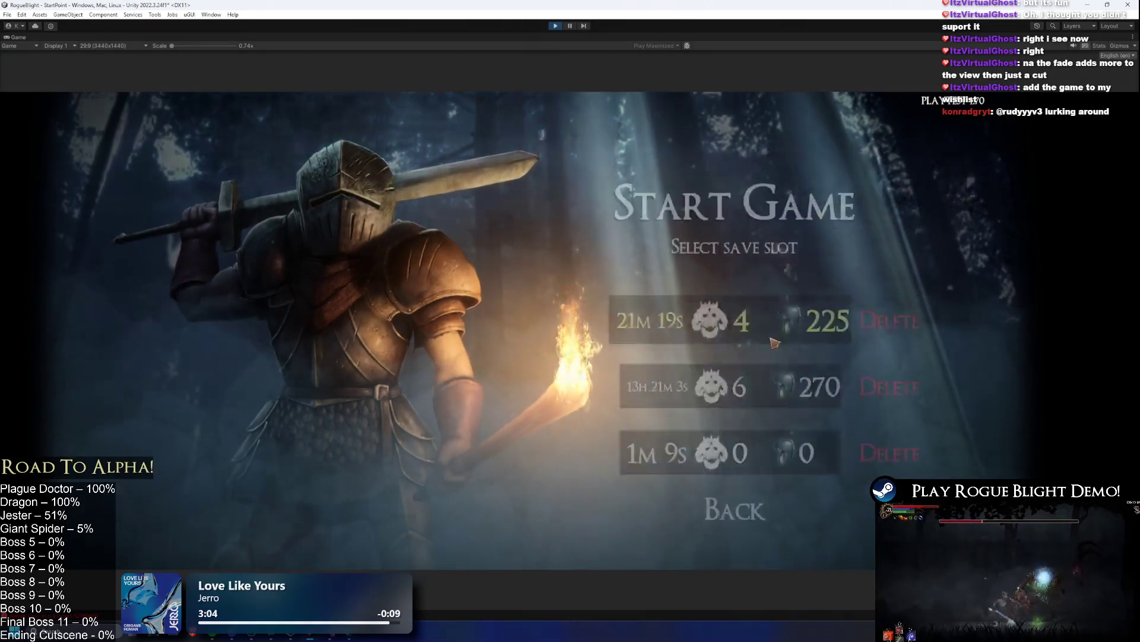
left_click(781, 335)
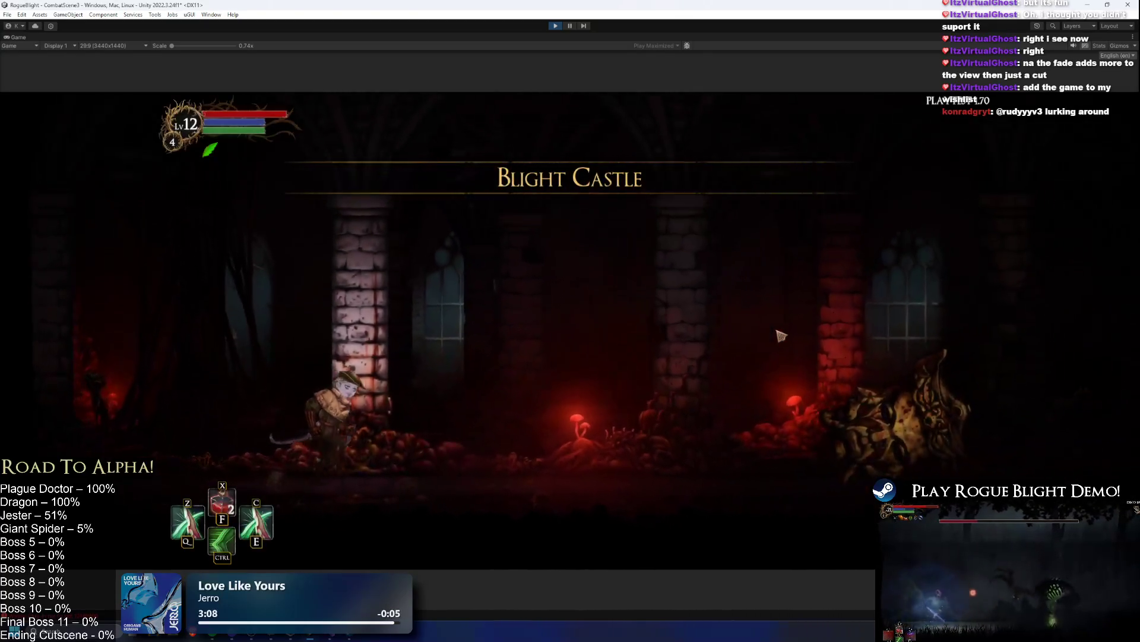
key("ctrl")
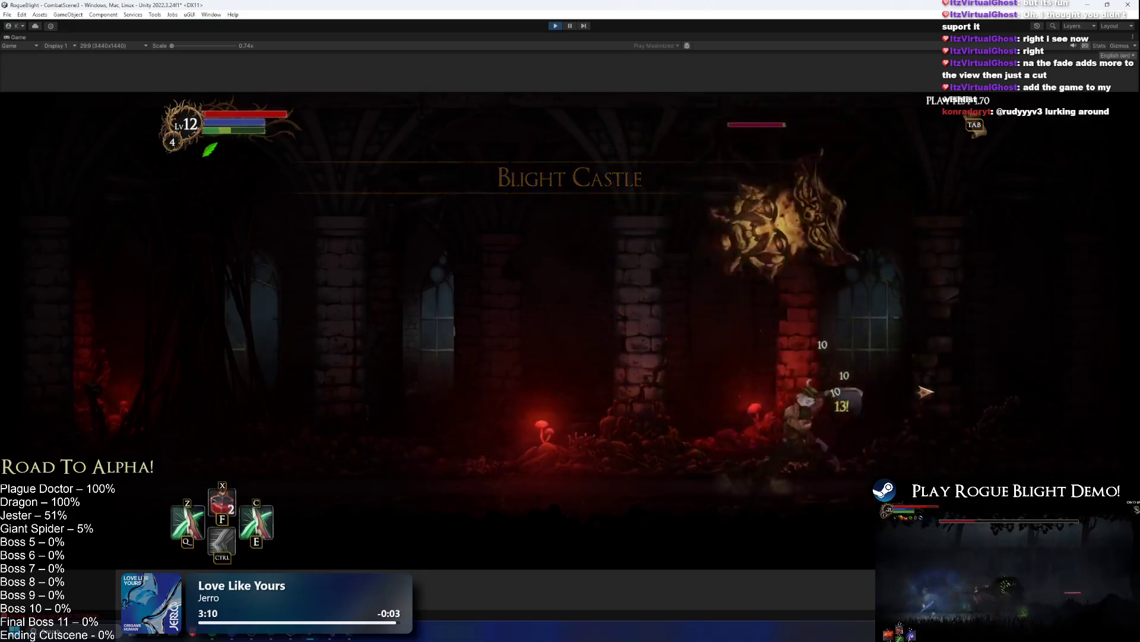
key("space")
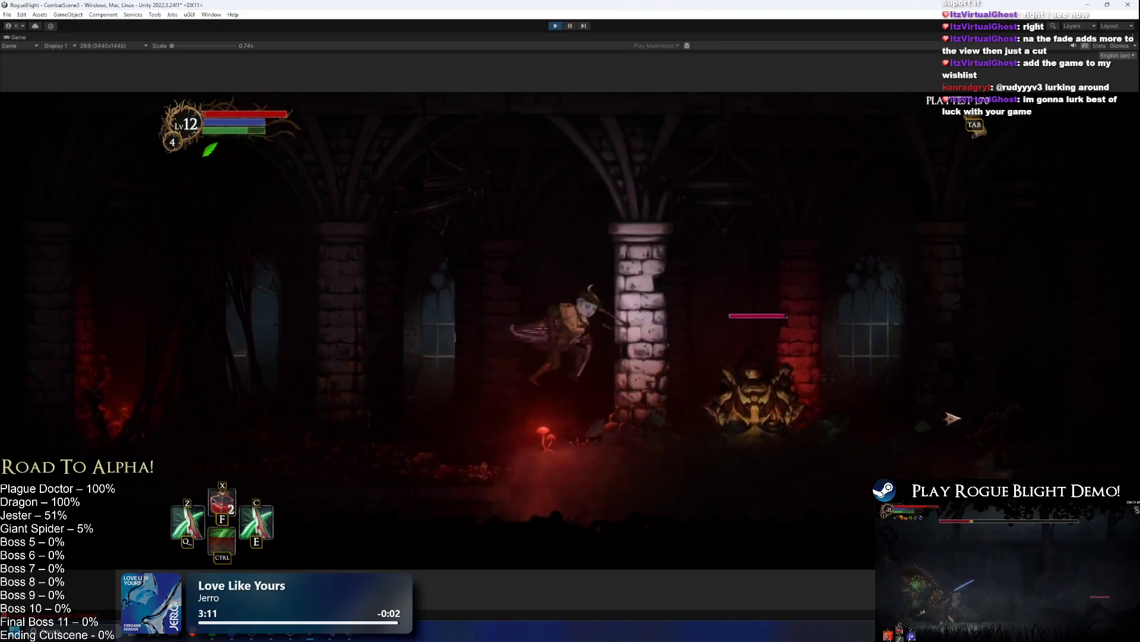
key("a")
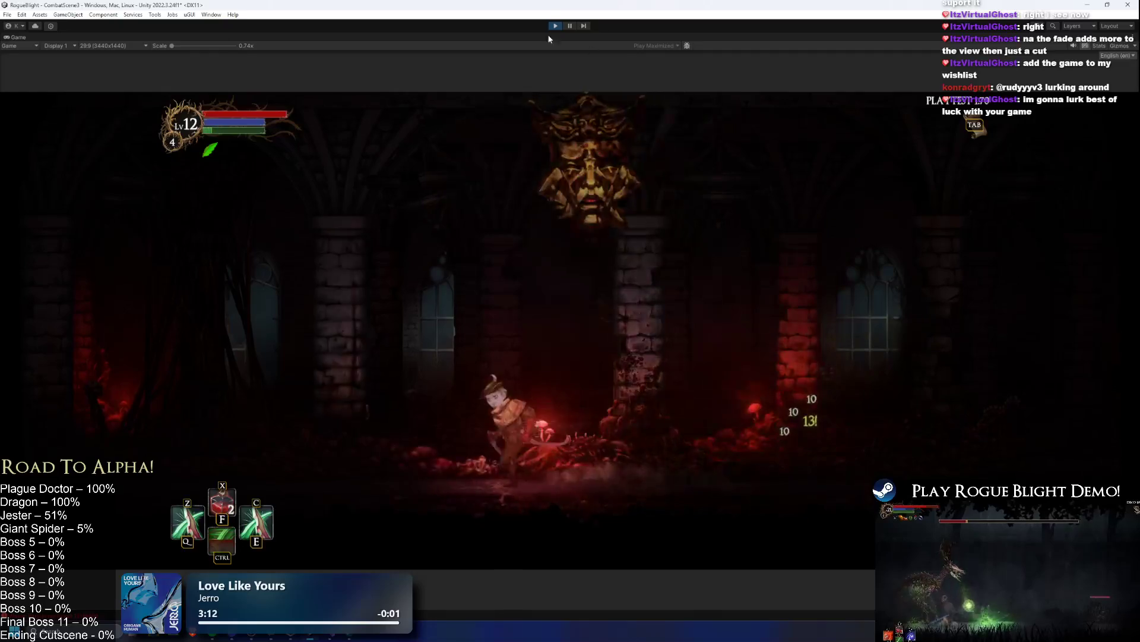
left_click(556, 25)
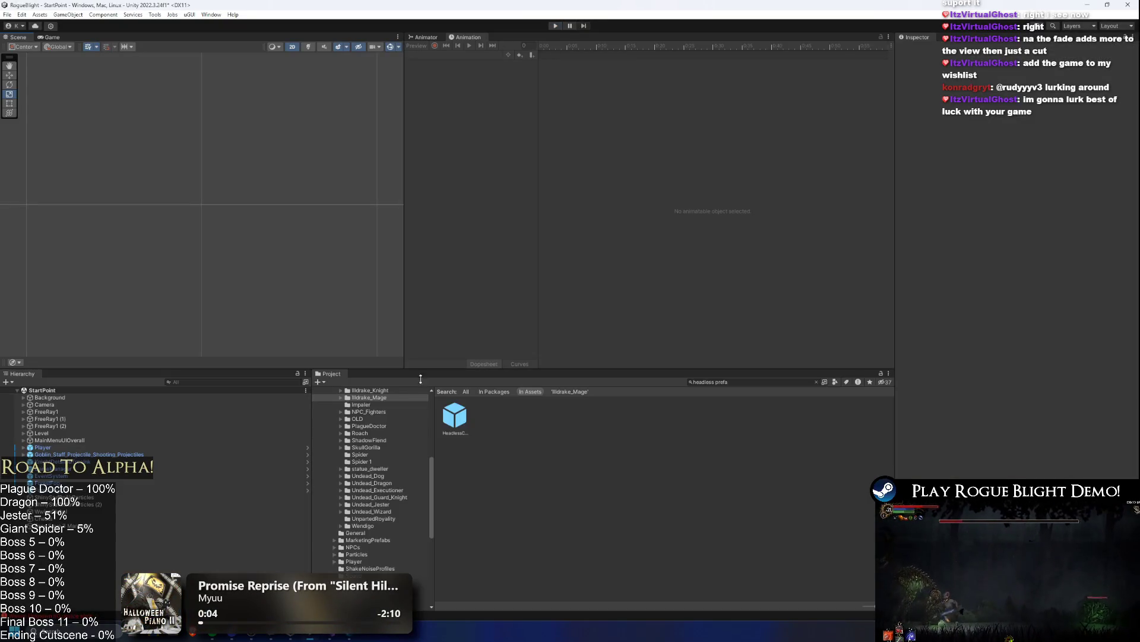
- Reopen HeadlessCreature_Prefab, start Play, ignore the warning and save the modified prefab
double_click(454, 415)
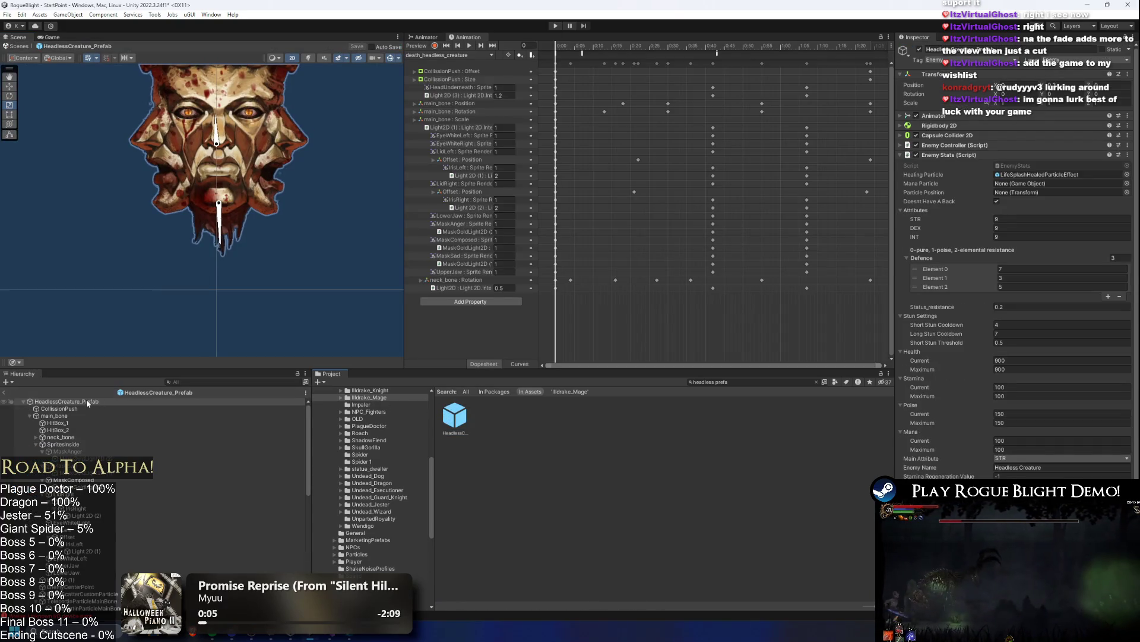
left_click(556, 26)
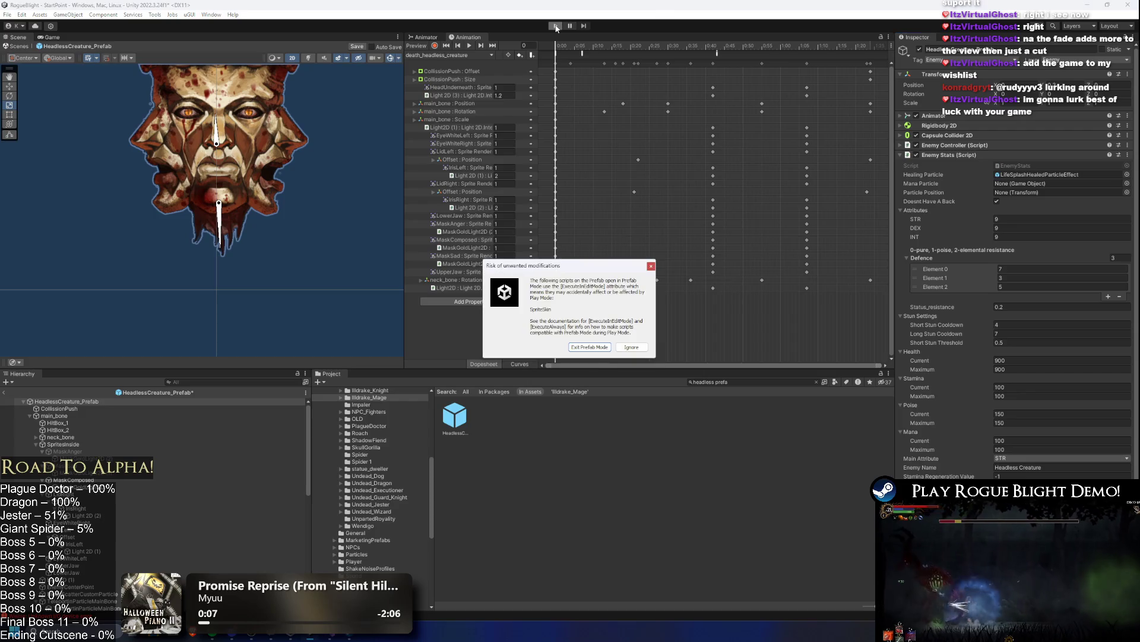
left_click(581, 348)
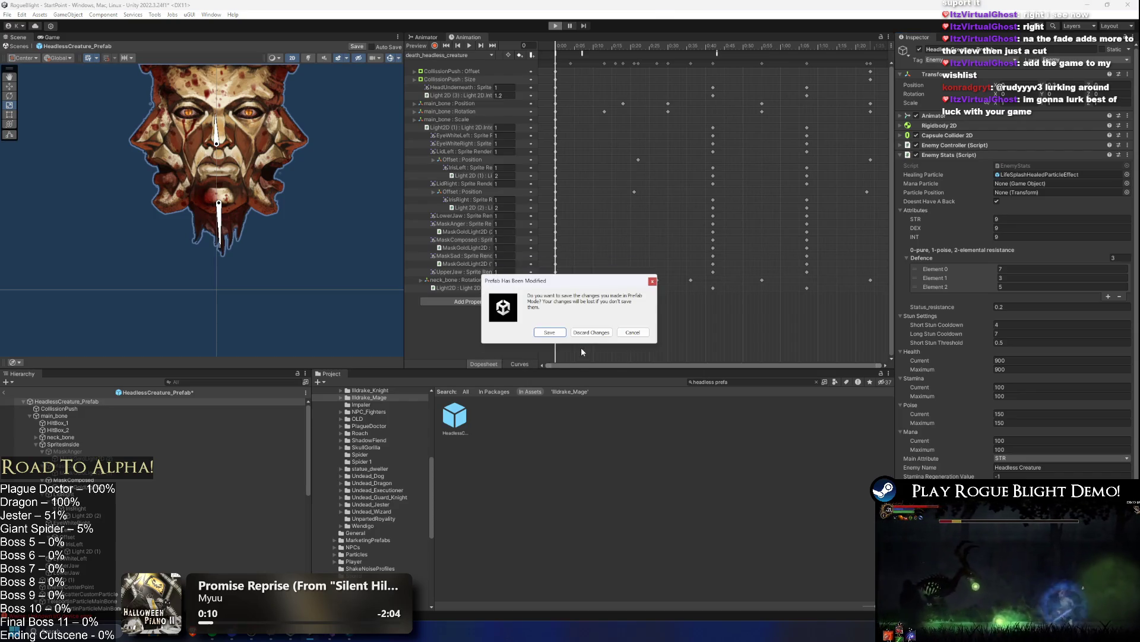
left_click(553, 333)
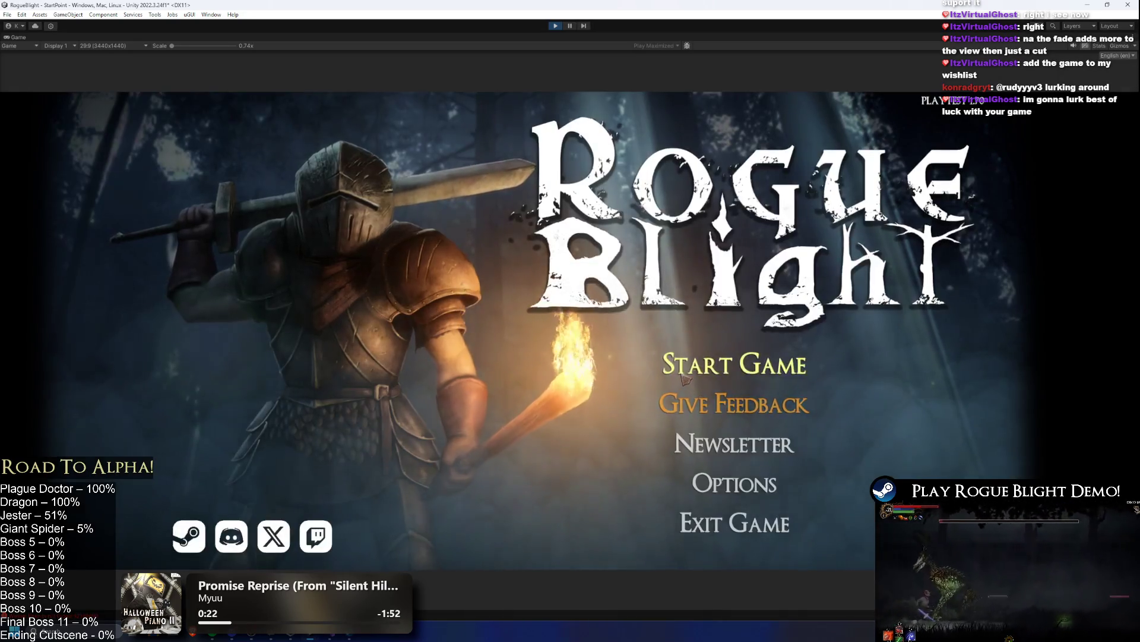
- Load the first save slot, then dash into the boss, attacking and dodging around it
left_click(683, 377)
left_click(754, 328)
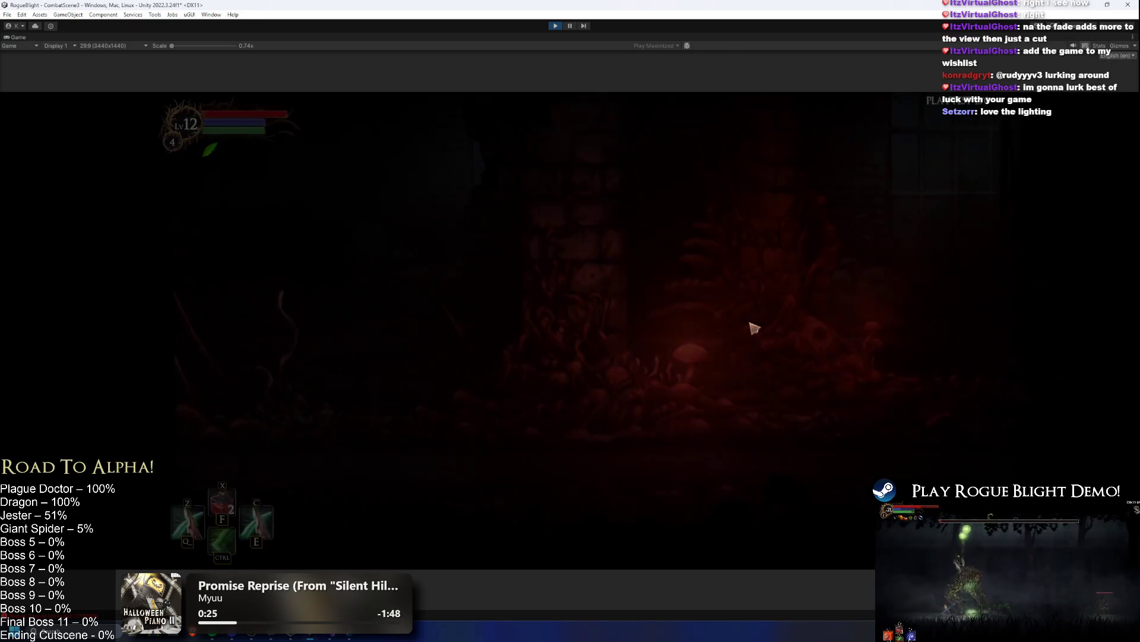
key("ctrl")
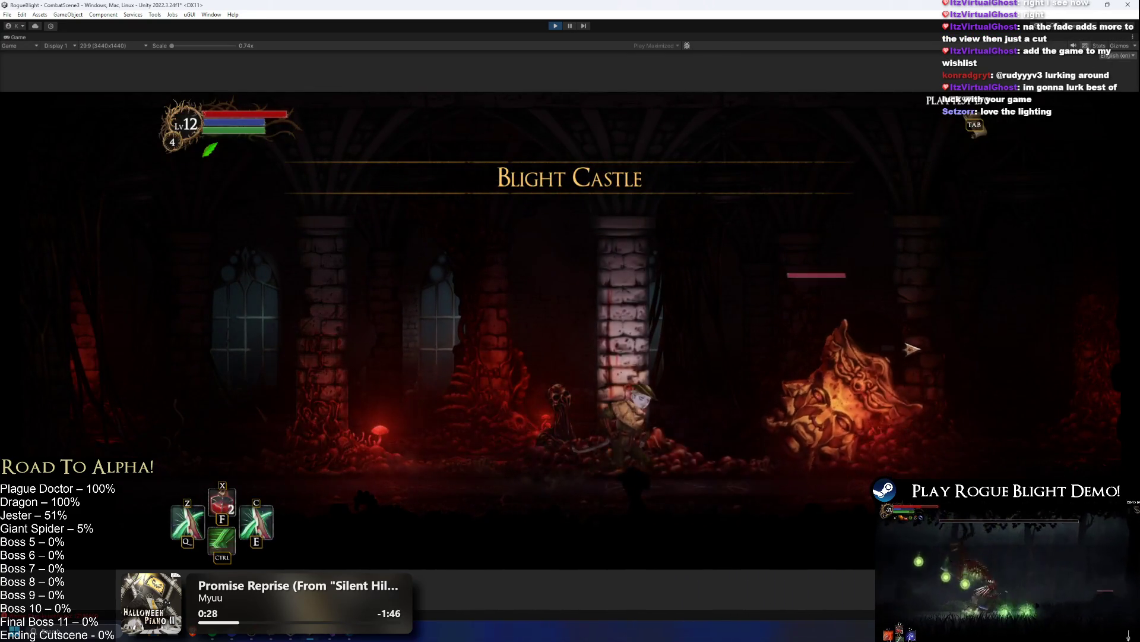
left_click(927, 355)
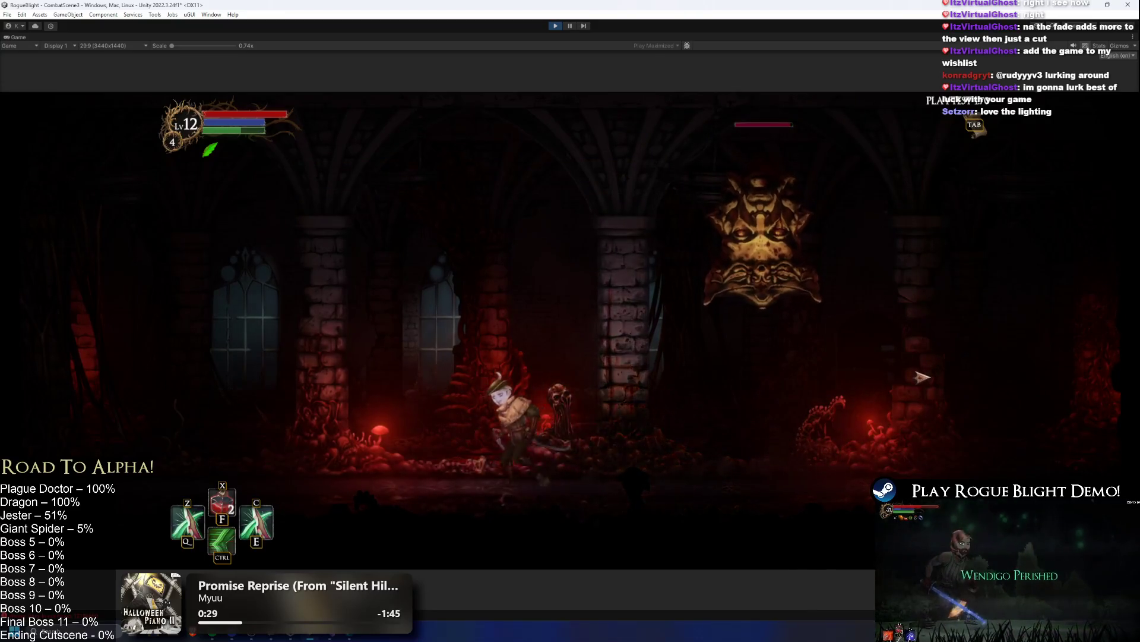
left_click(953, 415)
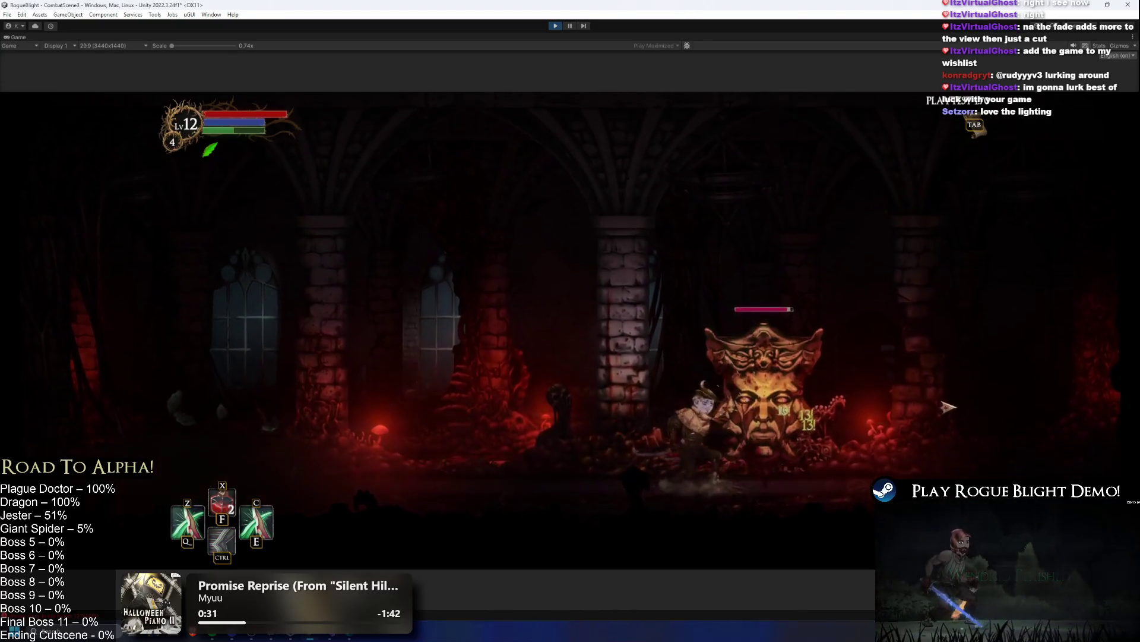
key("a")
key("a")
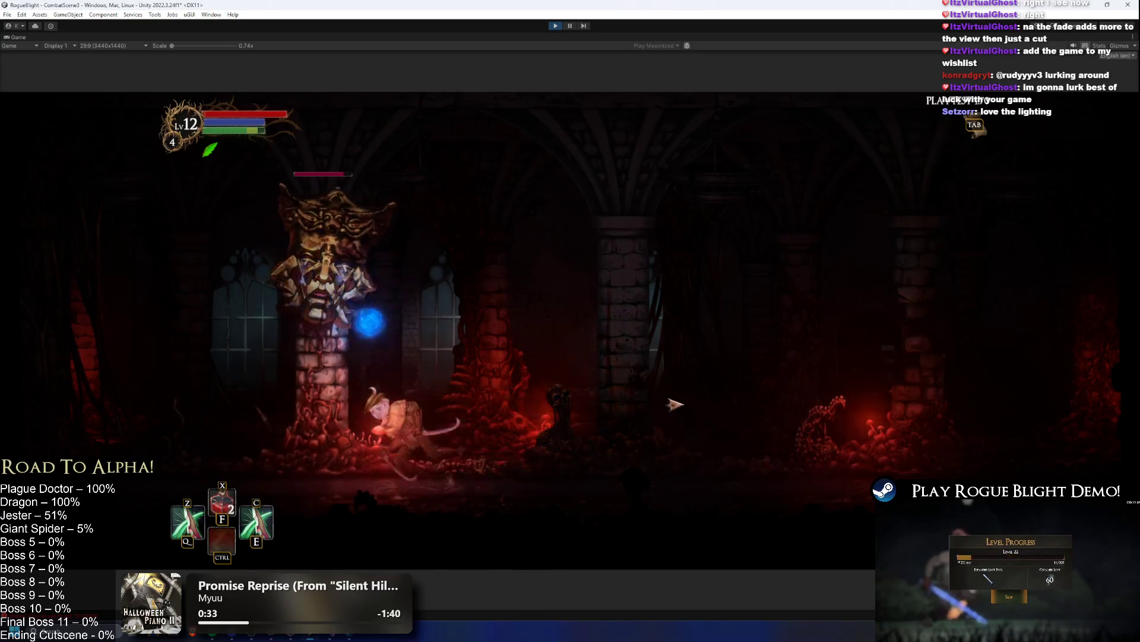
key("space")
key("d")
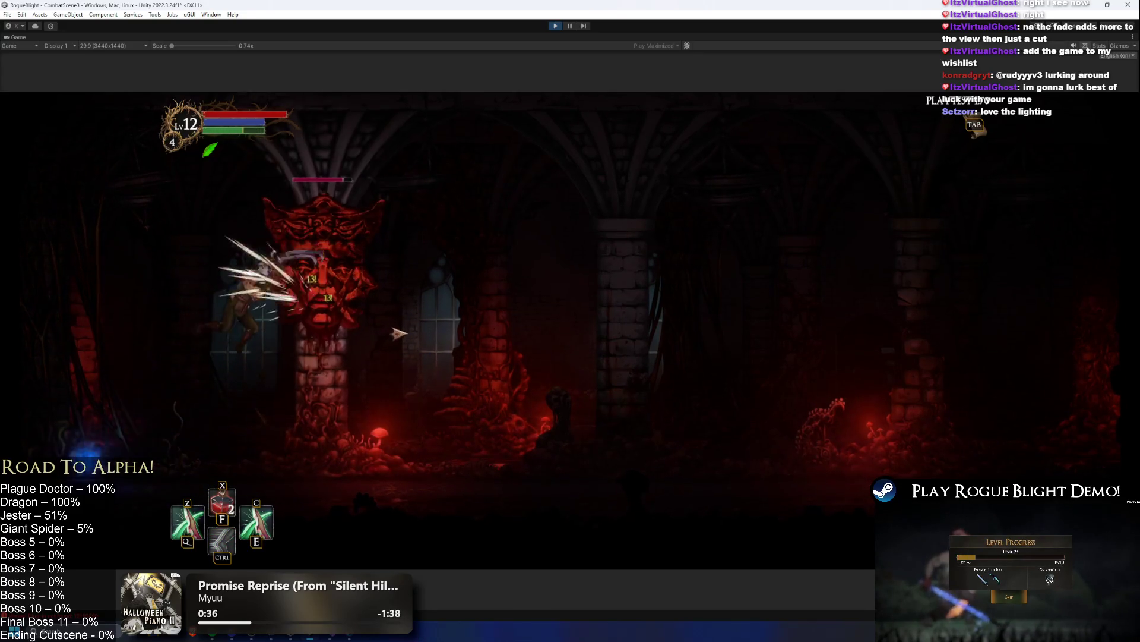
left_click(363, 327)
key("d")
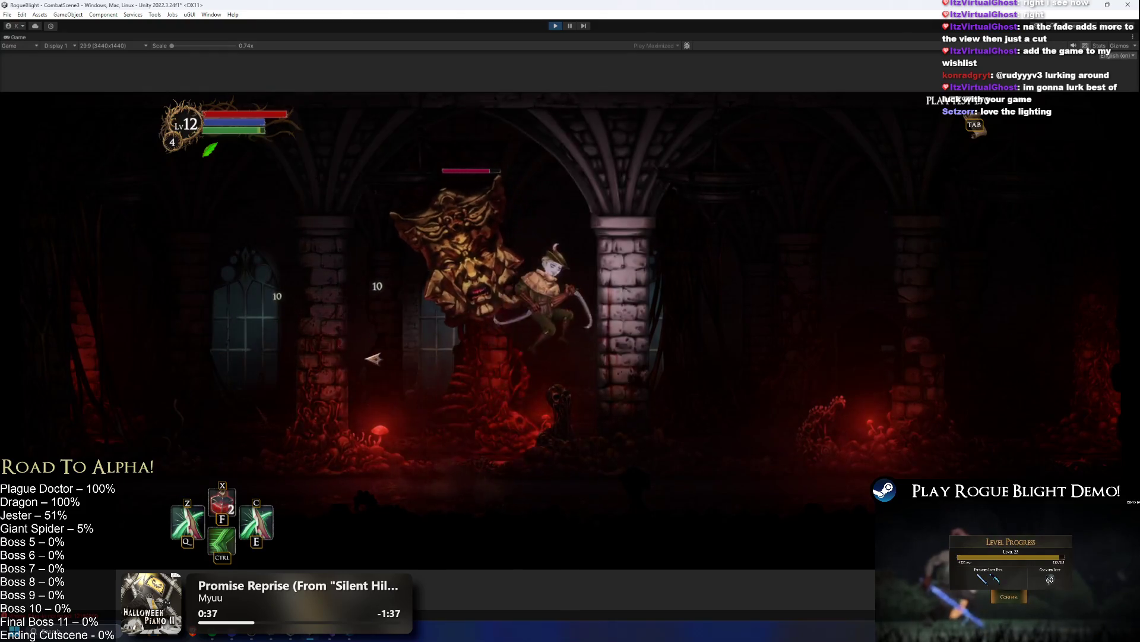
key("ctrl")
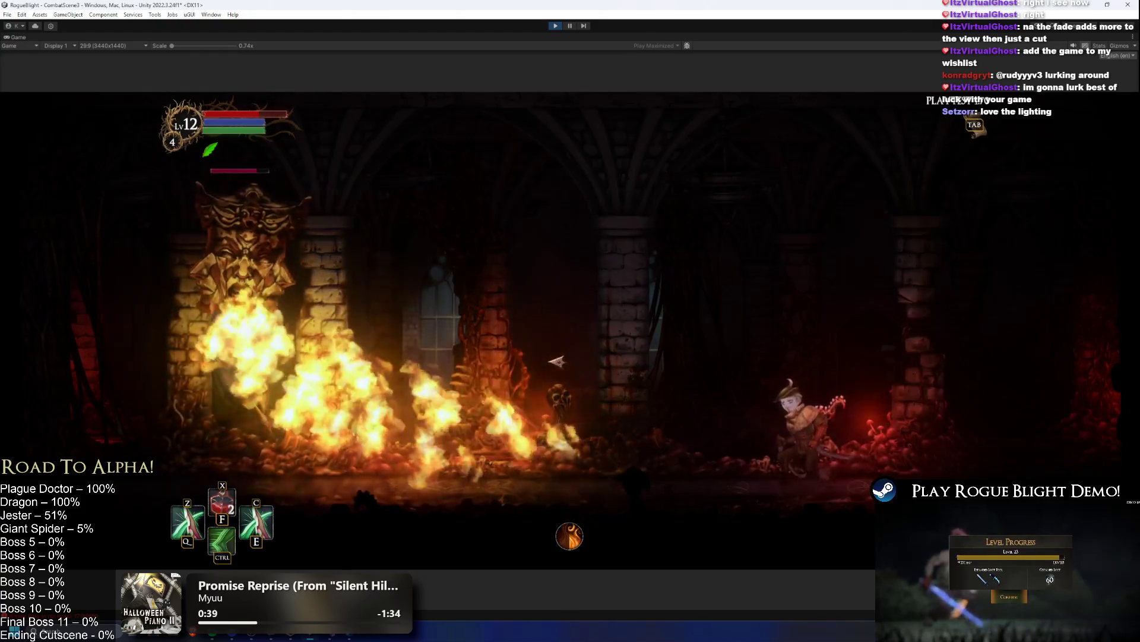
- Keep slashing at the headless mask boss while dashing past it, then stop the playtest
key("a")
key("a")
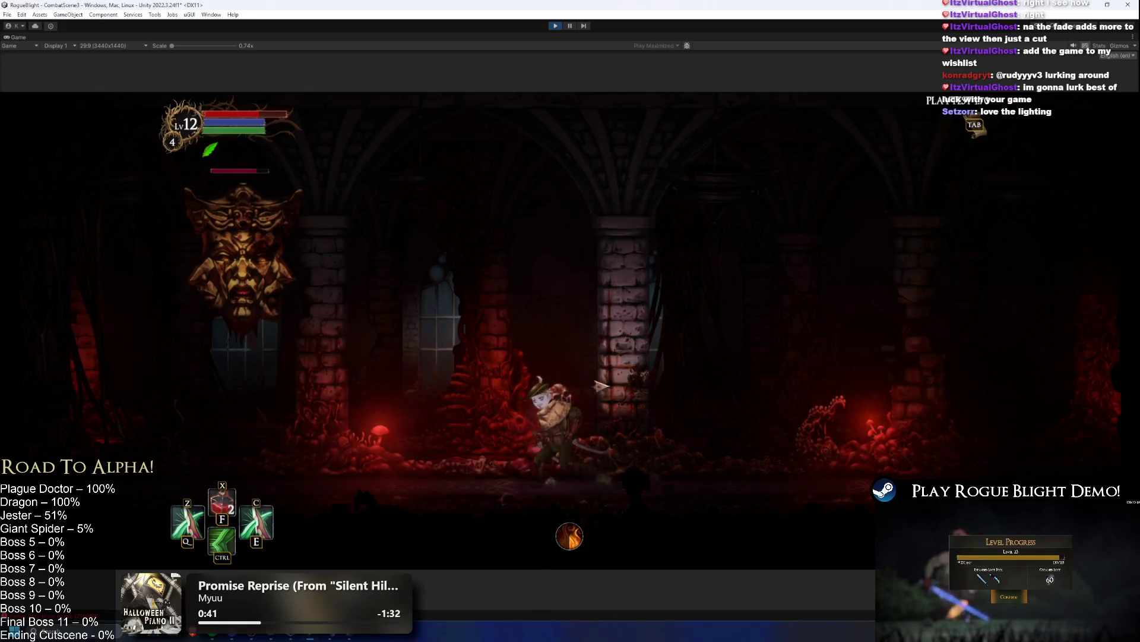
key("space")
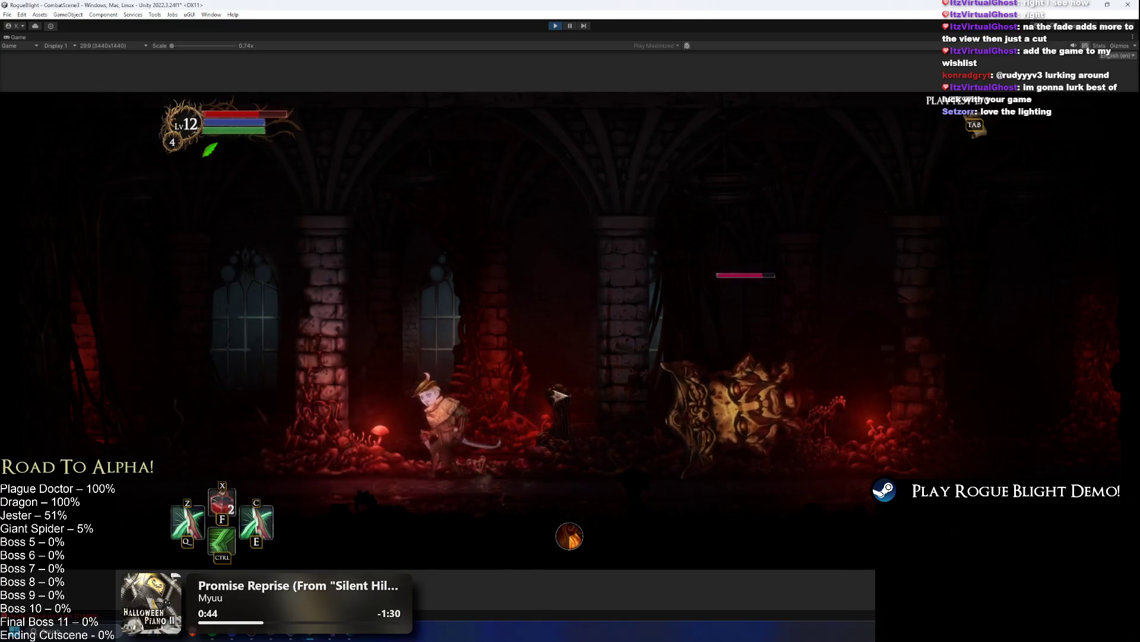
key("a")
key("ctrl")
left_click(349, 420)
left_click(349, 420)
key("d")
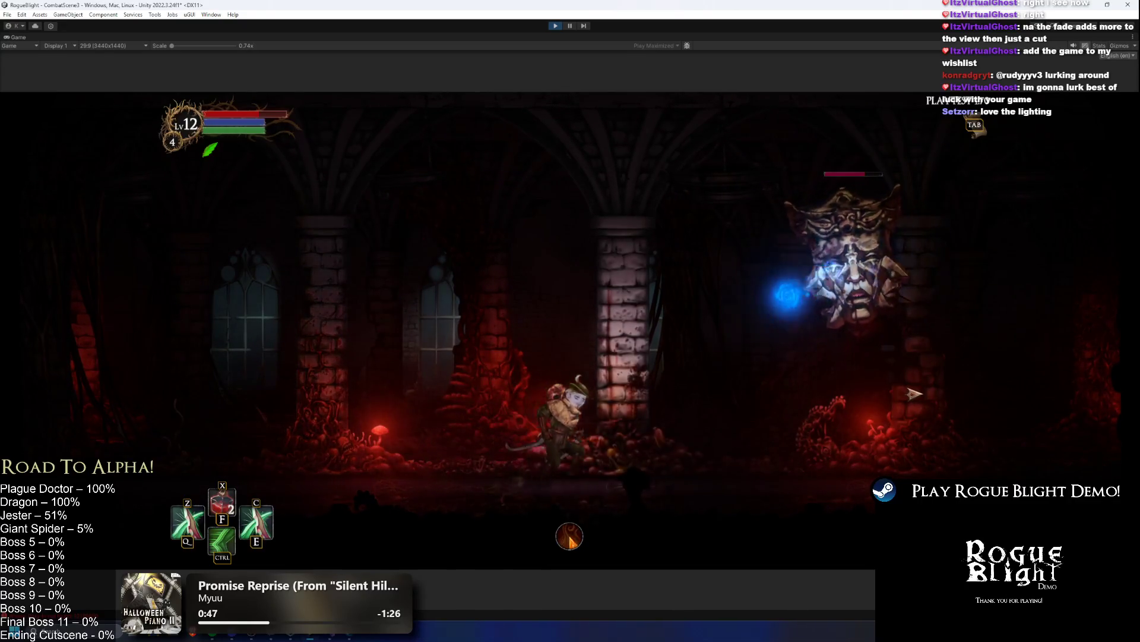
key("ctrl")
key("a")
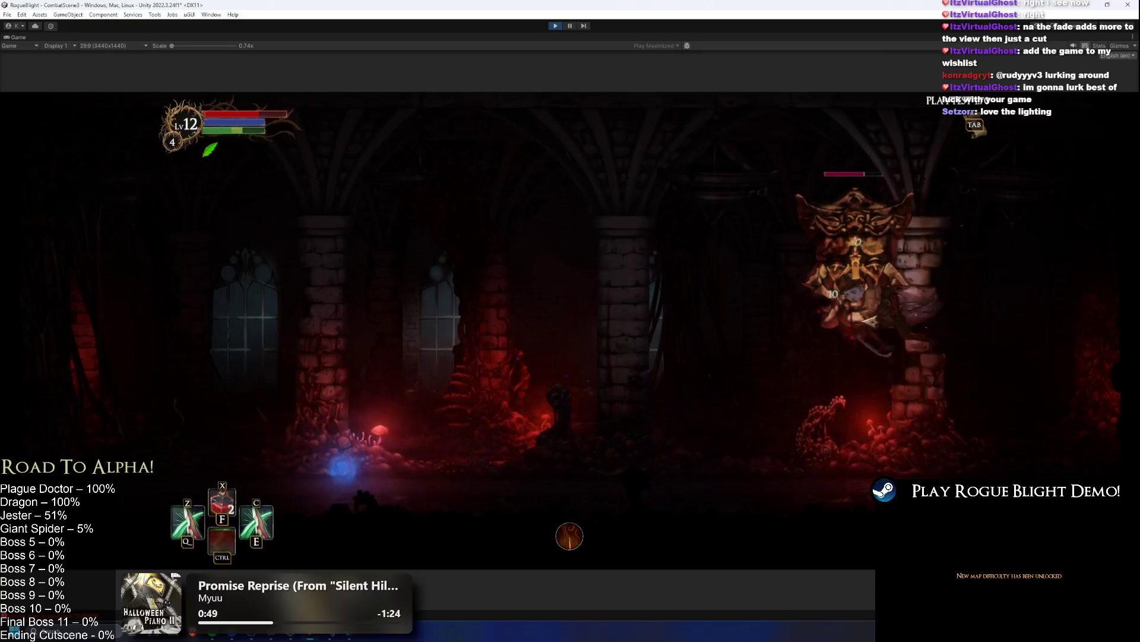
left_click(878, 328)
key("a")
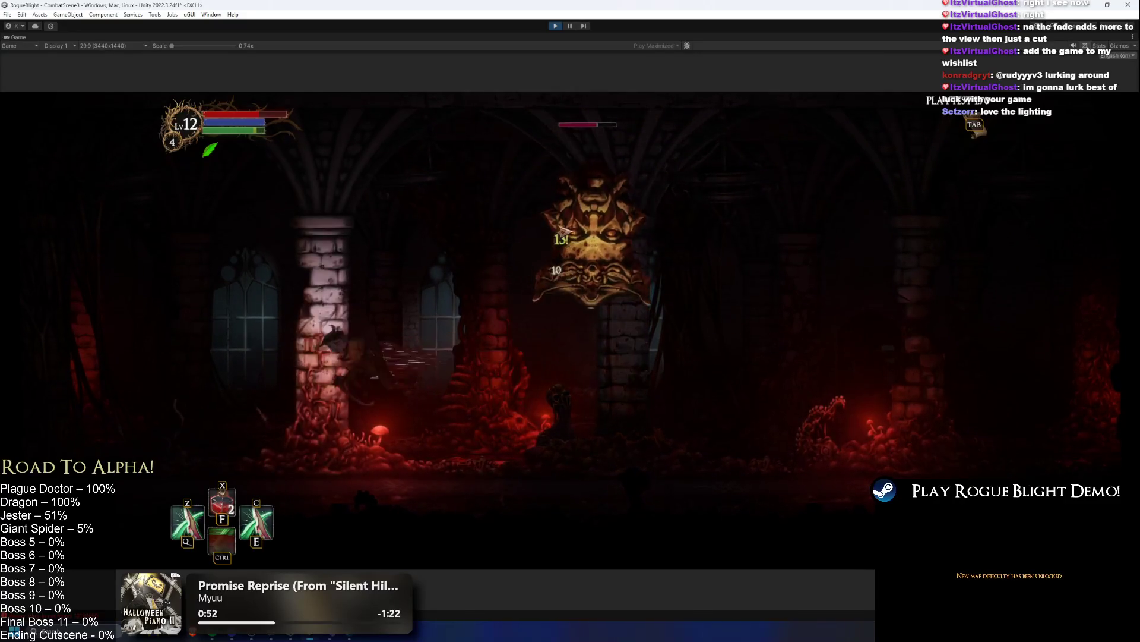
key("ctrl+p")
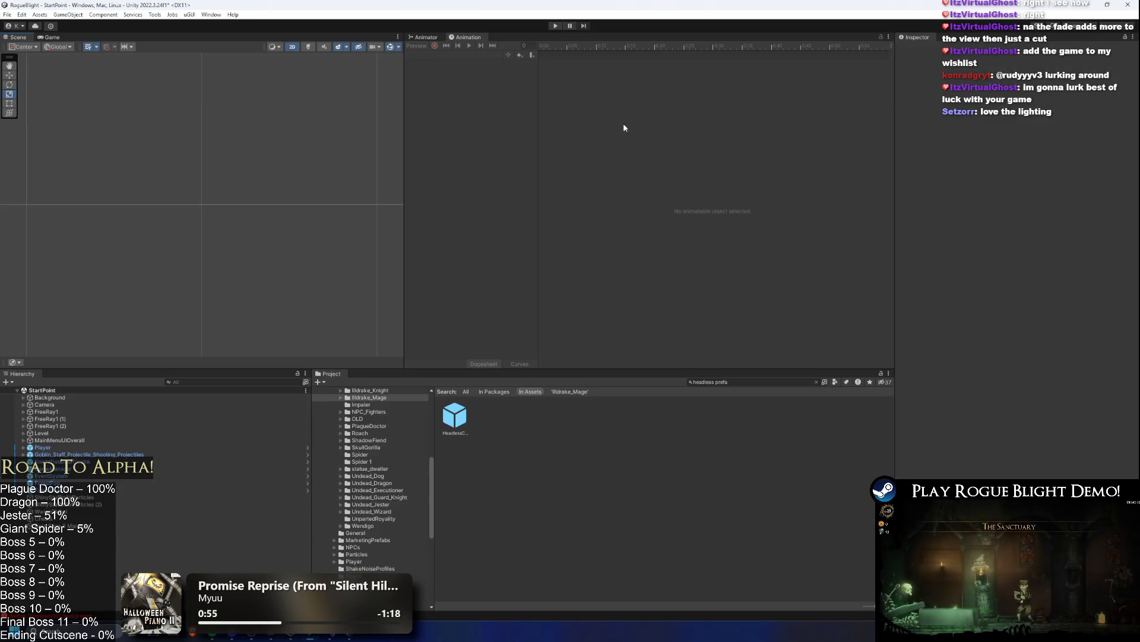
- Reopen HeadlessCreature_Prefab, inspect neck_bone and the prefab root, then start the game again
left_click(453, 414)
double_click(453, 414)
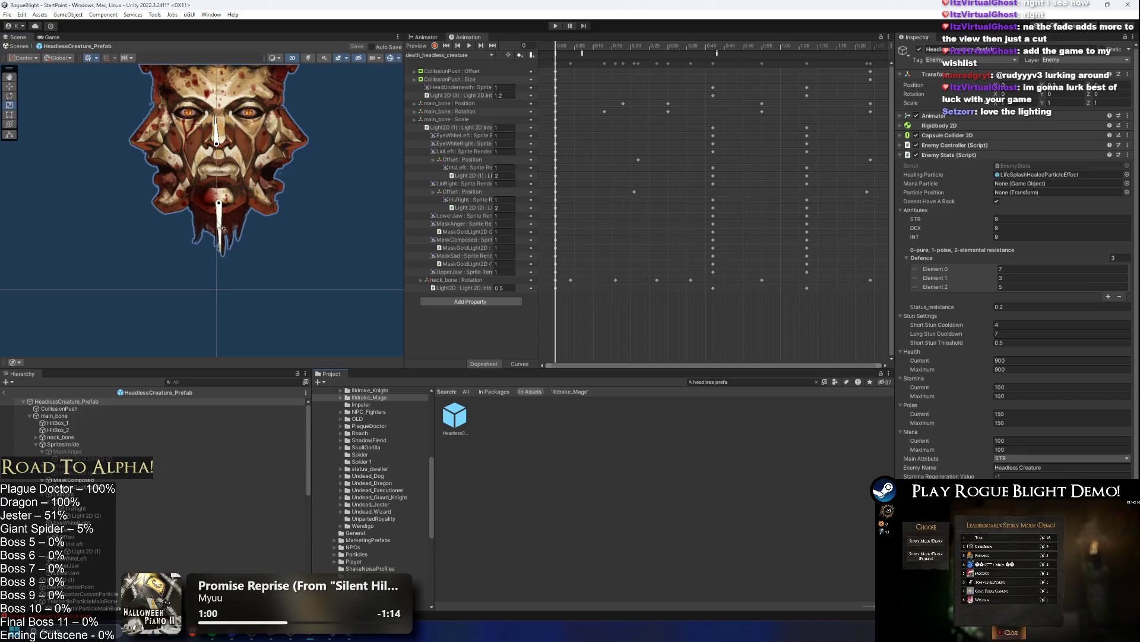
left_click(224, 248)
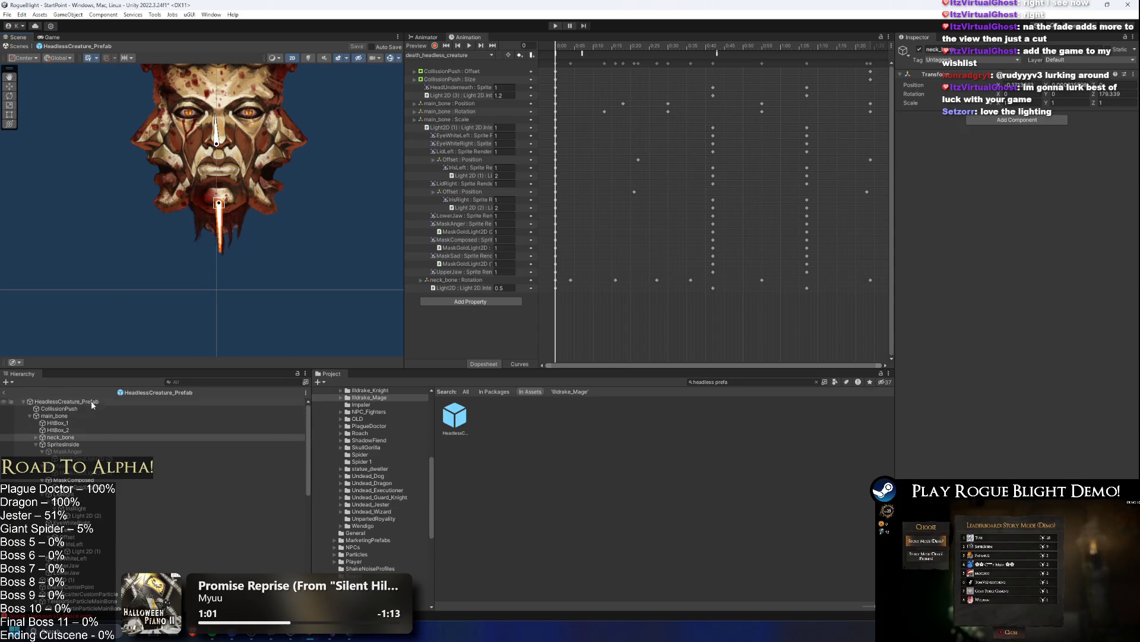
left_click(92, 401)
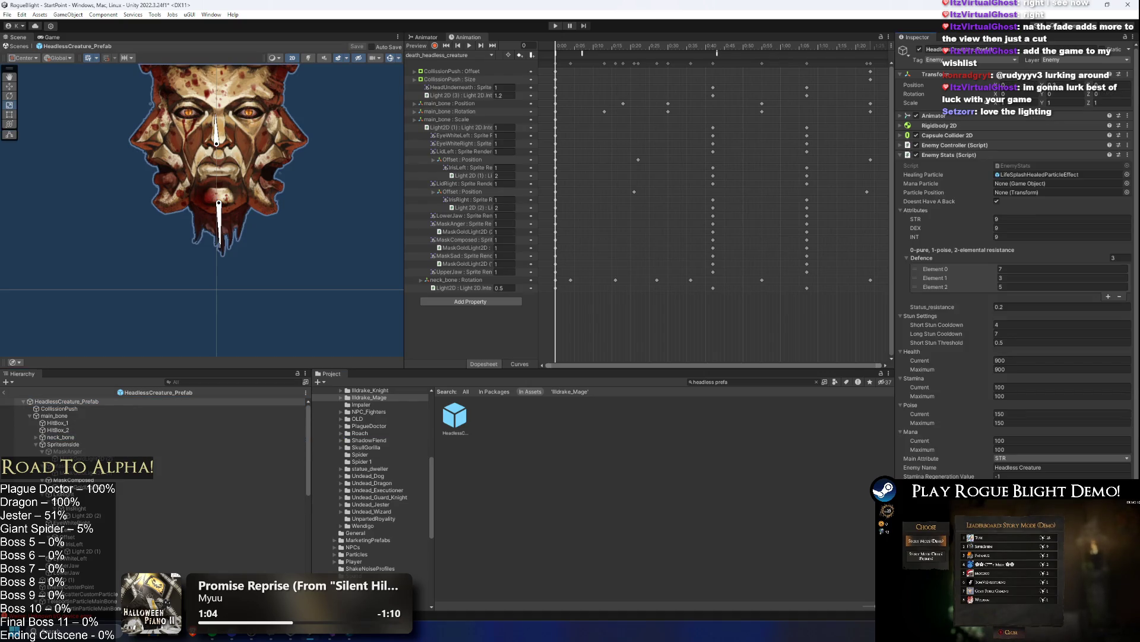
left_click(554, 26)
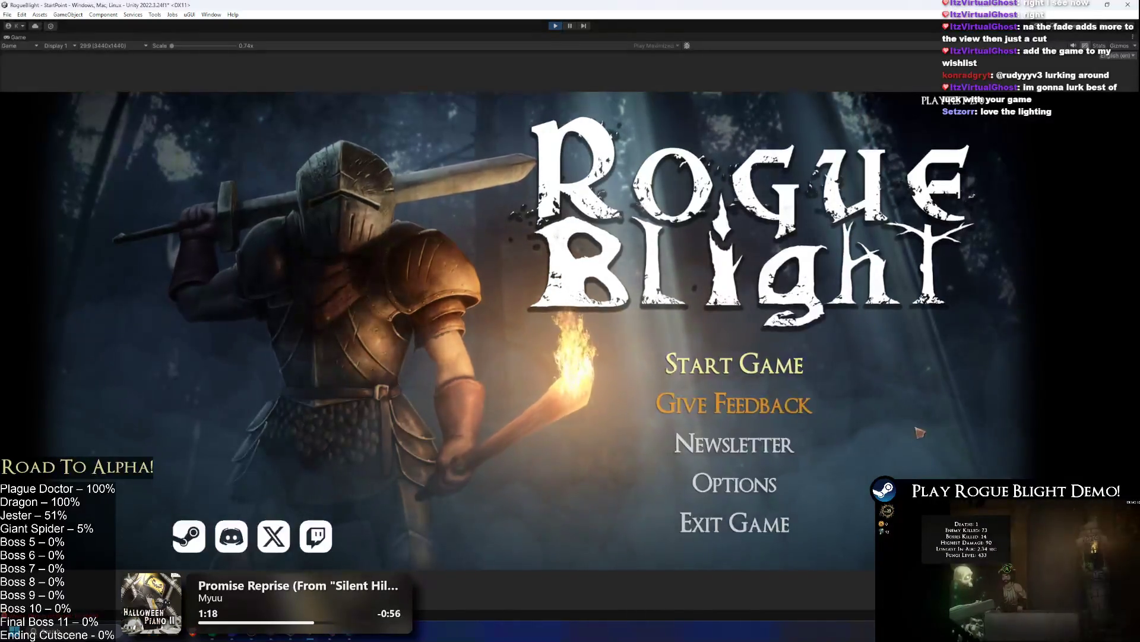
- Load the first save slot, strike the headless boss several times, then exit play mode with Ctrl+P
left_click(735, 364)
left_click(764, 338)
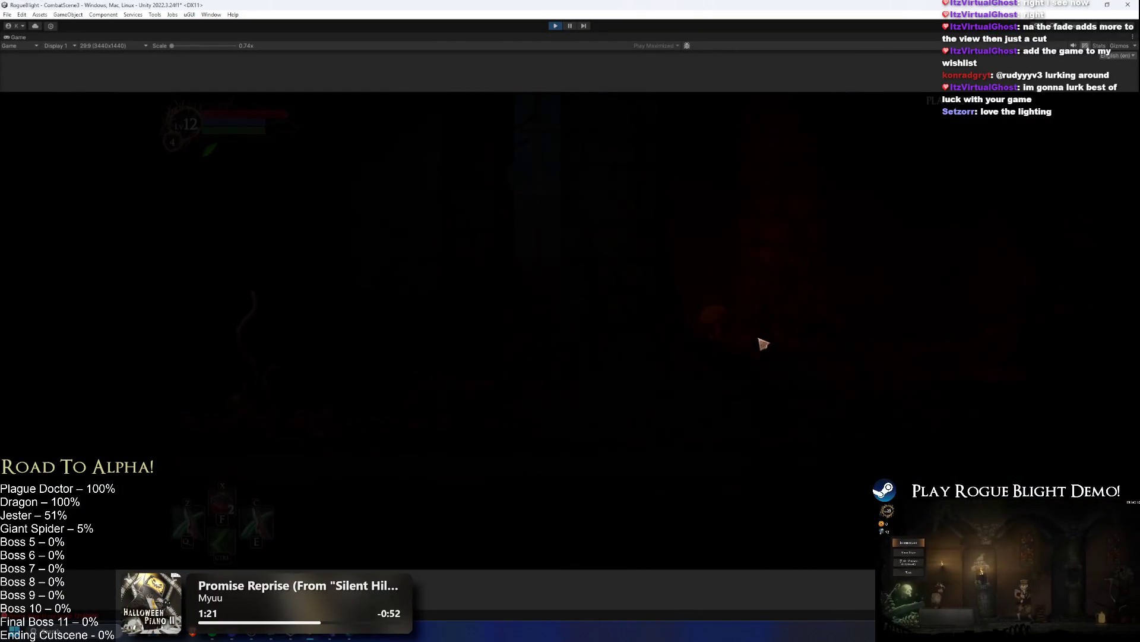
key("ctrl")
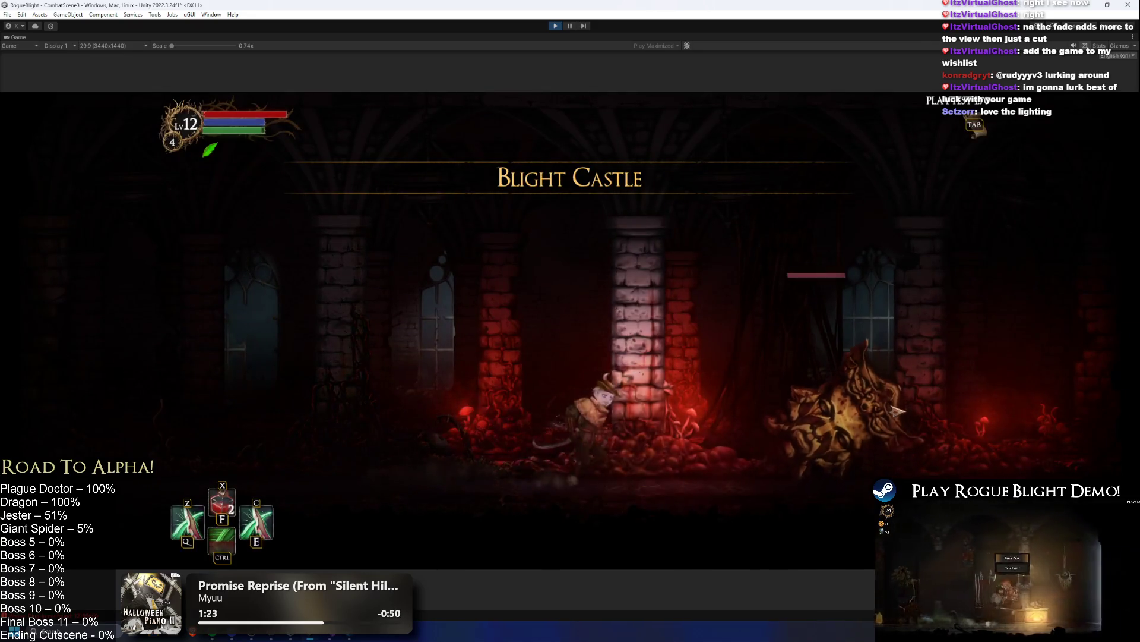
left_click(898, 407)
key("a")
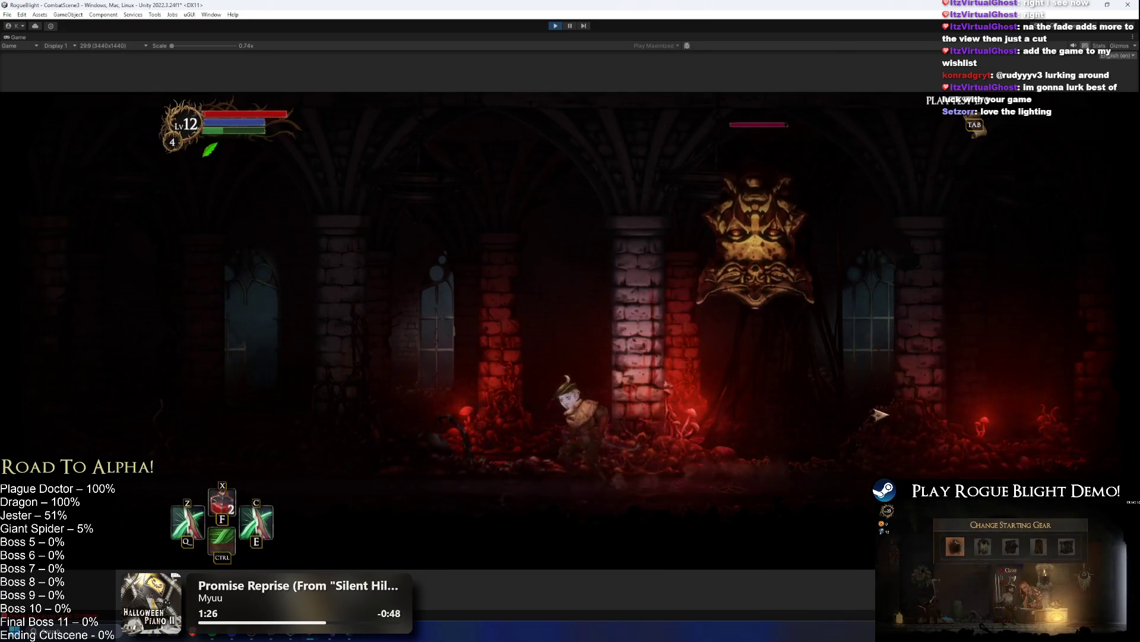
left_click(859, 453)
key("d")
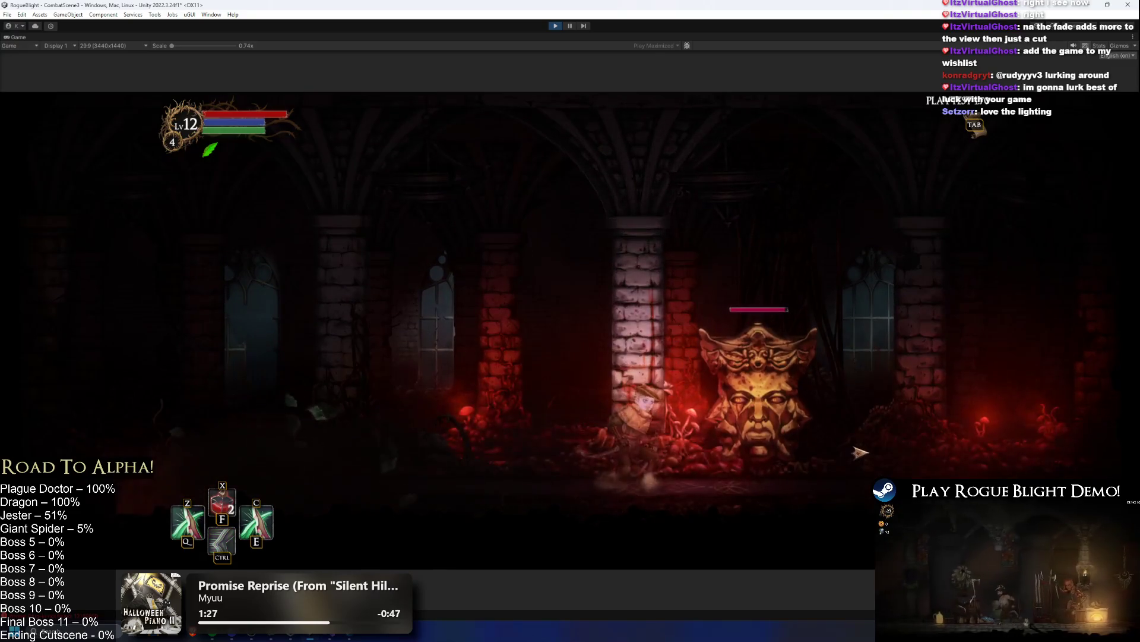
left_click(689, 410)
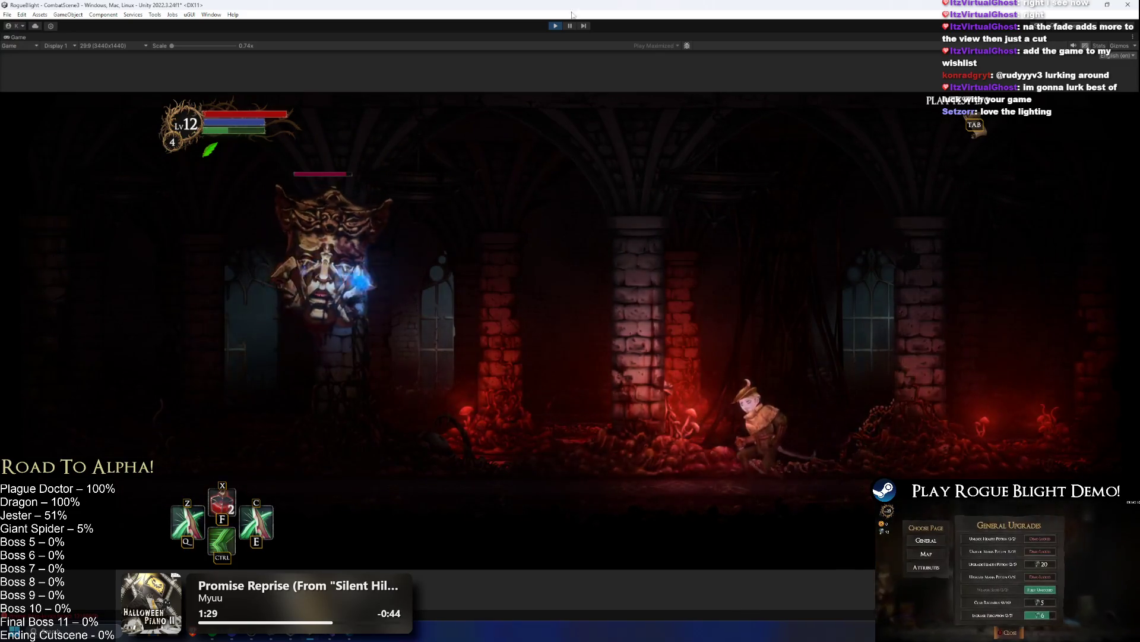
key("ctrl+p")
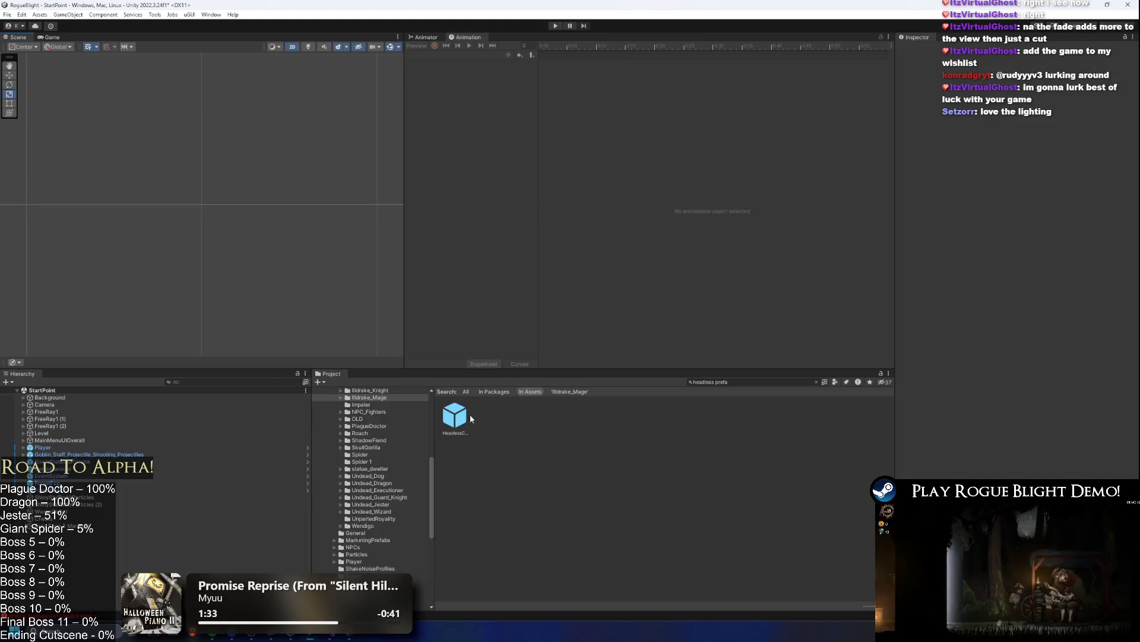
- Reopen the HeadlessCreature prefab, start the game, and check the 'On hit effect improved' line in TODO.txt
double_click(455, 416)
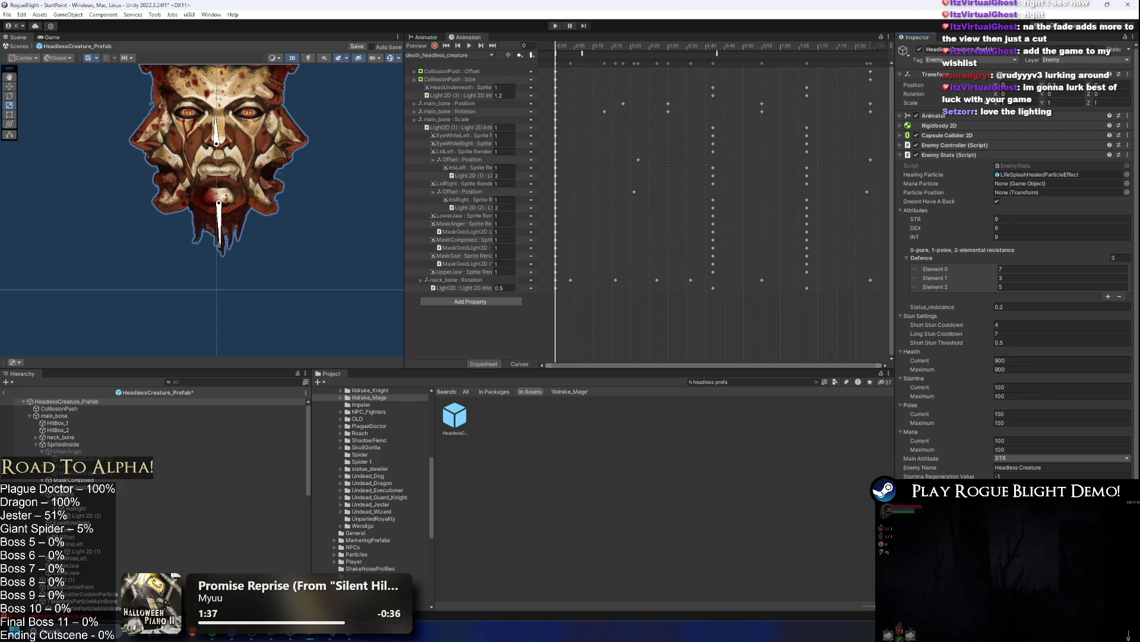
left_click(554, 27)
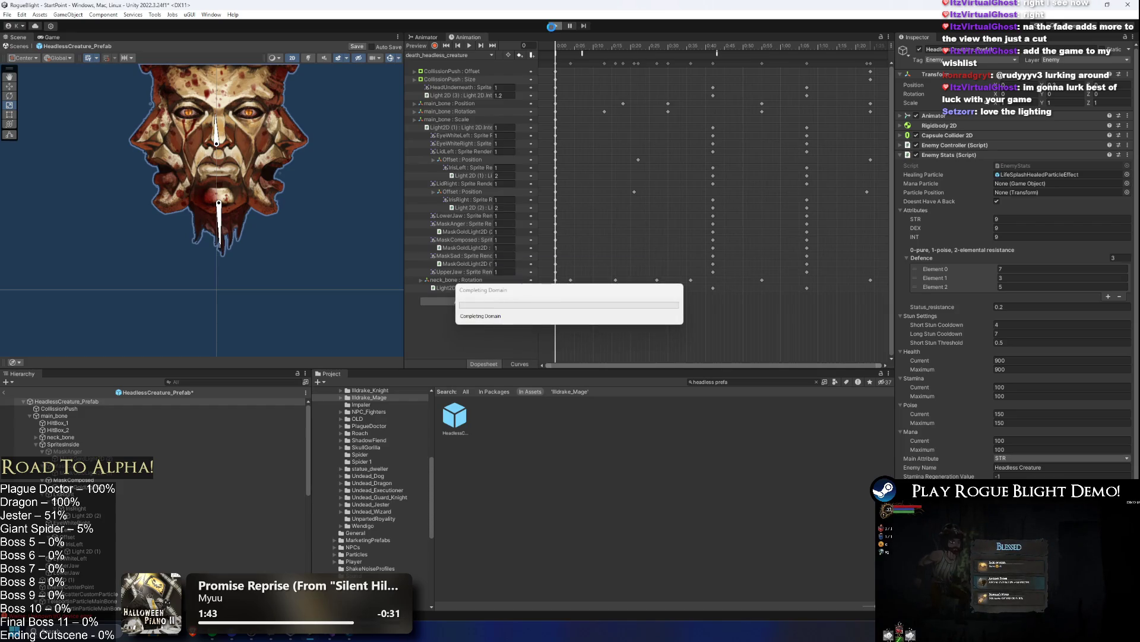
left_click(332, 637)
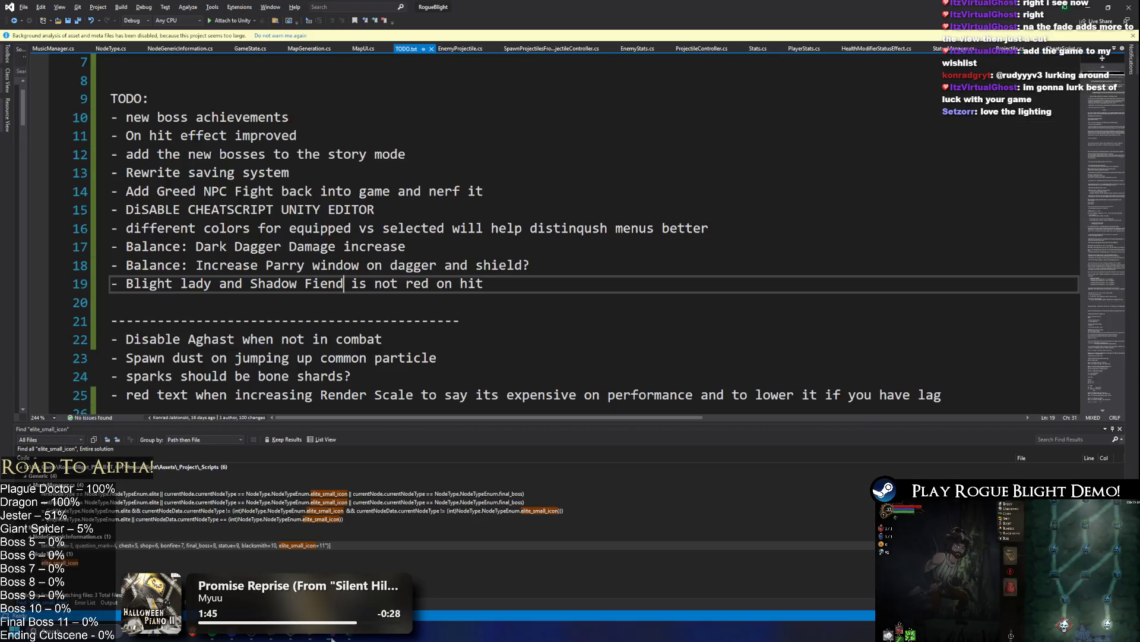
scroll(218, 195, "up", 2)
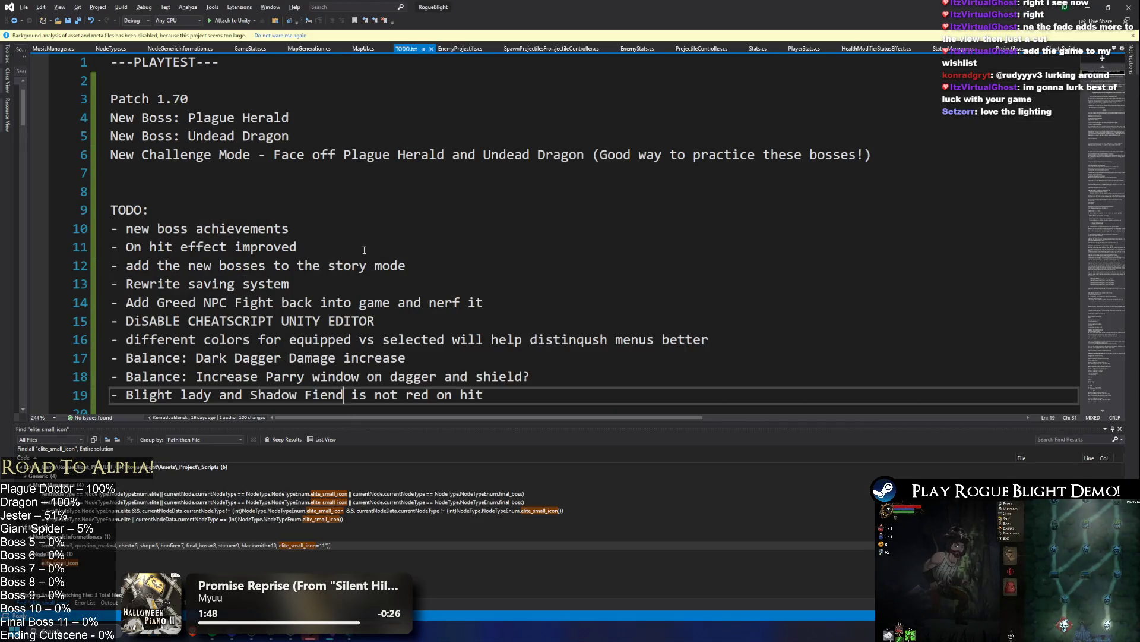
left_click_drag(357, 252, 73, 249)
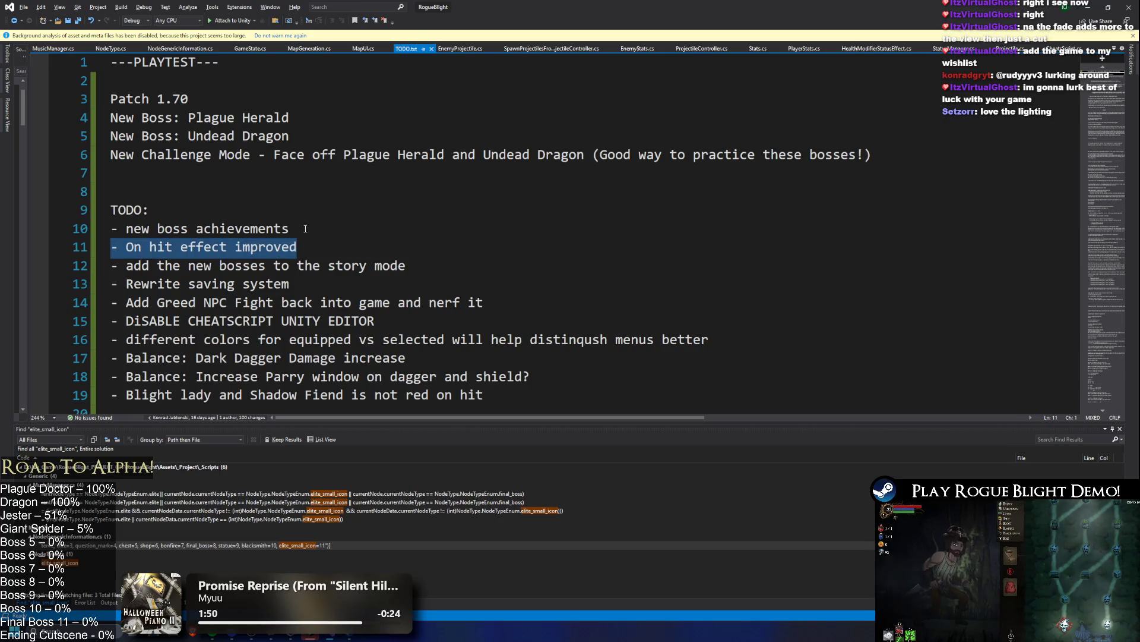
key("alt+Tab")
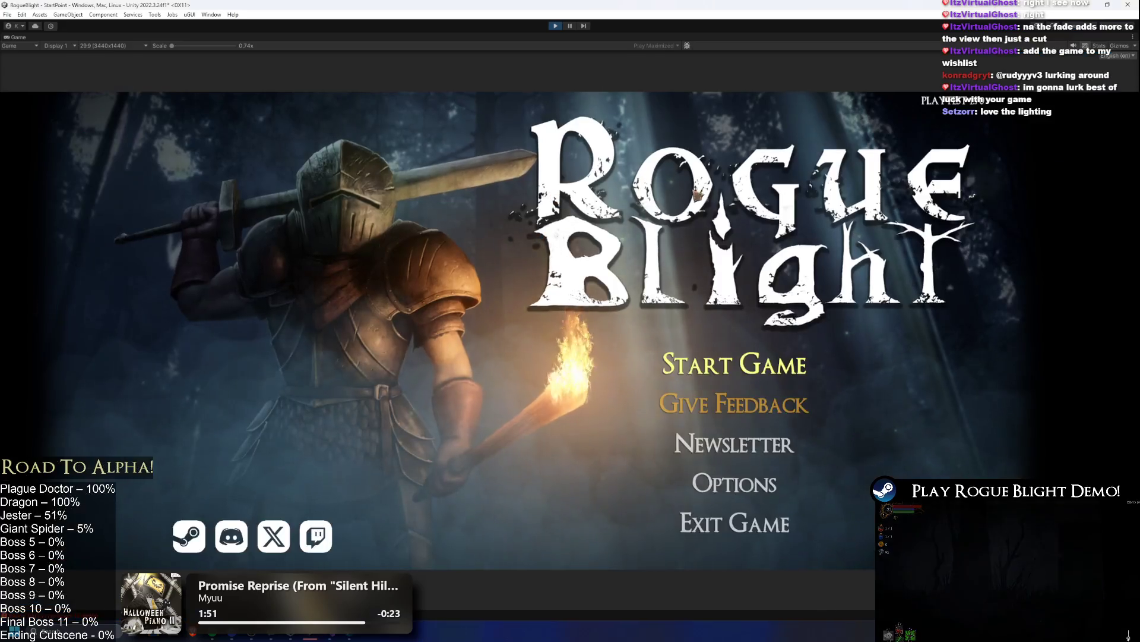
- Load the first save slot into the castle boss room, then return to TODO.txt at line 7
left_click(738, 365)
left_click(764, 315)
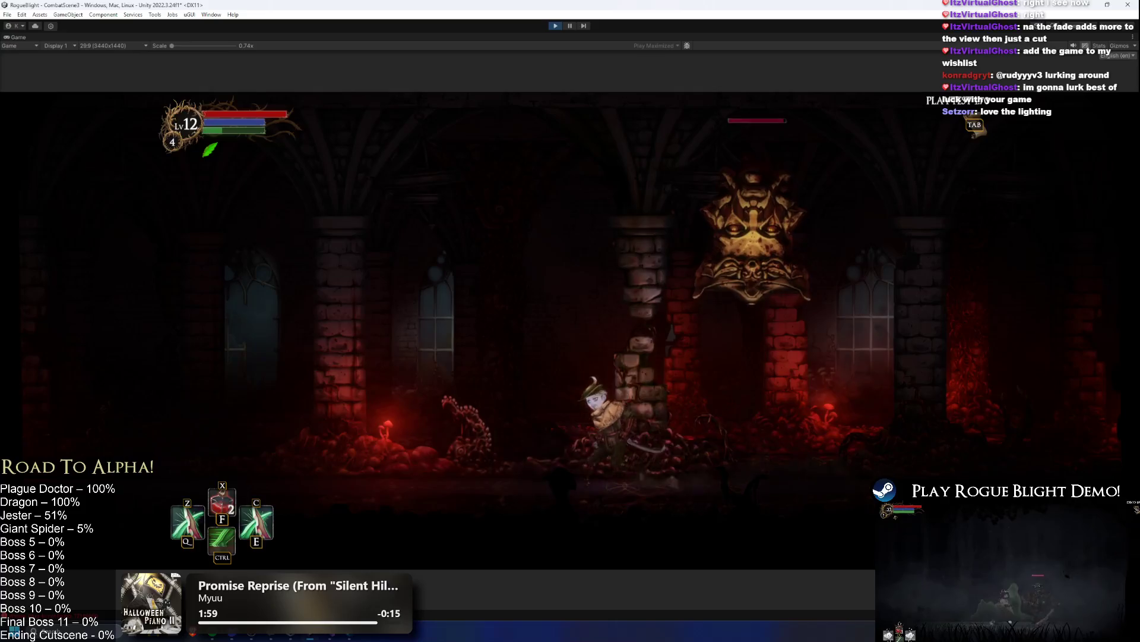
key("alt+Tab")
left_click(174, 182)
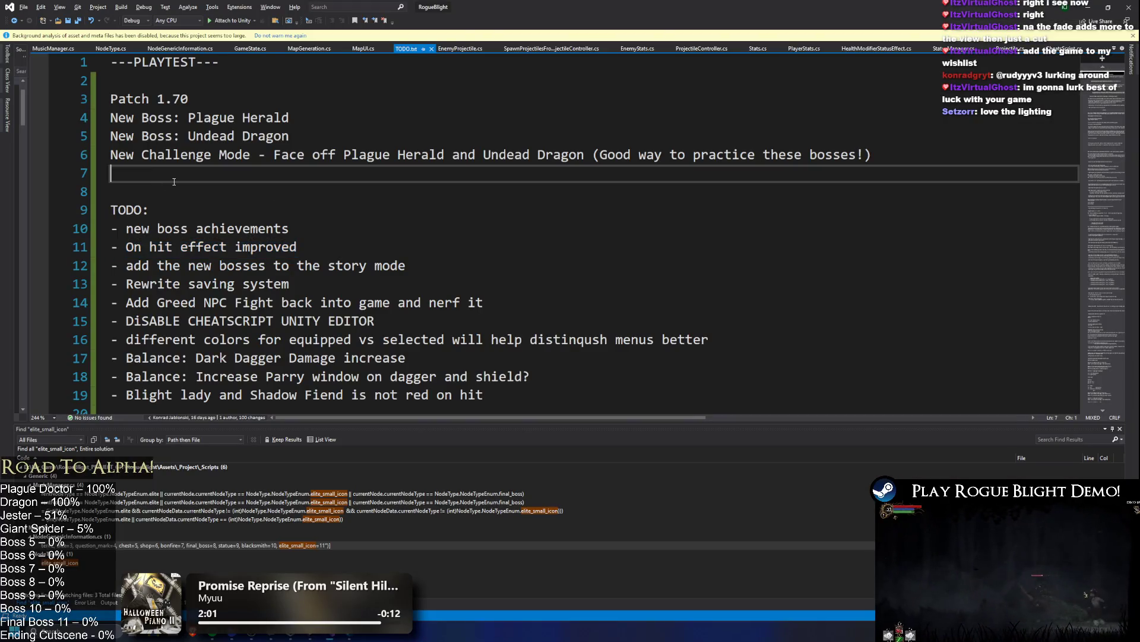
- Write a line-7 improvement note that hit enemies now have a slight shake, clearing leftover text
type("Improvement: On hit effec")
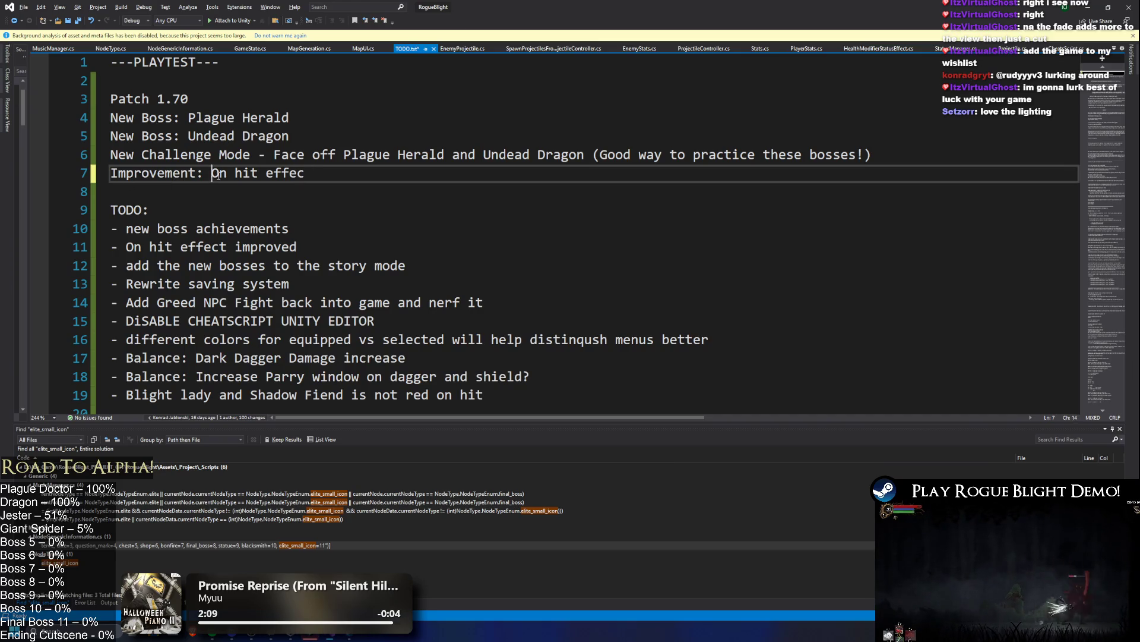
type("Whenever e")
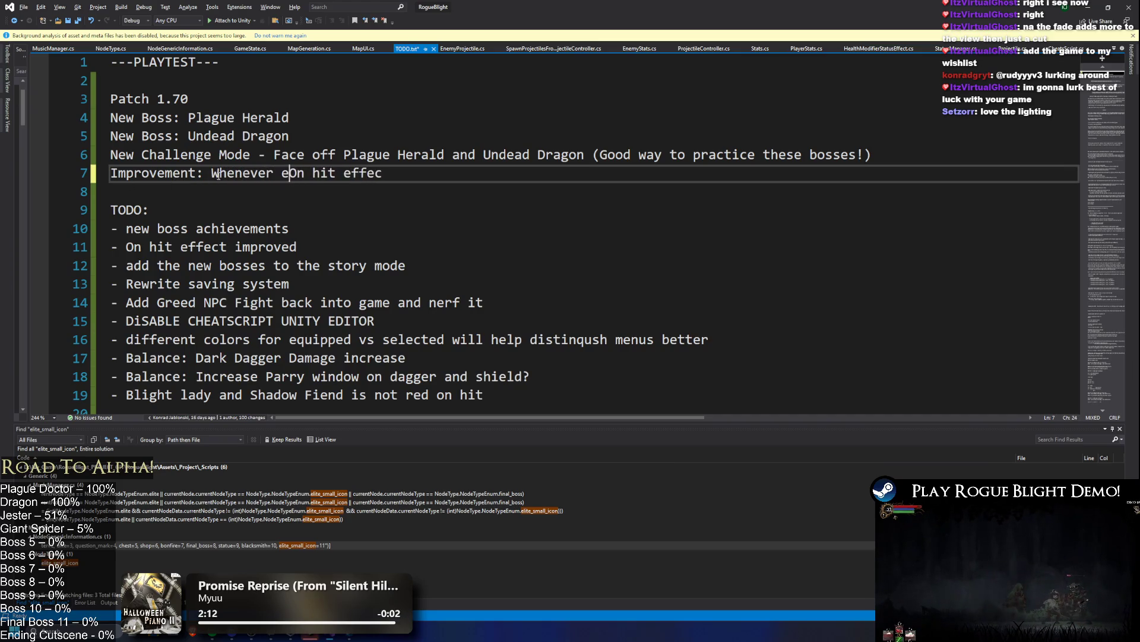
type("mies ")
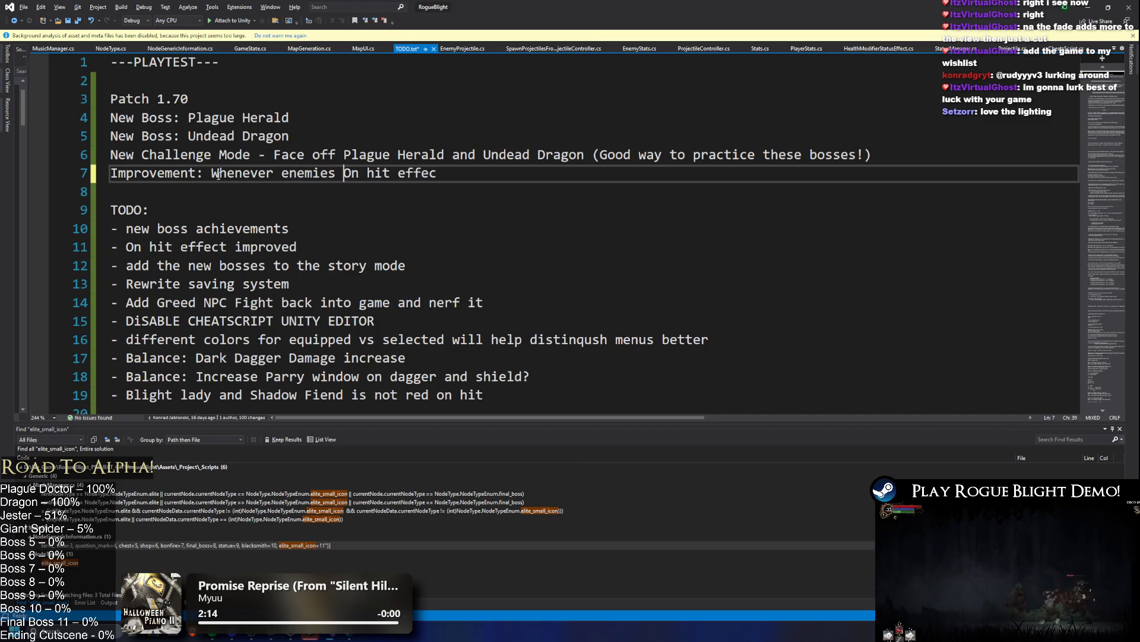
type("t, they will ")
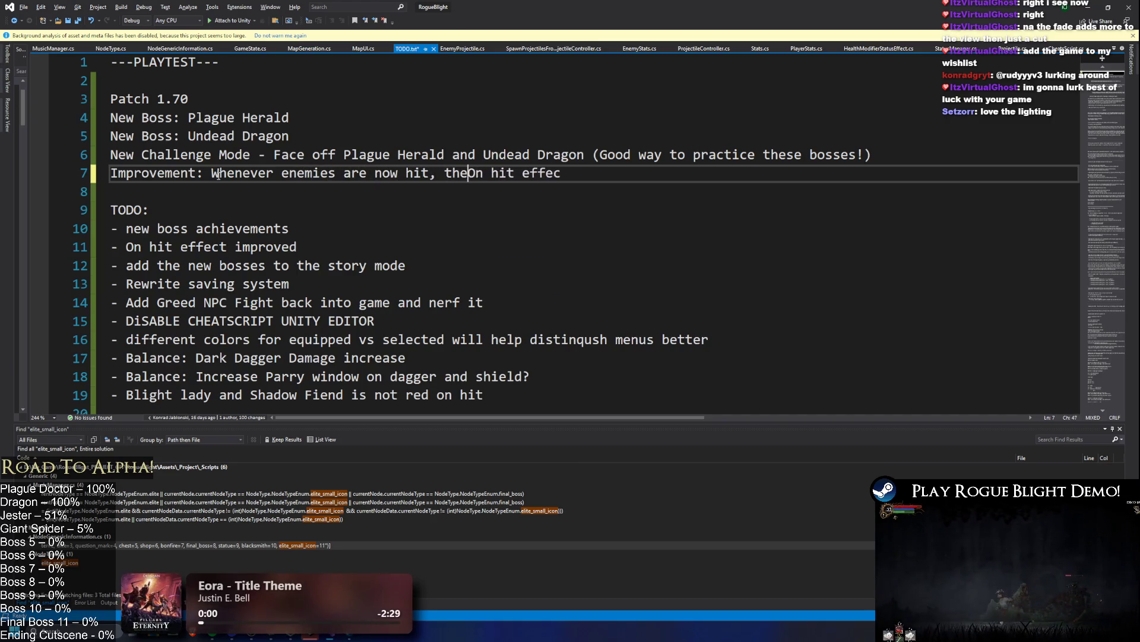
type("sh")
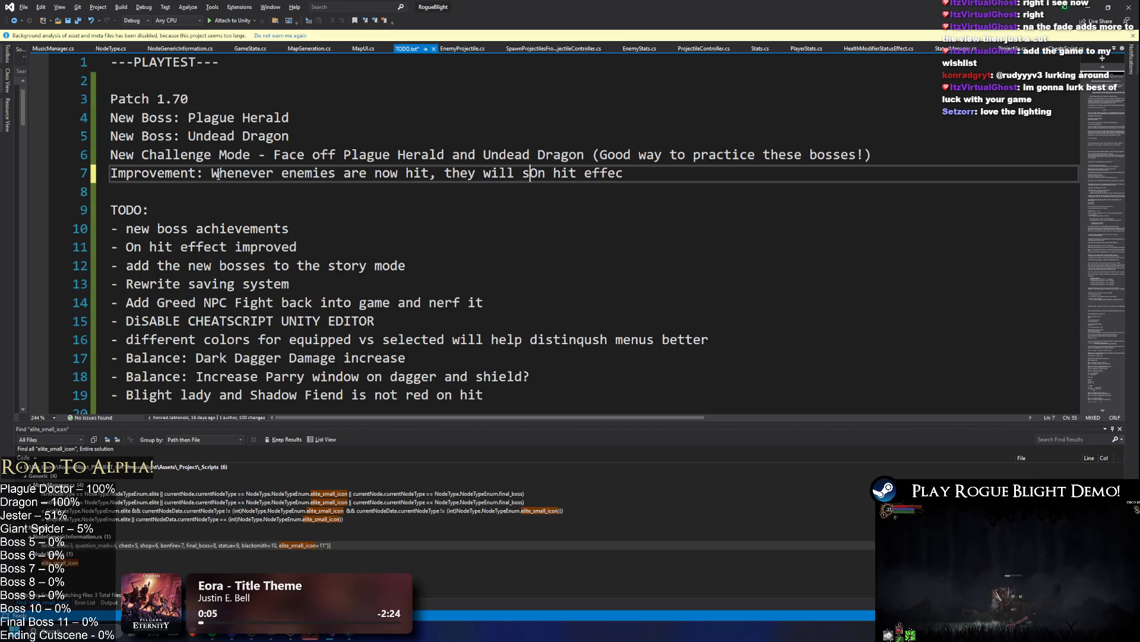
type("have slight shak")
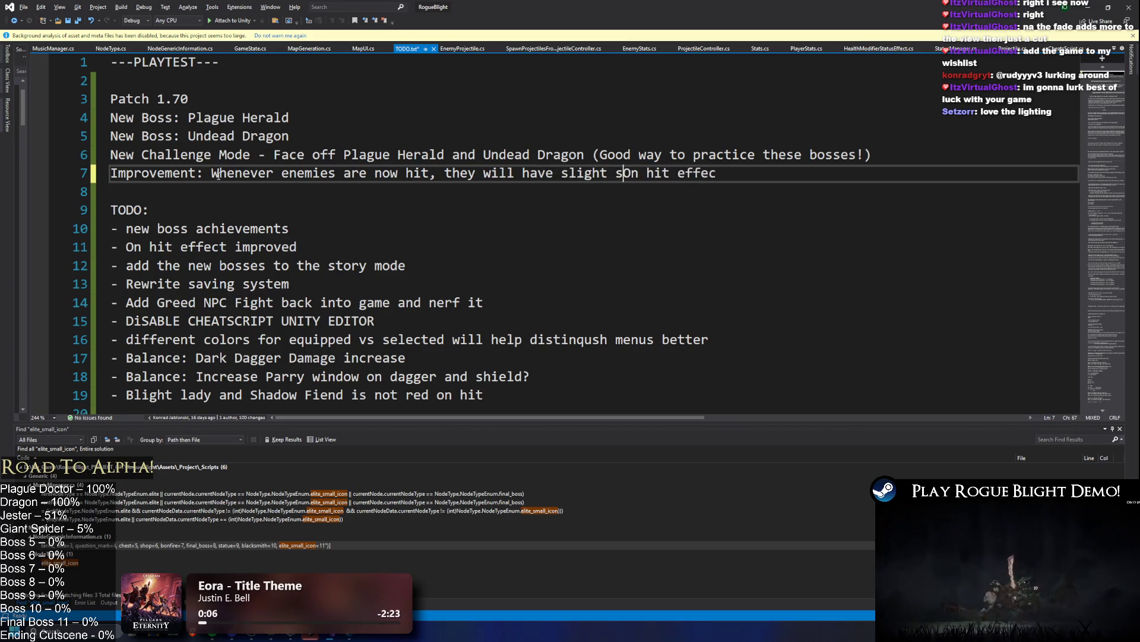
type("e.")
key("Delete")
key("Delete")
key("Delete")
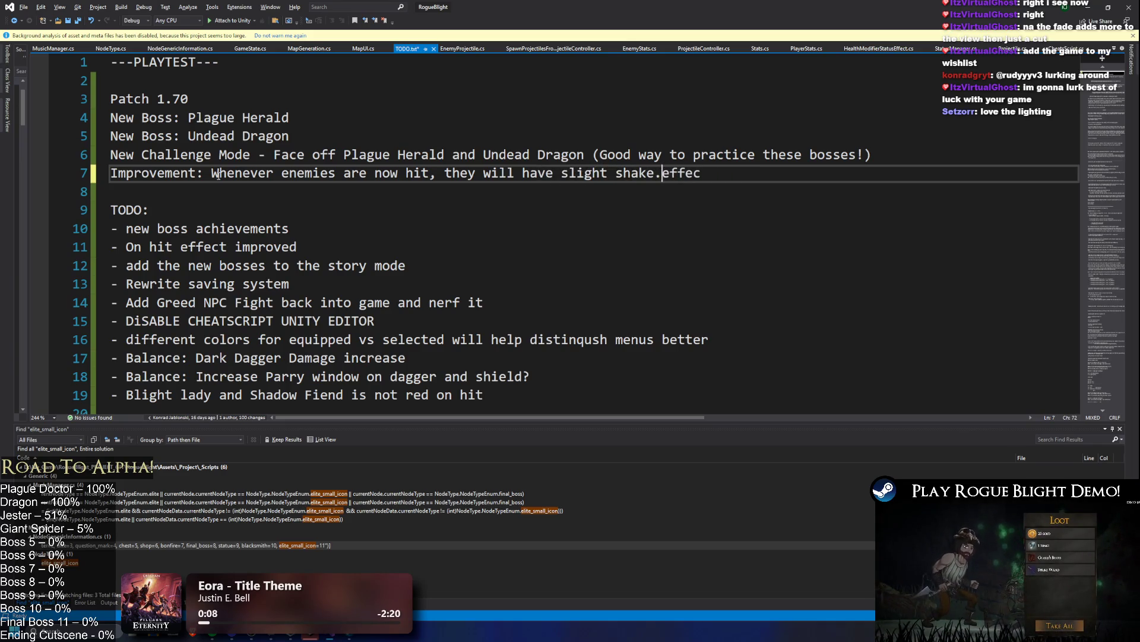
key("Down")
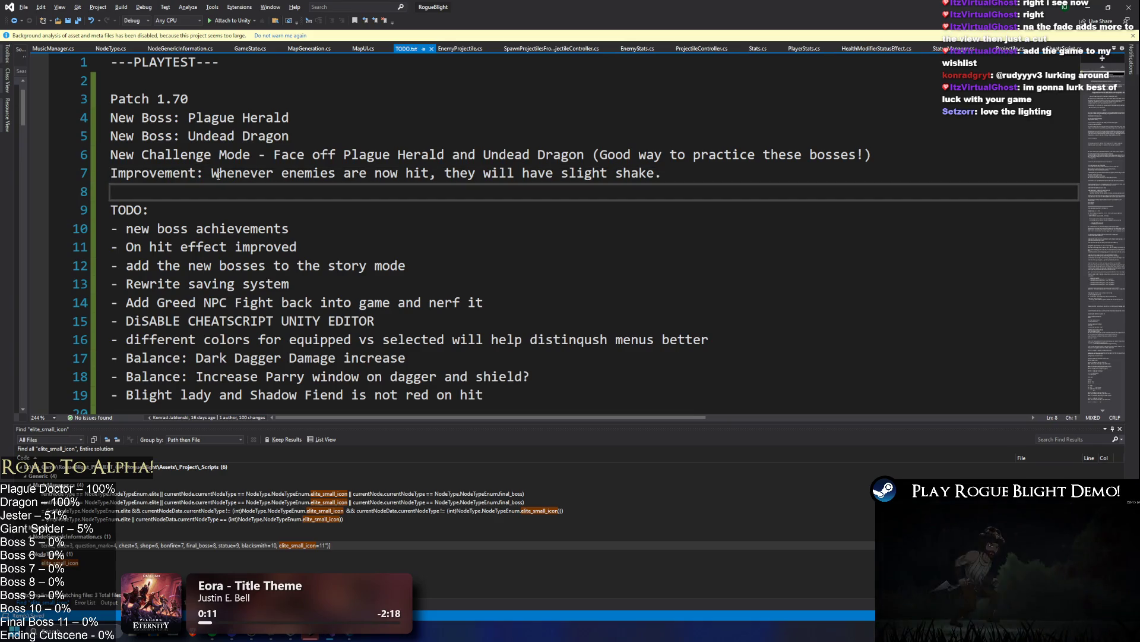
key("Return")
- Delete the '- On hit effect improved' TODO item and its leftover blank line
key("Down")
key("Down")
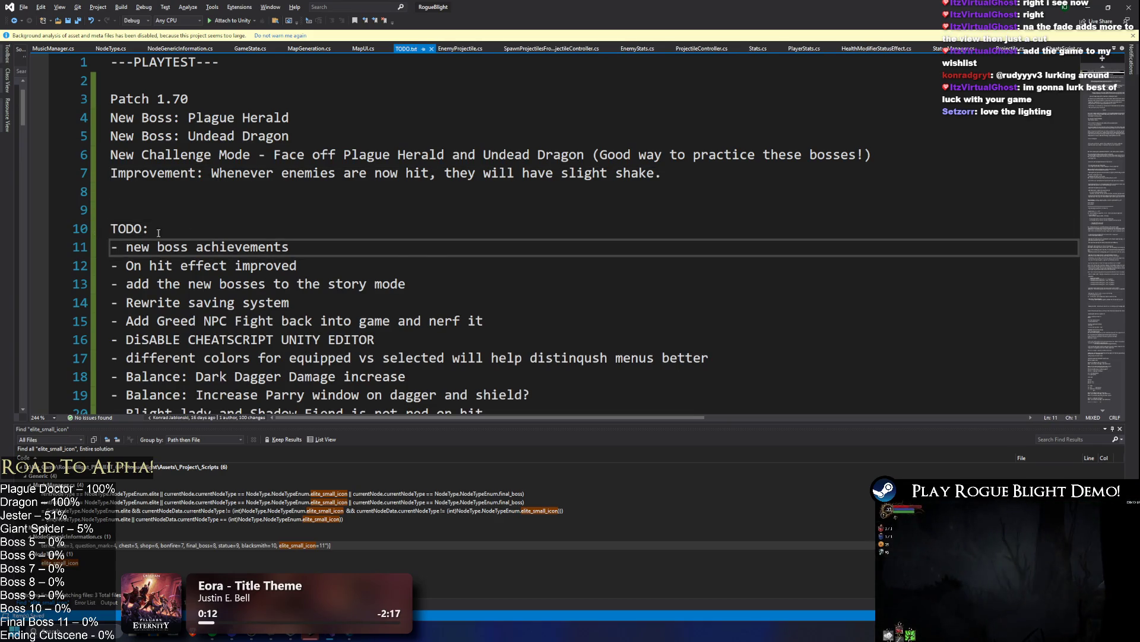
scroll(136, 231, "down", 1)
key("Down")
key("shift+End")
key("Delete")
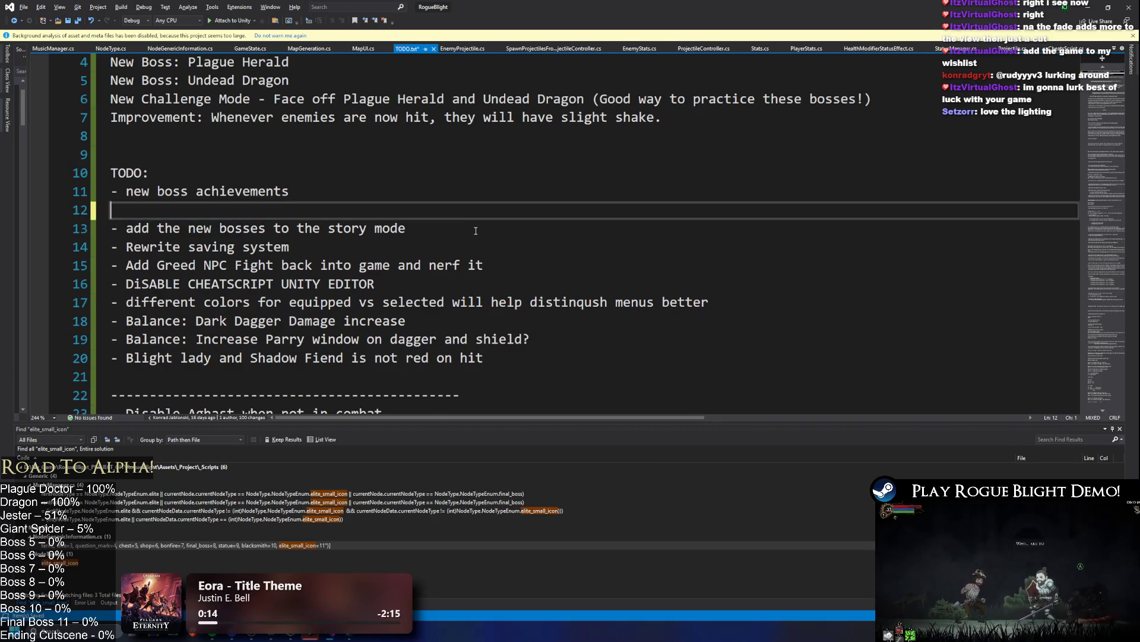
key("BackSpace")
key("alt+Tab")
key("alt+Tab")
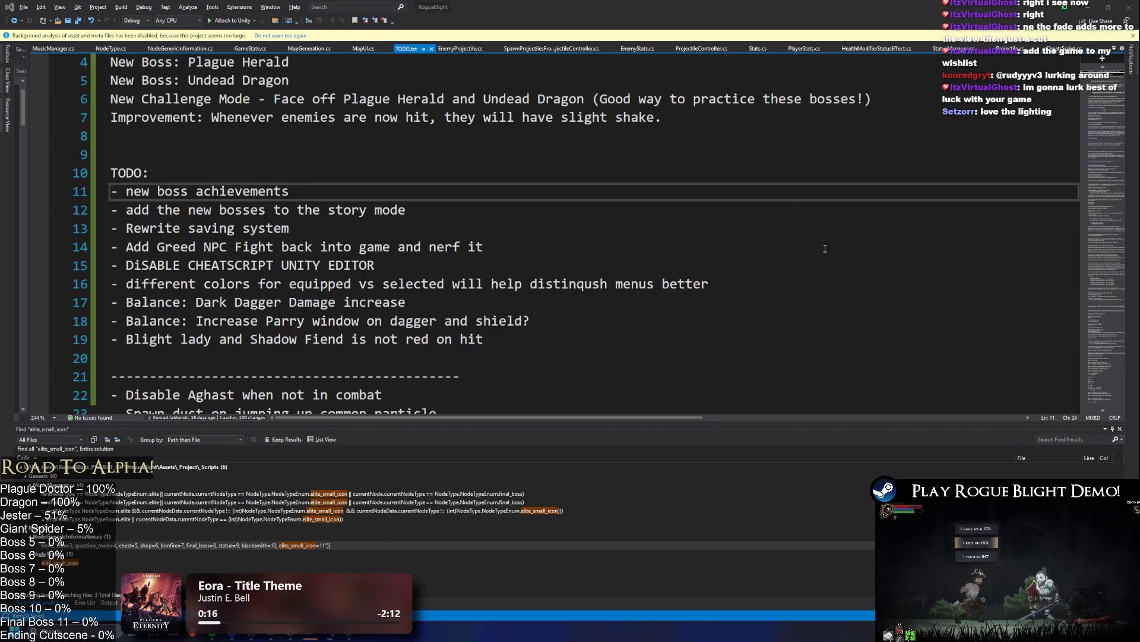
key("alt+Tab")
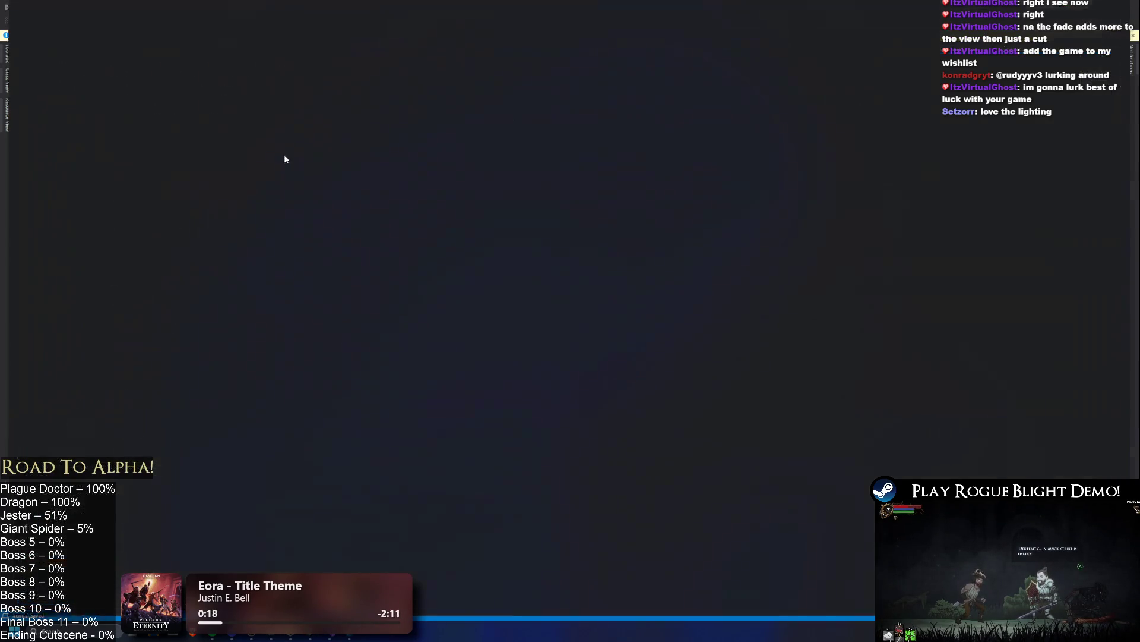
key("alt+Tab")
key("alt+Tab")
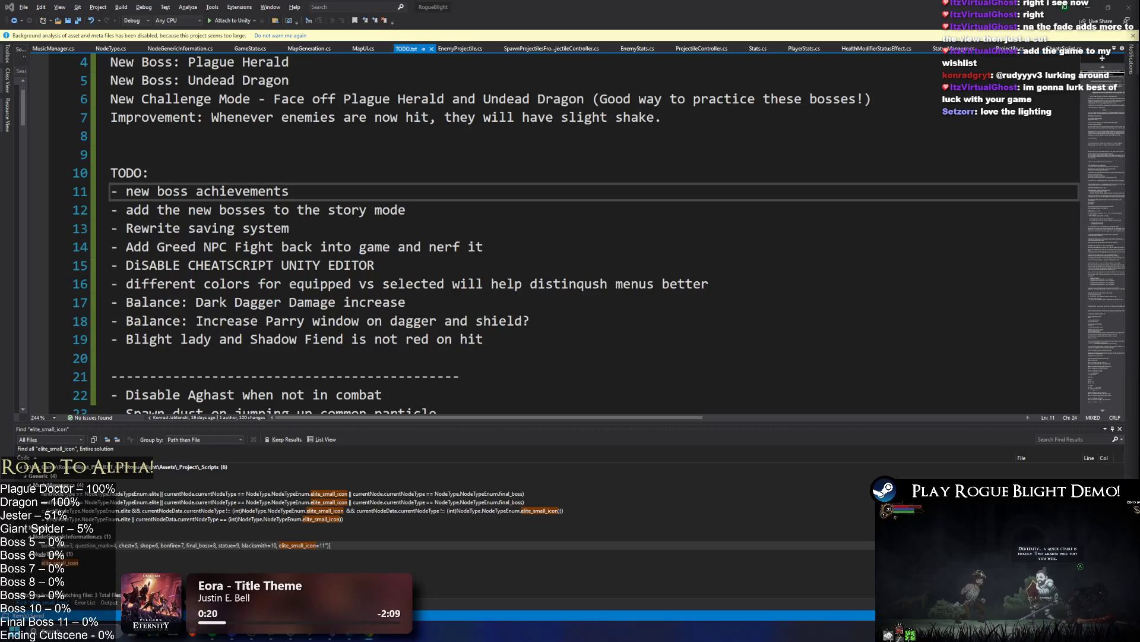
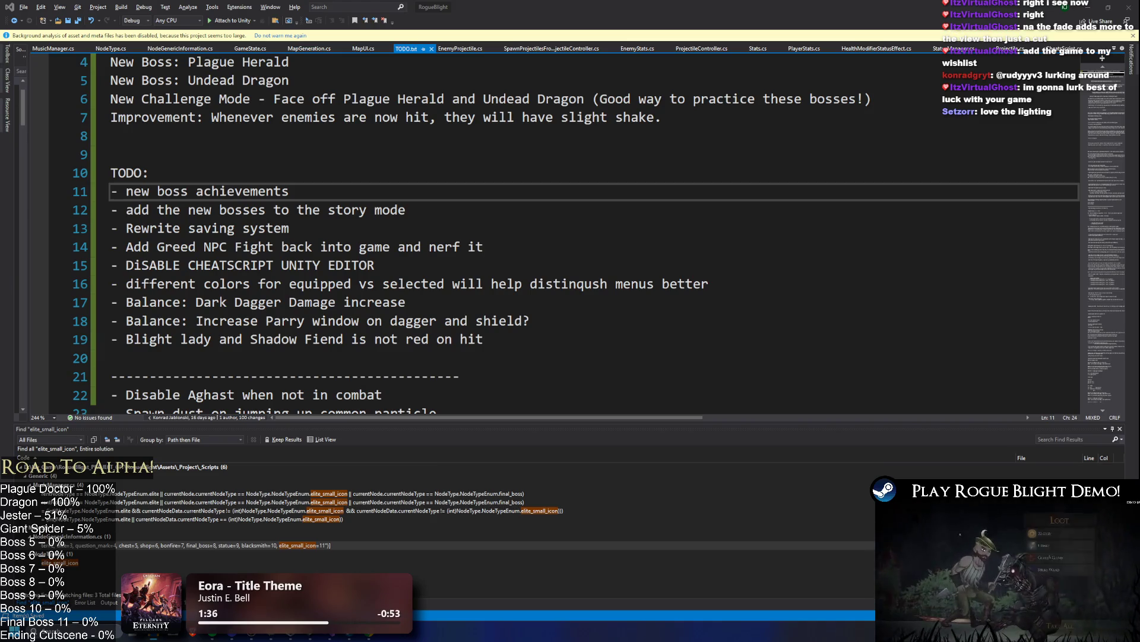
- Switch from Visual Studio to the File Explorer window on the Achievement Icons folder
key("alt+Tab")
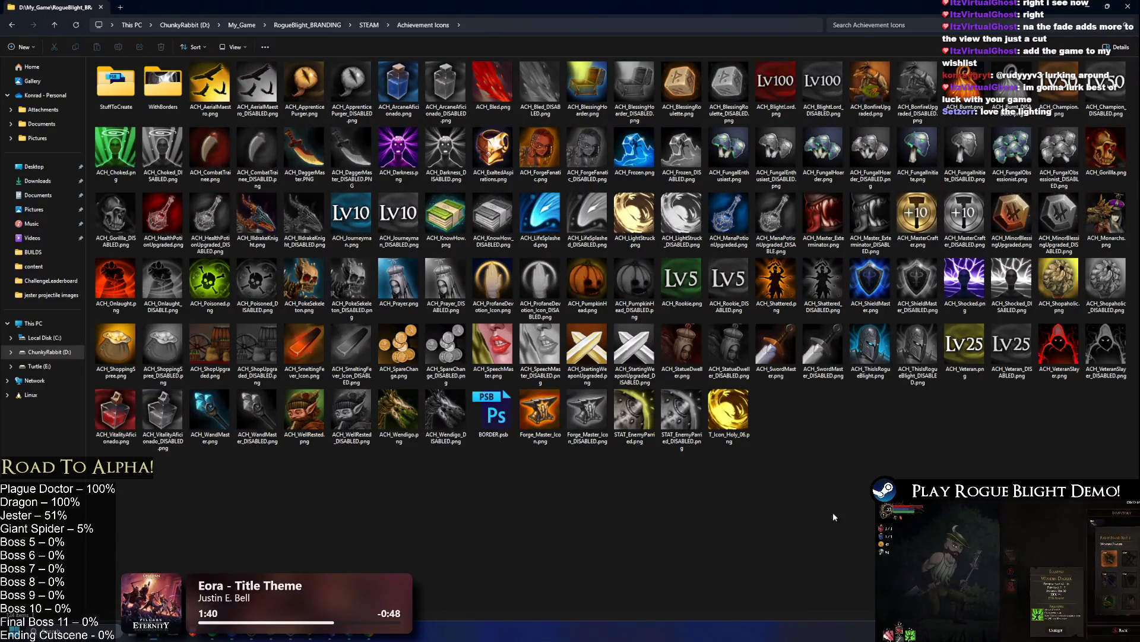
- Open BossExampleAchievement.psb from the StuffToCreate folder in Photoshop
double_click(116, 99)
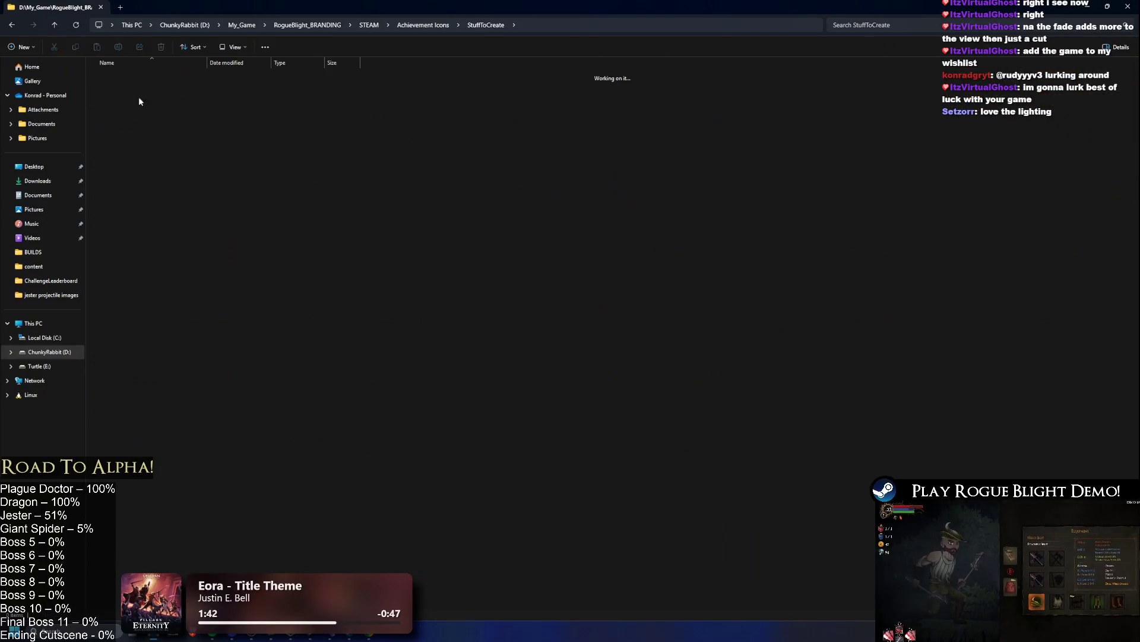
key("alt+Left")
double_click(117, 89)
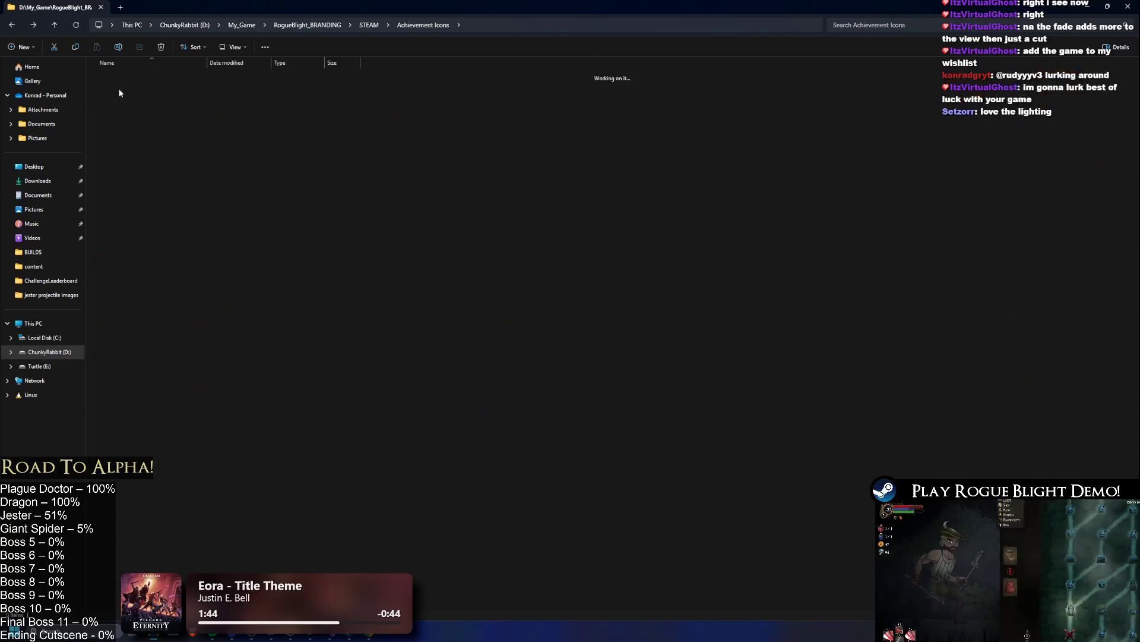
left_click(163, 89)
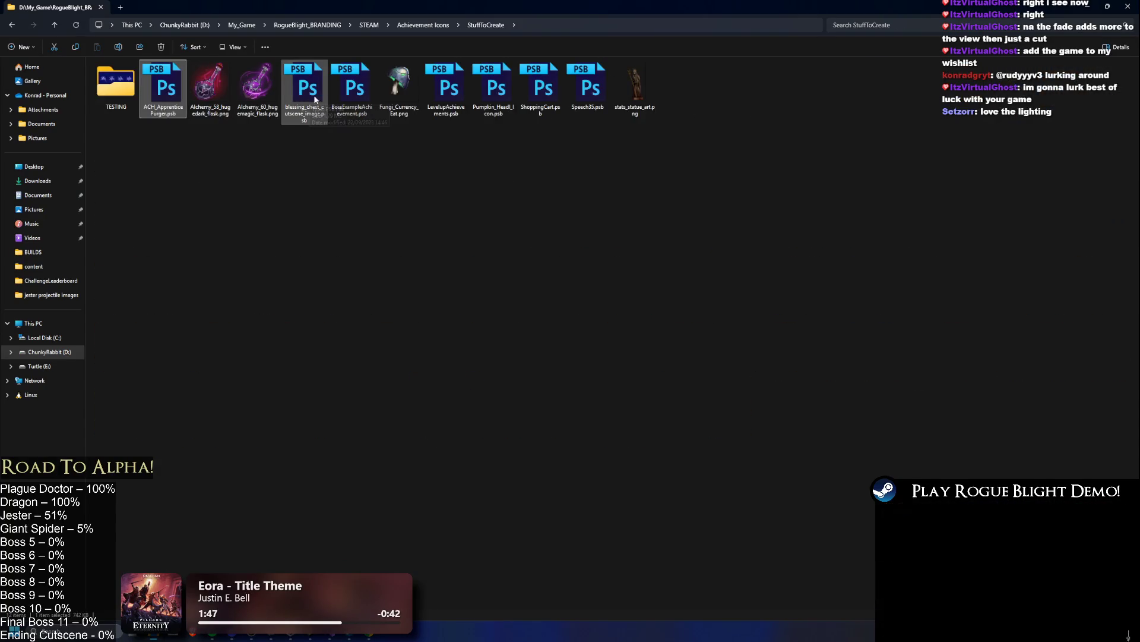
left_click(341, 89)
double_click(341, 89)
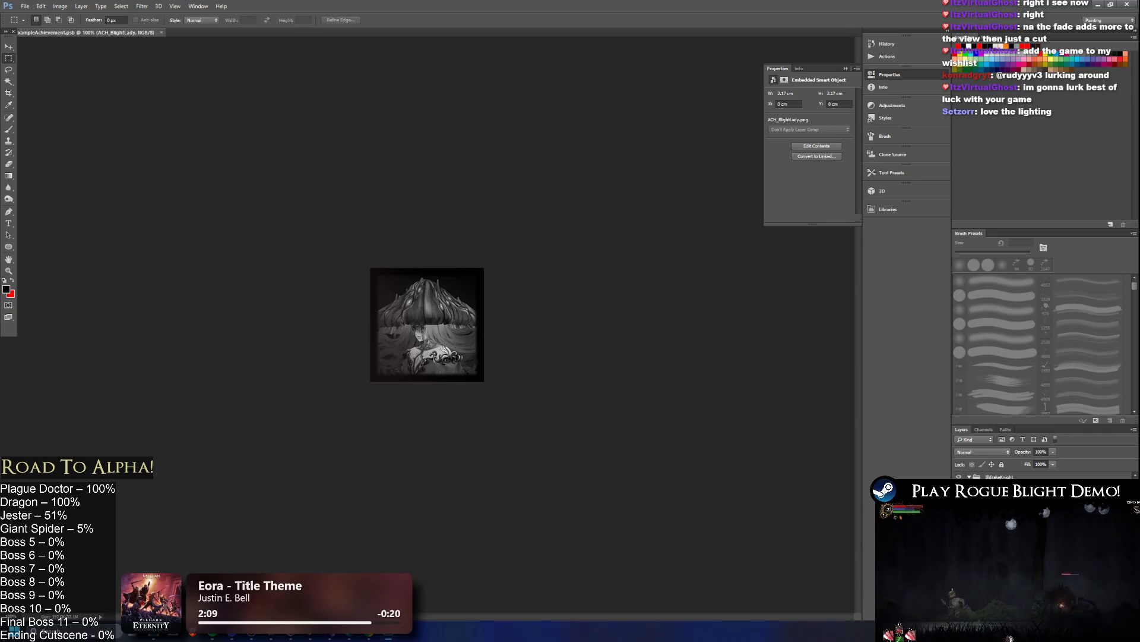
- Hide the grayscale layer, activate BlightLadyPhase2_Art, then bring up Unity's Project search field
key("ctrl+comma")
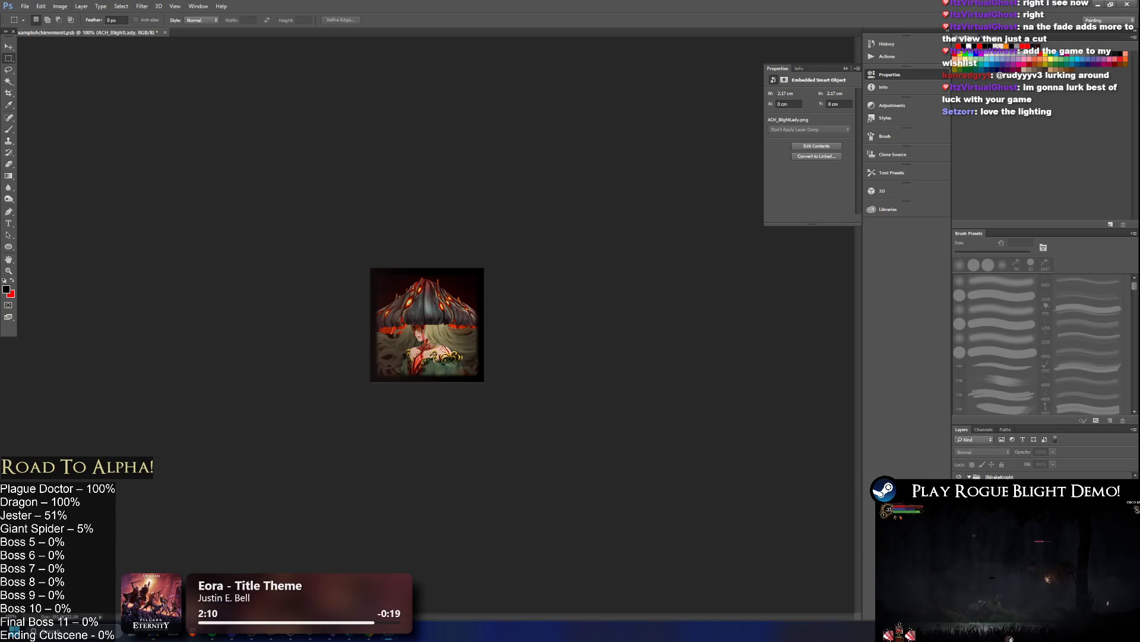
key("alt+bracketleft")
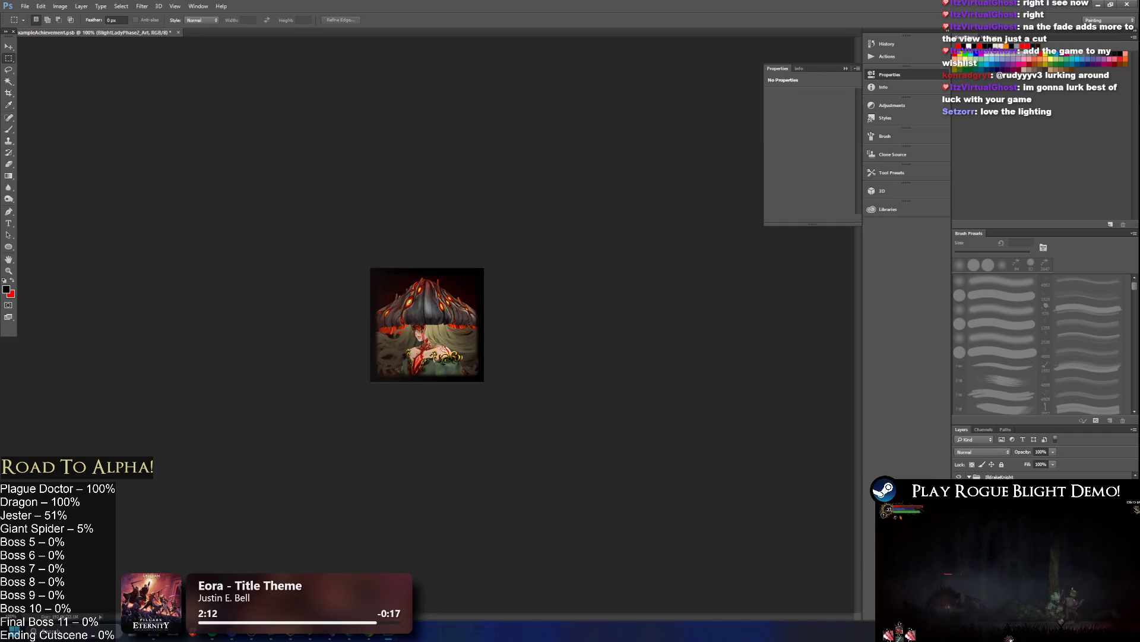
key("alt+Tab")
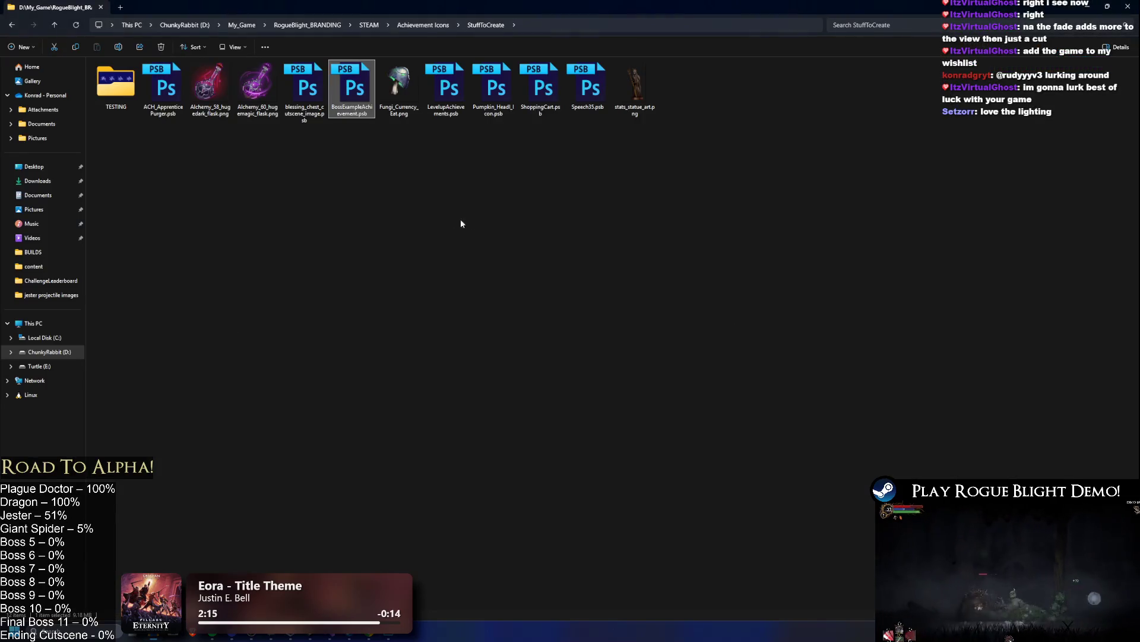
key("alt+Tab")
key("alt+Tab")
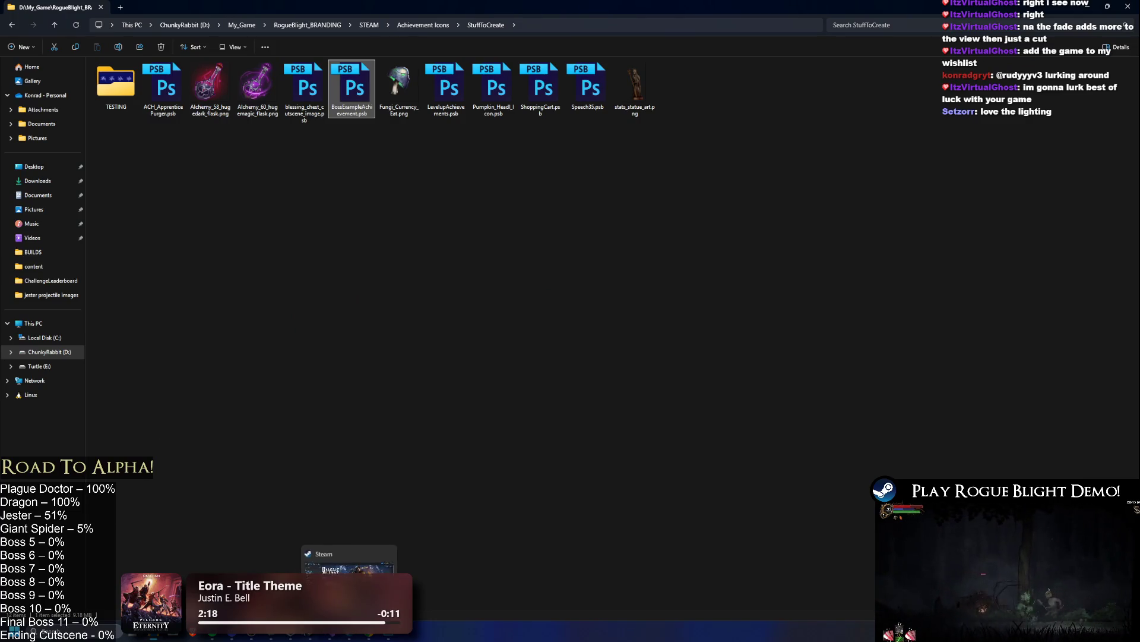
left_click(315, 633)
left_click(759, 382)
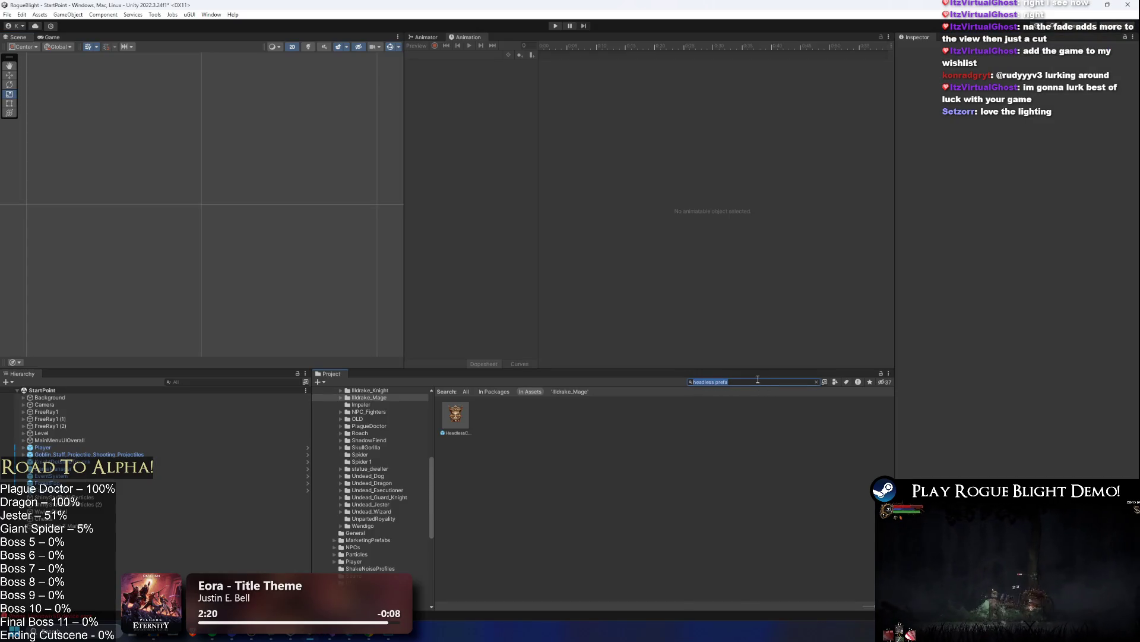
- Search the Unity Project window for 'plague doc'
key("BackSpace")
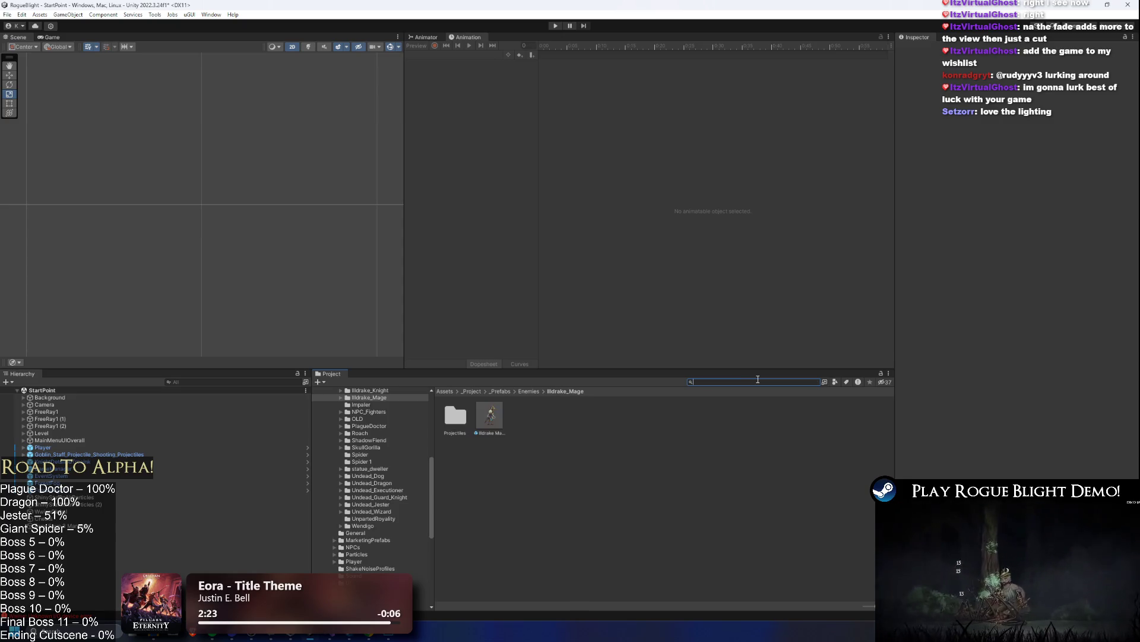
key("alt+Tab")
key("alt+Tab")
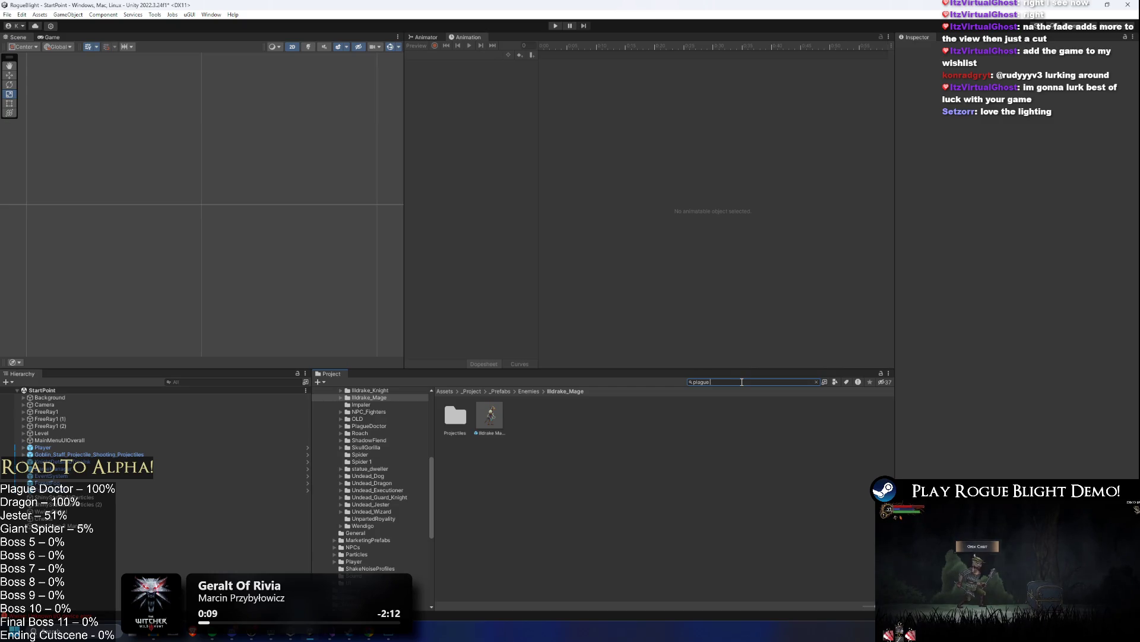
type(" doc")
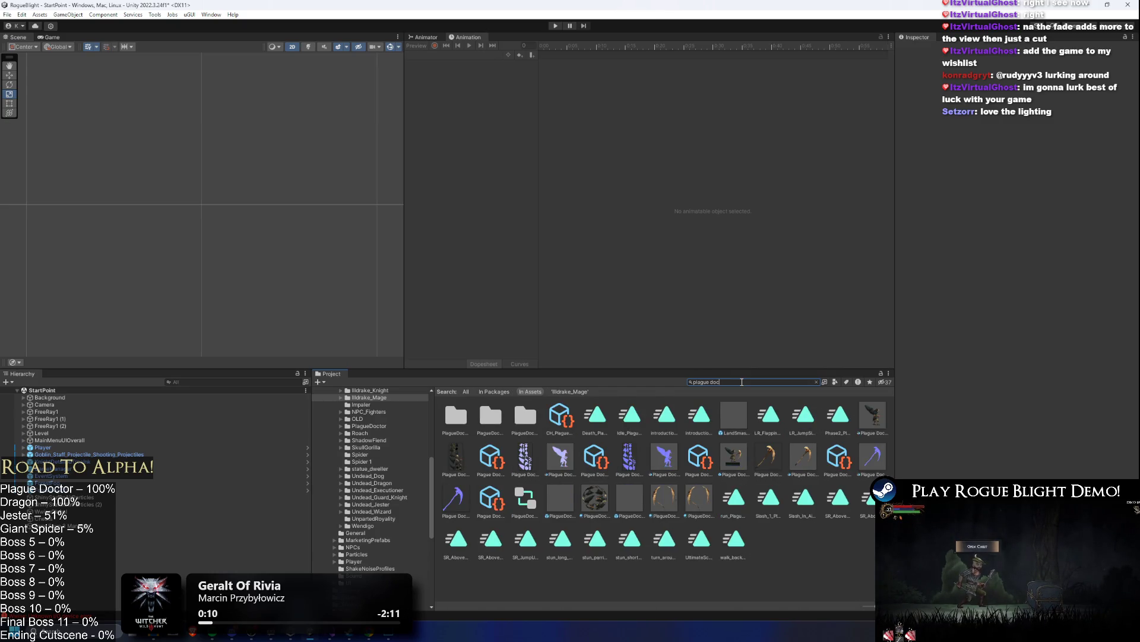
- Run the game in play mode, stop it, then return to the Plague Doctor art in Photoshop
key("ctrl+p")
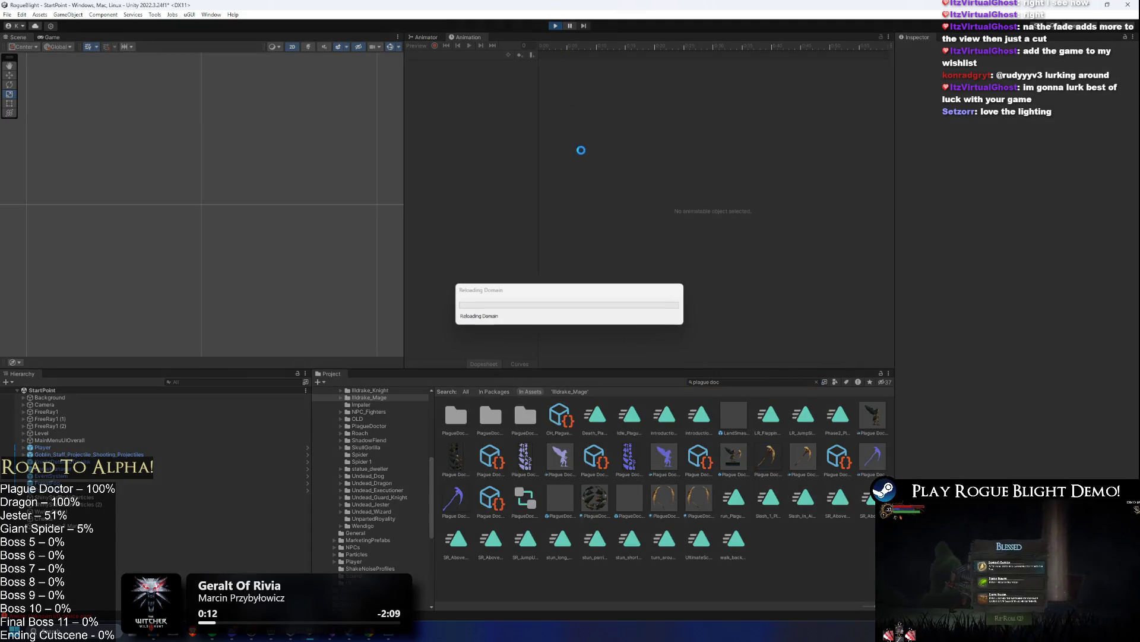
key("alt+Tab")
key("alt+Tab")
key("alt+Tab")
key("alt+Tab")
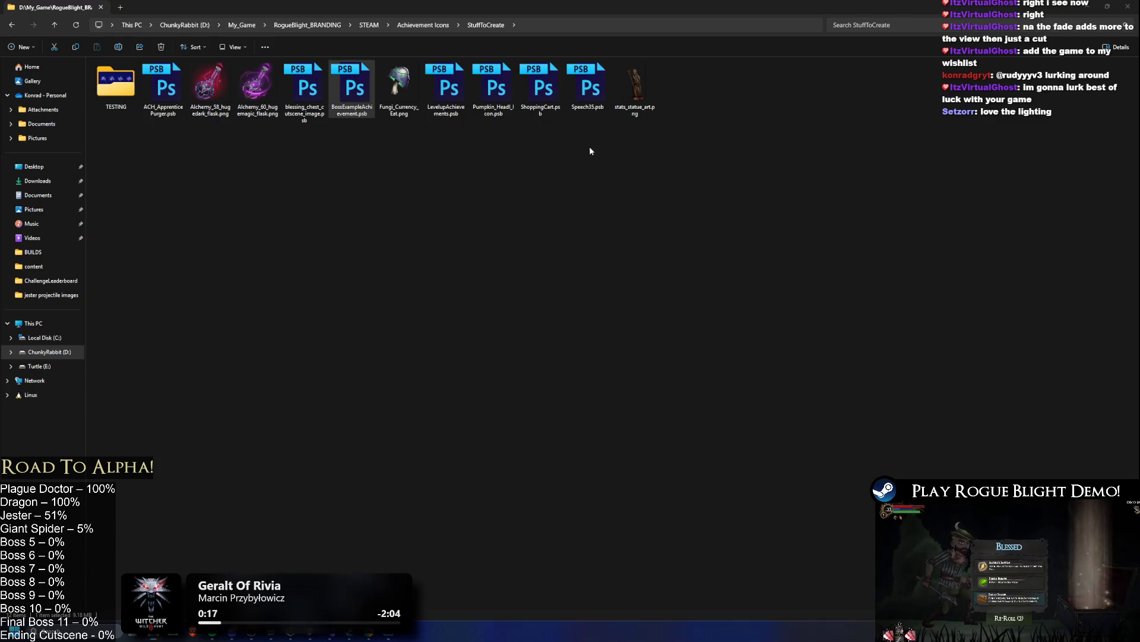
key("alt+Tab")
key("alt+Tab")
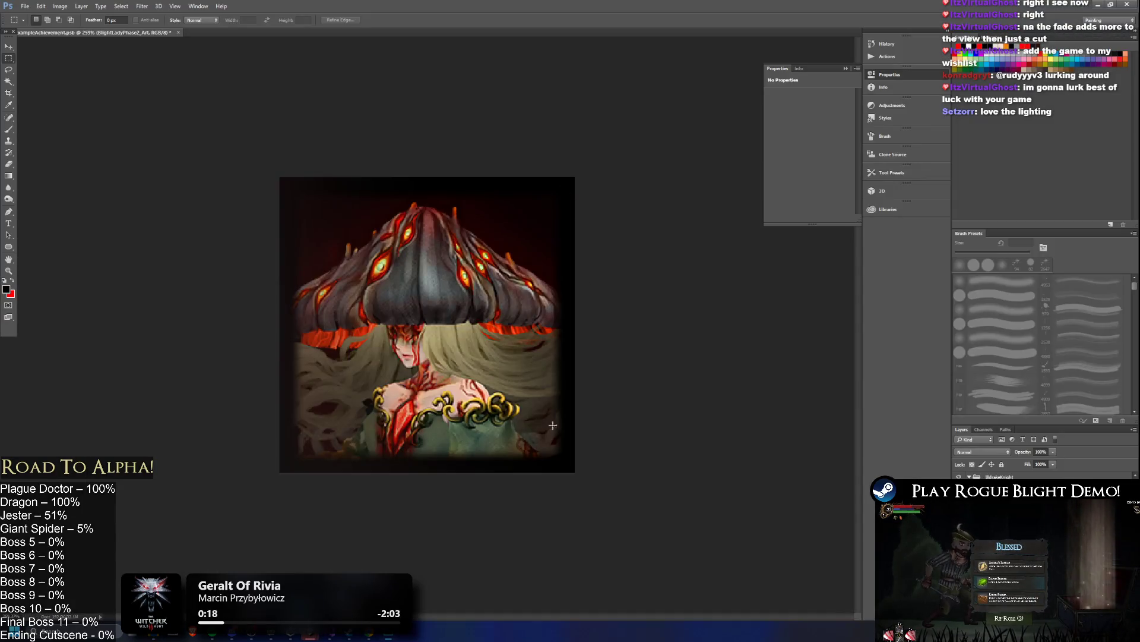
key("alt+Tab")
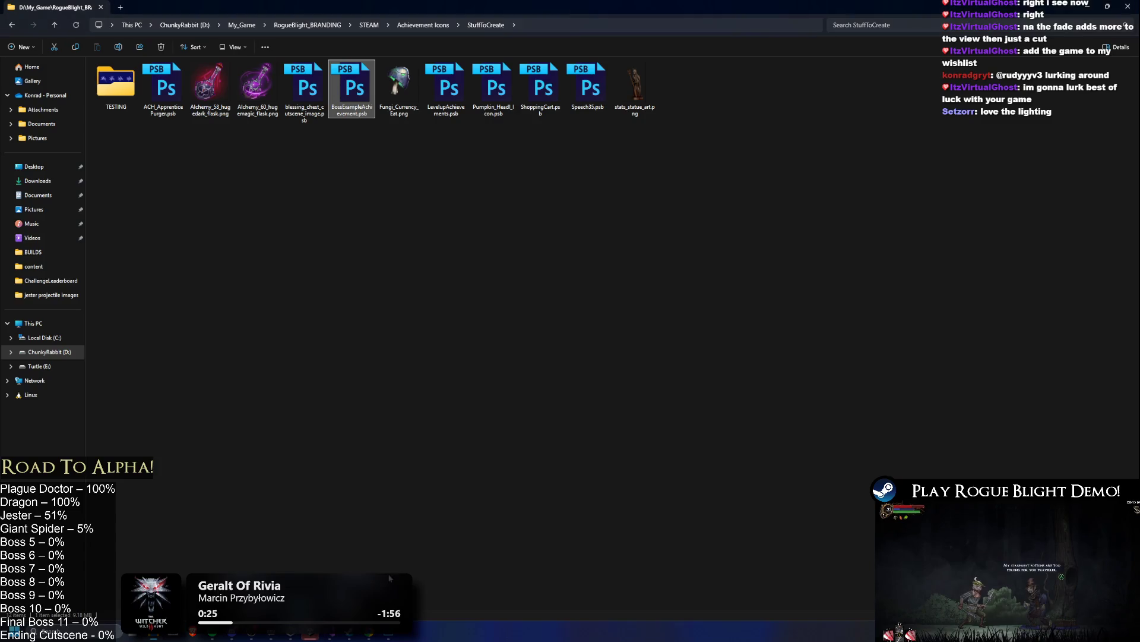
left_click(310, 633)
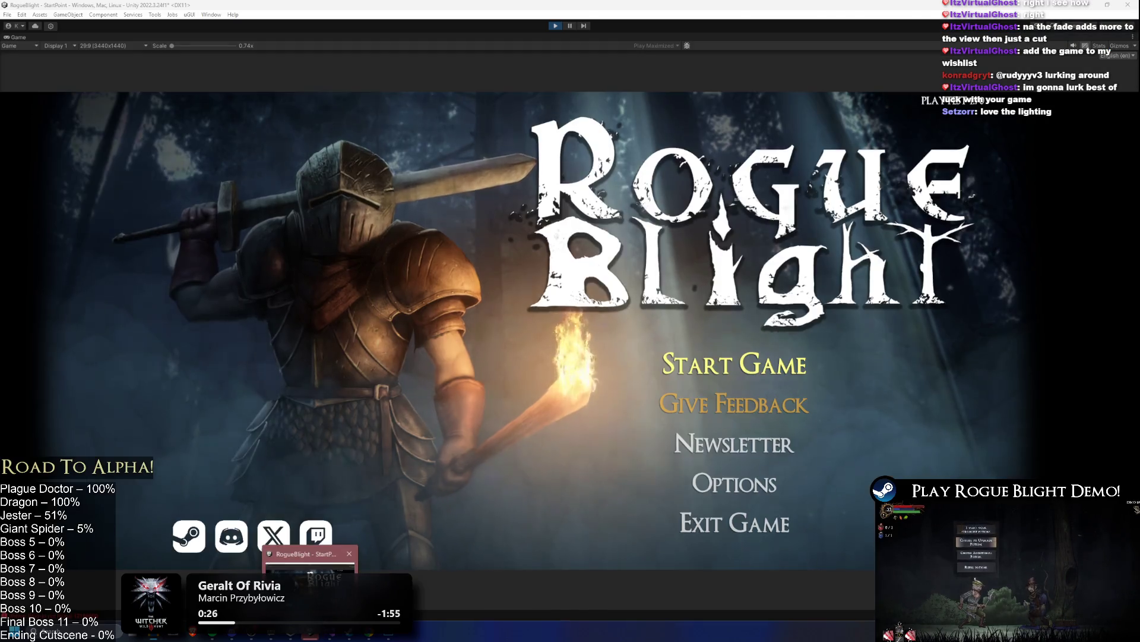
left_click(559, 26)
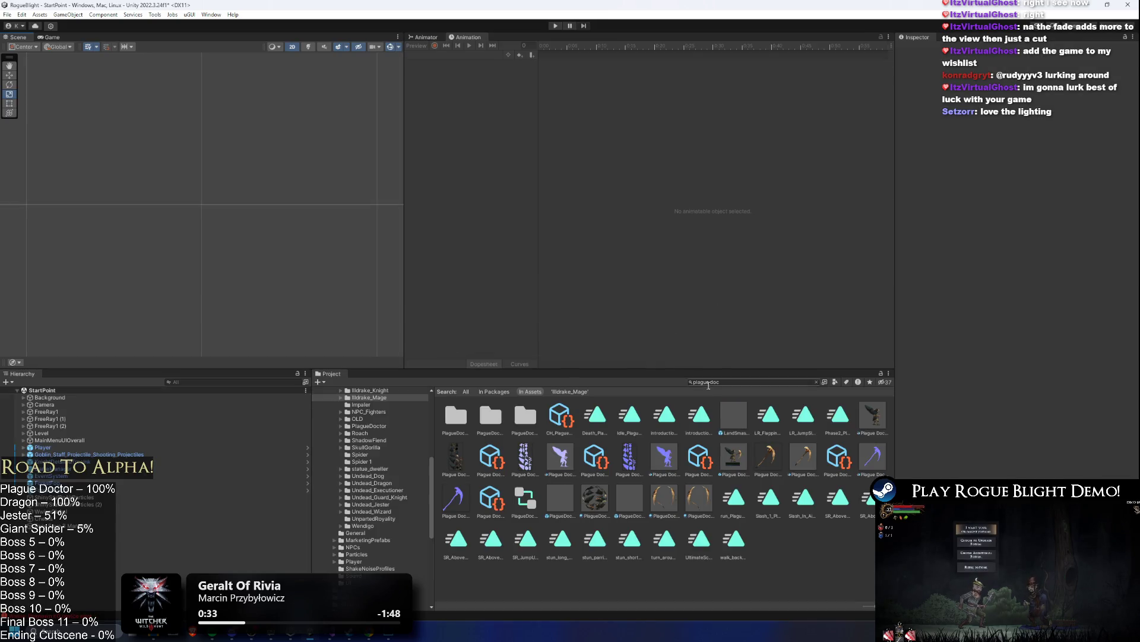
left_click(734, 380)
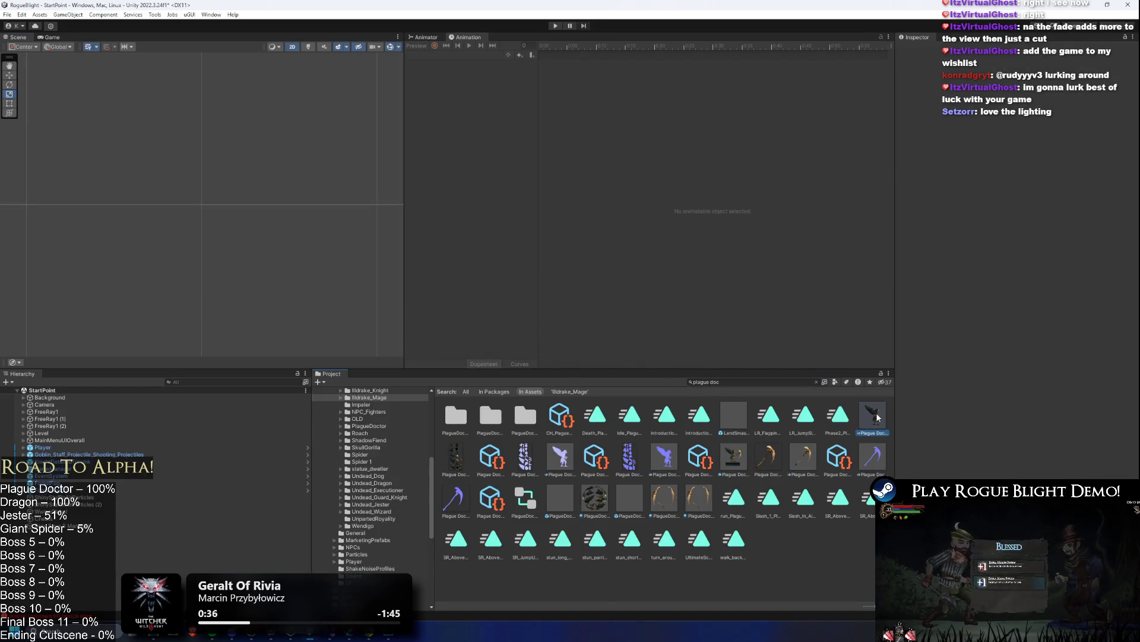
key("alt+Tab")
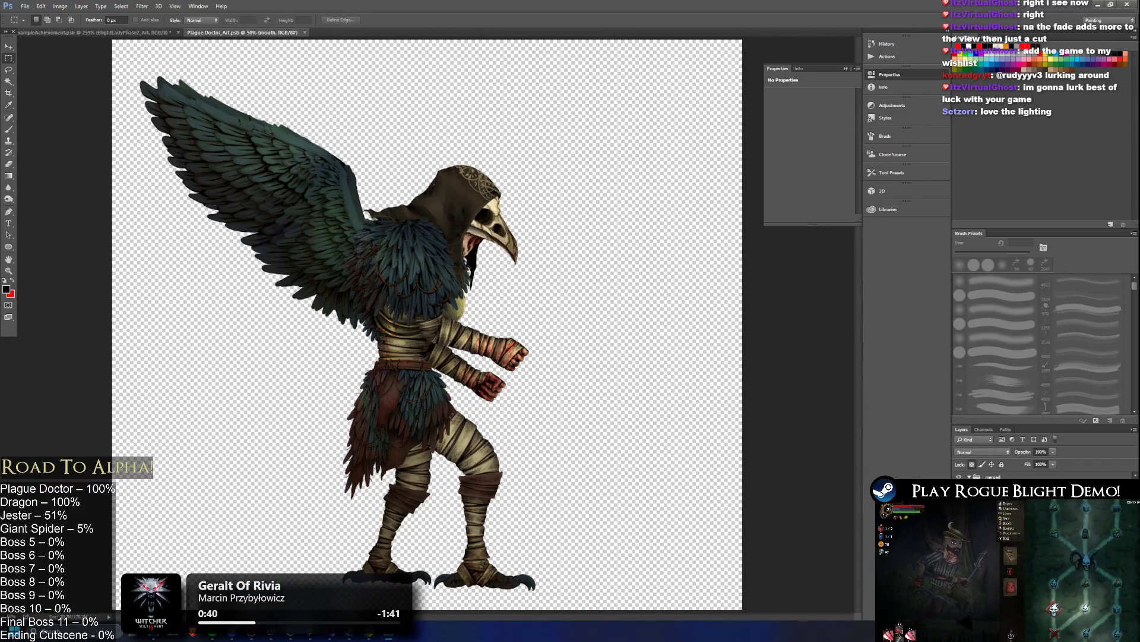
- Pick the upper arm layer, clear the selection, and return to the mouth layer
right_click(1008, 479)
left_click(1054, 370)
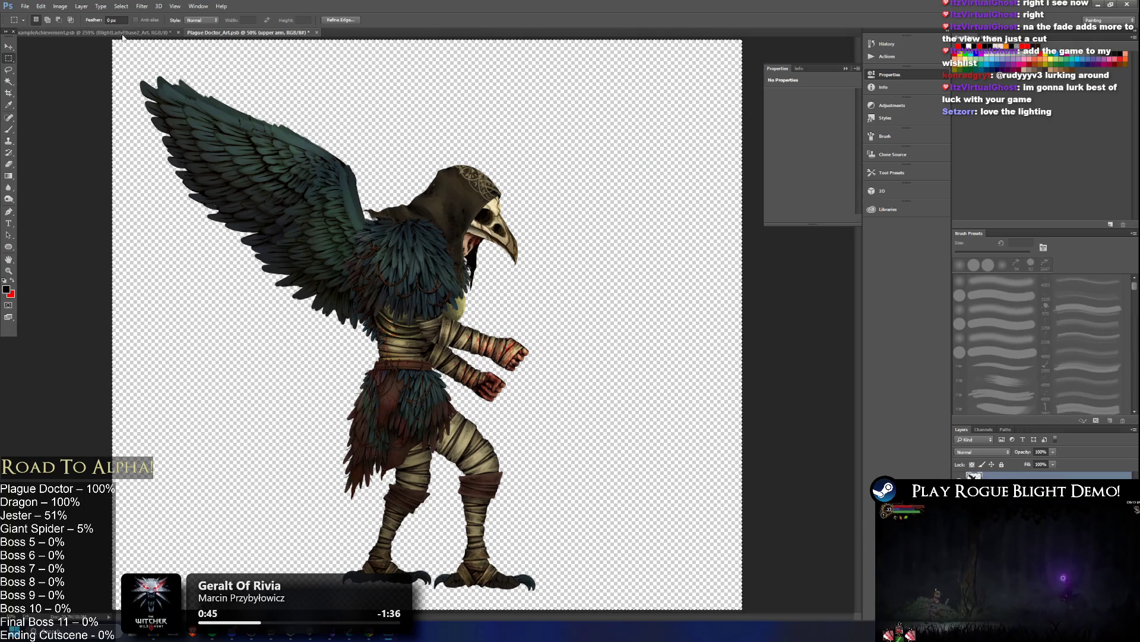
left_click(808, 243)
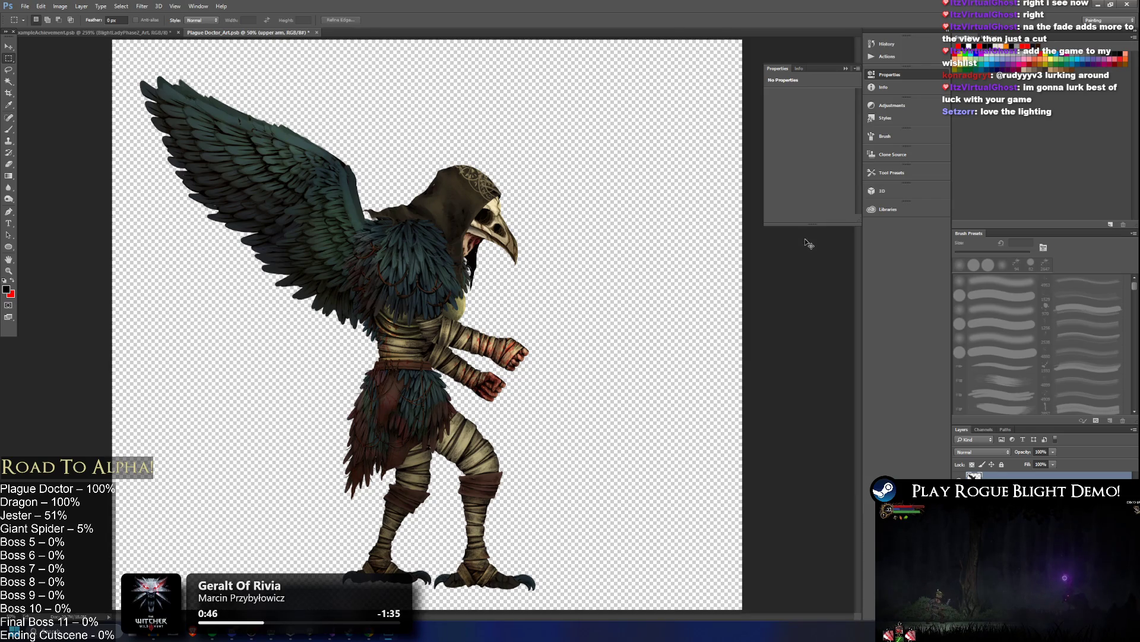
key("alt+[")
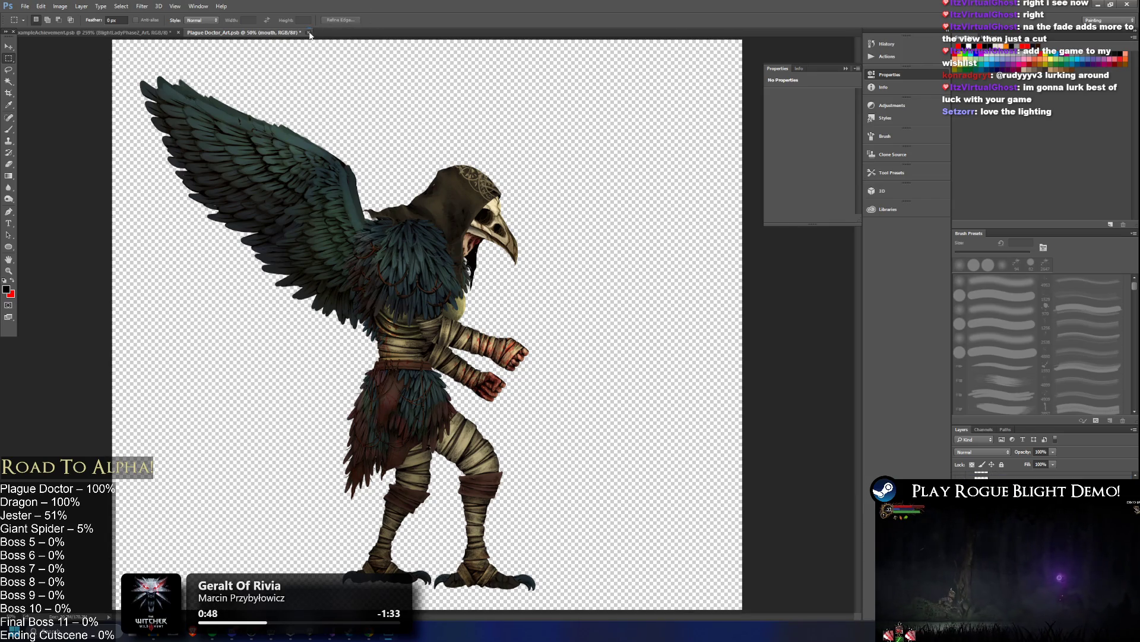
- Close the Plague Doctor document and paste its feathers into the boss icon for transforming
left_click(309, 35)
left_click(588, 231)
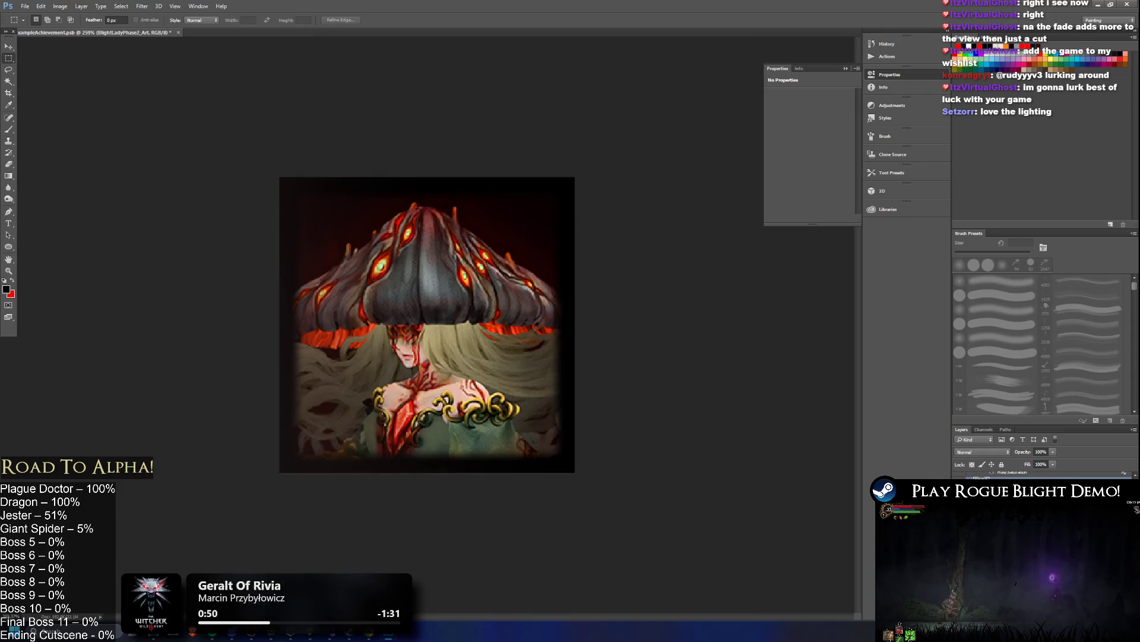
key("ctrl+z")
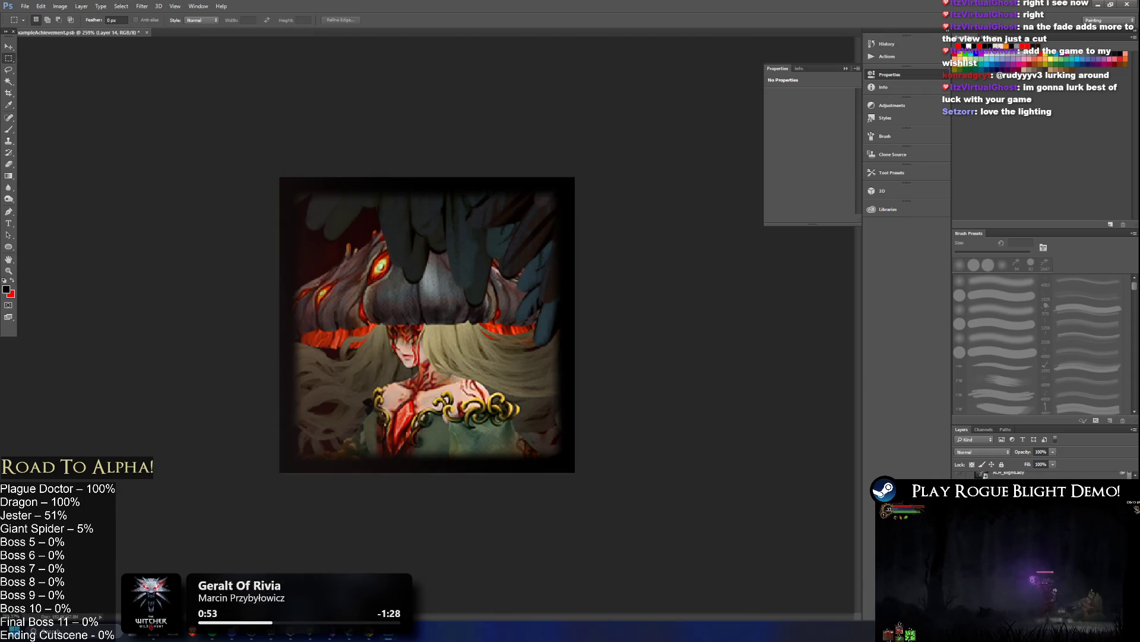
key("ctrl+t")
- Move the pasted Plague Doctor art lower, scale it down to about 45%, and commit
mouse_move(643, 260)
left_mouse_down()
mouse_move(607, 639)
mouse_move(443, 397)
left_mouse_up()
scroll(568, 340, "down", 3)
scroll(592, 222, "down", 3)
mouse_move(545, 97)
left_mouse_down()
mouse_move(333, 372)
mouse_move(341, 363)
left_mouse_up()
mouse_move(258, 362)
left_mouse_down()
mouse_move(560, 268)
mouse_move(637, 214)
left_mouse_up()
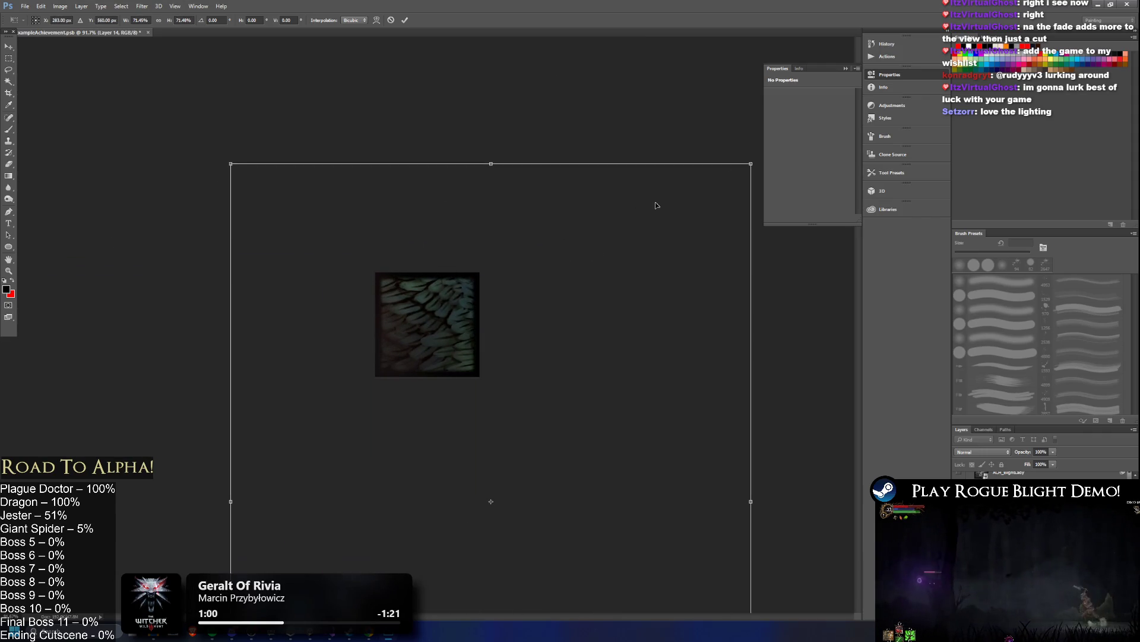
mouse_move(748, 166)
left_mouse_down()
mouse_move(583, 292)
mouse_move(586, 183)
left_mouse_up()
mouse_move(481, 226)
left_mouse_down()
mouse_move(351, 224)
mouse_move(349, 238)
left_mouse_up()
mouse_move(496, 194)
left_mouse_down()
mouse_move(420, 279)
mouse_move(448, 242)
mouse_move(428, 248)
left_mouse_up()
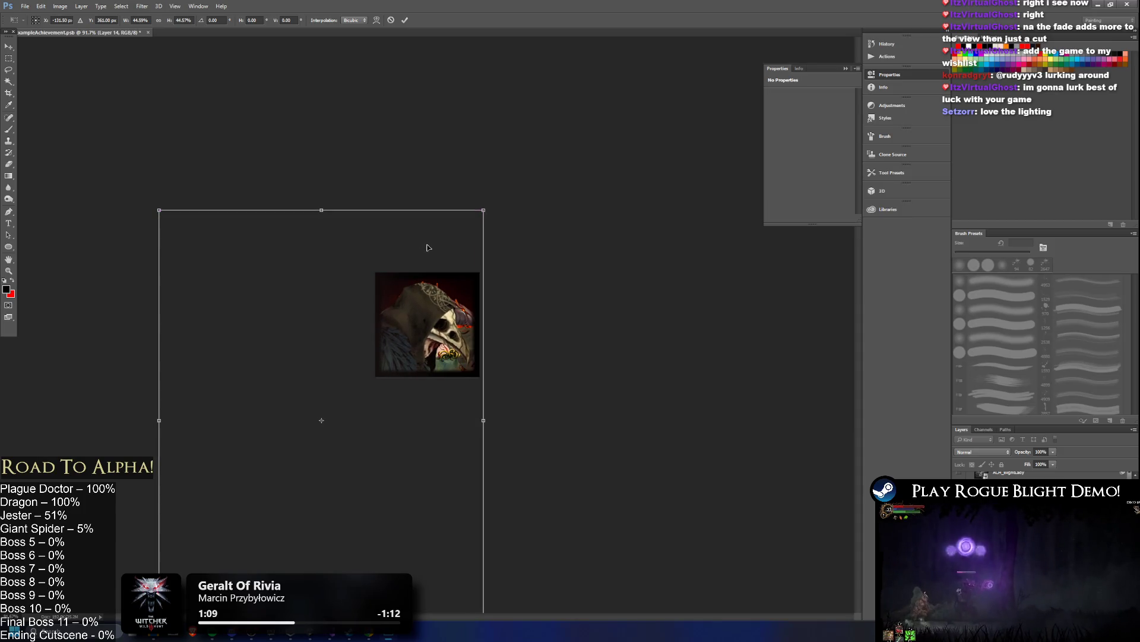
key("m")
left_click_drag(434, 379, 495, 330)
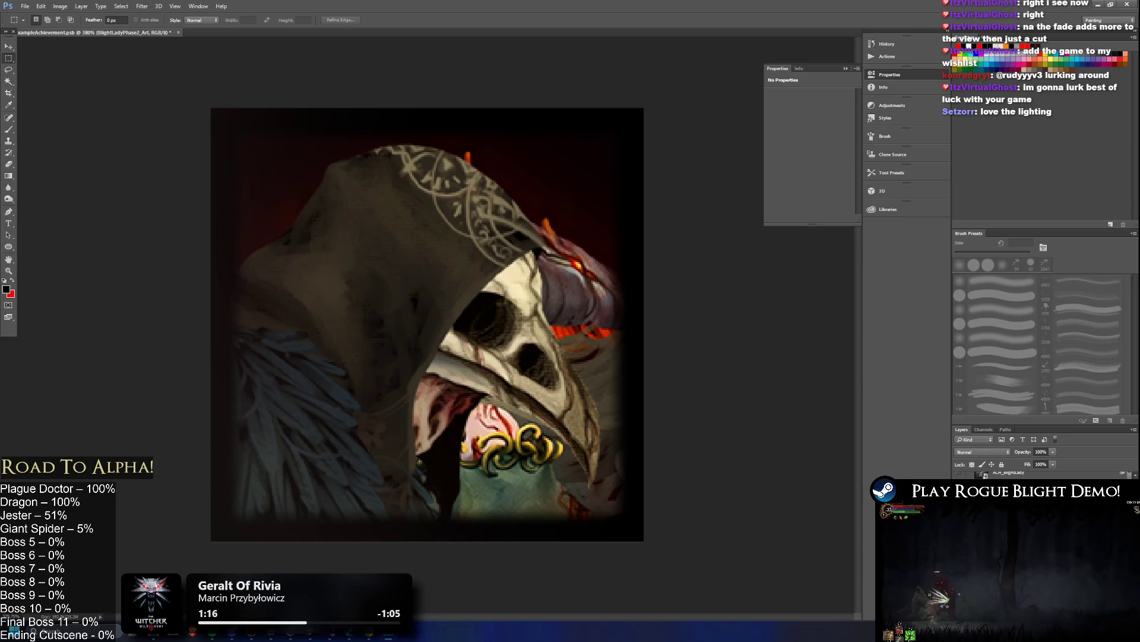
- Try a +66 Saturation boost on Layer 6 via Hue/Saturation, then cancel it
key("ctrl+a")
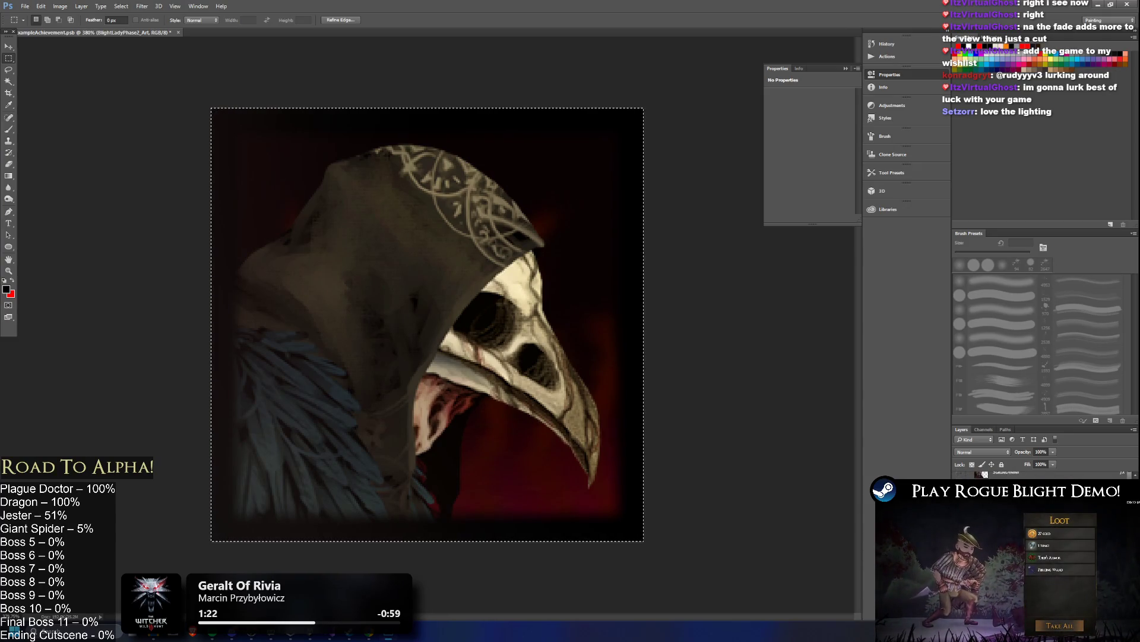
key("alt+bracketleft")
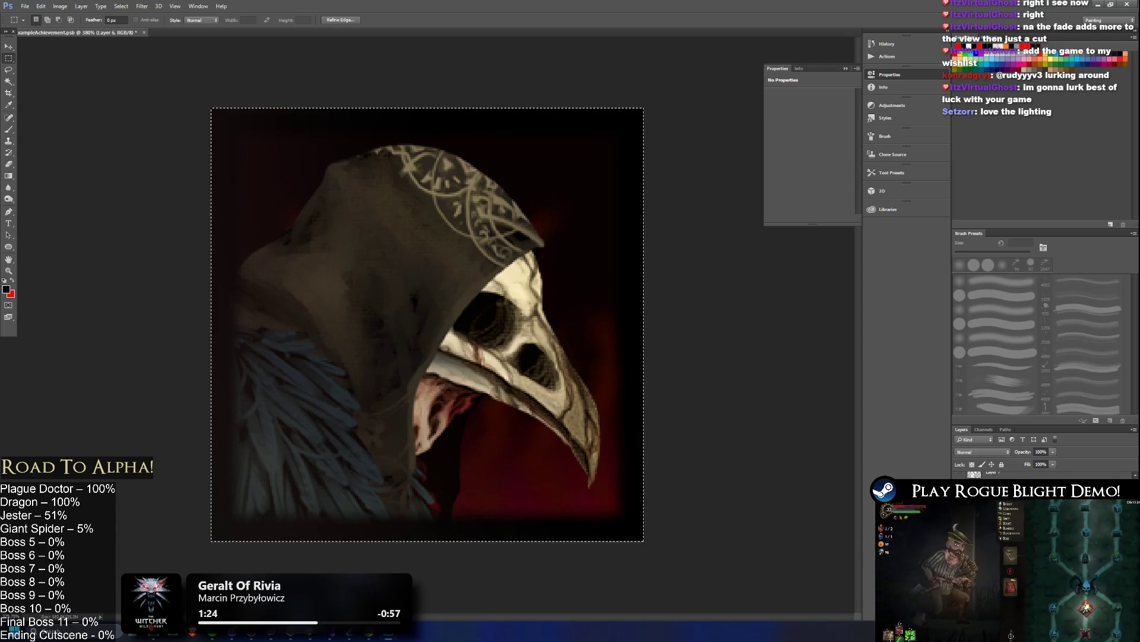
key("ctrl+u")
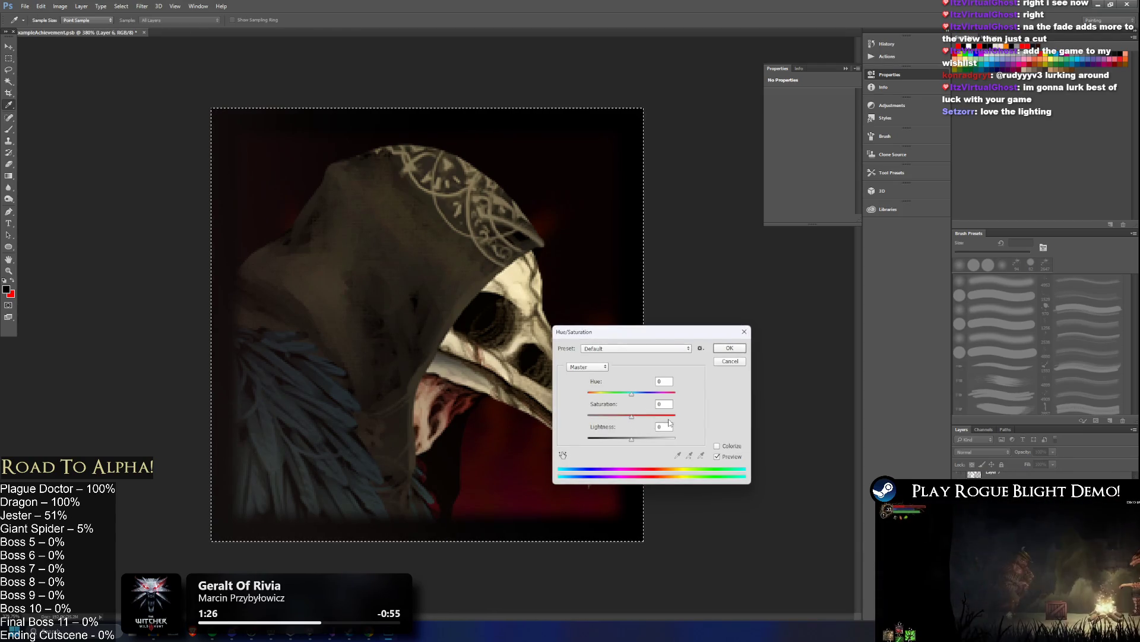
left_click_drag(632, 416, 657, 416)
key("shift+Tab")
mouse_move(631, 416)
left_mouse_down()
mouse_move(663, 416)
mouse_move(646, 416)
left_mouse_up()
left_click(721, 364)
key("m")
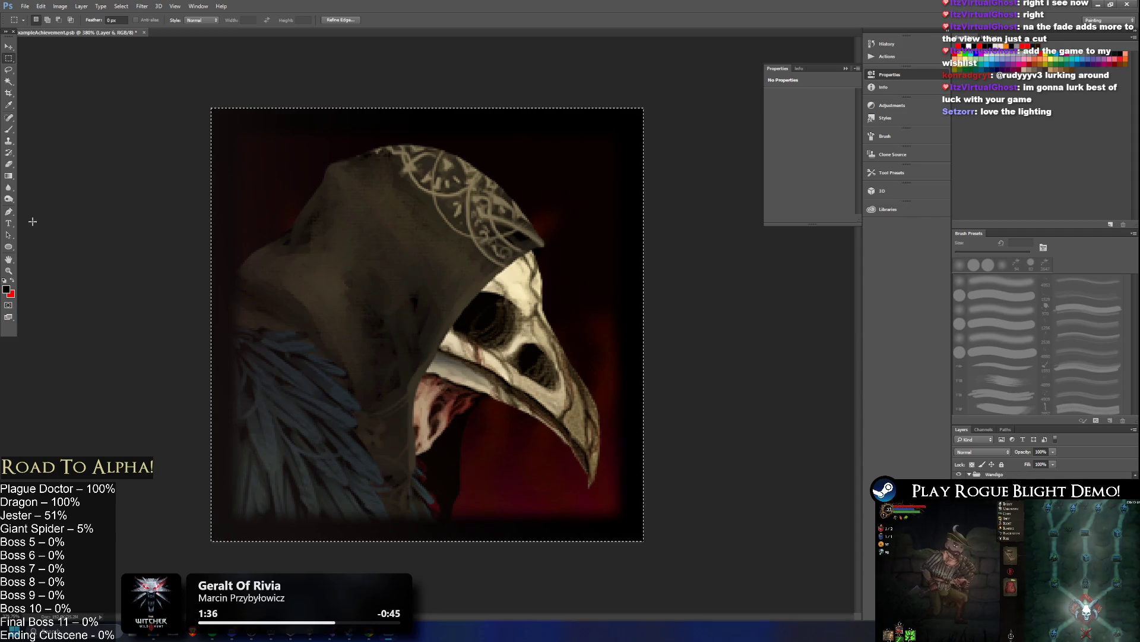
- Choose the Gradient tool and add a new empty layer, Layer 15
left_click(9, 176)
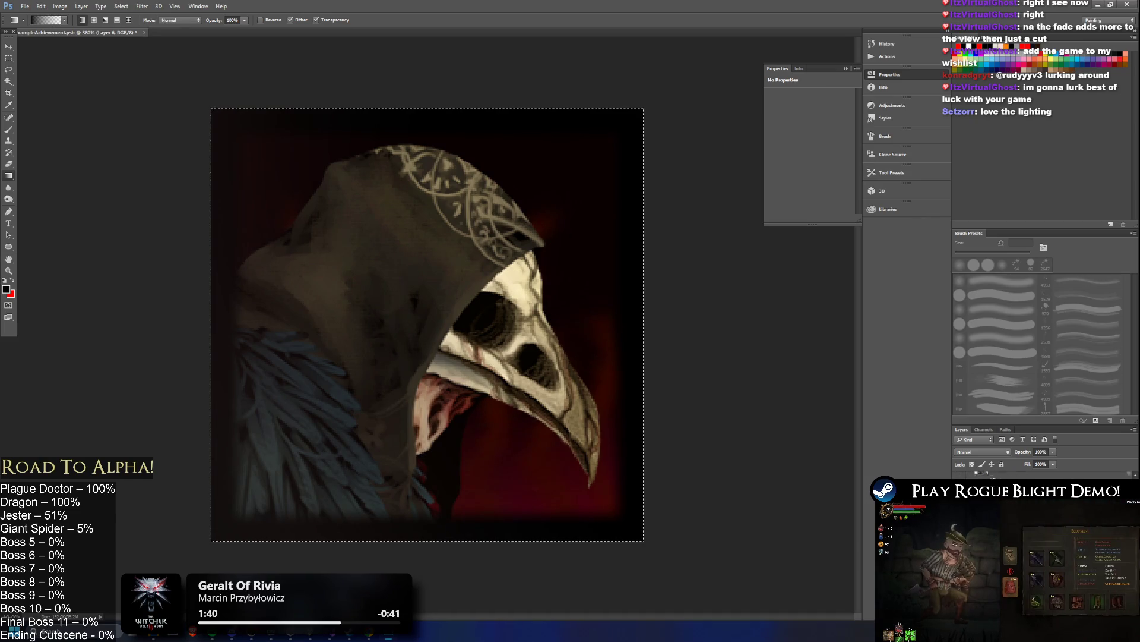
key("ctrl+shift+alt+n")
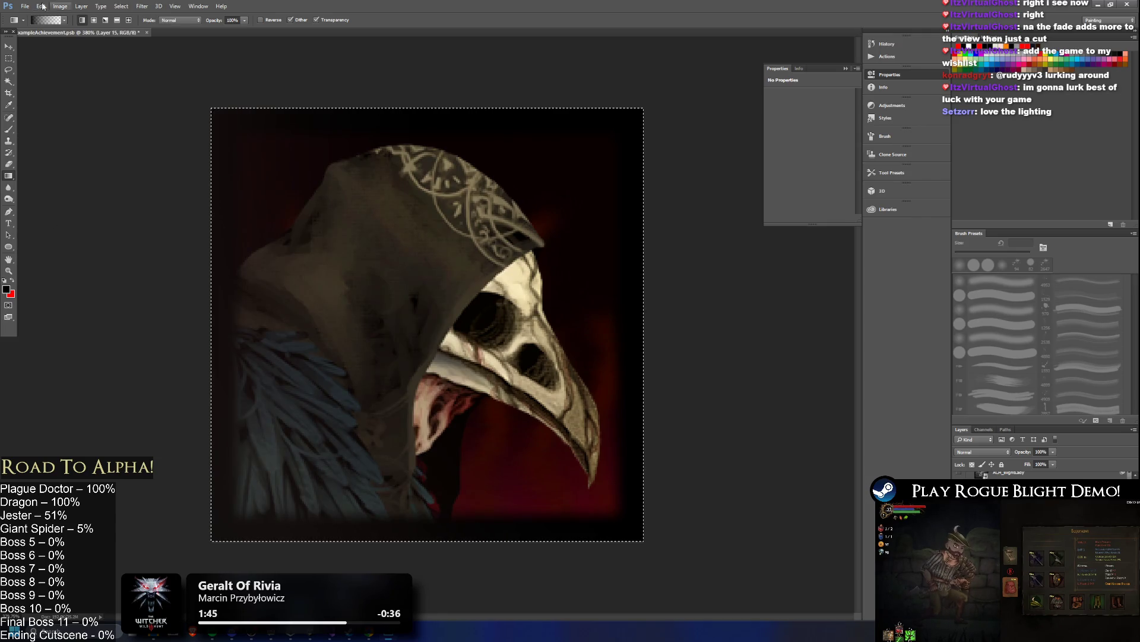
left_click(64, 20)
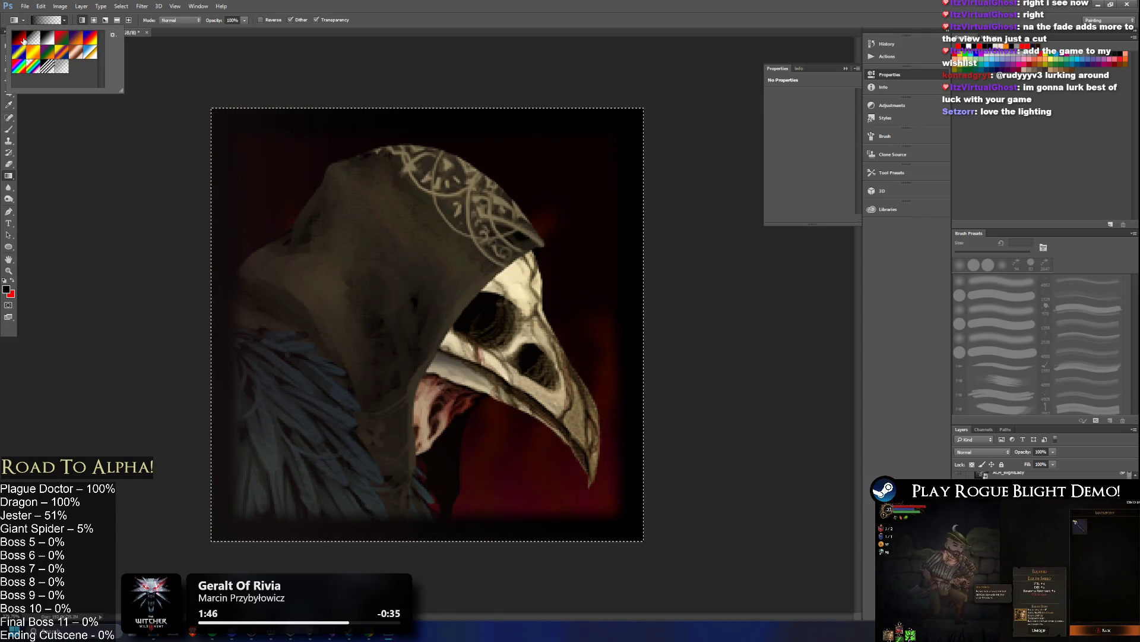
- Set the gradient to red-to-transparent and make red the foreground colour
left_click(48, 21)
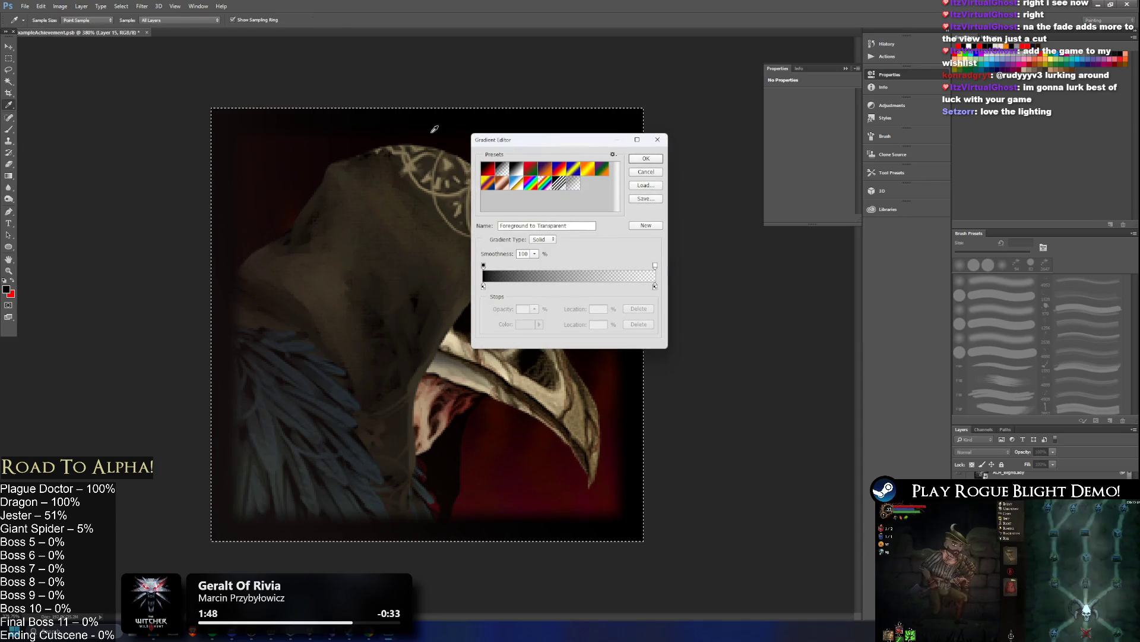
left_click(483, 266)
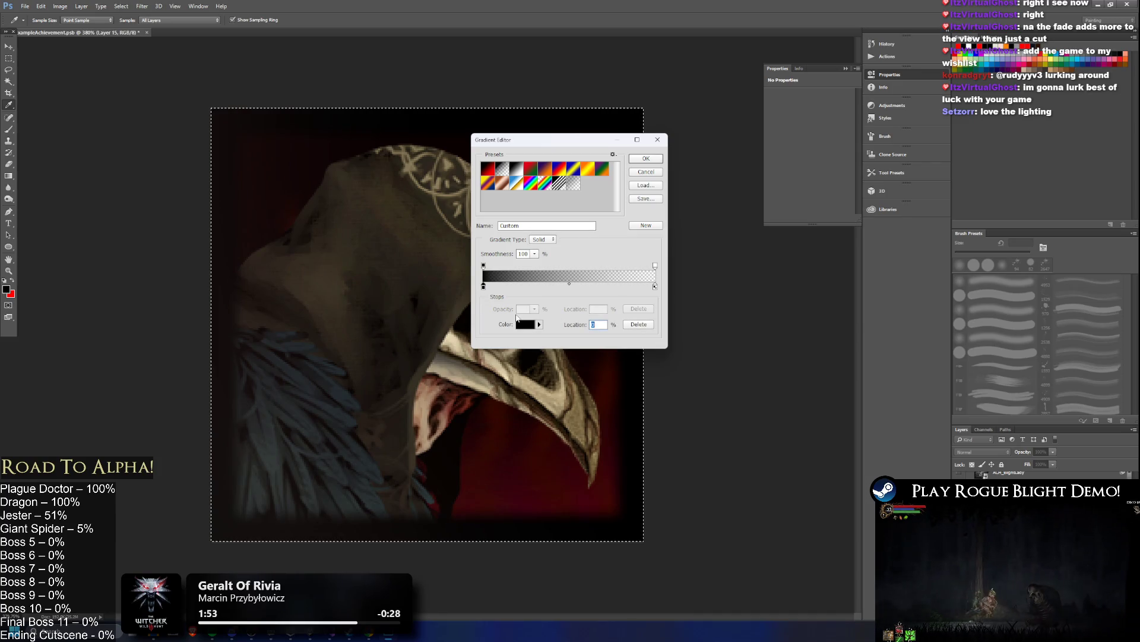
left_click(519, 325)
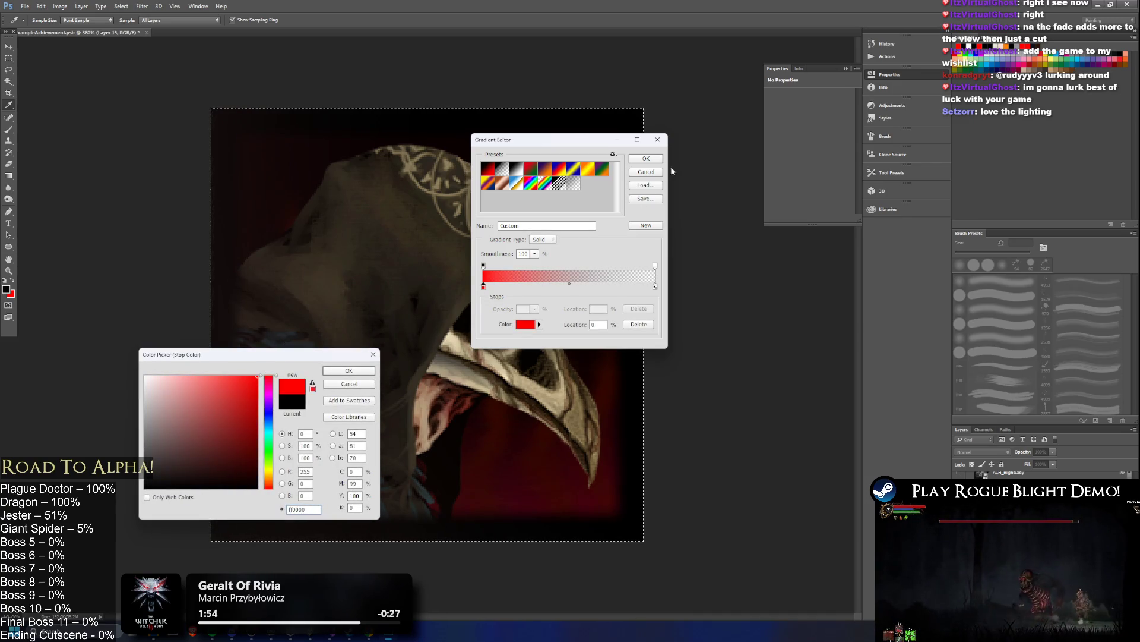
left_click(370, 372)
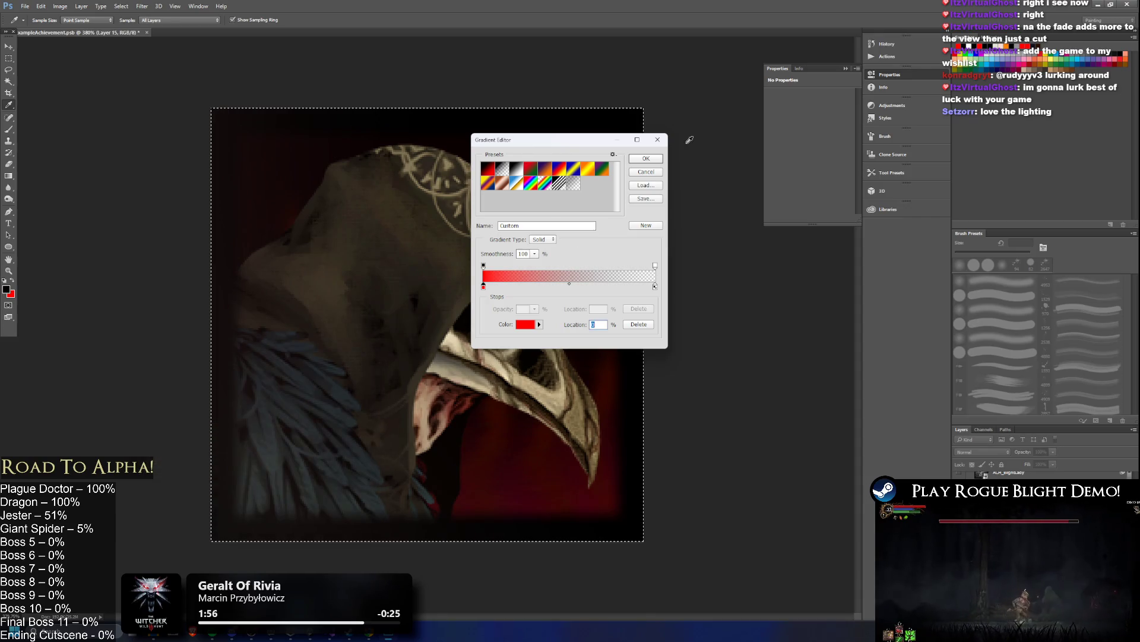
left_click(646, 159)
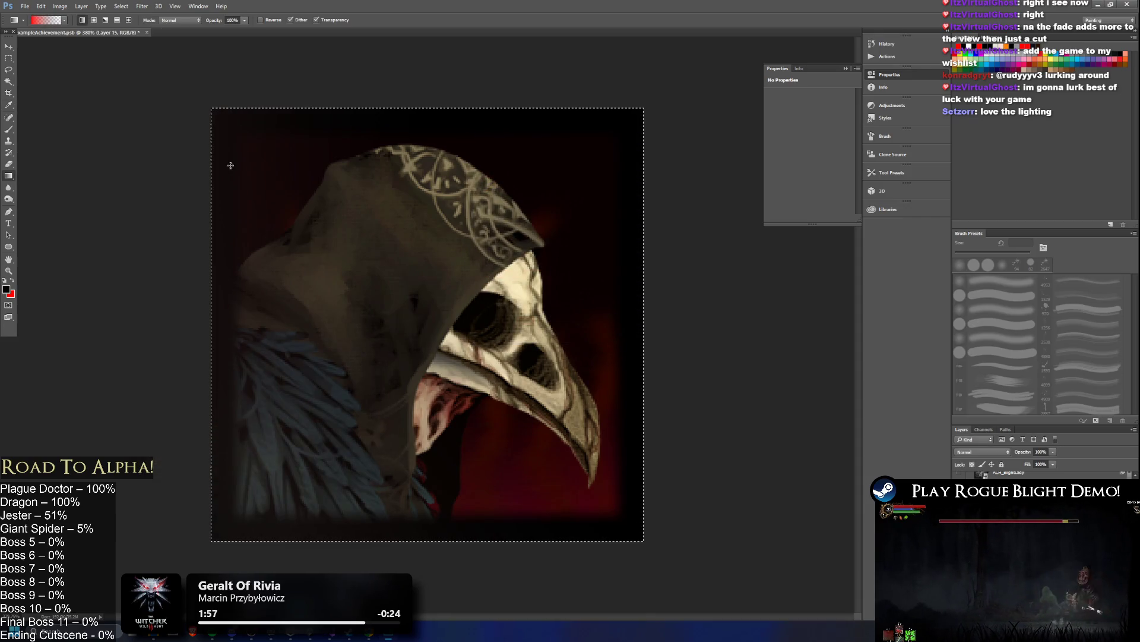
left_click(14, 282)
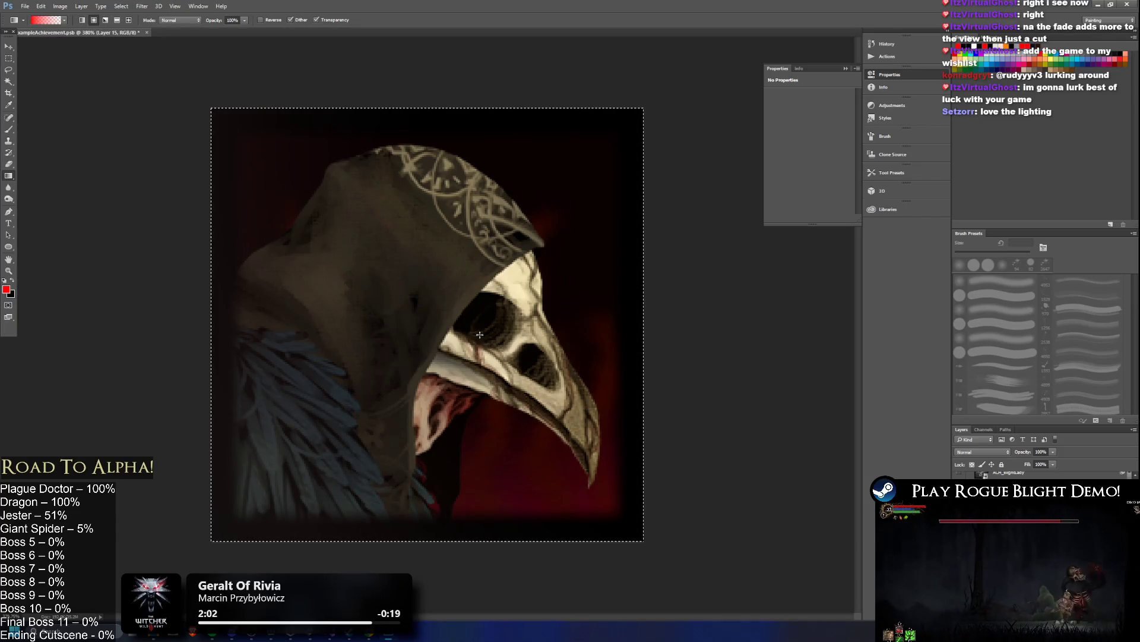
- Paint a red radial glow in the mask's eye socket, undoing to retry
left_click_drag(486, 314, 504, 313)
key("ctrl+z")
key("ctrl+z")
key("ctrl+z")
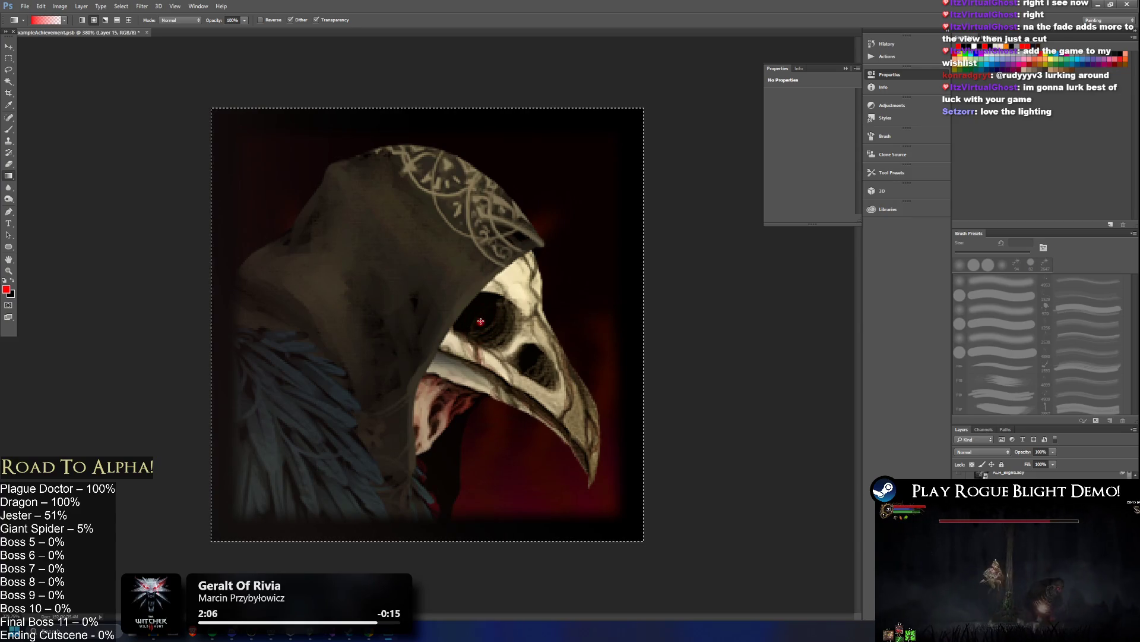
left_click_drag(481, 321, 498, 321)
scroll(498, 321, "down", 8)
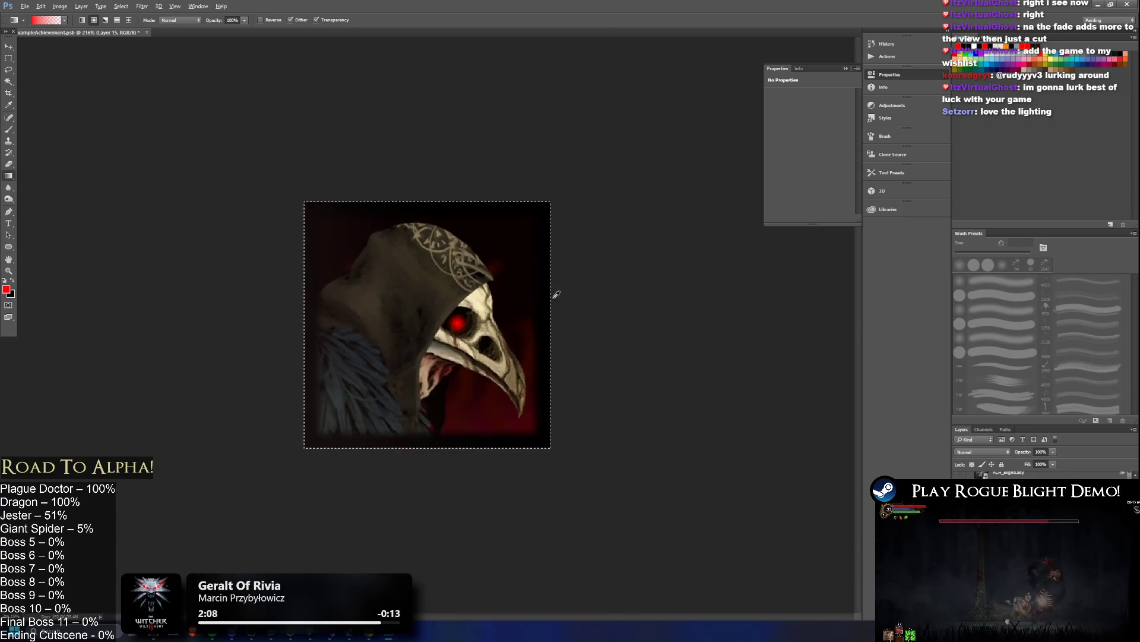
key("ctrl+z")
scroll(474, 292, "up", 1)
scroll(475, 292, "up", 2)
- Change the gradient's left stop to a darker red and repaint the eye glow, toggling to compare
left_click(46, 19)
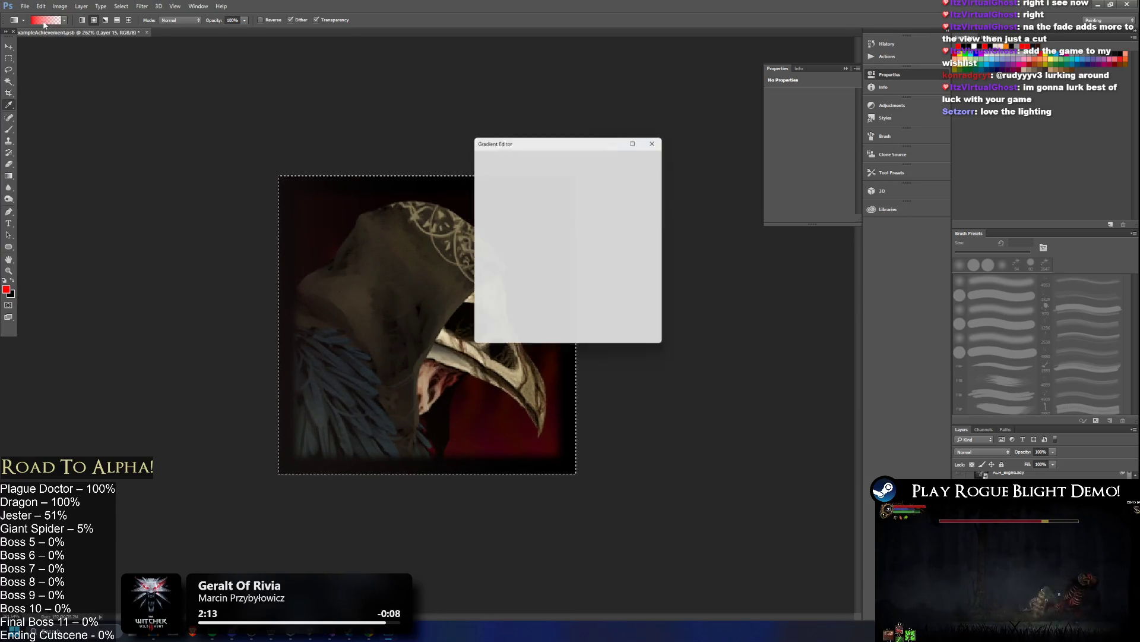
double_click(483, 287)
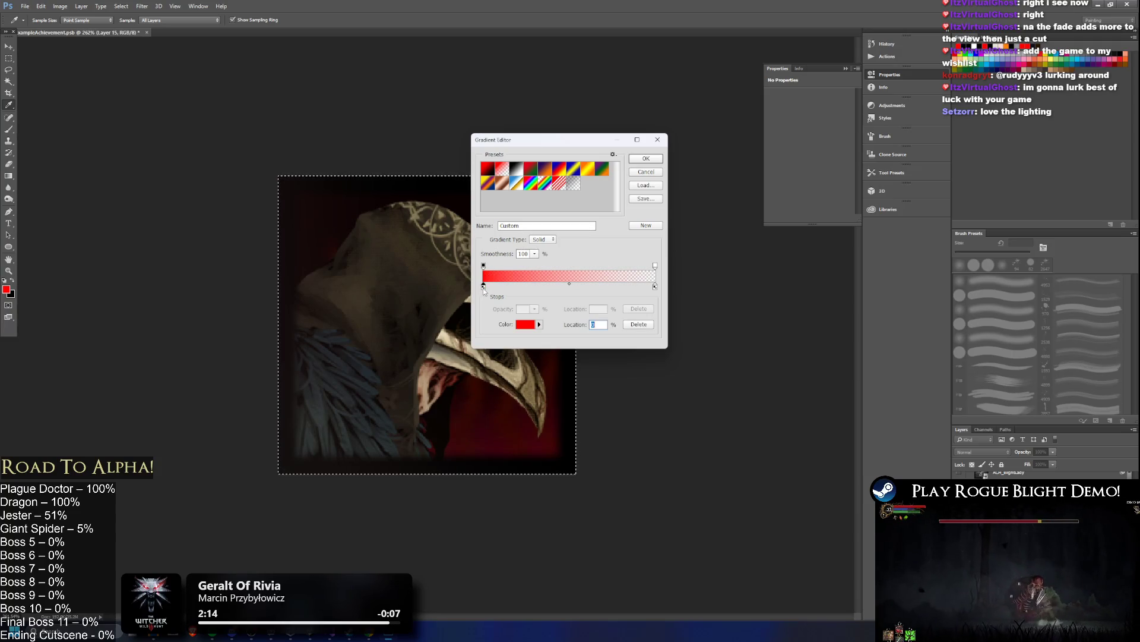
left_click(256, 399)
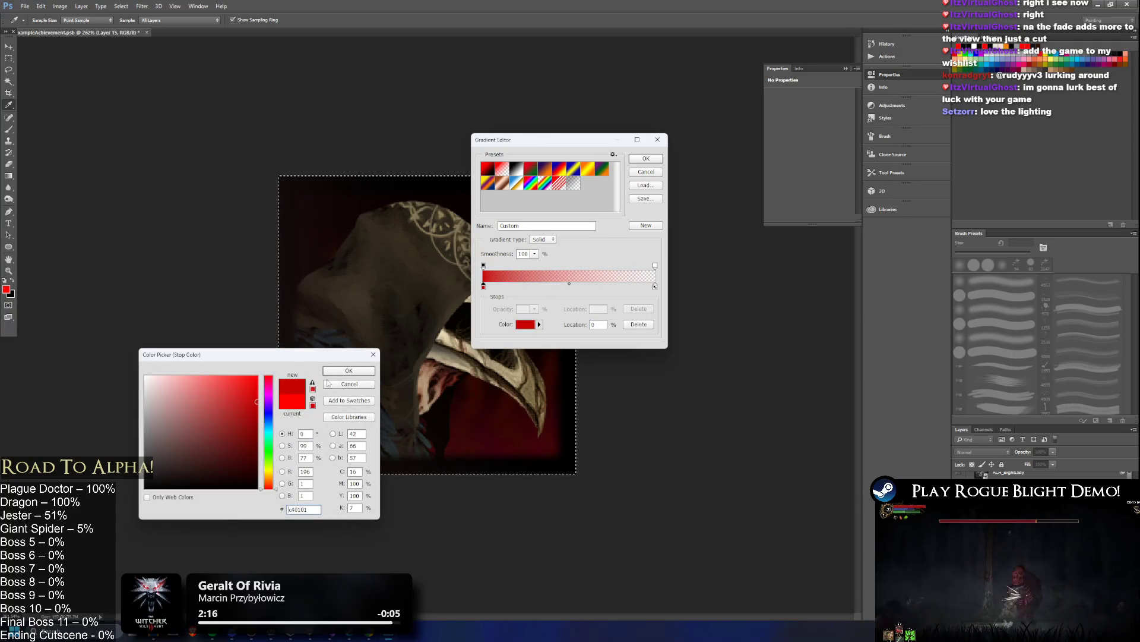
key("Return")
left_click(645, 158)
left_click_drag(462, 322, 469, 327)
key("ctrl+z")
key("ctrl+z")
key("ctrl+z")
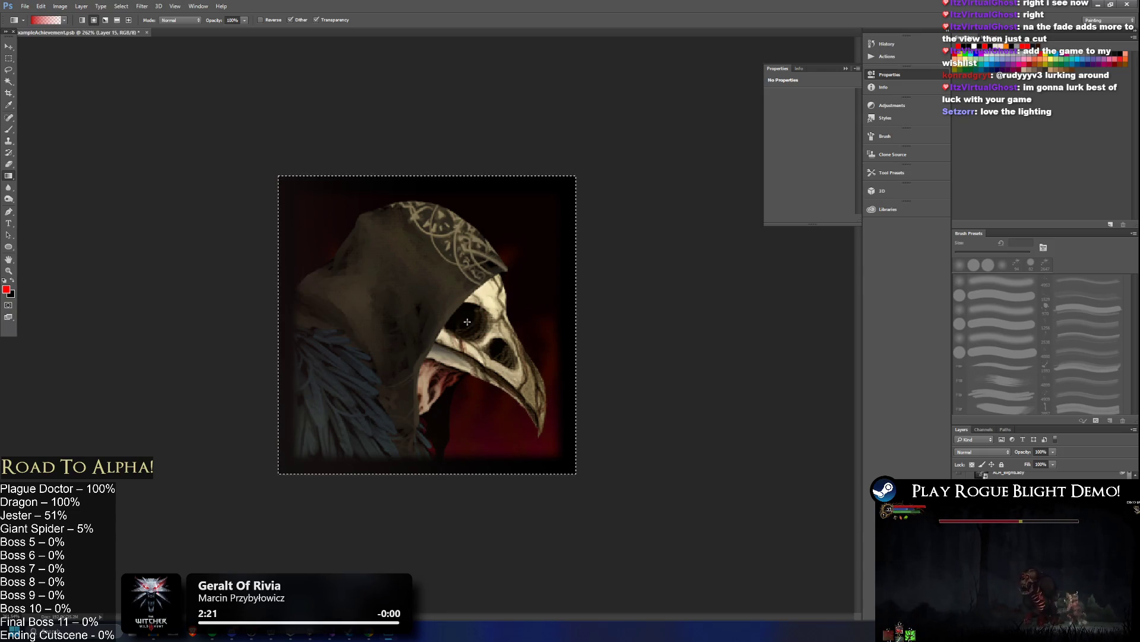
key("ctrl+z")
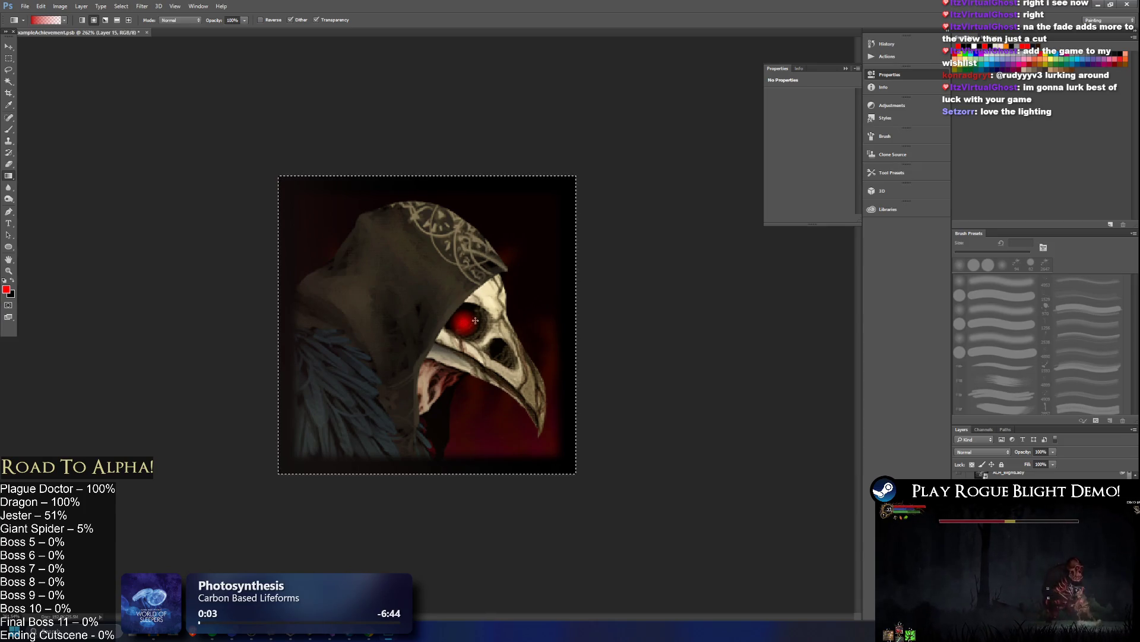
scroll(565, 285, "down", 8)
scroll(415, 285, "up", 8)
- Delete the existing red eye glow from the layer
key("ctrl+y")
key("ctrl+t")
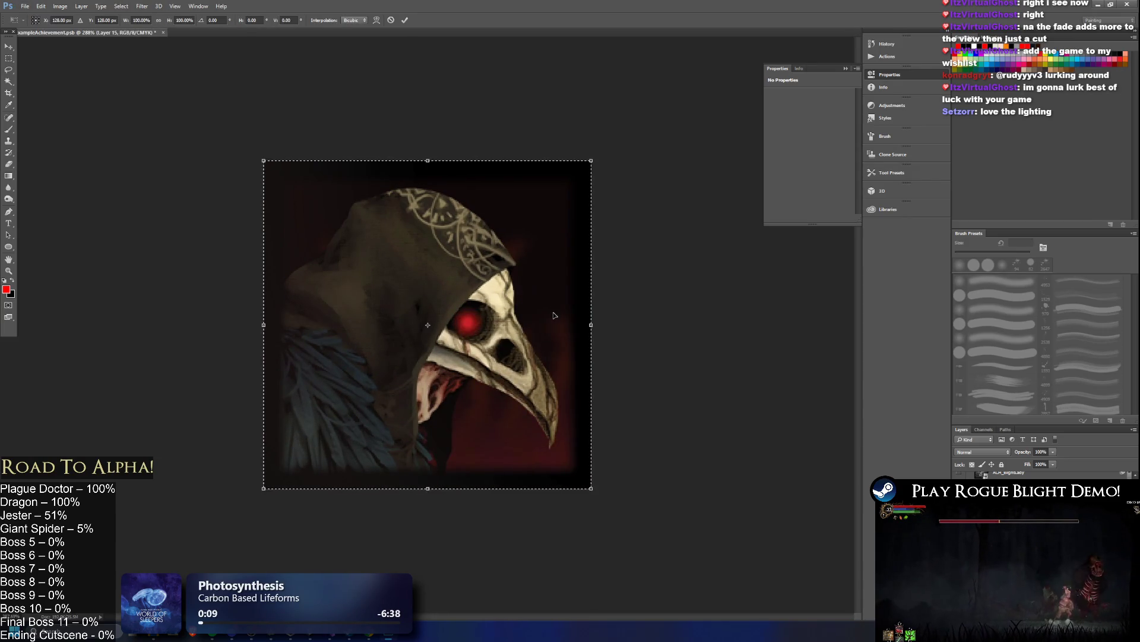
key("Return")
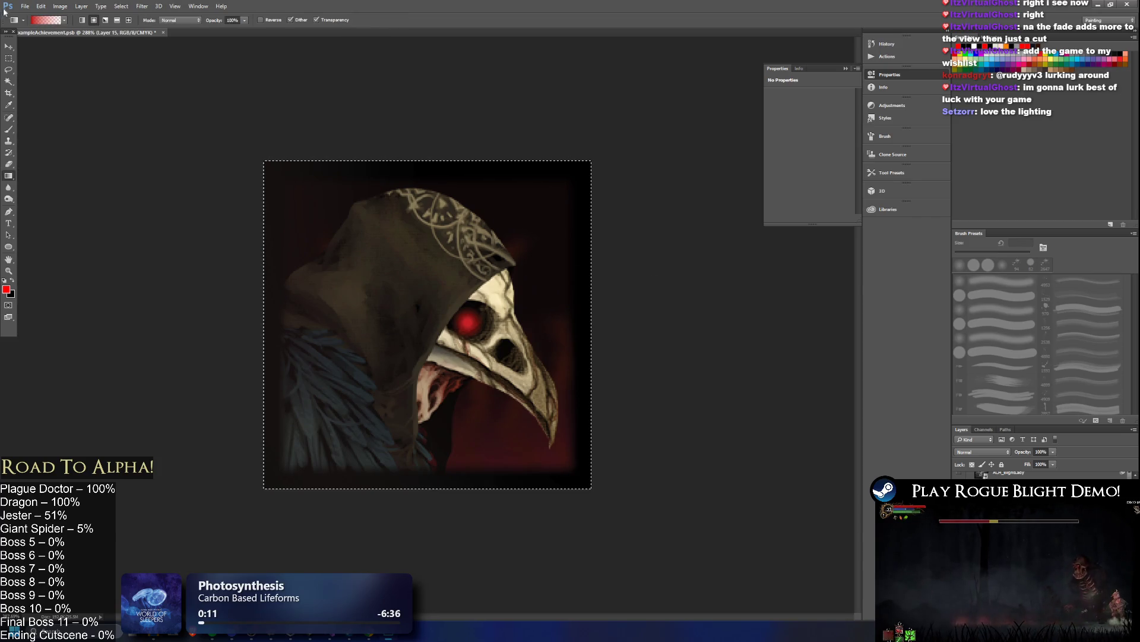
left_click(9, 58)
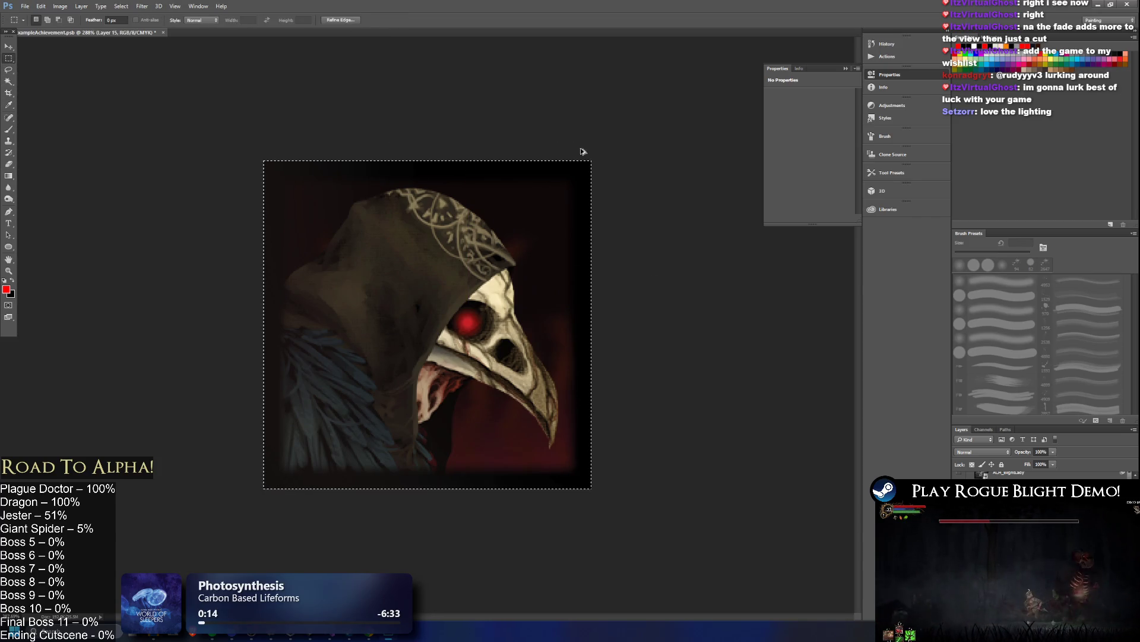
key("Delete")
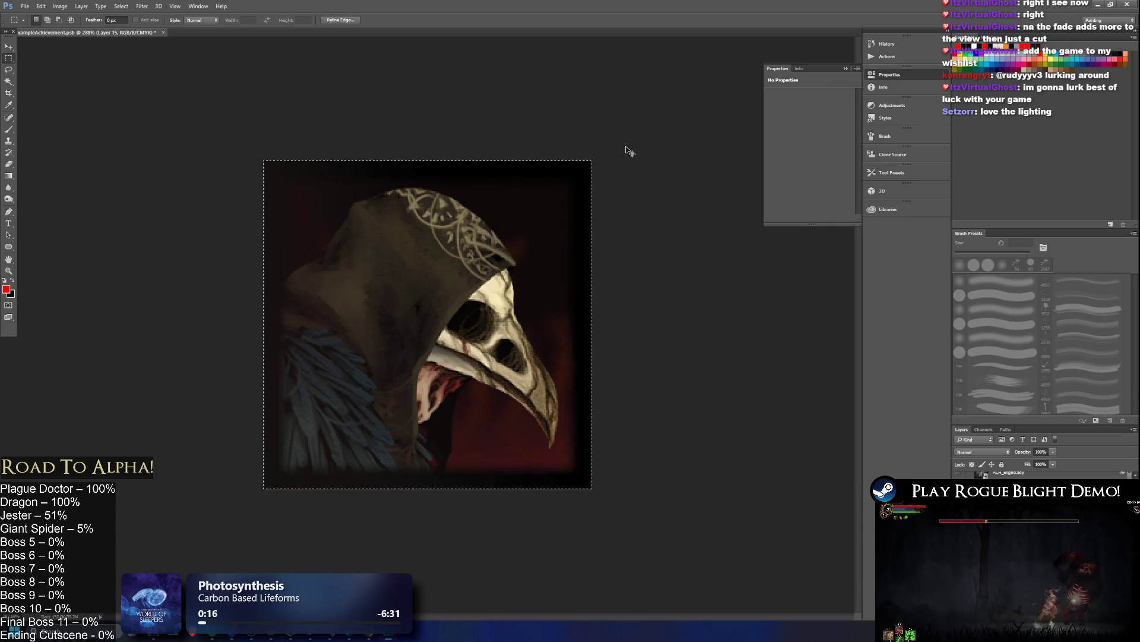
- Convert the image to 16 bits per channel, dismissing the smart-filters warning
left_click(60, 6)
mouse_move(104, 29)
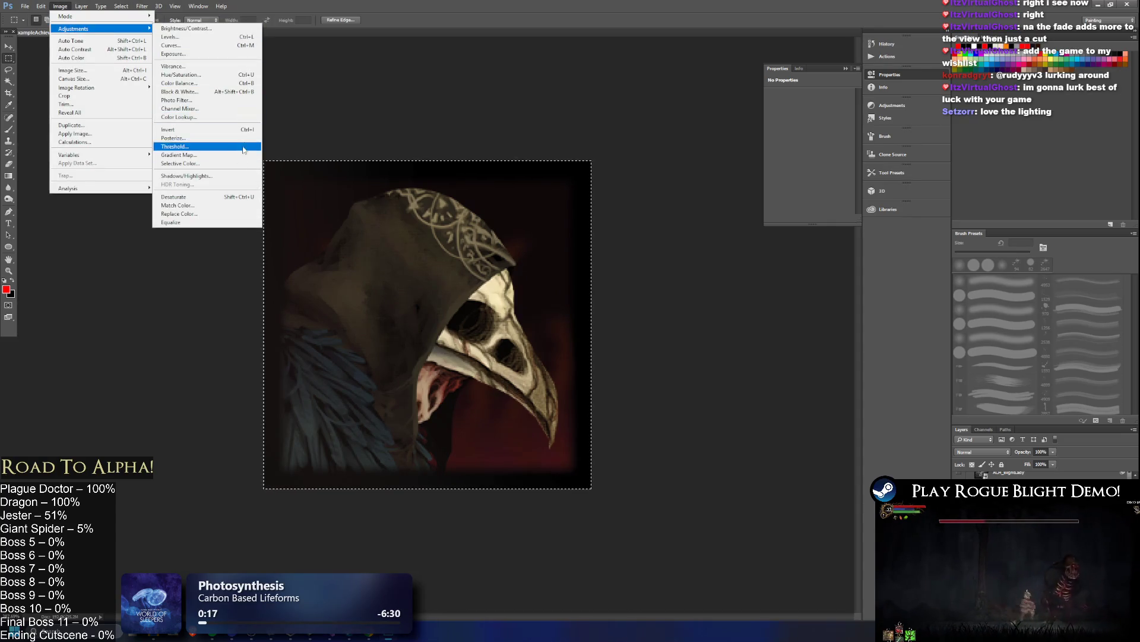
mouse_move(65, 16)
left_click(184, 95)
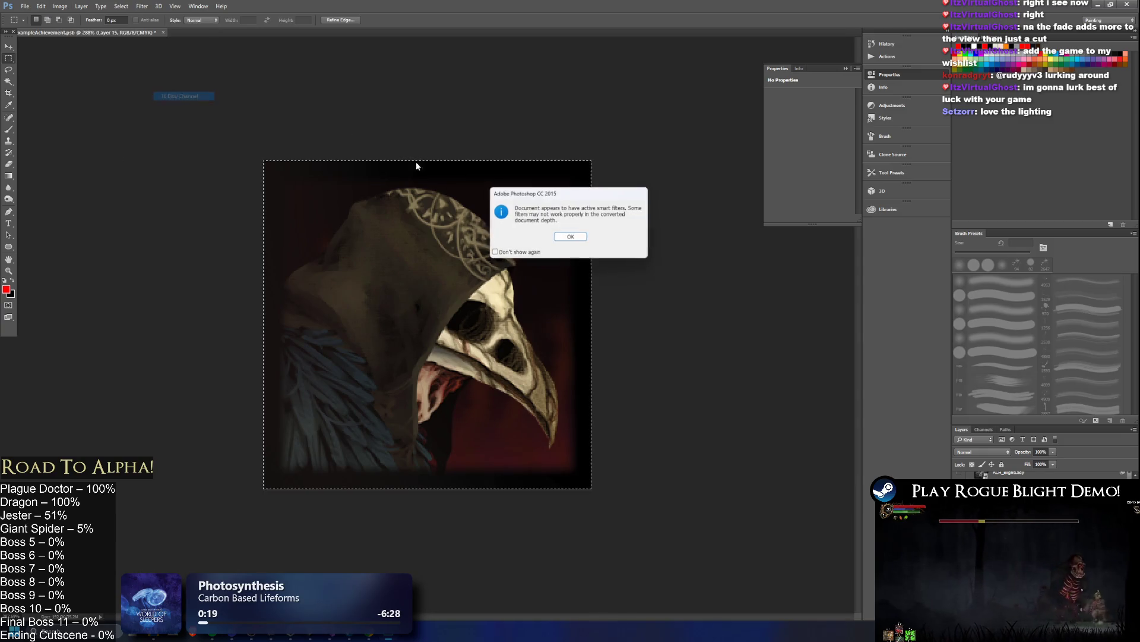
key("Return")
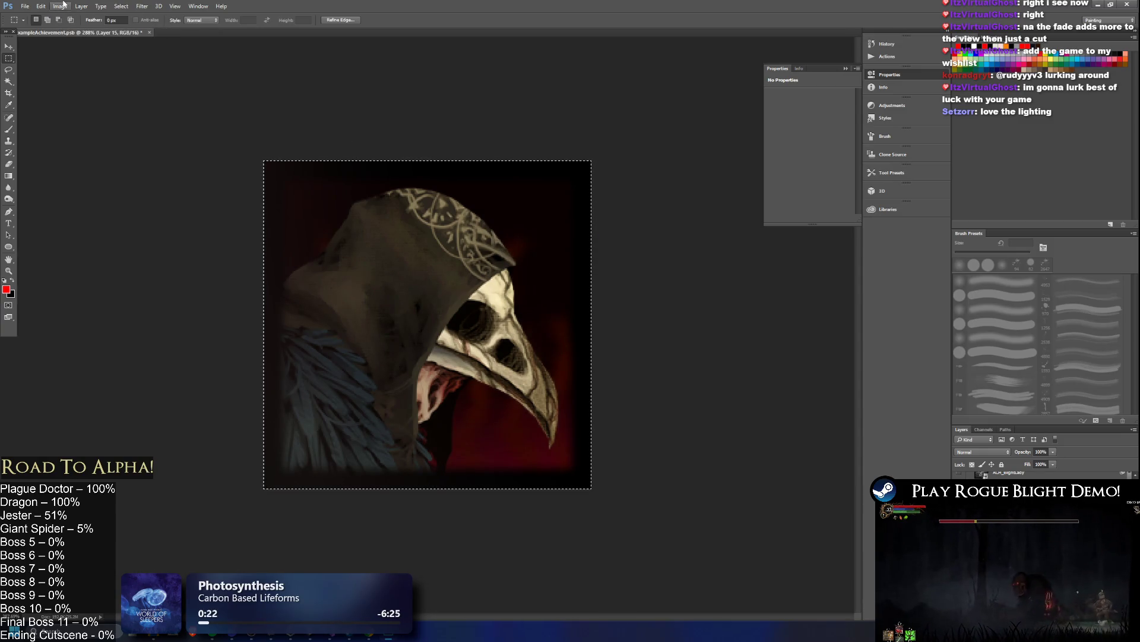
- Repaint a red radial glow over the mask's eye with the Gradient tool
left_click(60, 6)
left_click(690, 185)
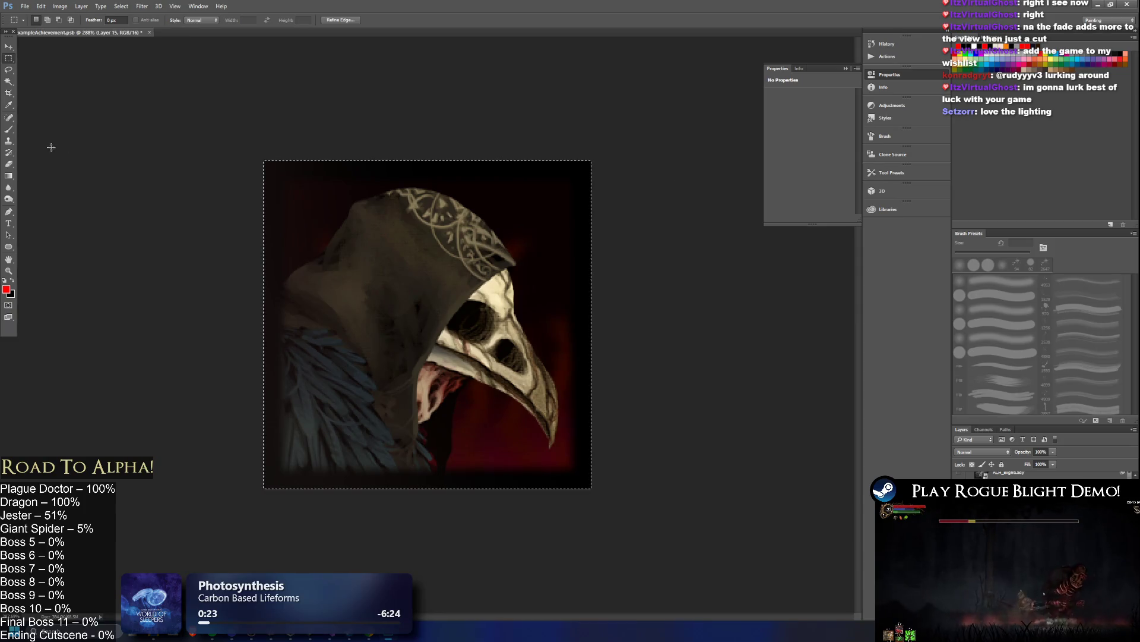
left_click(9, 176)
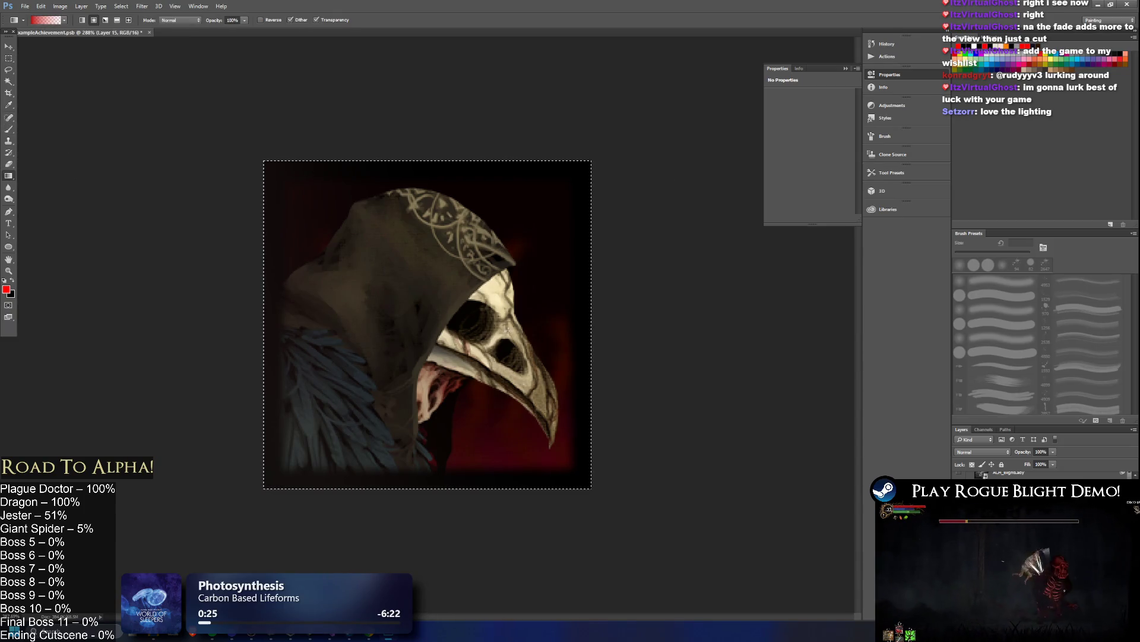
mouse_move(470, 319)
left_mouse_down()
mouse_move(508, 316)
mouse_move(479, 321)
left_mouse_up()
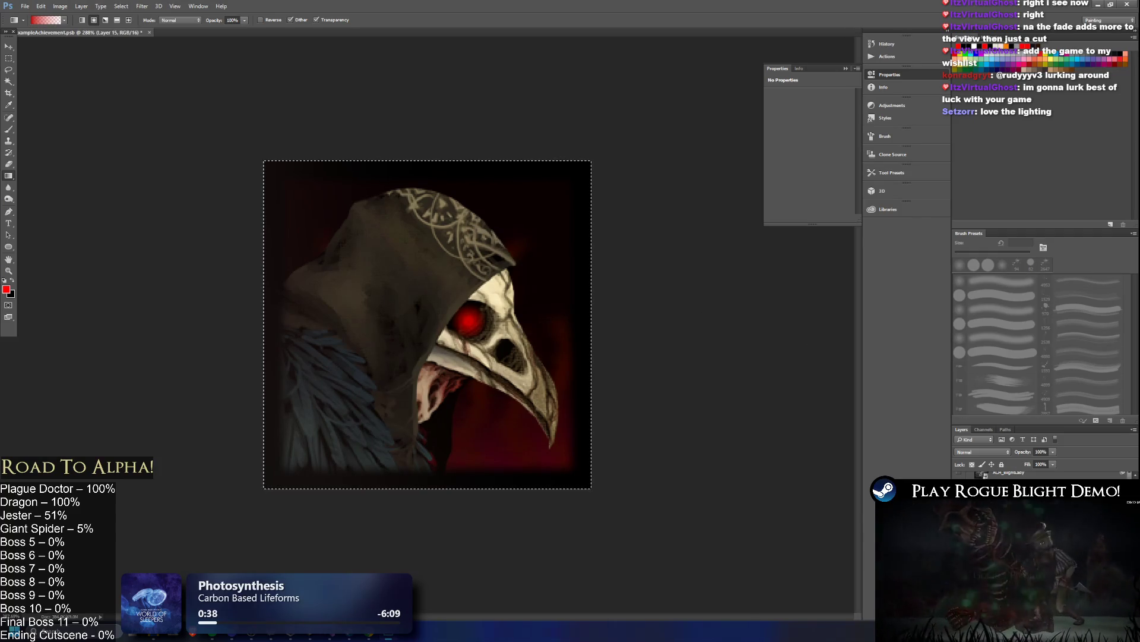
- Try transforming and moving the eye glow, leaving it unchanged
key("ctrl+t")
key("Return")
key("g")
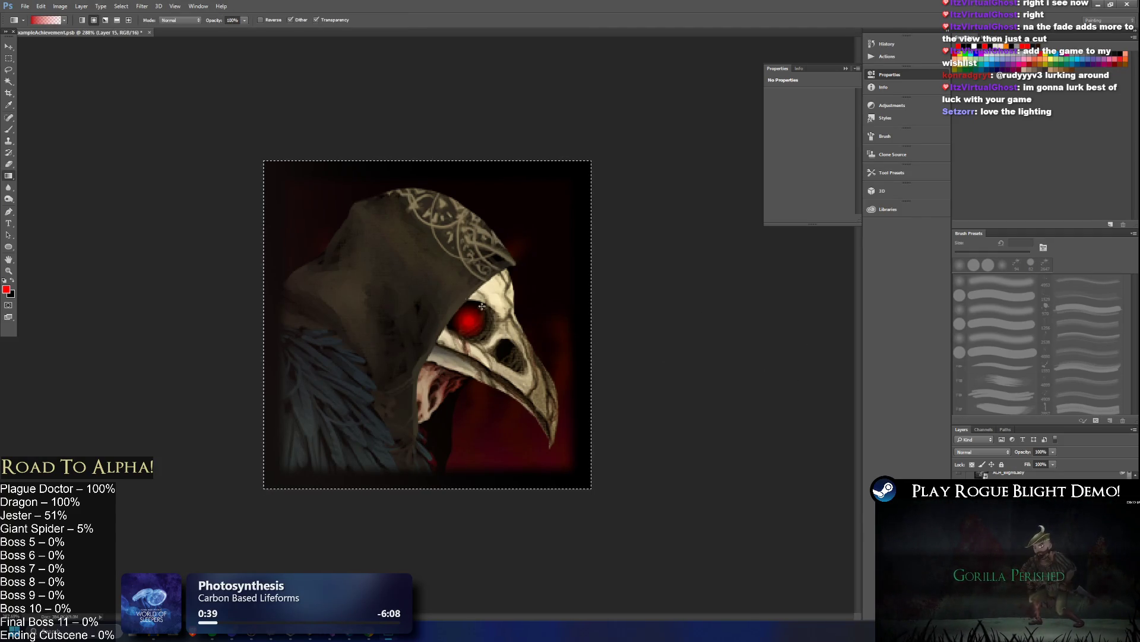
key("v")
left_click_drag(487, 313, 487, 314)
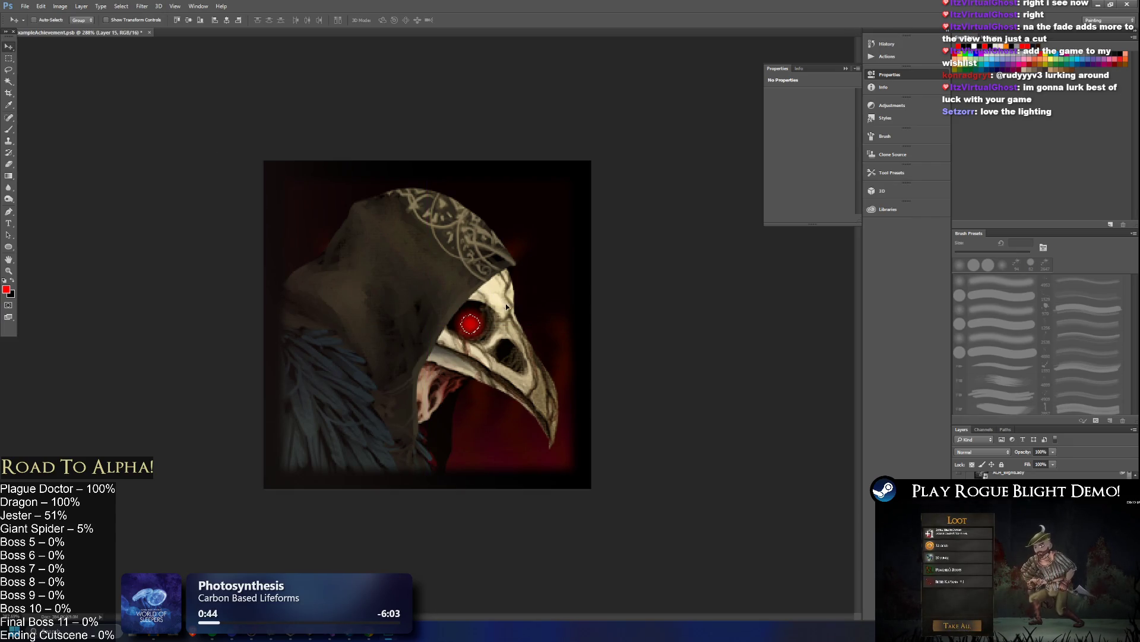
- Switch to the Rectangular Marquee tool and open the layer's Layer Style dialog
left_click(8, 60)
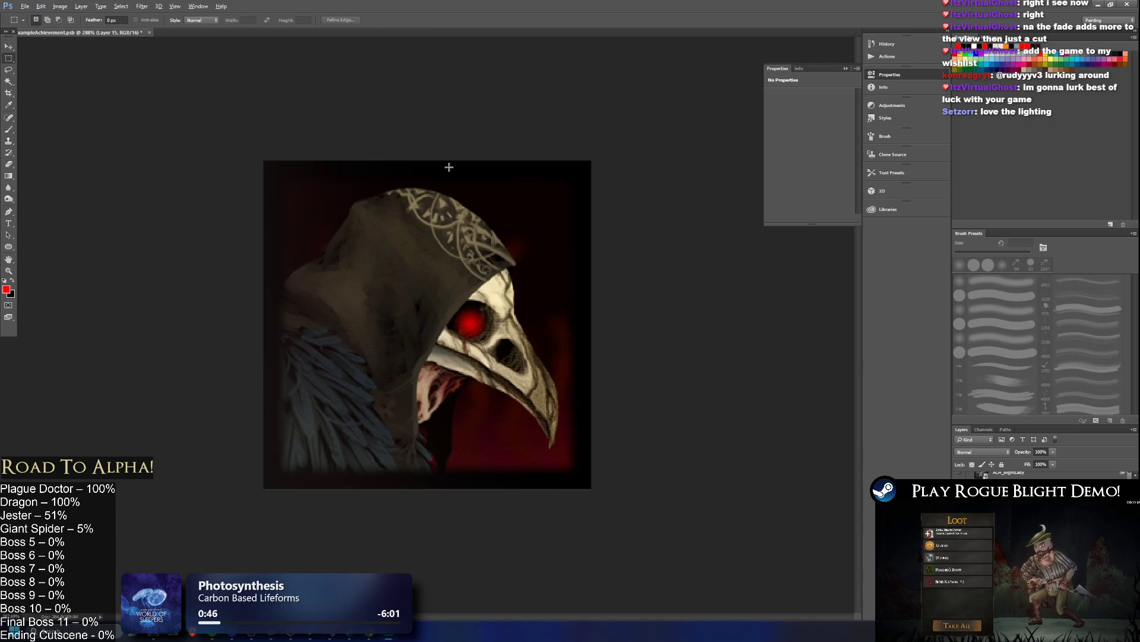
scroll(497, 209, "down", 10)
scroll(422, 297, "up", 9)
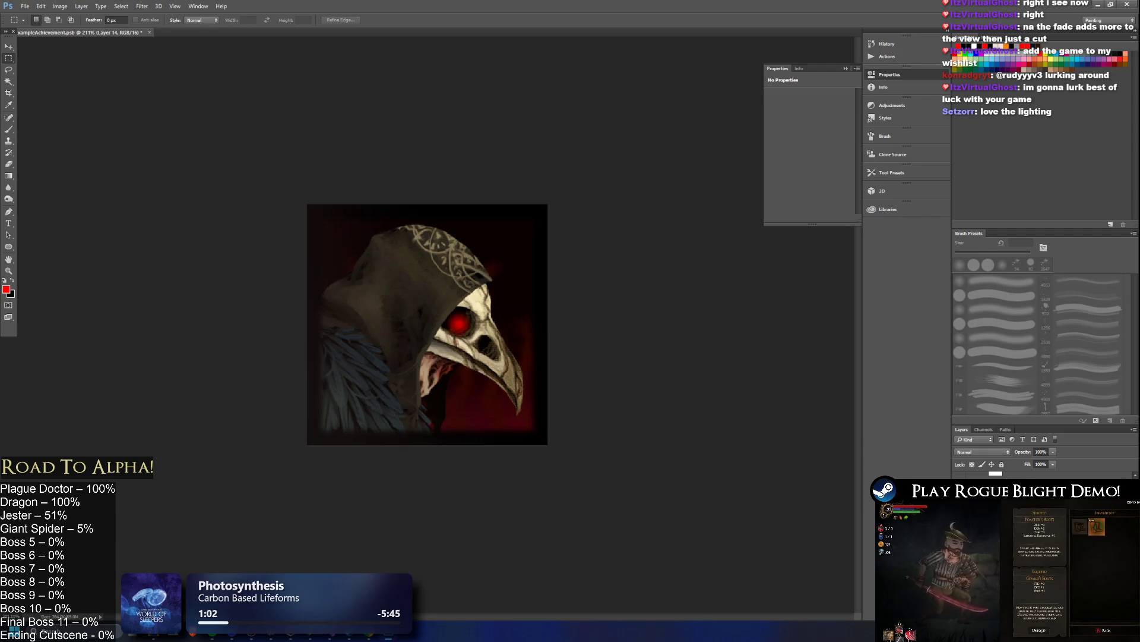
double_click(986, 535)
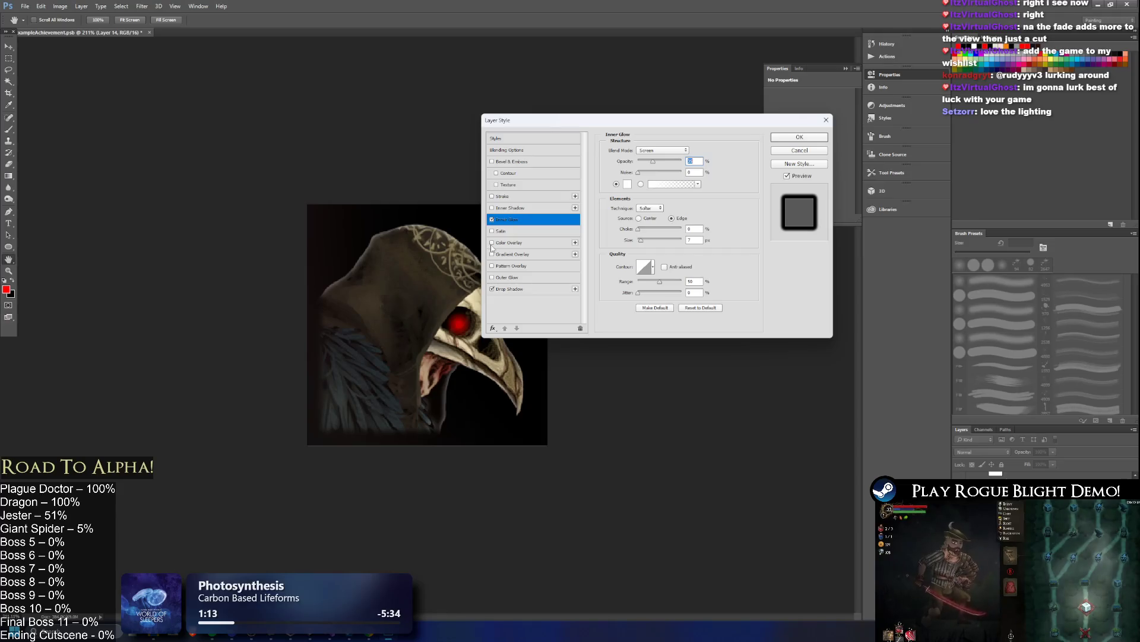
- Turn on Outer Glow and set both Inner Glow and Outer Glow colours to dark red #ab0000
left_click(491, 277)
left_click_drag(639, 123, 850, 142)
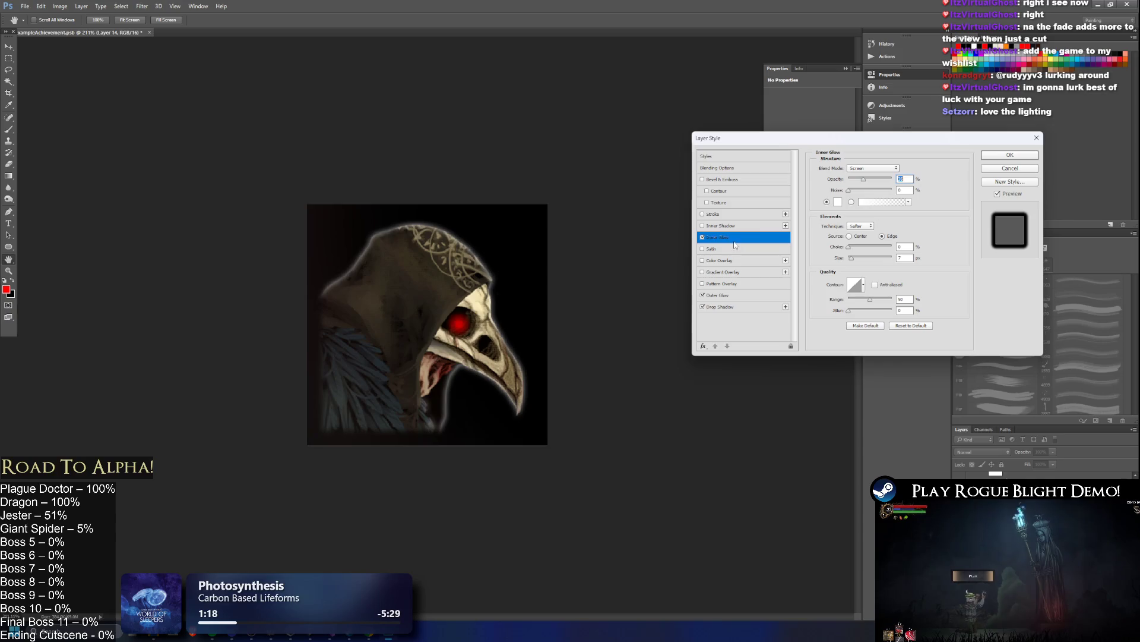
left_click(837, 202)
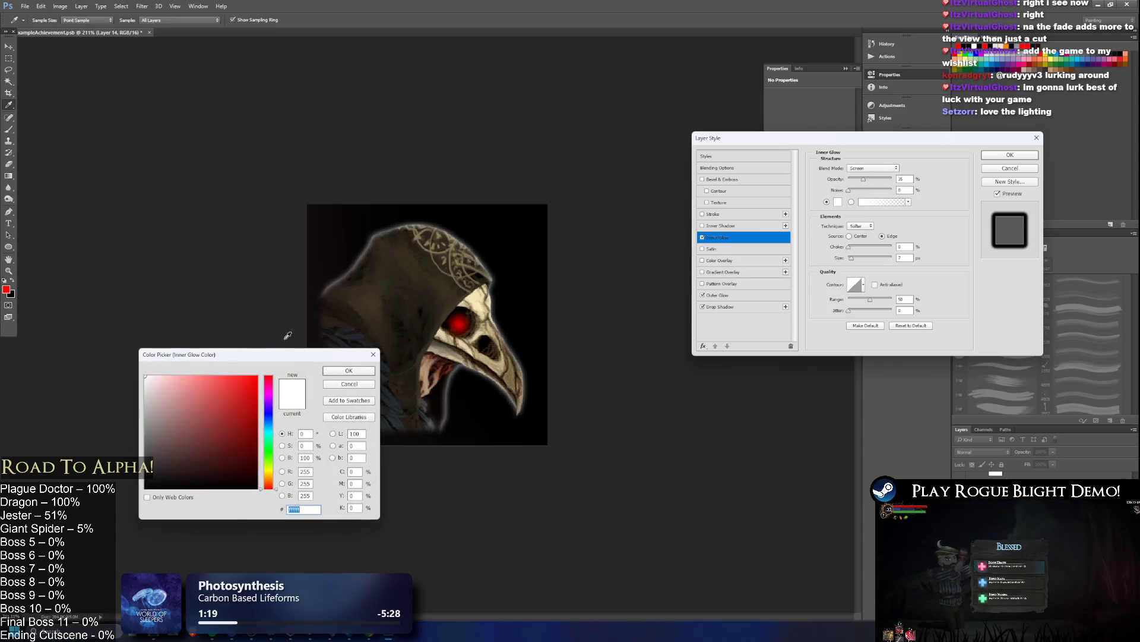
left_click(255, 404)
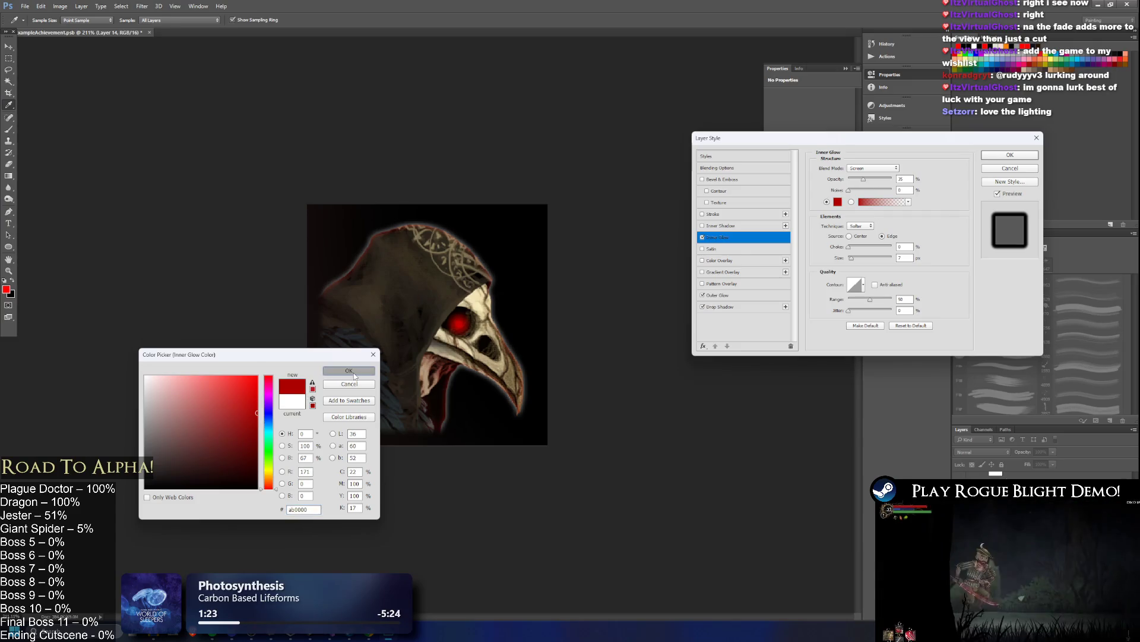
key("Return")
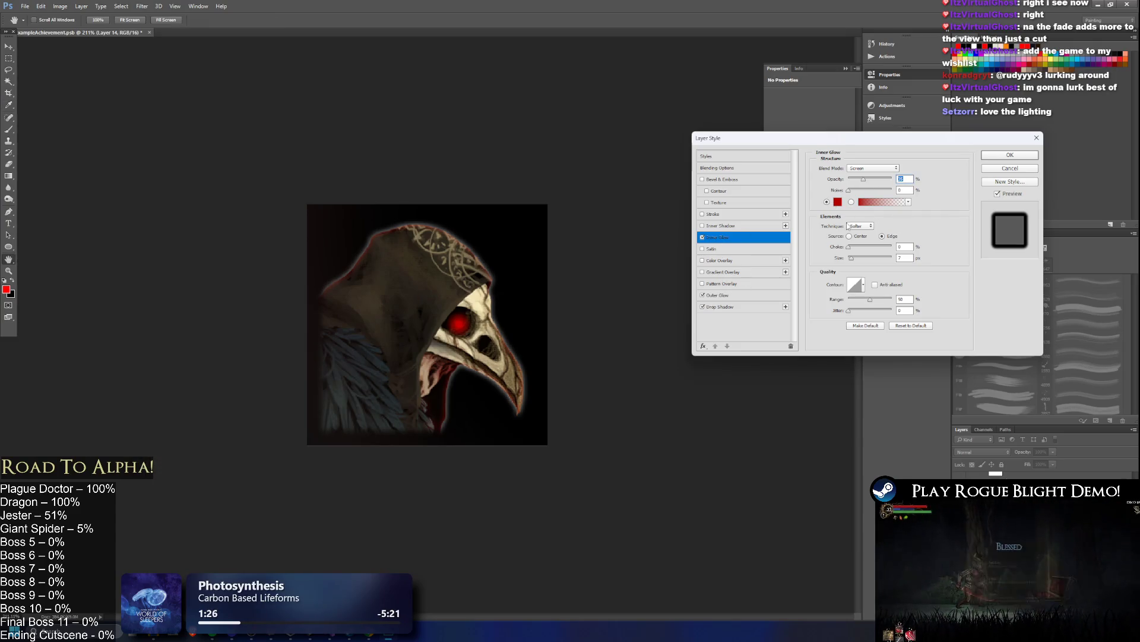
left_click(837, 202)
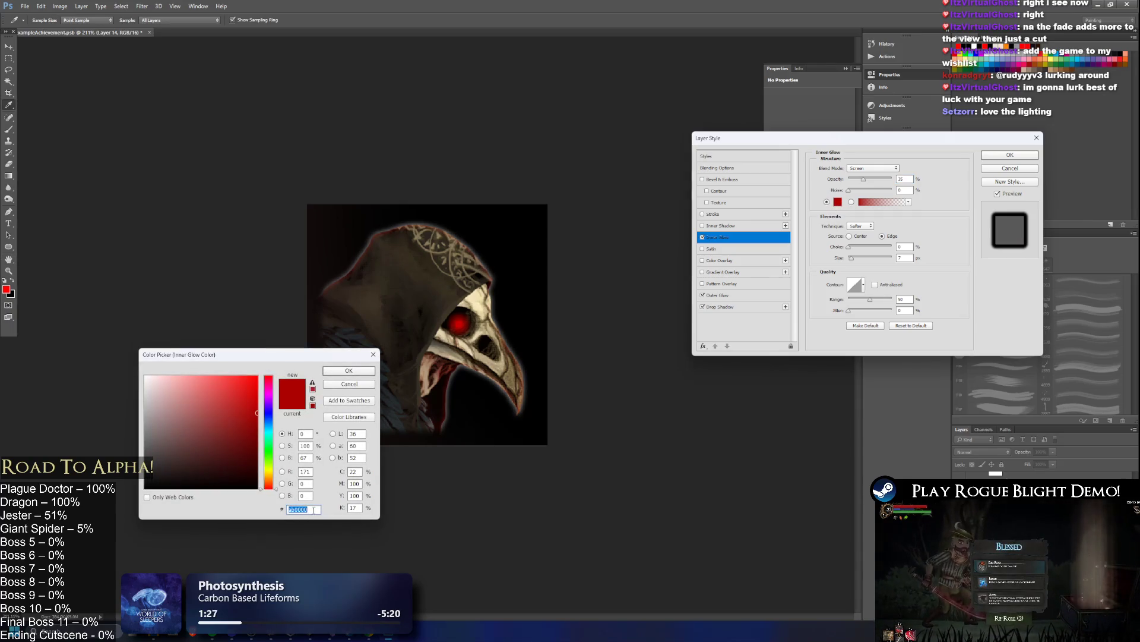
left_click(331, 374)
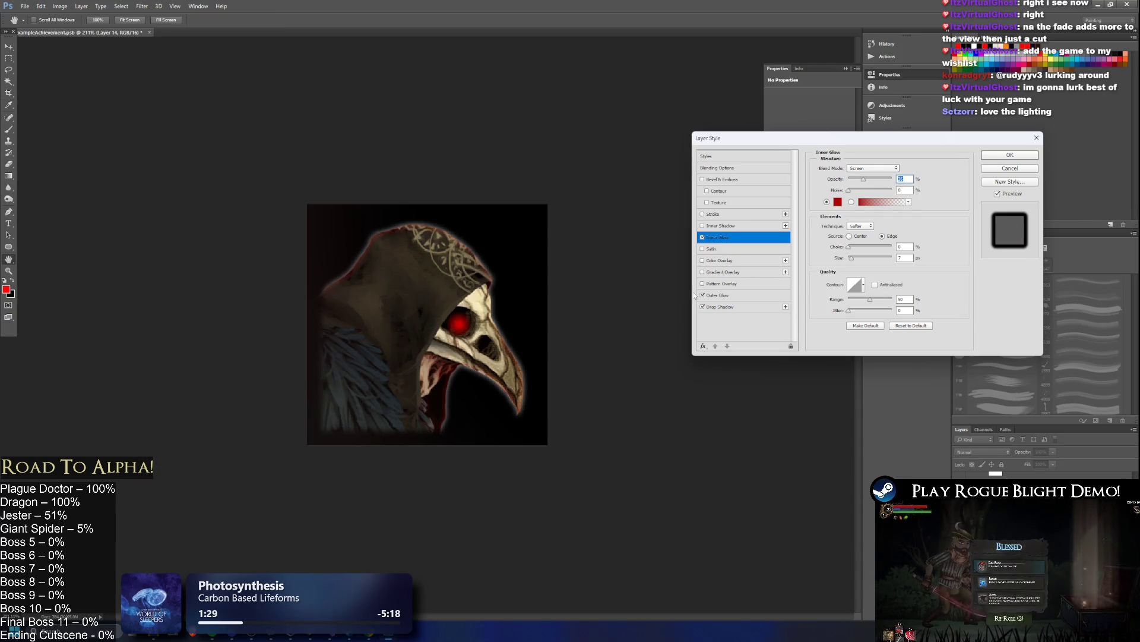
left_click(716, 295)
left_click(838, 202)
left_click(256, 413)
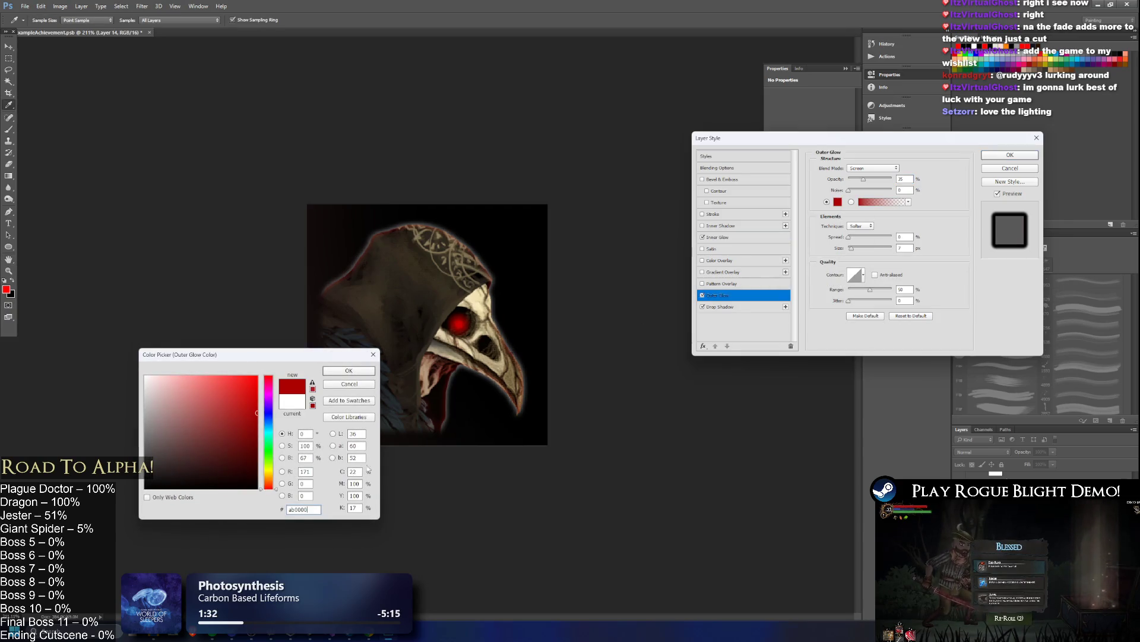
left_click(361, 374)
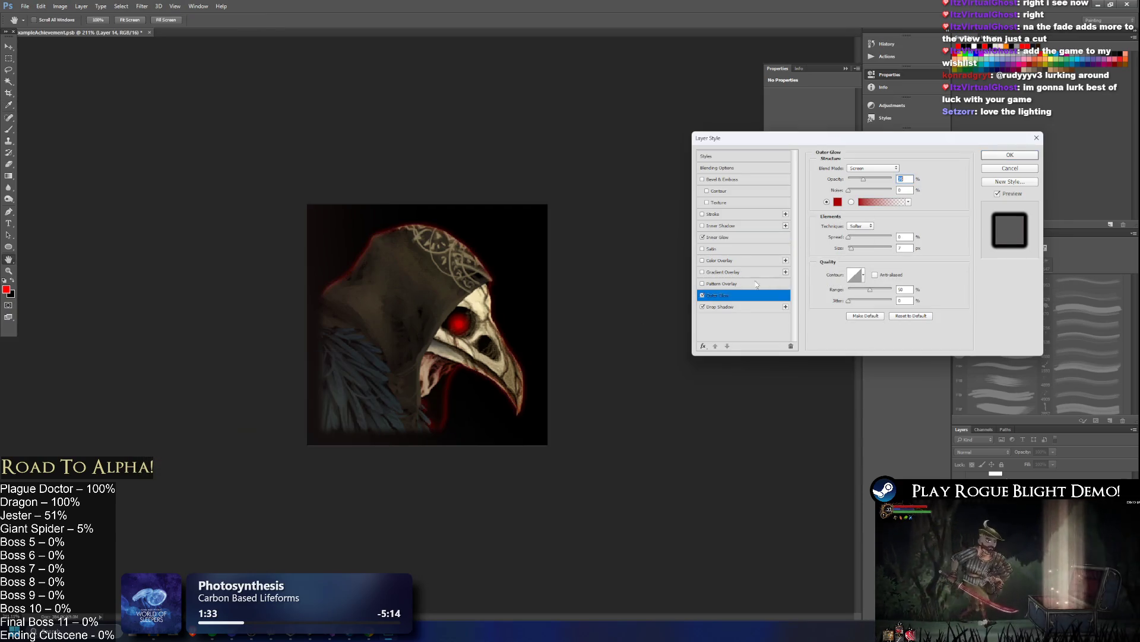
- Set the Drop Shadow to opacity 100 and spread 0, then apply the layer style
left_click(720, 306)
mouse_move(872, 179)
left_mouse_down()
mouse_move(849, 180)
mouse_move(892, 179)
left_mouse_up()
mouse_move(875, 219)
left_mouse_down()
mouse_move(847, 217)
mouse_move(856, 235)
mouse_move(856, 220)
left_mouse_up()
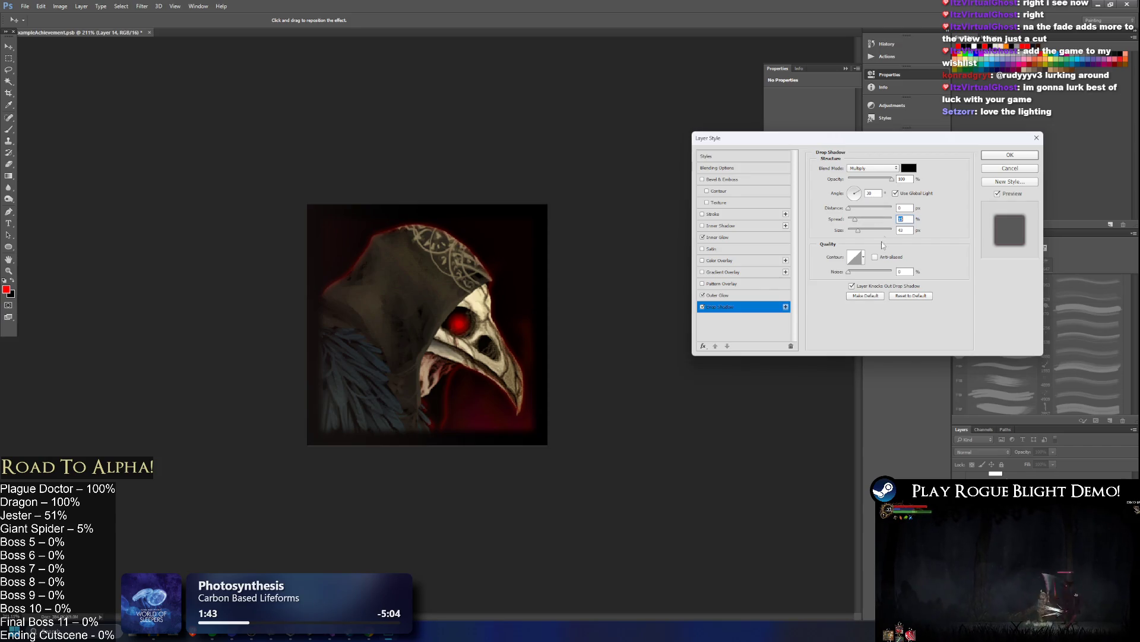
key("Return")
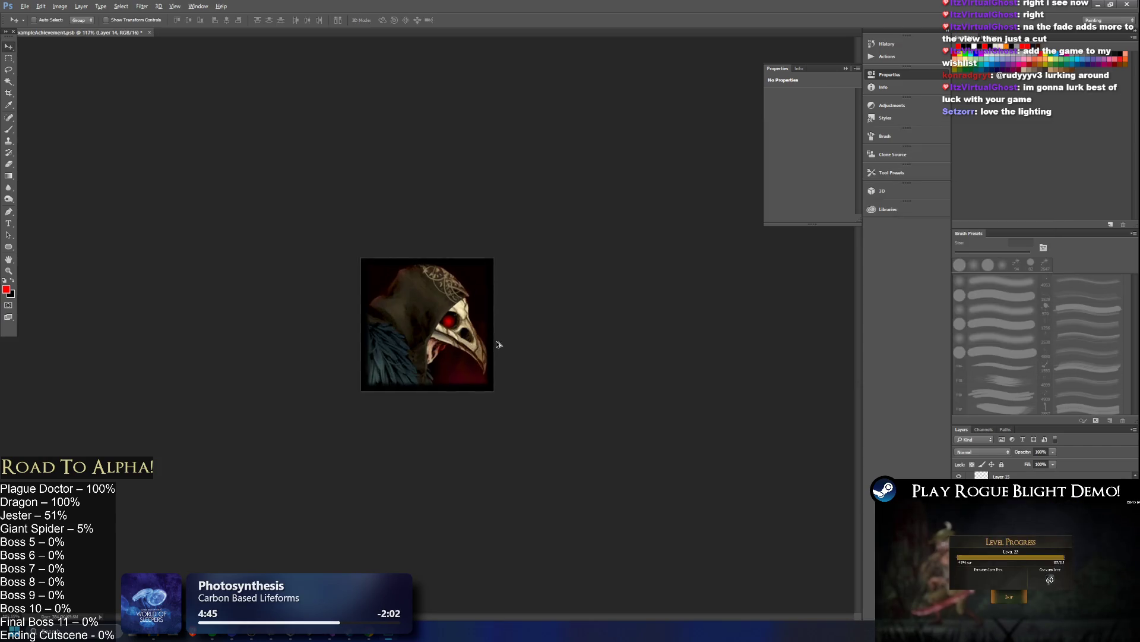
- Remove the dark patch covering the beak and zoom to check the icon at small size
scroll(498, 344, "up", 5)
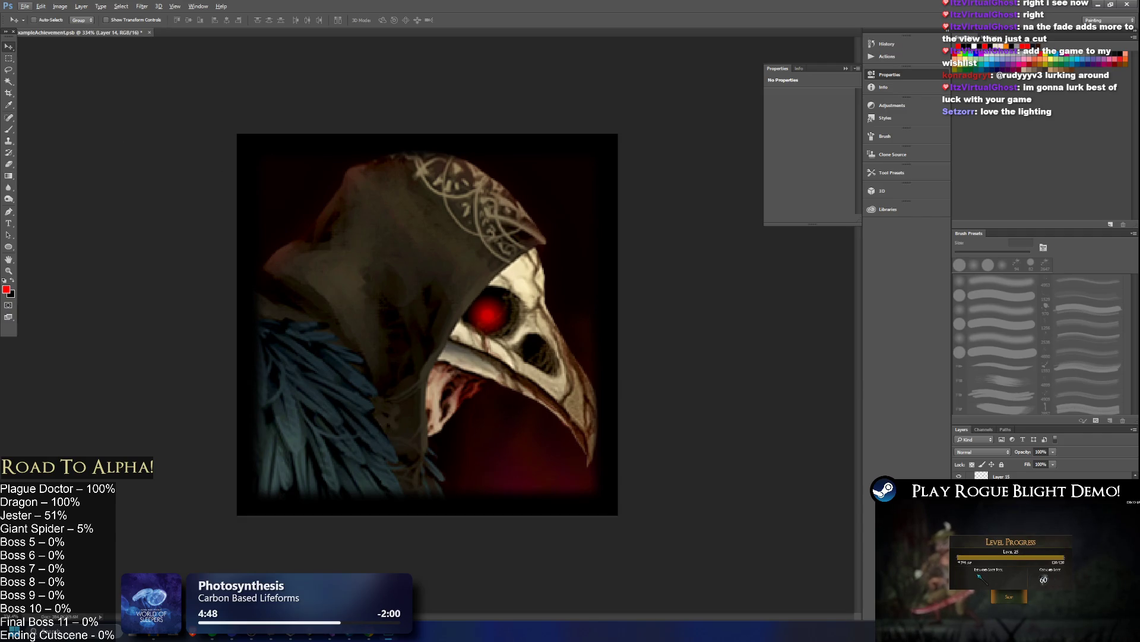
key("e")
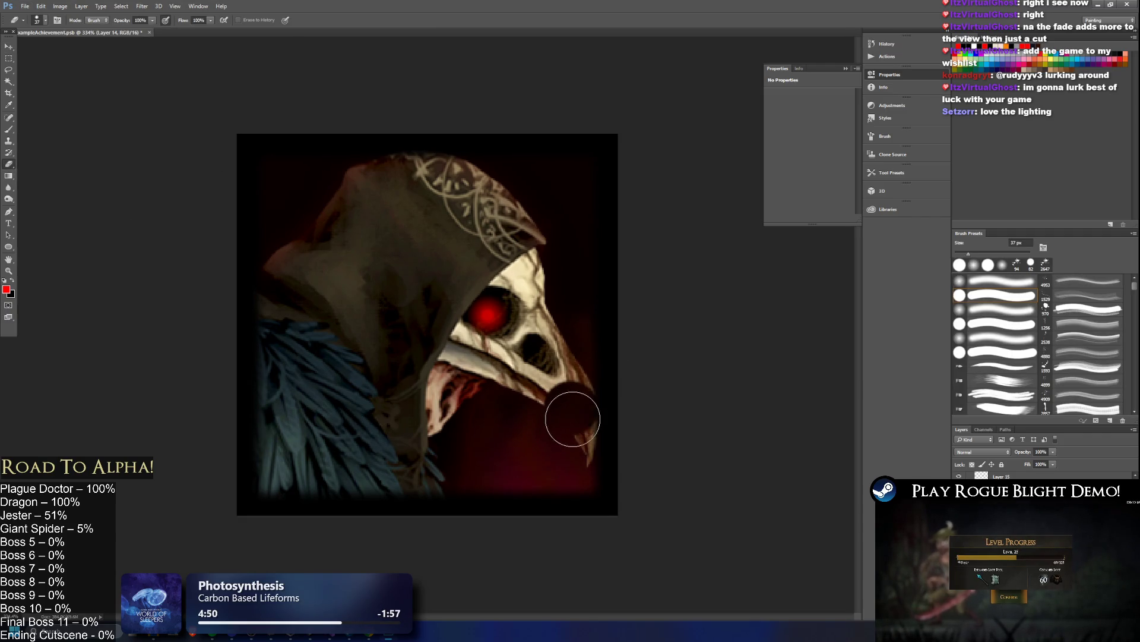
key("ctrl+z")
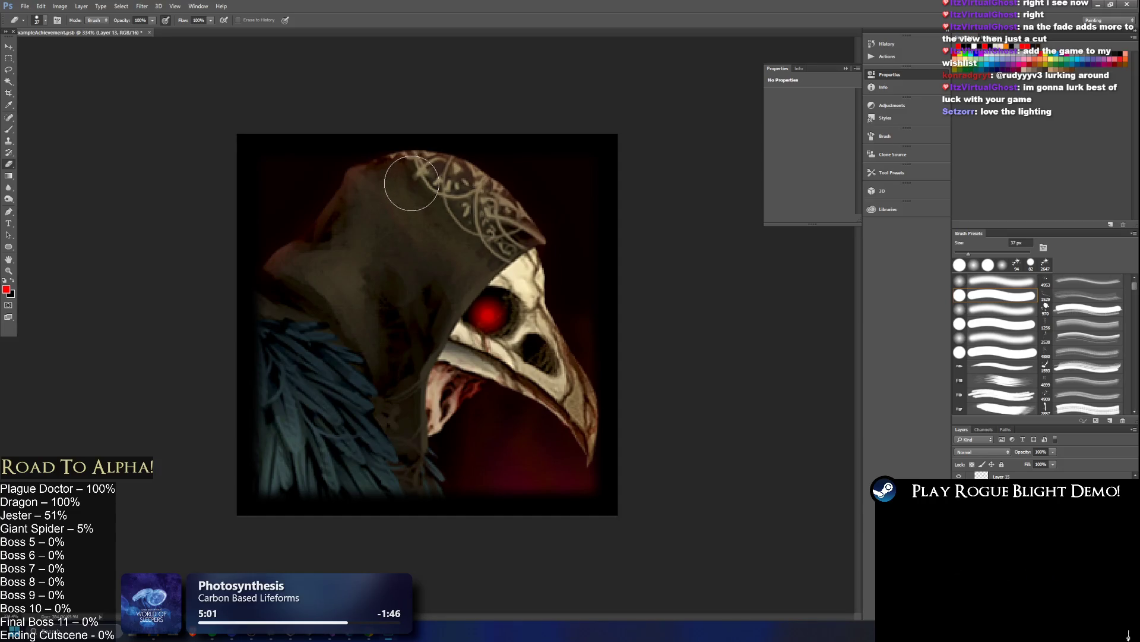
scroll(616, 254, "down", 5)
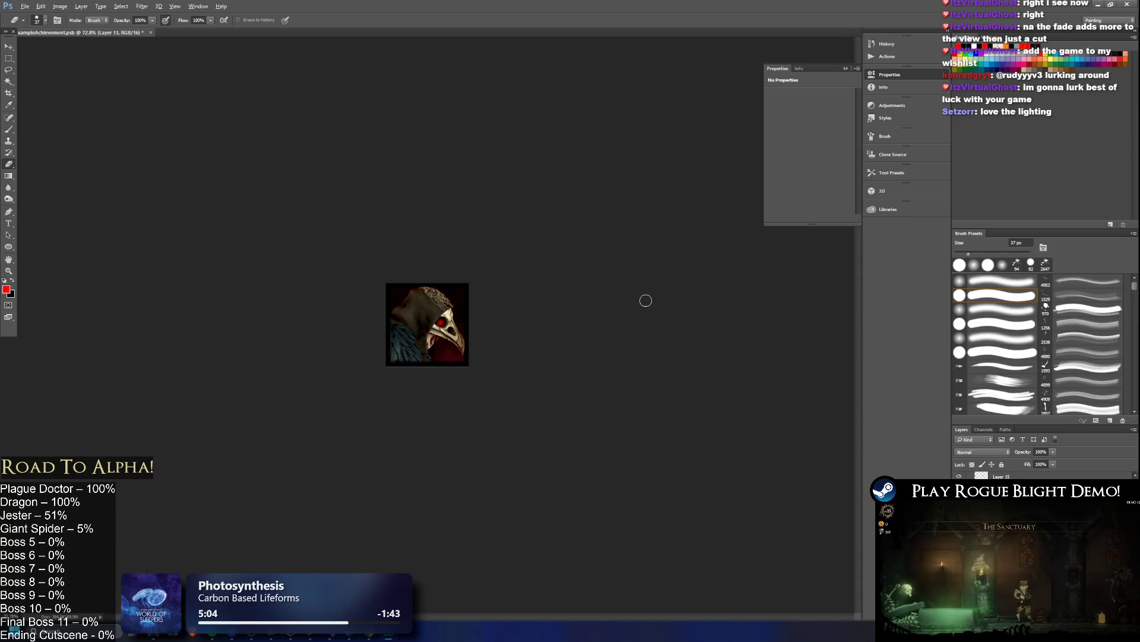
scroll(585, 288, "up", 2)
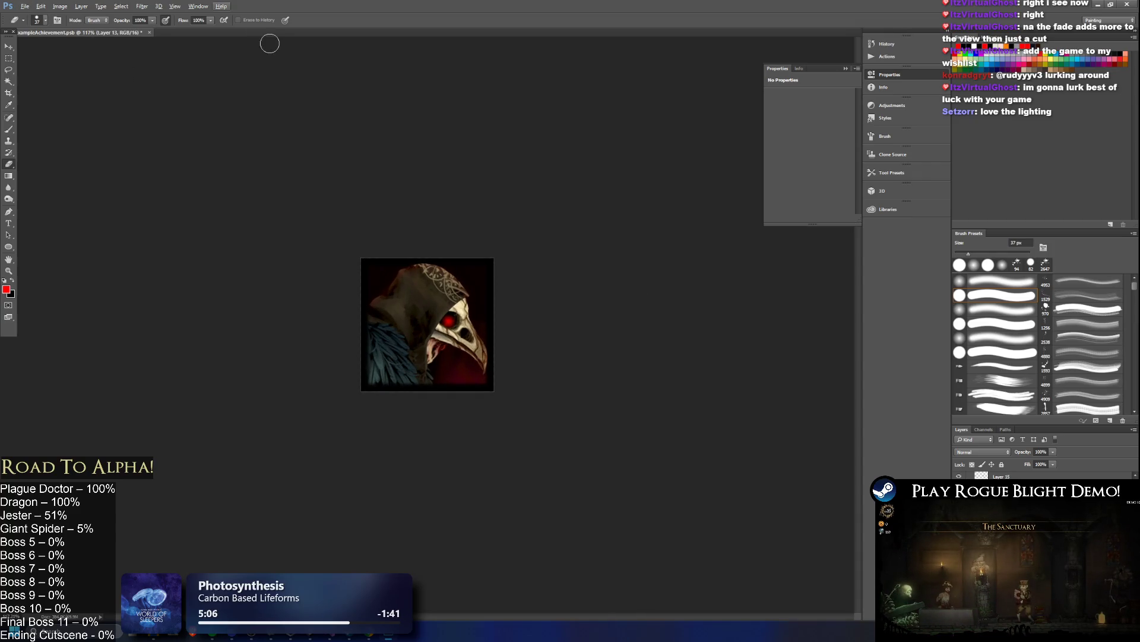
- Leave Photoshop for the WithBorders achievement icons folder in File Explorer
left_click(31, 8)
key("Escape")
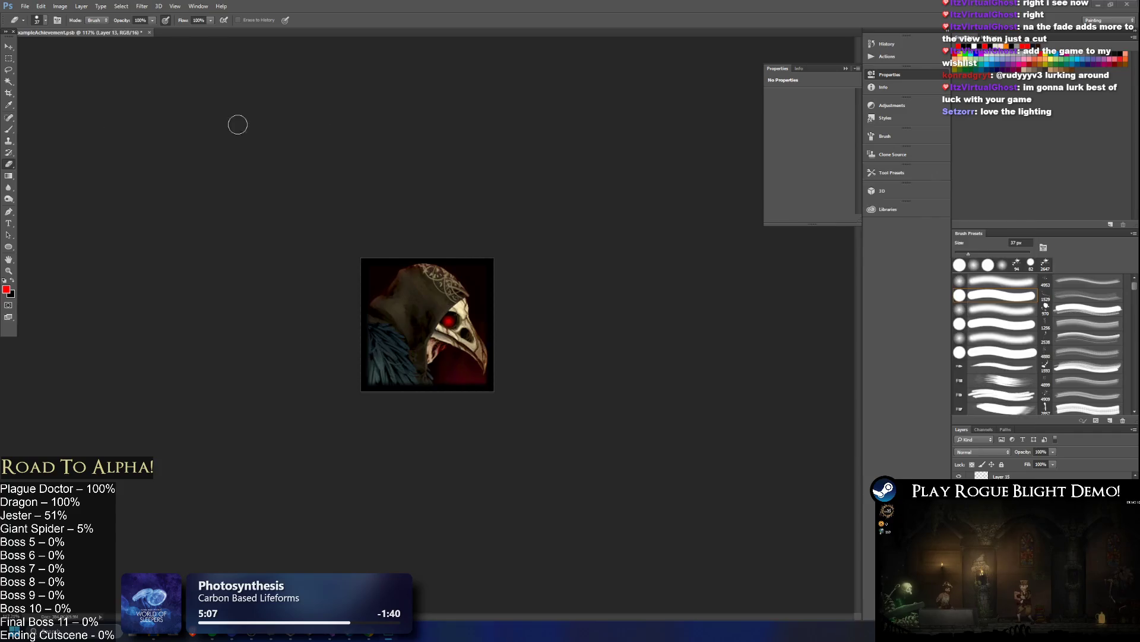
key("alt+Tab")
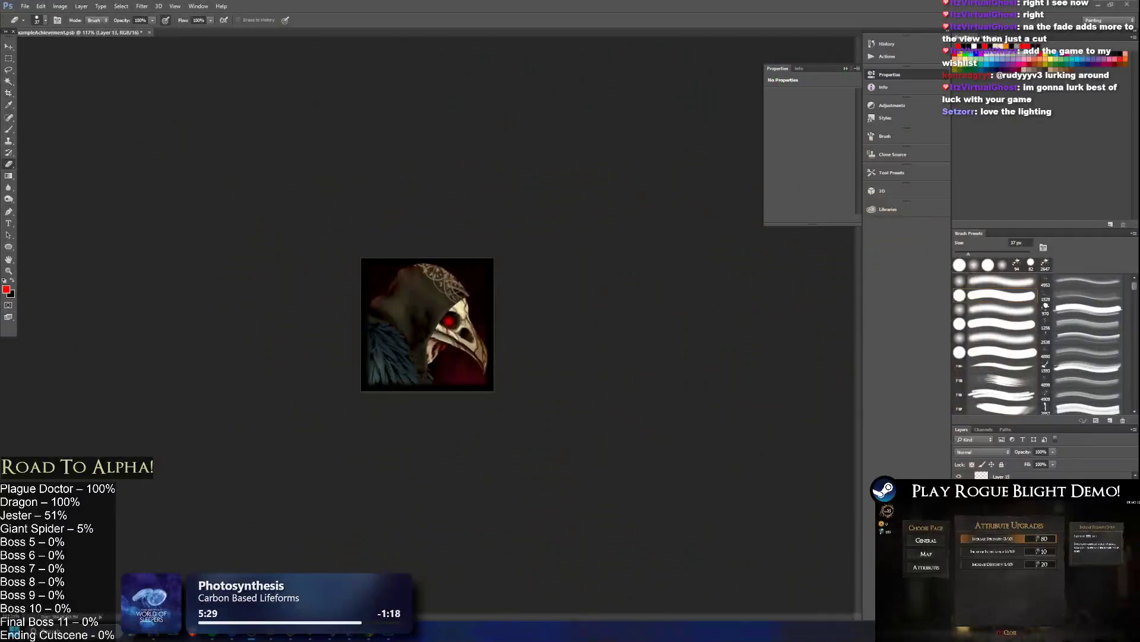
key("alt+Tab")
- Refresh the WithBorders folder so PlagueDoctorAchievement.png sorts among the boss icons, then return to Photoshop
left_click(663, 289)
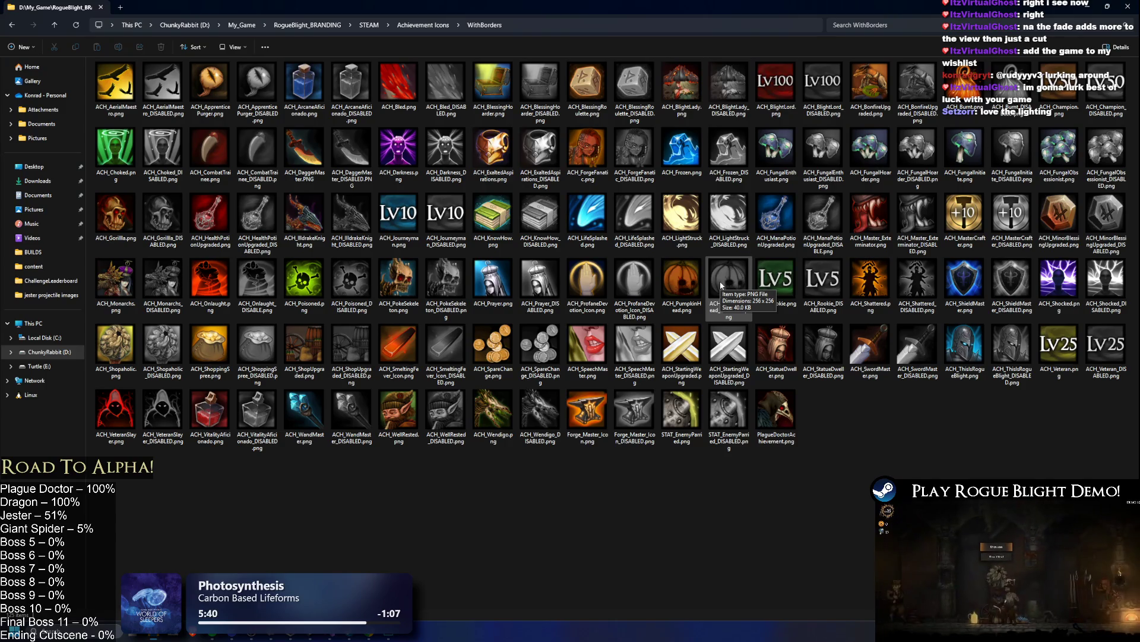
key("p")
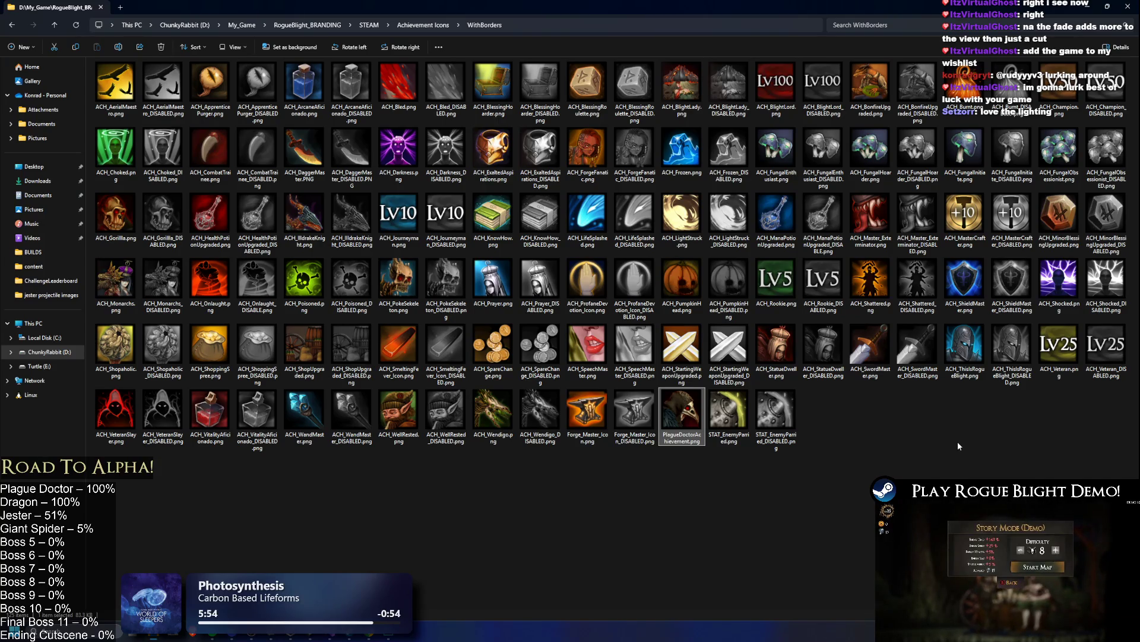
key("alt+Tab")
key("alt+Tab")
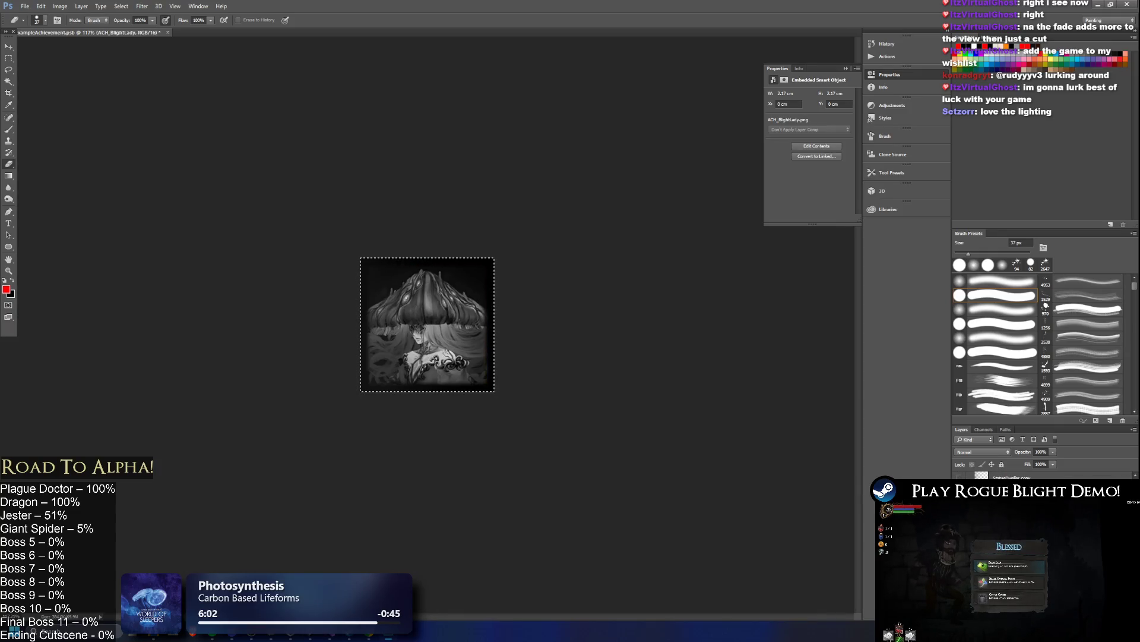
- Rasterize Layer 14's style and delete the ACH_BlightLady smart object layer
right_click(1004, 477)
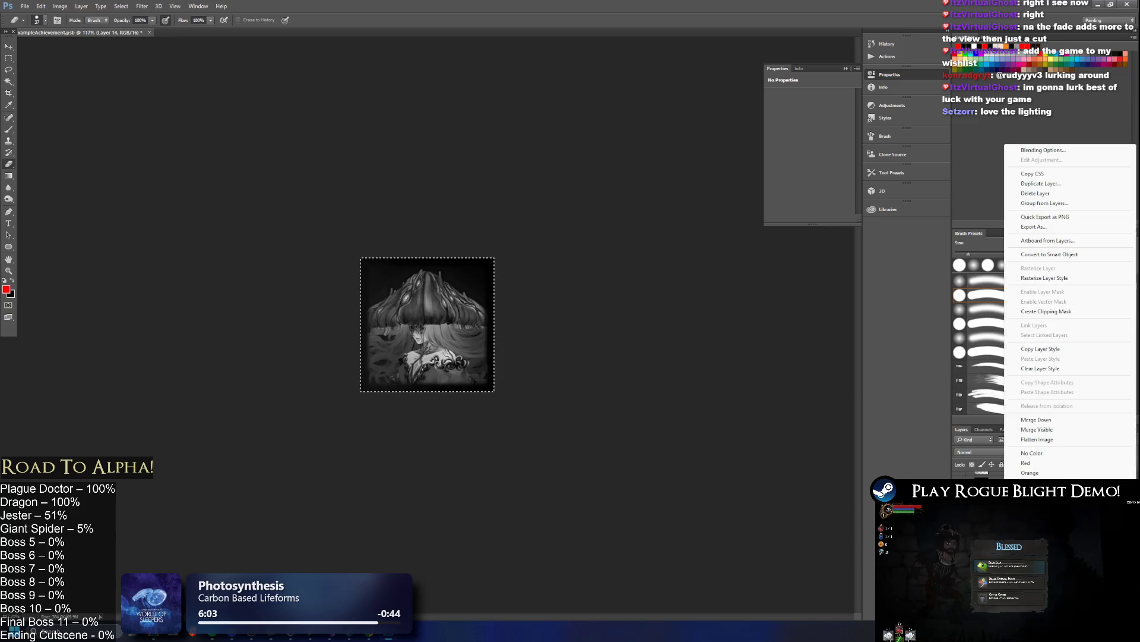
left_click(1060, 279)
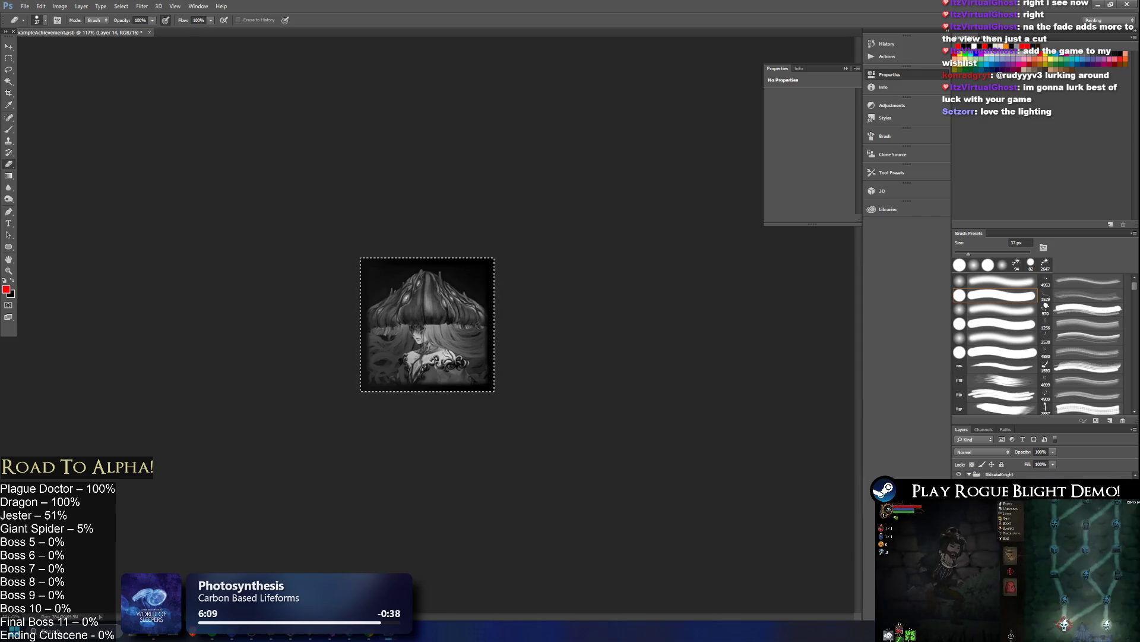
left_click(1004, 493)
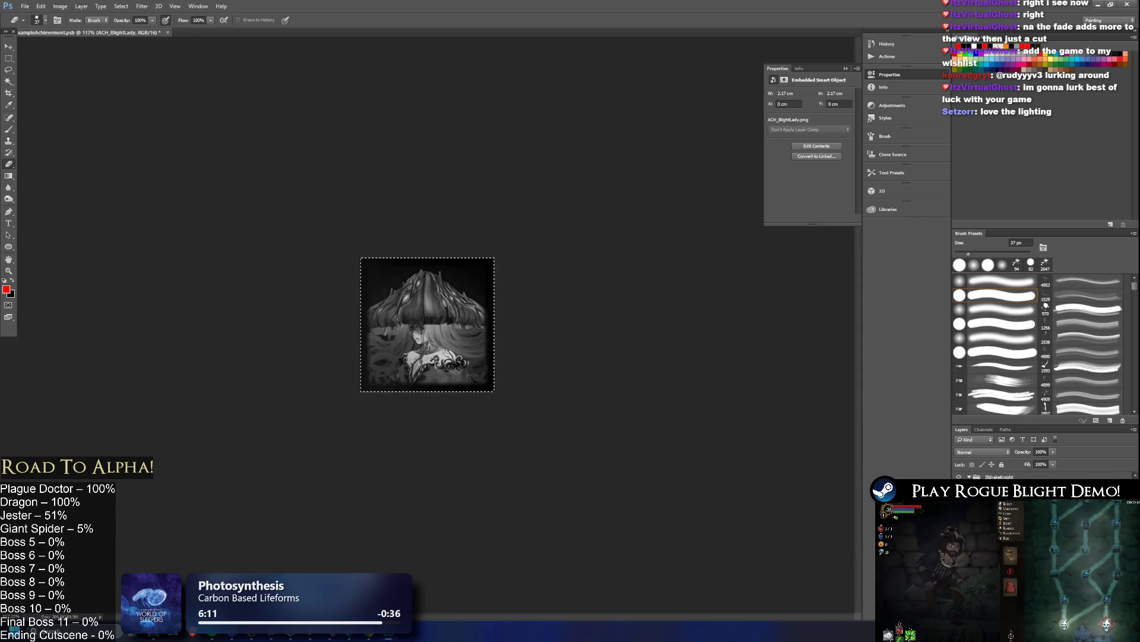
key("Delete")
key("Return")
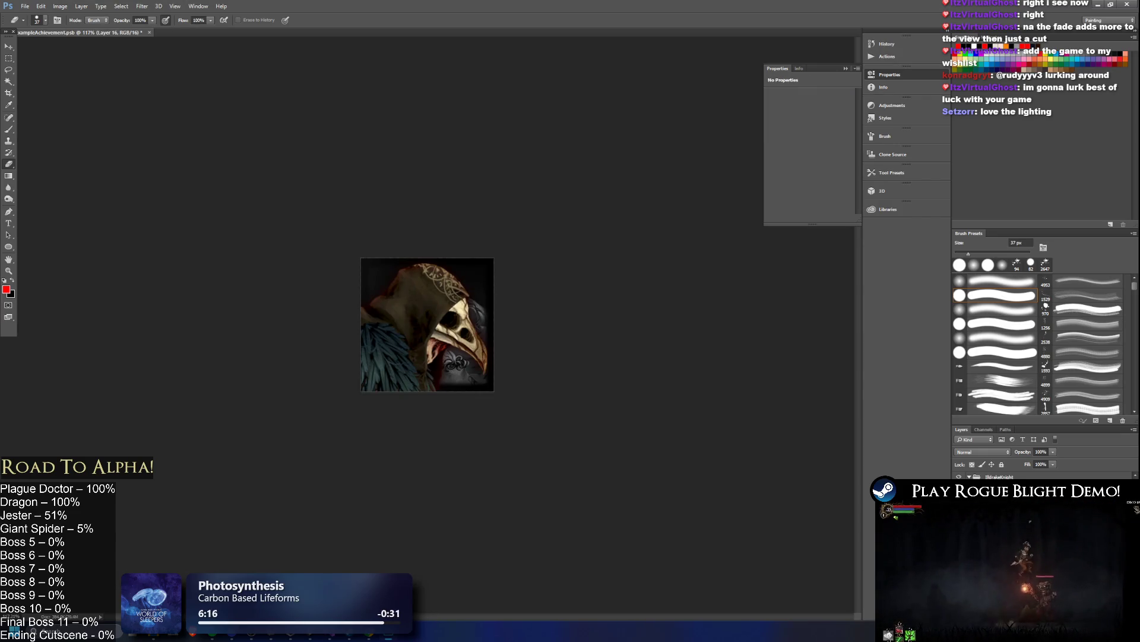
- Merge visible layers, rasterize and remove the remaining Blight Lady layer, and open Hue/Saturation
right_click(998, 478)
left_click(1050, 379)
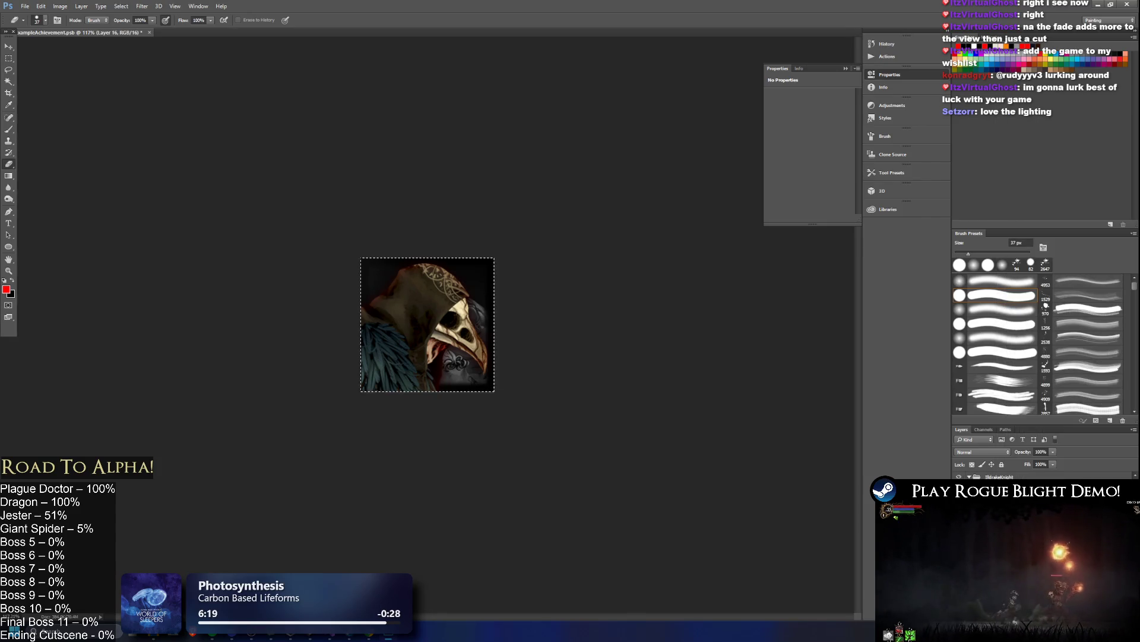
left_click(959, 476)
right_click(1008, 479)
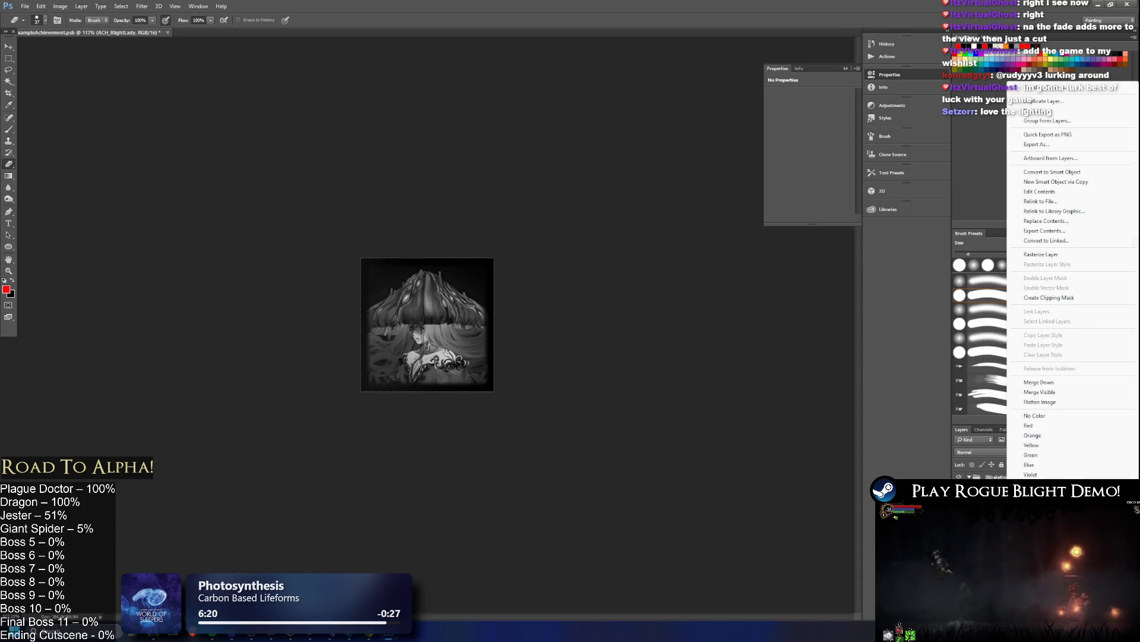
left_click(1066, 255)
key("Delete")
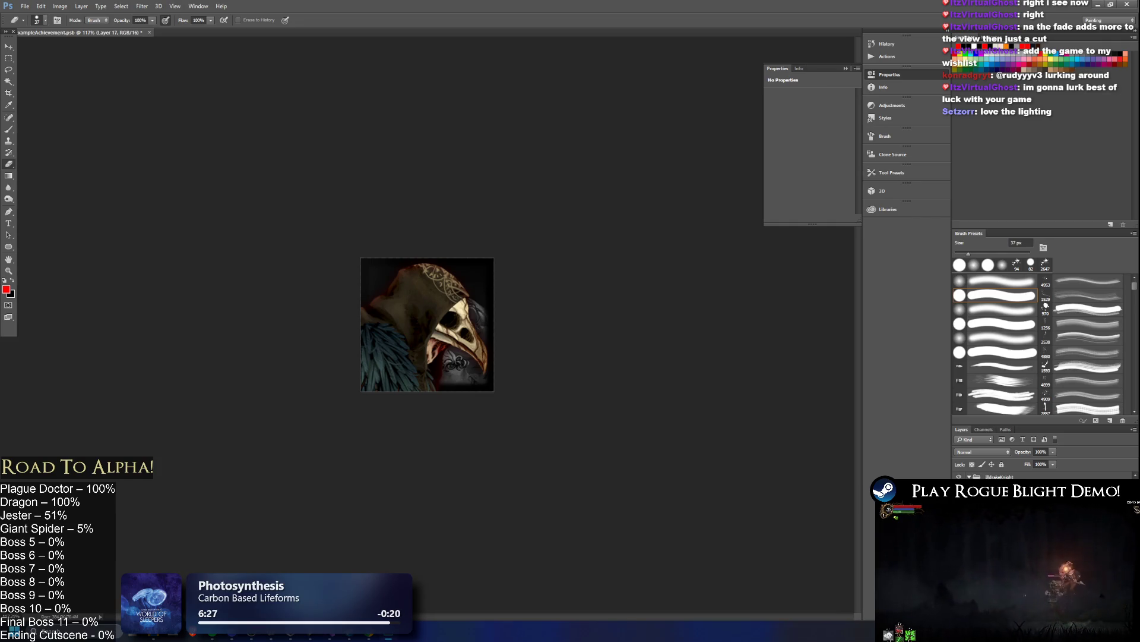
key("ctrl+u")
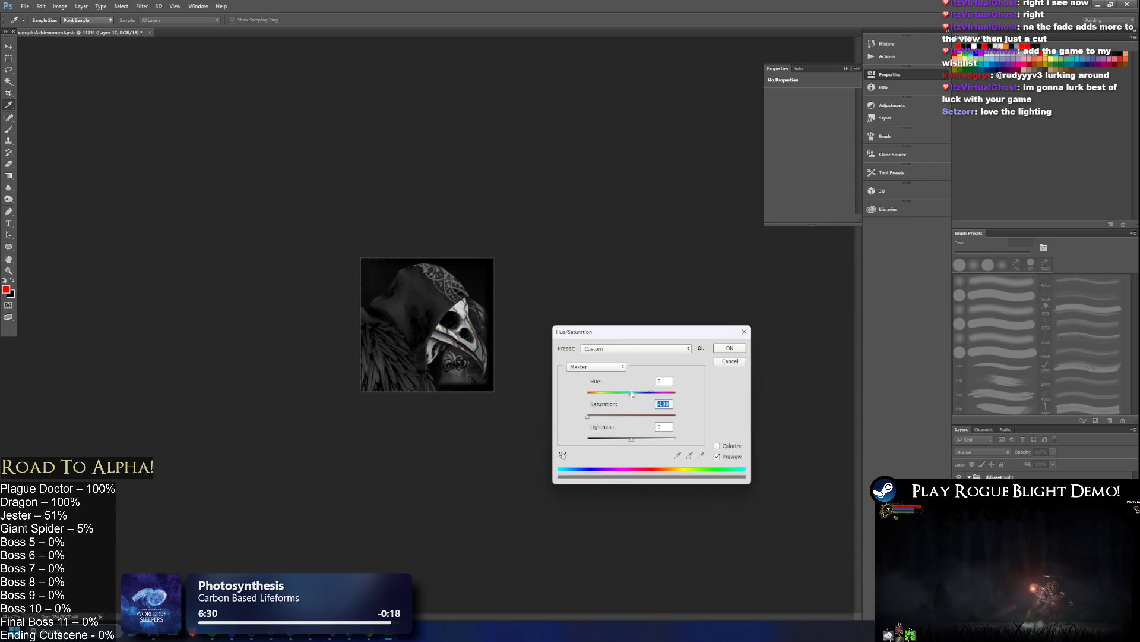
- Apply the desaturation, then undo back to the full-colour plague doctor with its glowing red eye
left_click(721, 349)
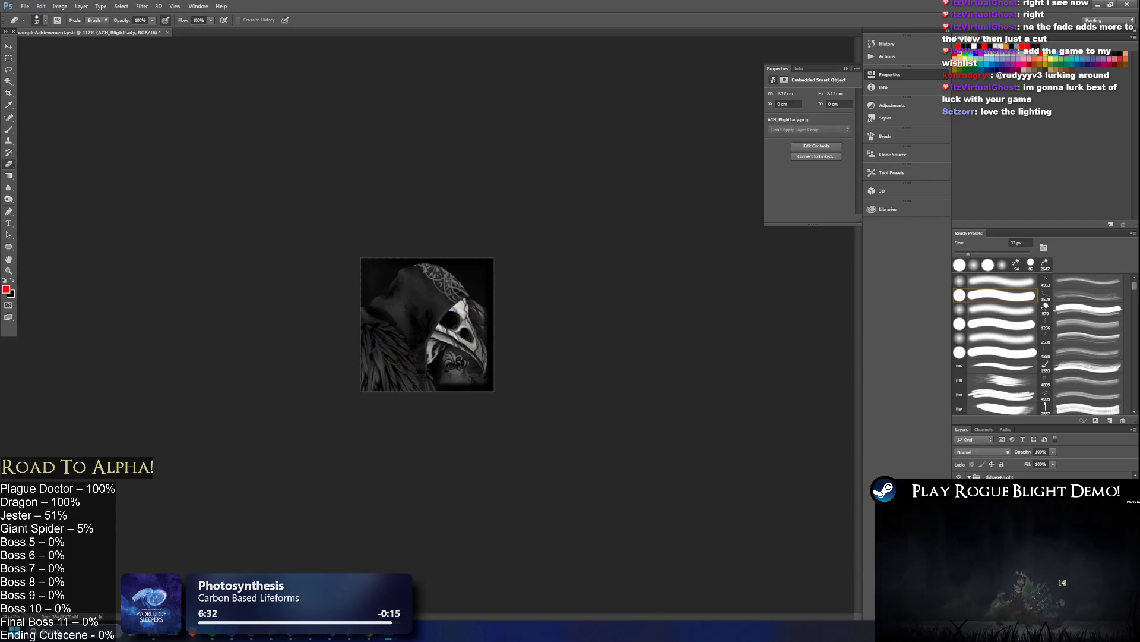
key("Delete")
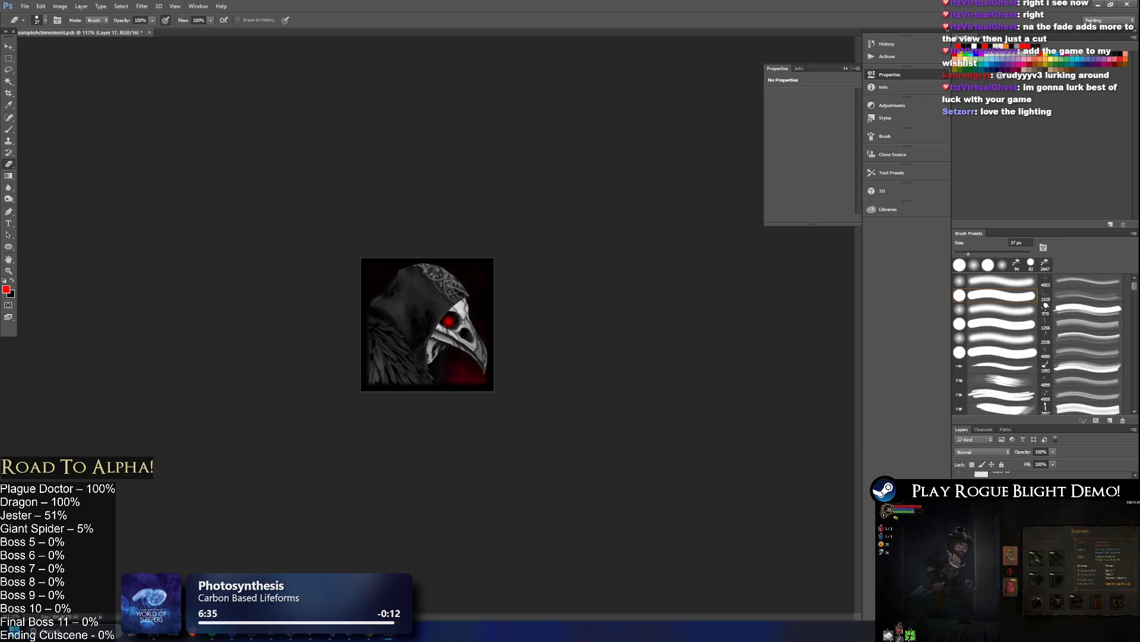
key("ctrl+z")
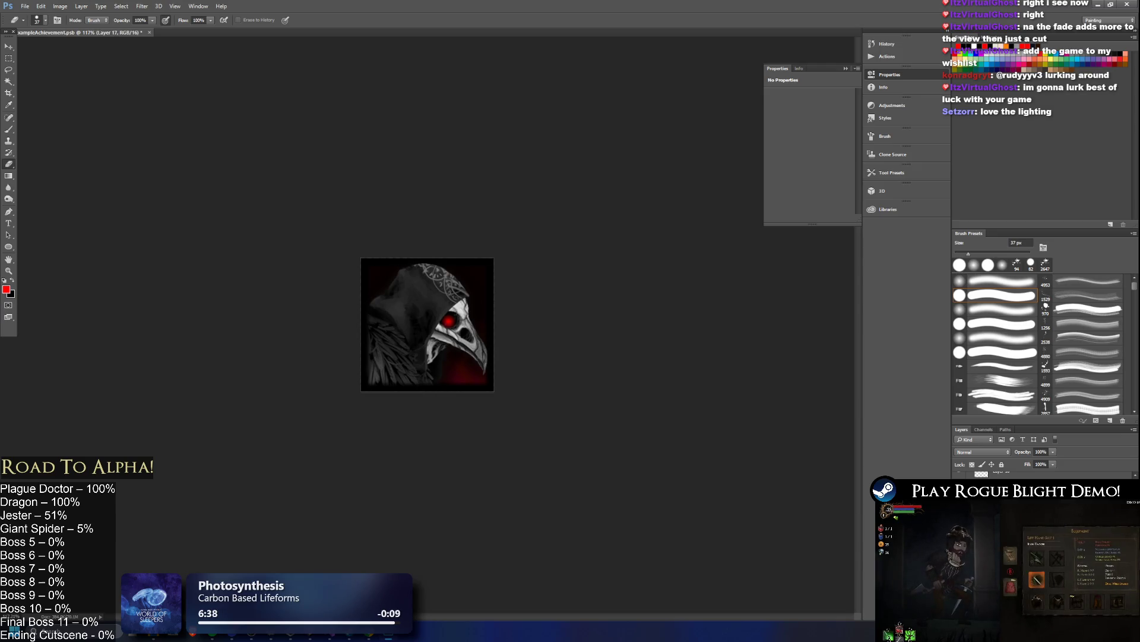
key("Delete")
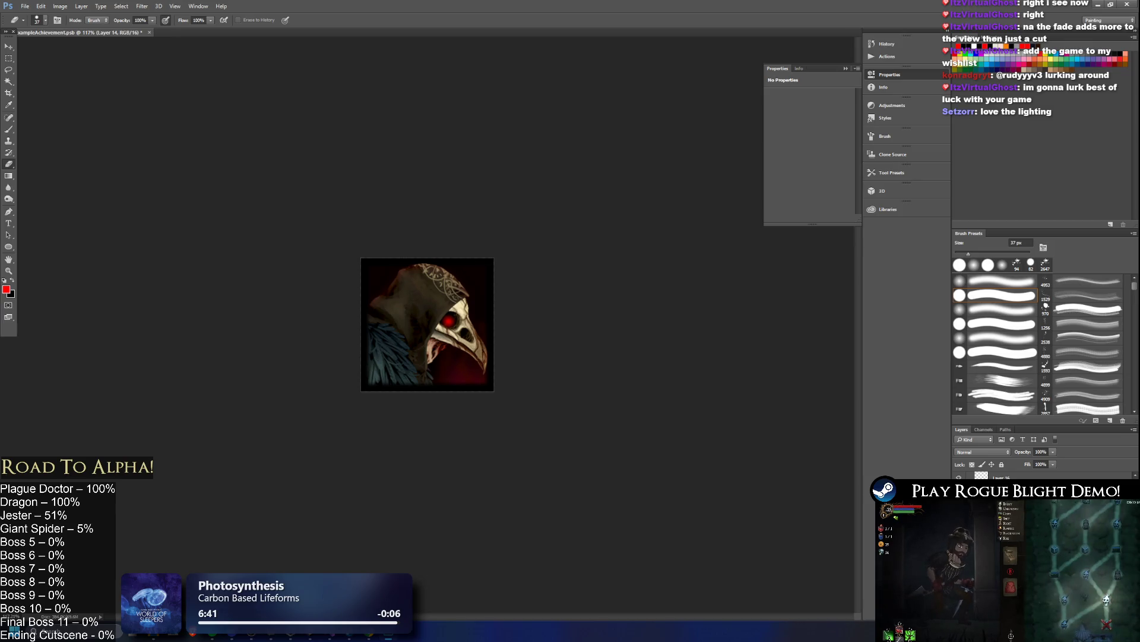
- Switch to the achievement icons folder in File Explorer
right_click(1008, 477)
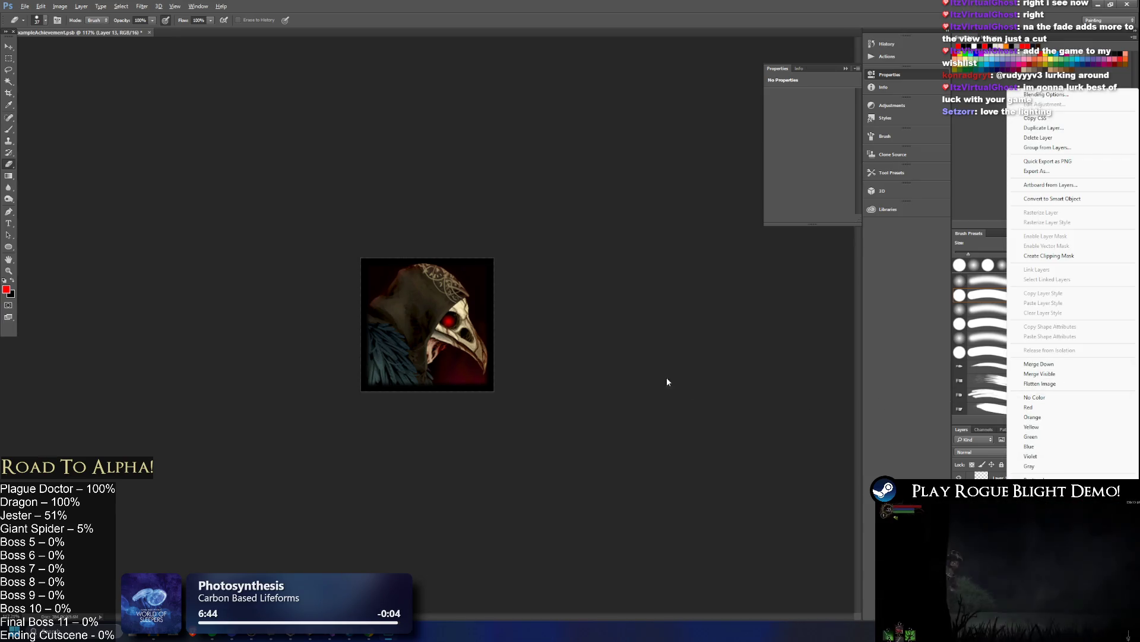
key("alt+Tab")
key("Tab")
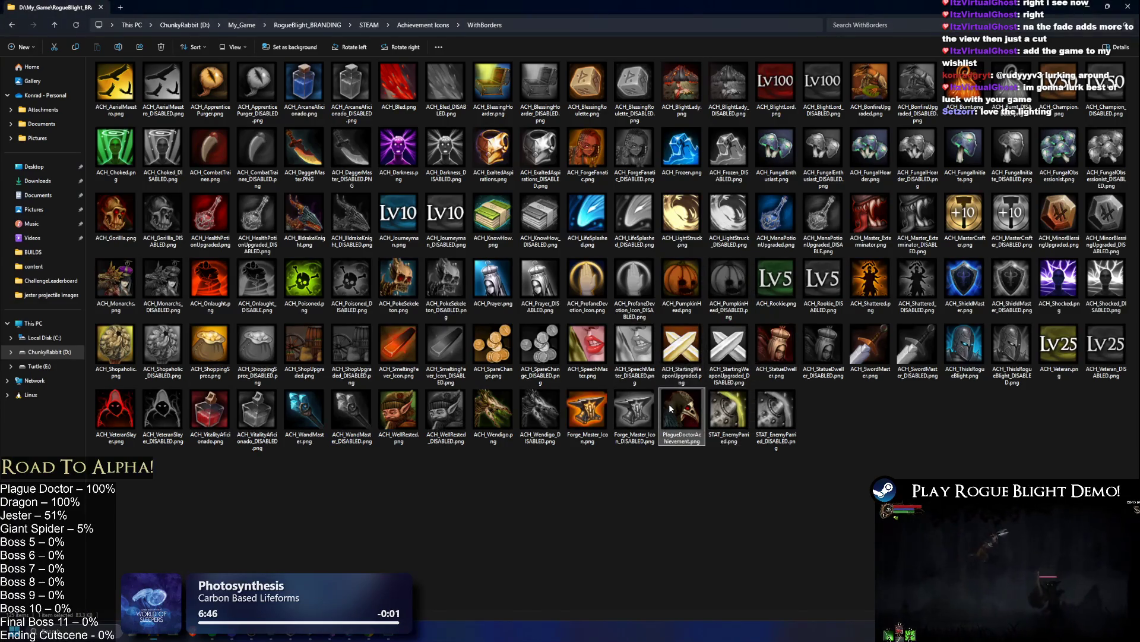
- Place PlagueDoctorAchievement.png on the canvas and desaturate it to greyscale with Saturation -100
left_click(395, 636)
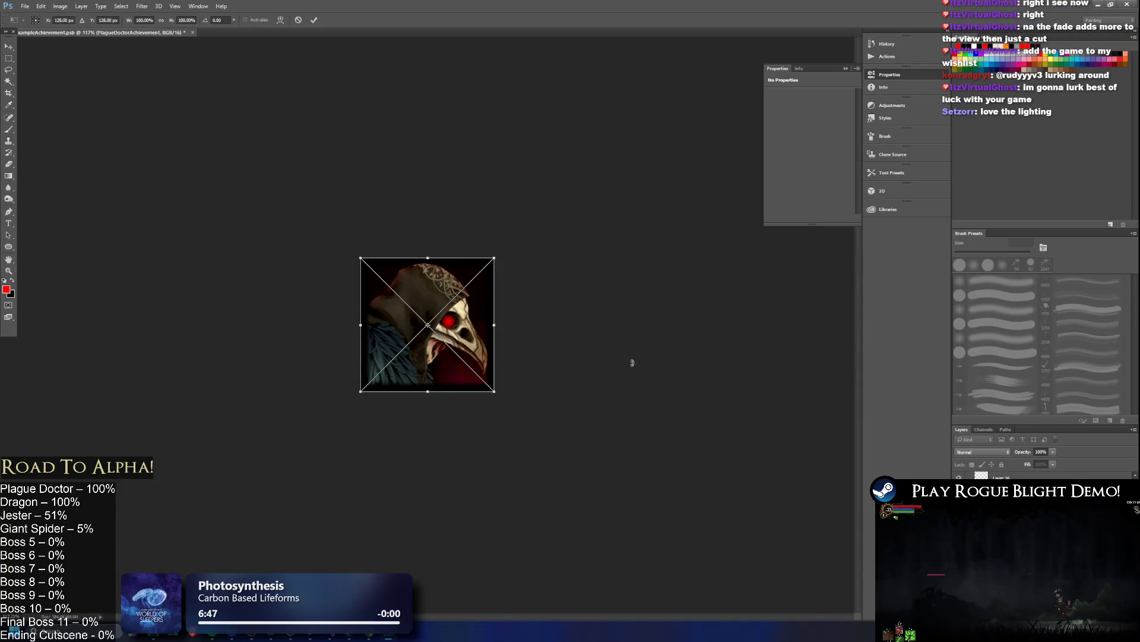
key("Return")
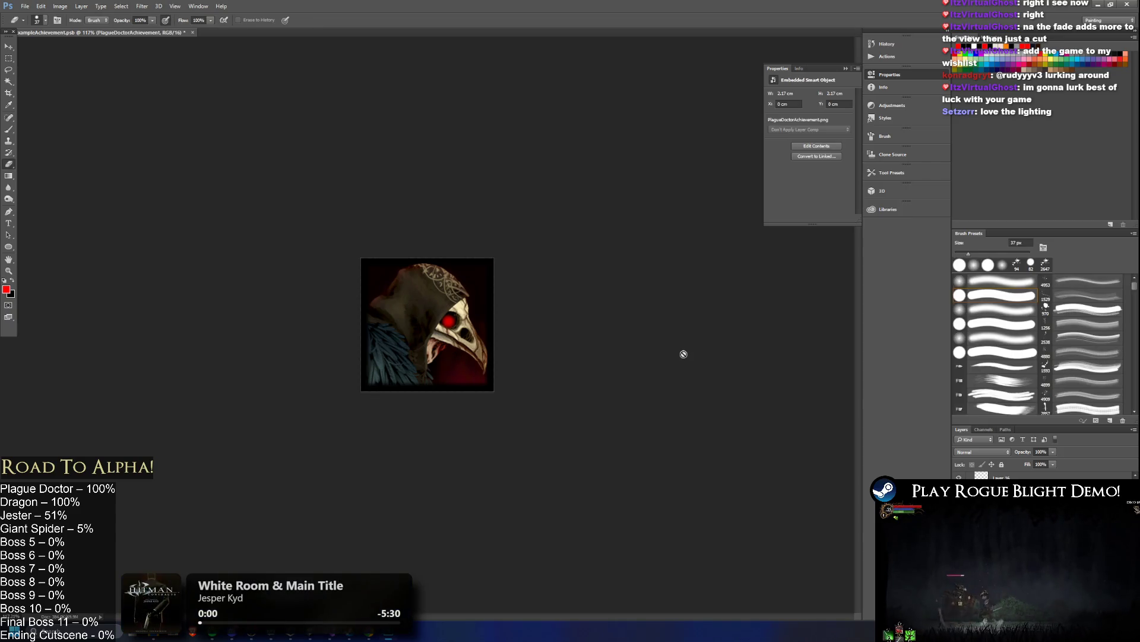
key("ctrl+u")
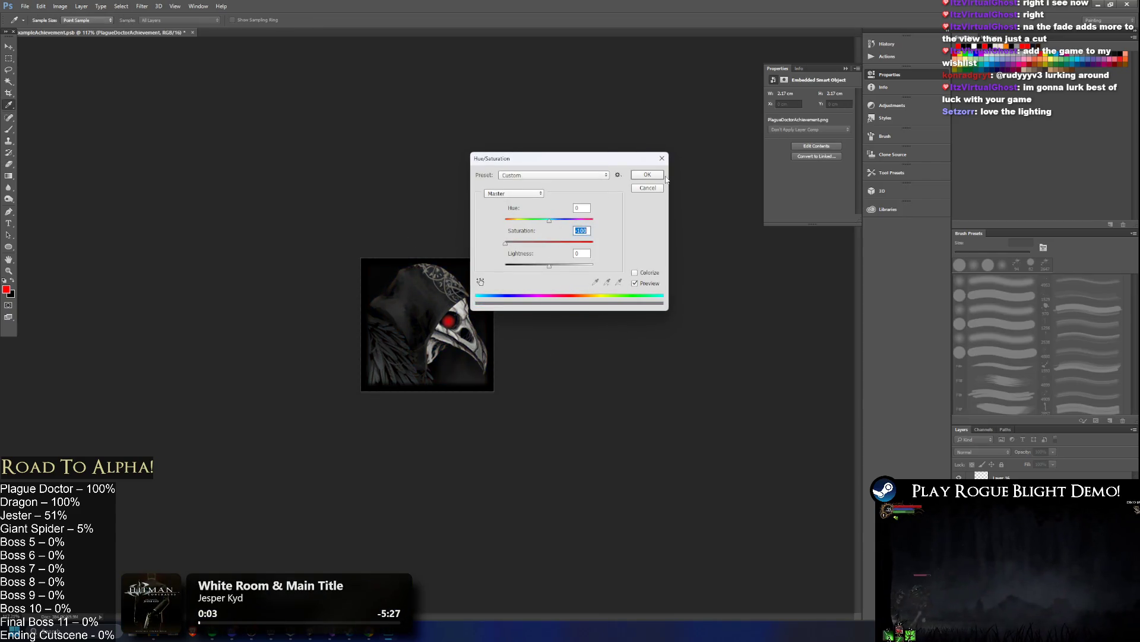
left_click(643, 179)
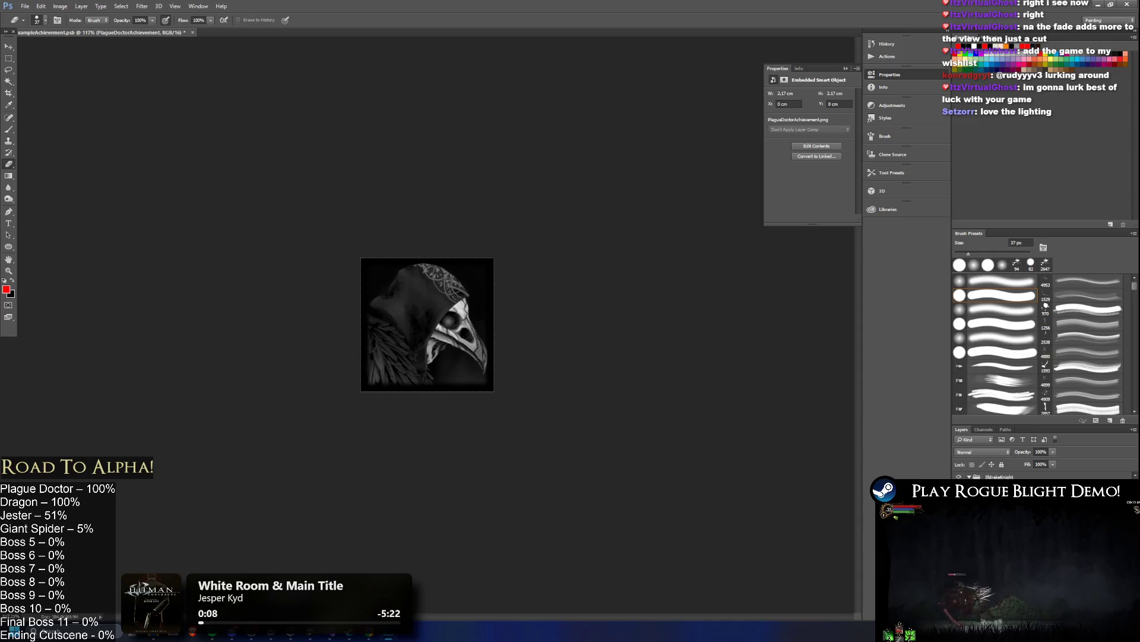
- Save the greyscale icon as PlagueDoctorAchievement_DISABLED.png in the WithBorders folder
left_click(25, 6)
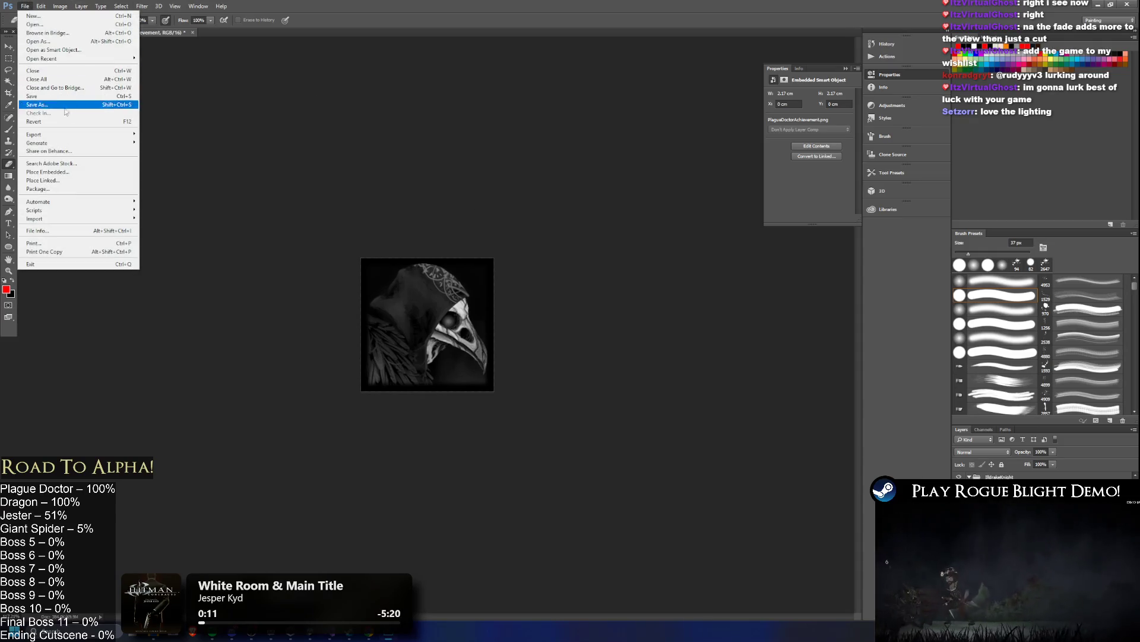
mouse_move(89, 132)
left_click(238, 133)
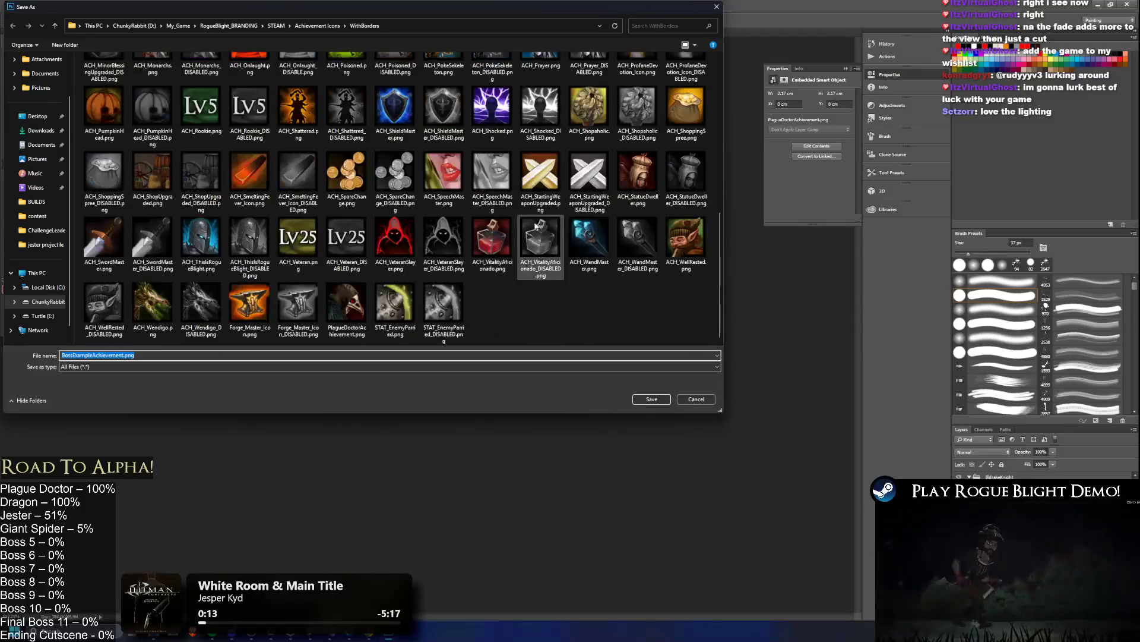
left_click(359, 355)
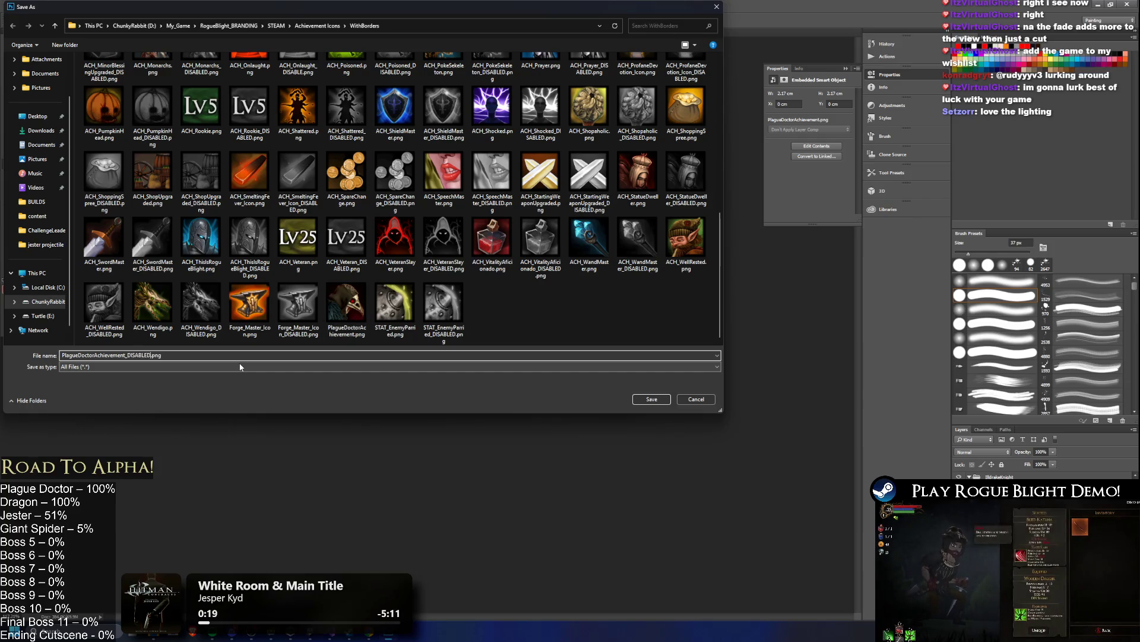
key("Return")
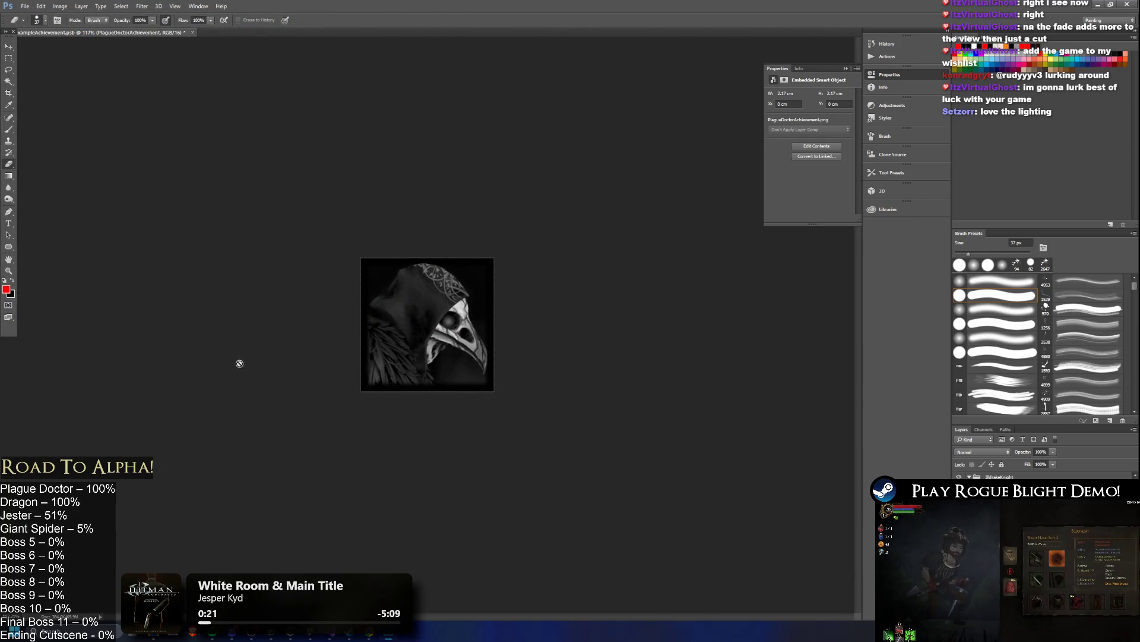
key("alt+Tab")
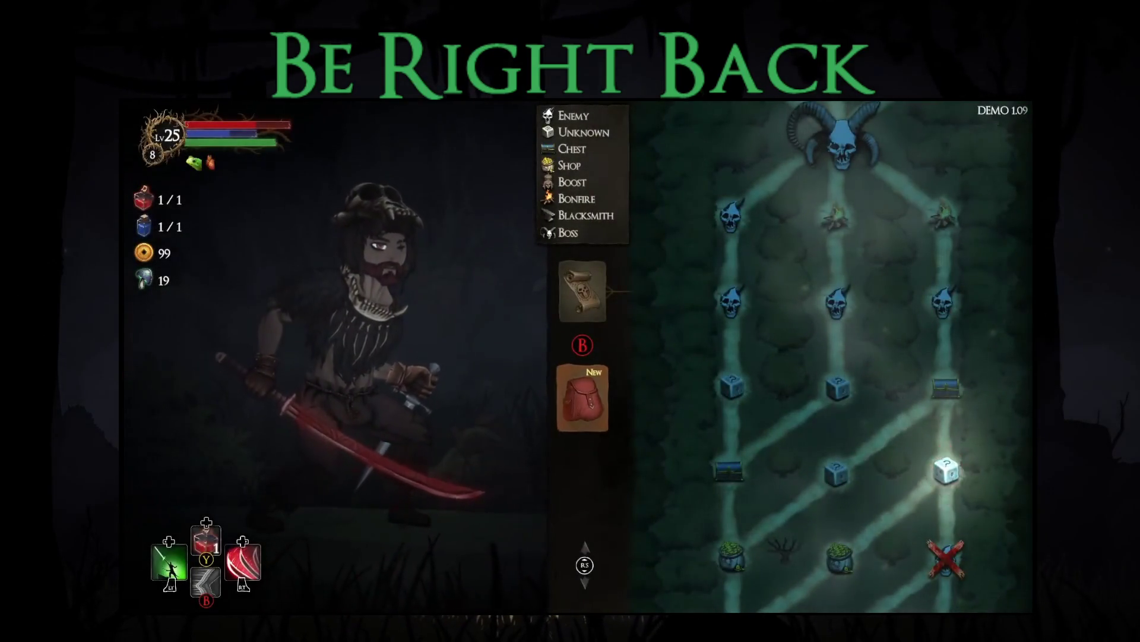
- Inspect the leggings, then pray at the shrine and claim the Bonus Stamina blessing
key("Down")
key("Right")
key("Right")
key("Right")
key("Return")
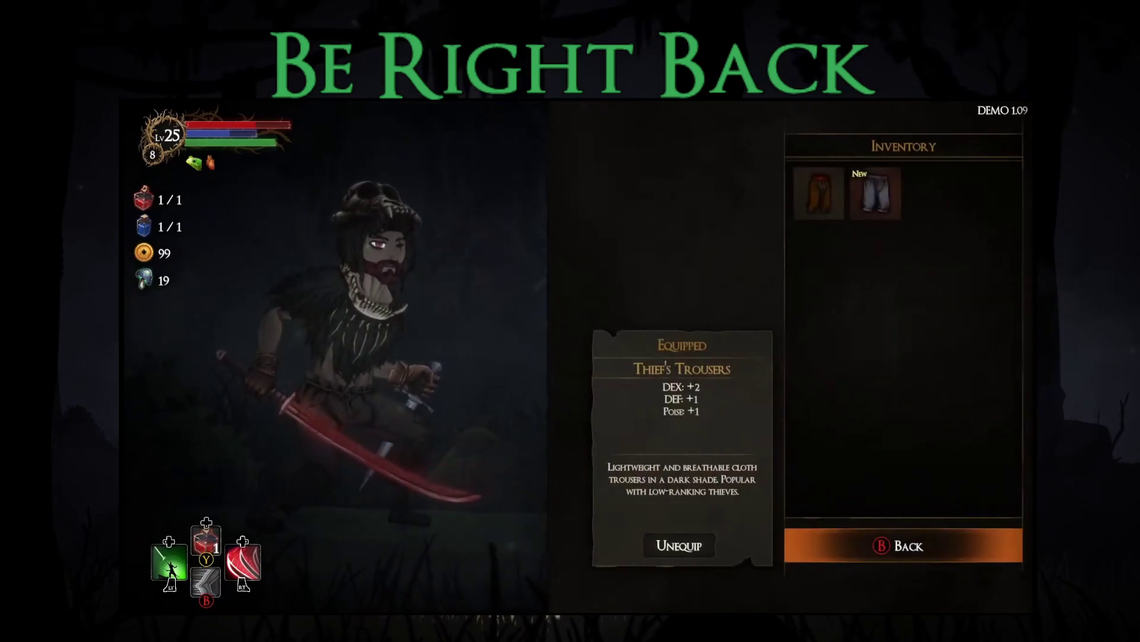
key("Escape")
key("Escape")
key("Escape")
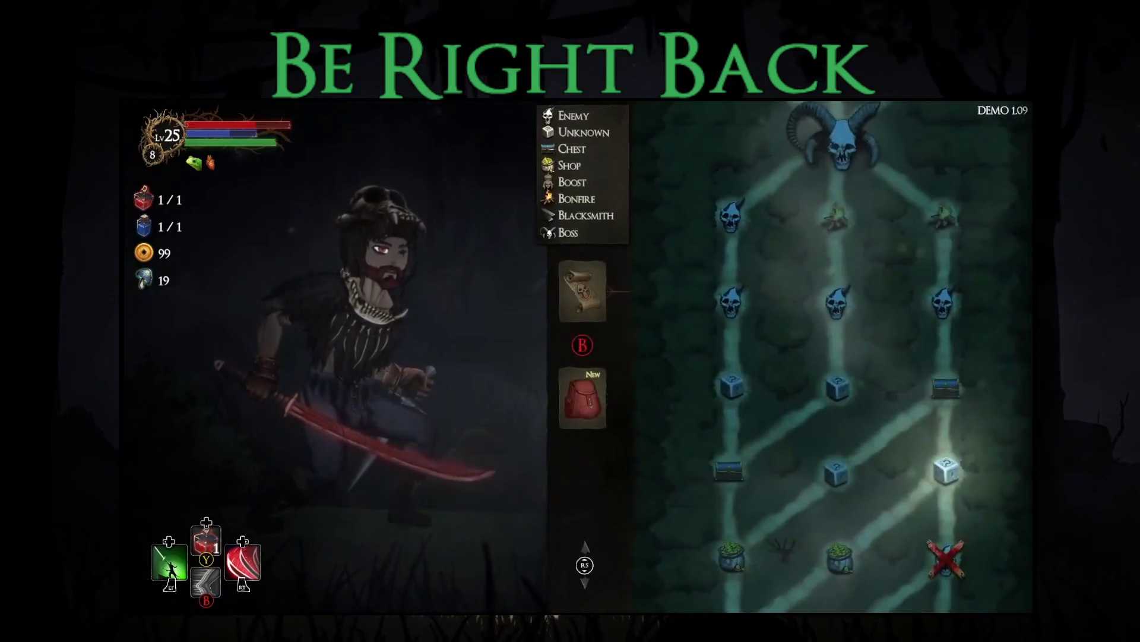
key("Right")
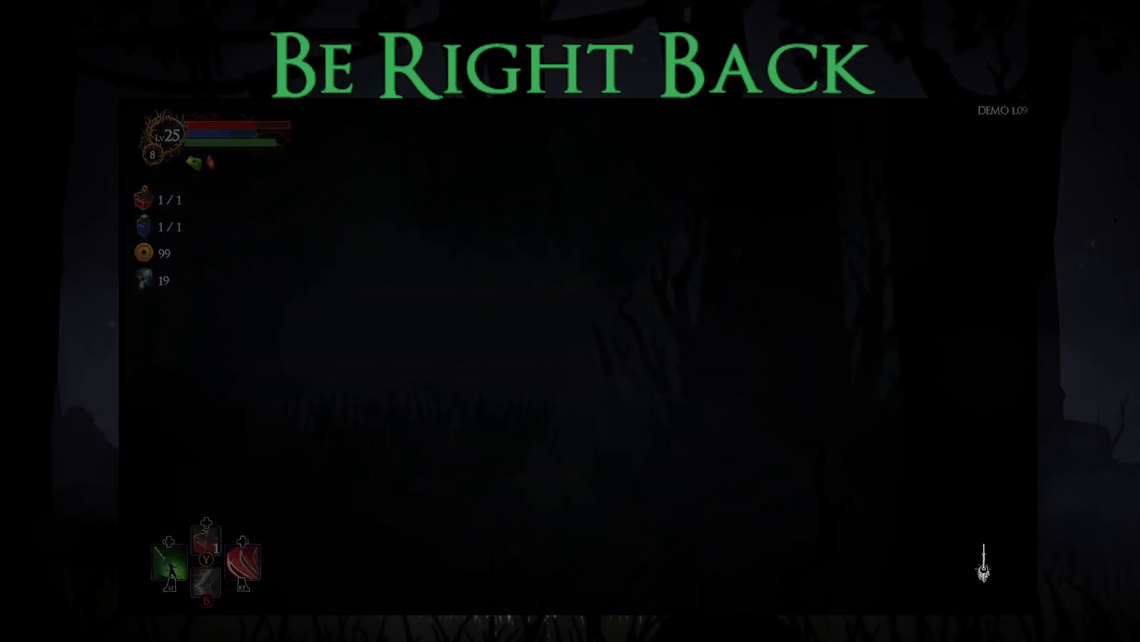
key("Return")
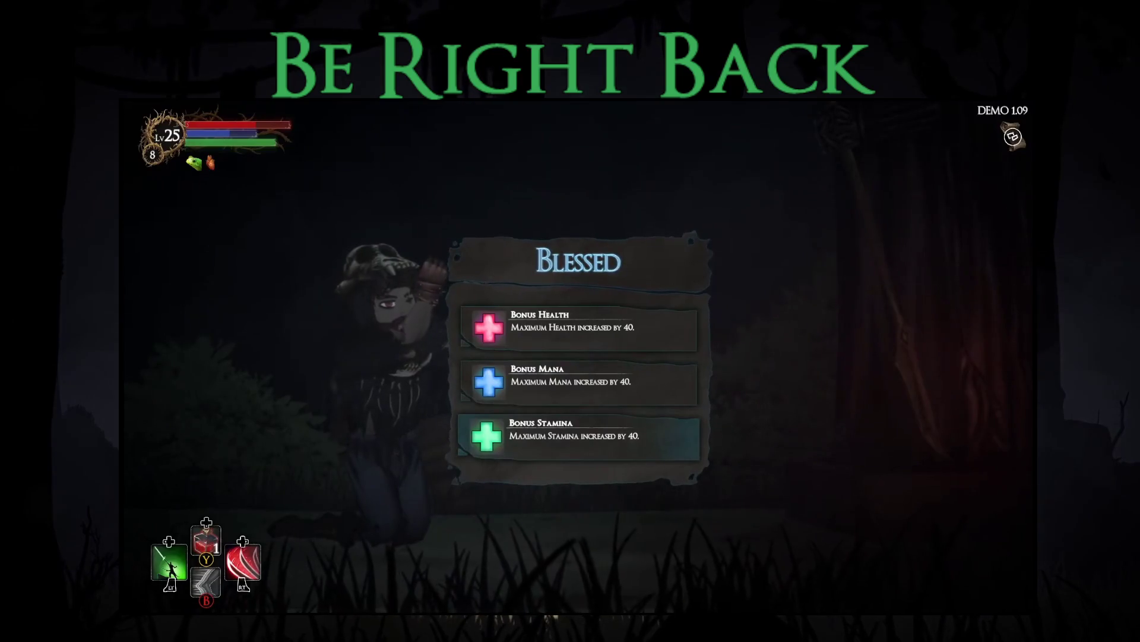
key("Return")
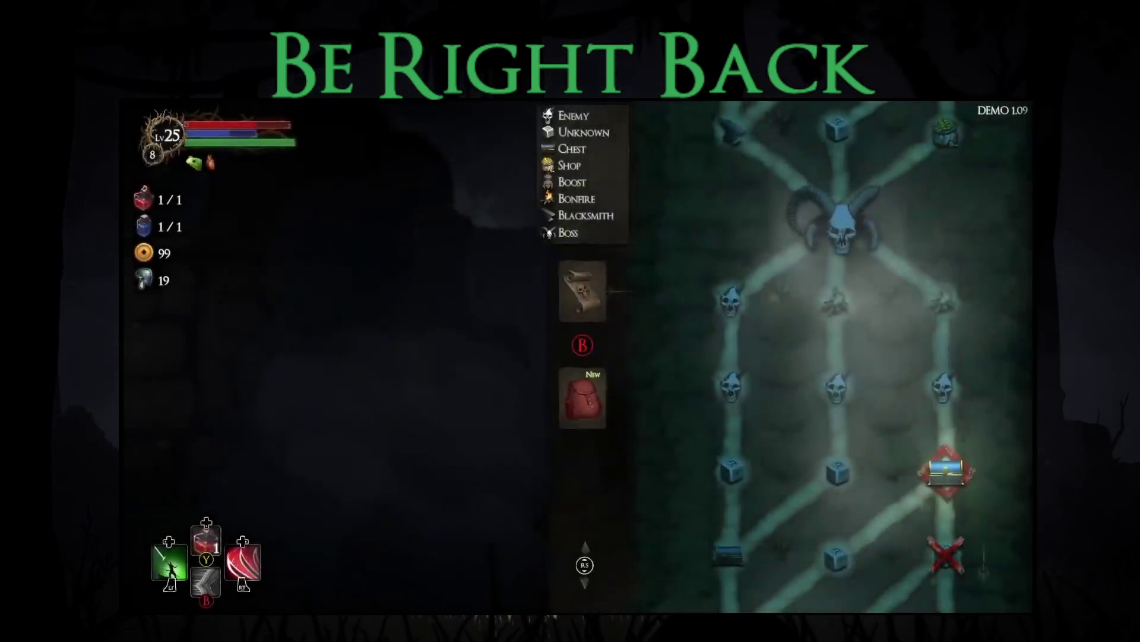
- Open the chest node's blessings, take Blood Knives, and enter the next forest level
key("Return")
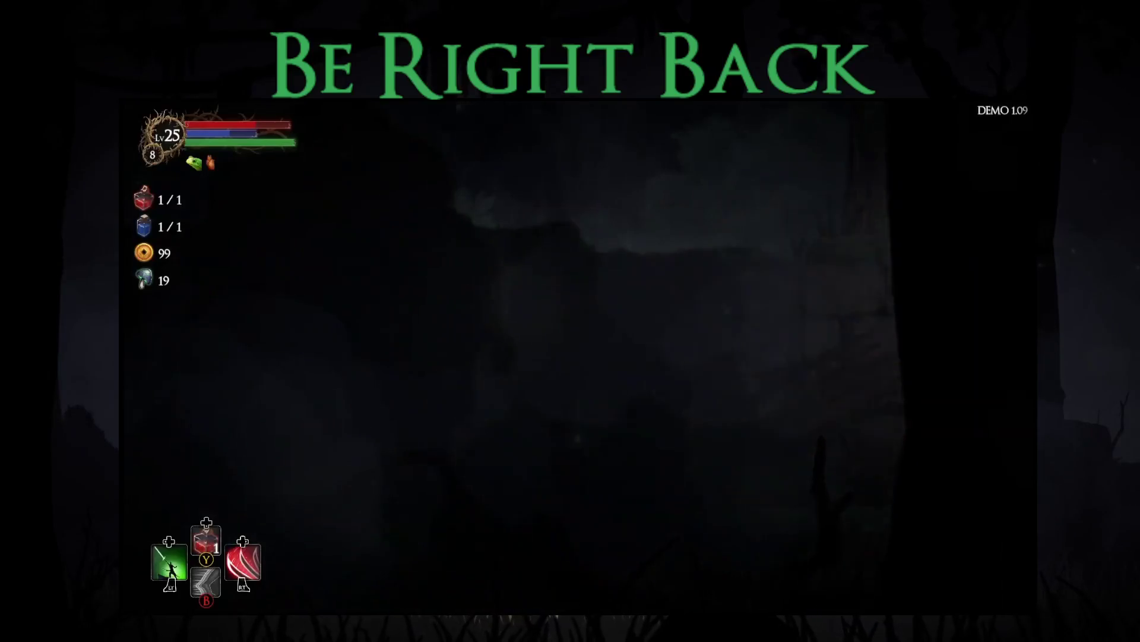
key("e")
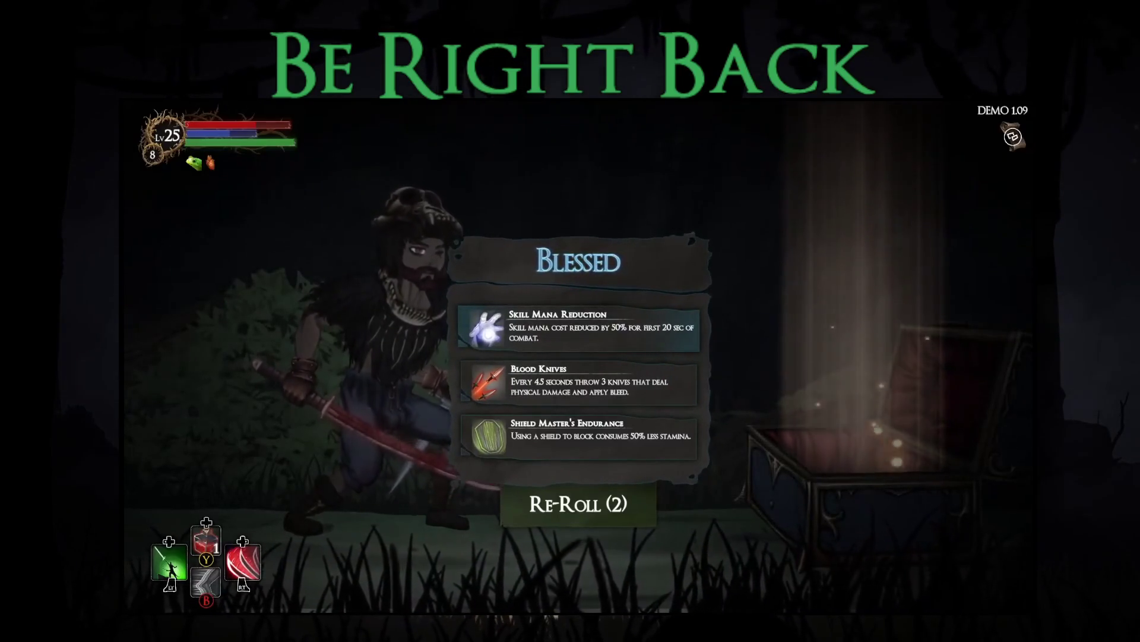
left_click(579, 381)
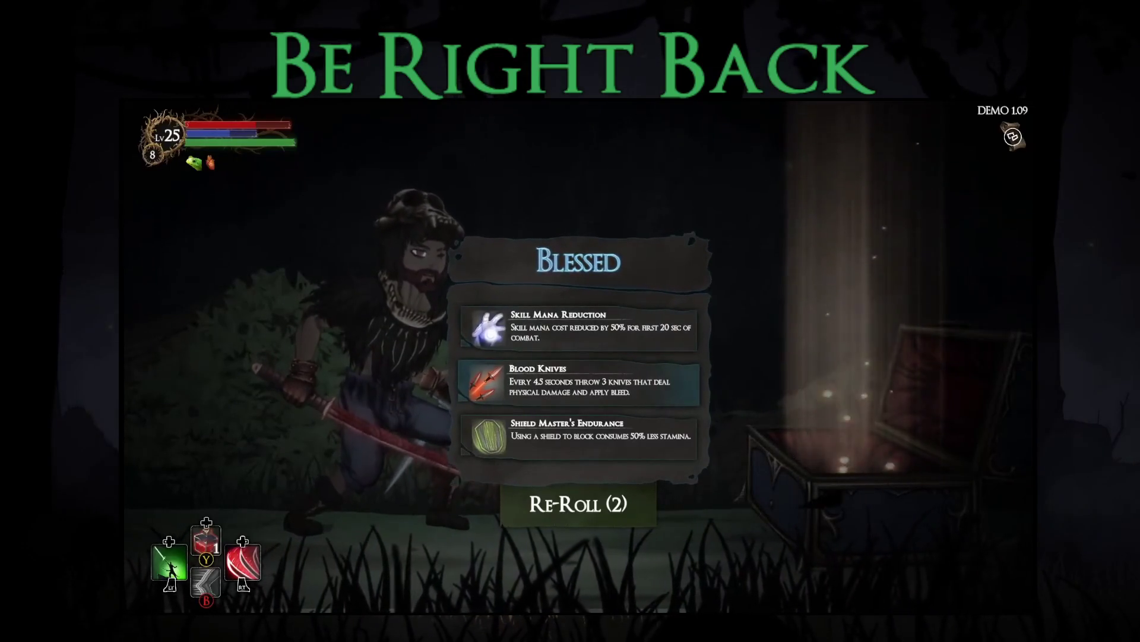
key("Return")
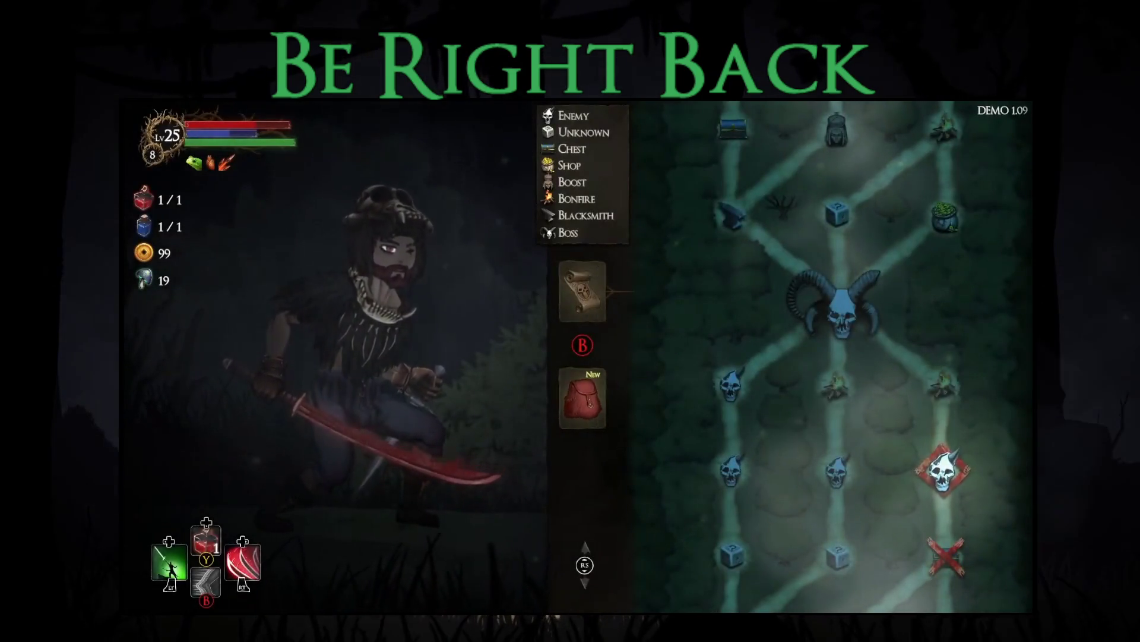
key("Return")
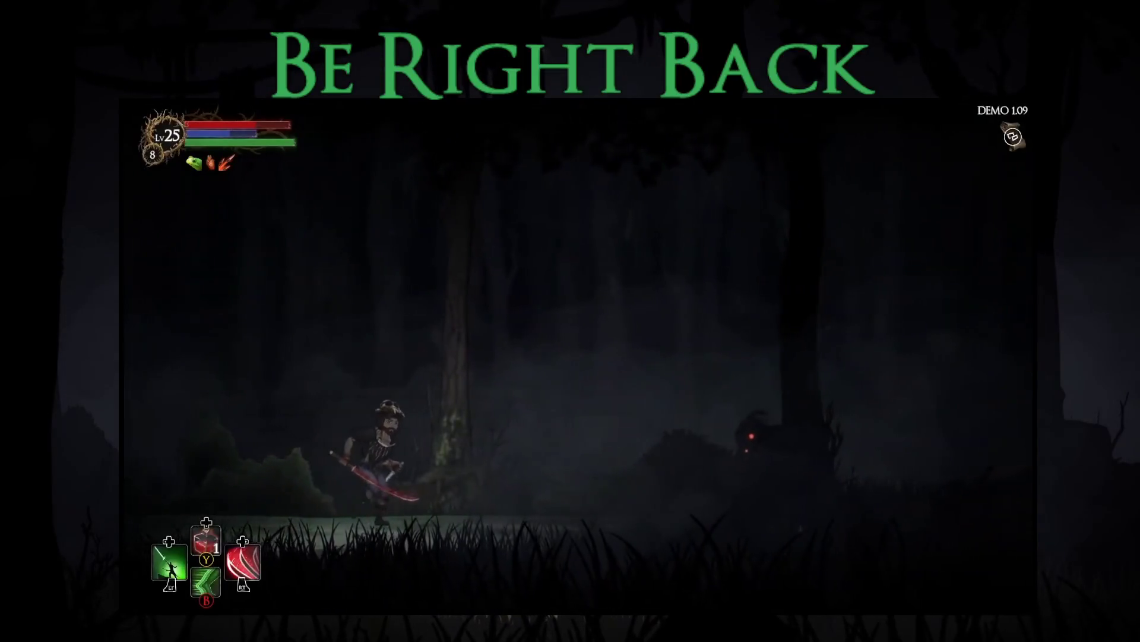
- Fight and defeat the red-eyed enemy, dodging past it and healing with a potion
key("Right")
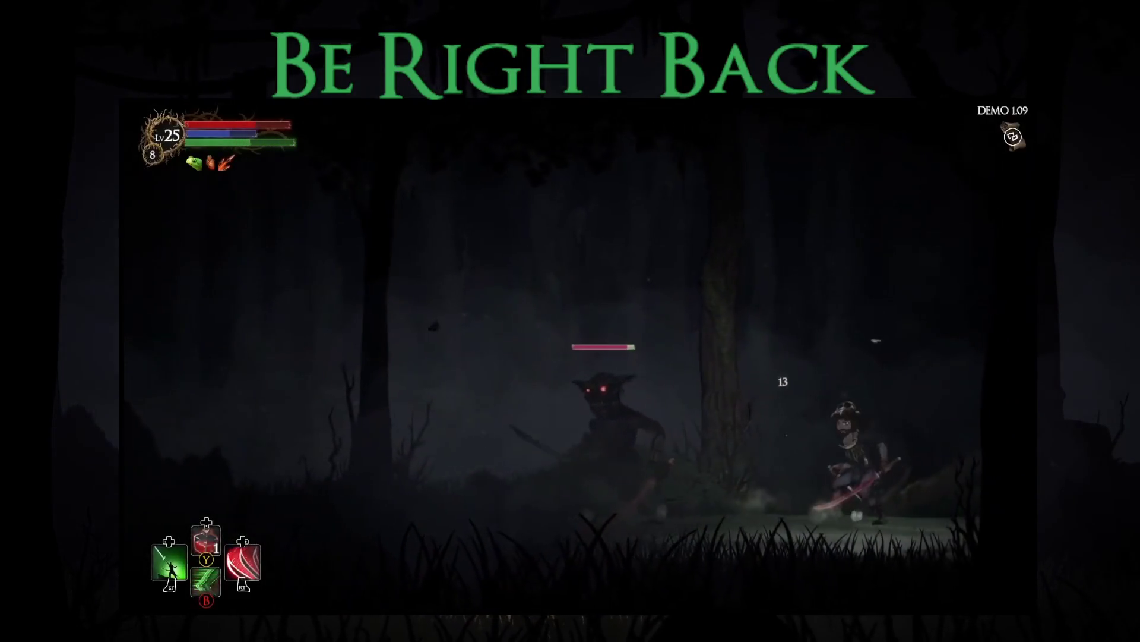
key("Left")
key("Left")
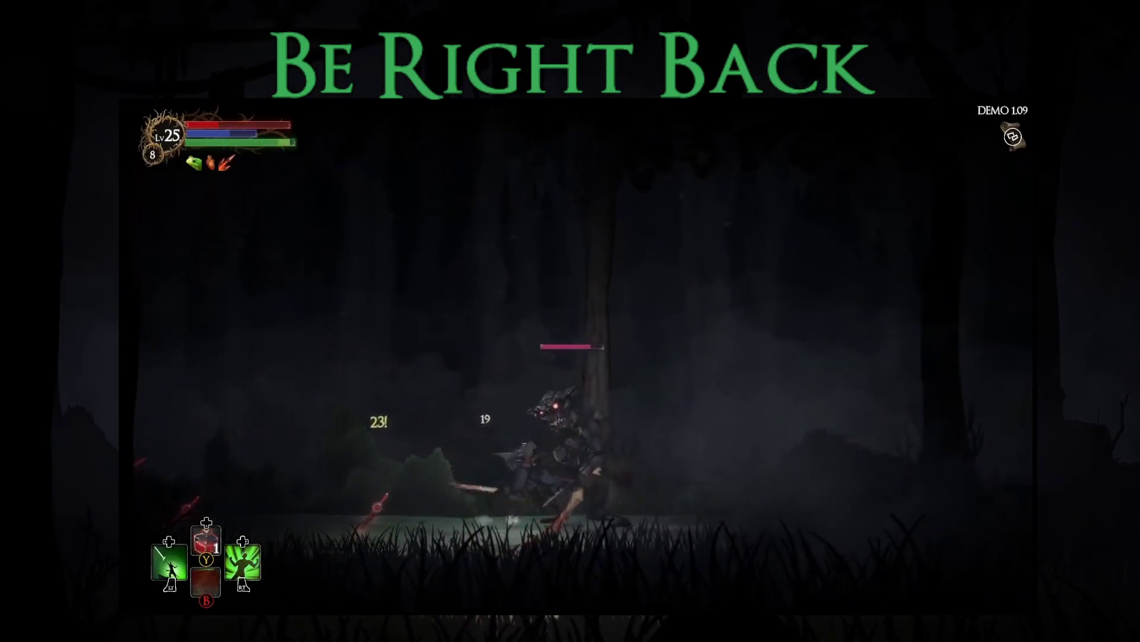
key("Right")
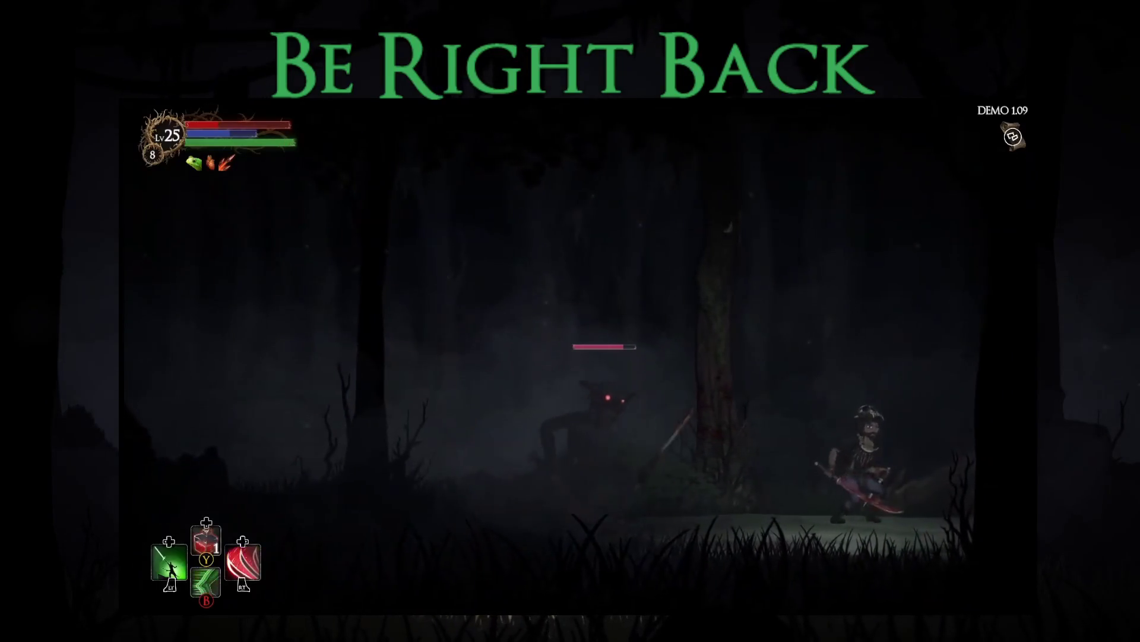
key("Left")
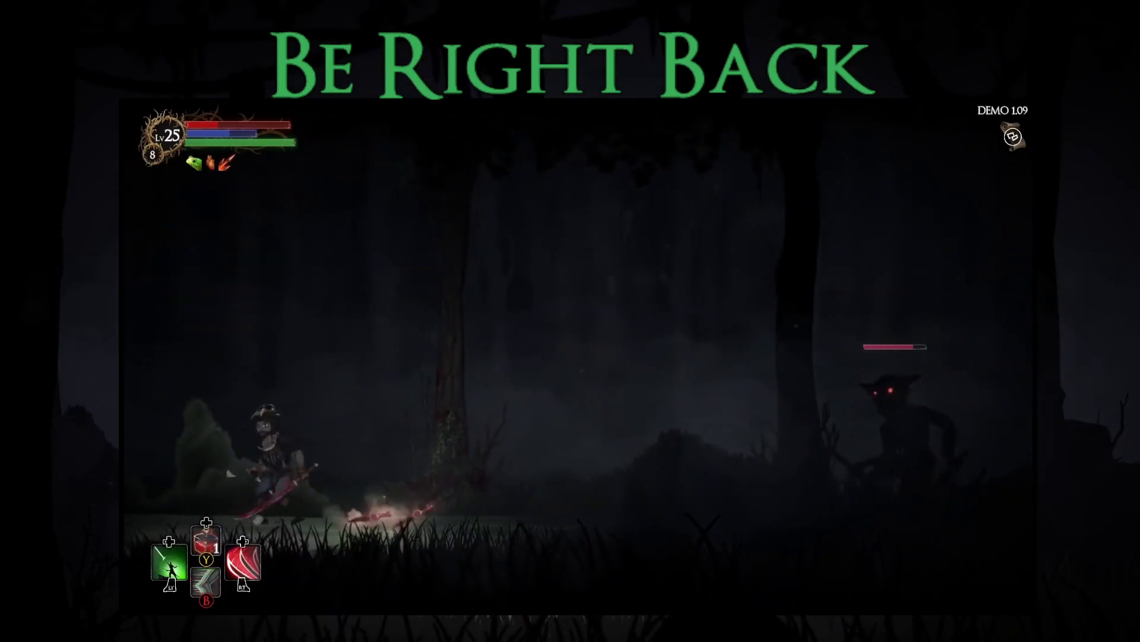
key("Right")
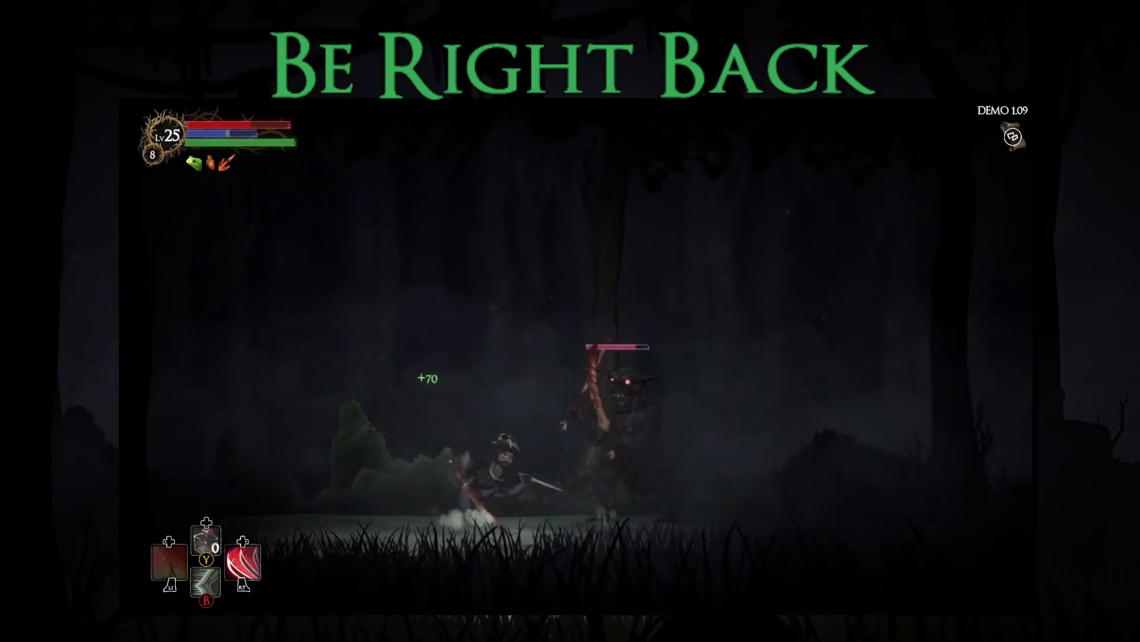
key("Right")
key("Left")
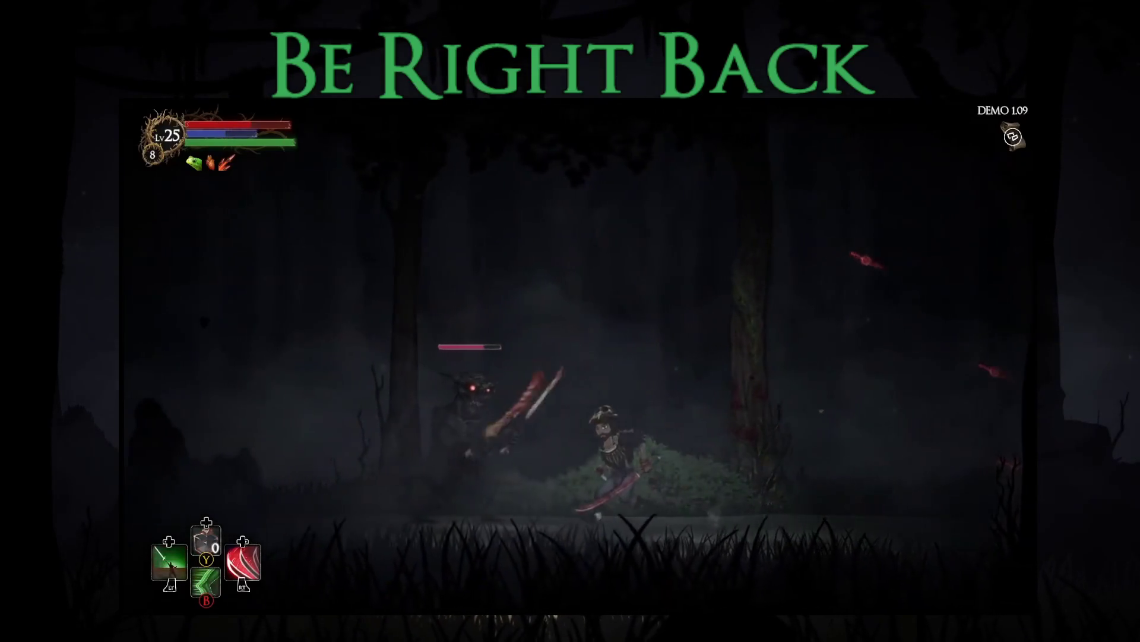
key("Left")
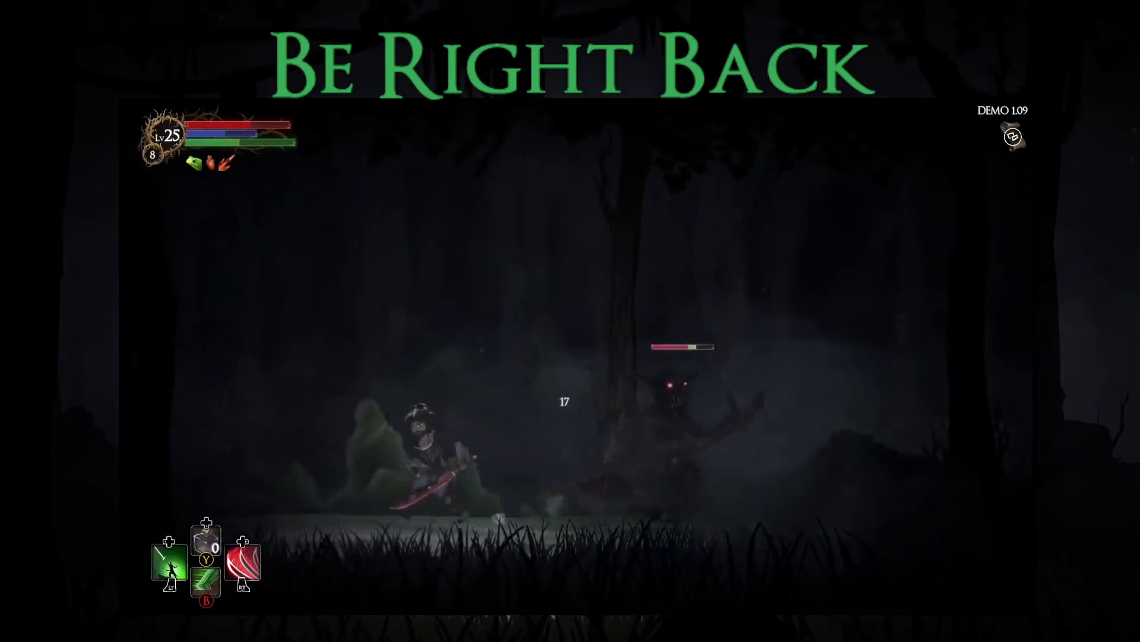
key("Left")
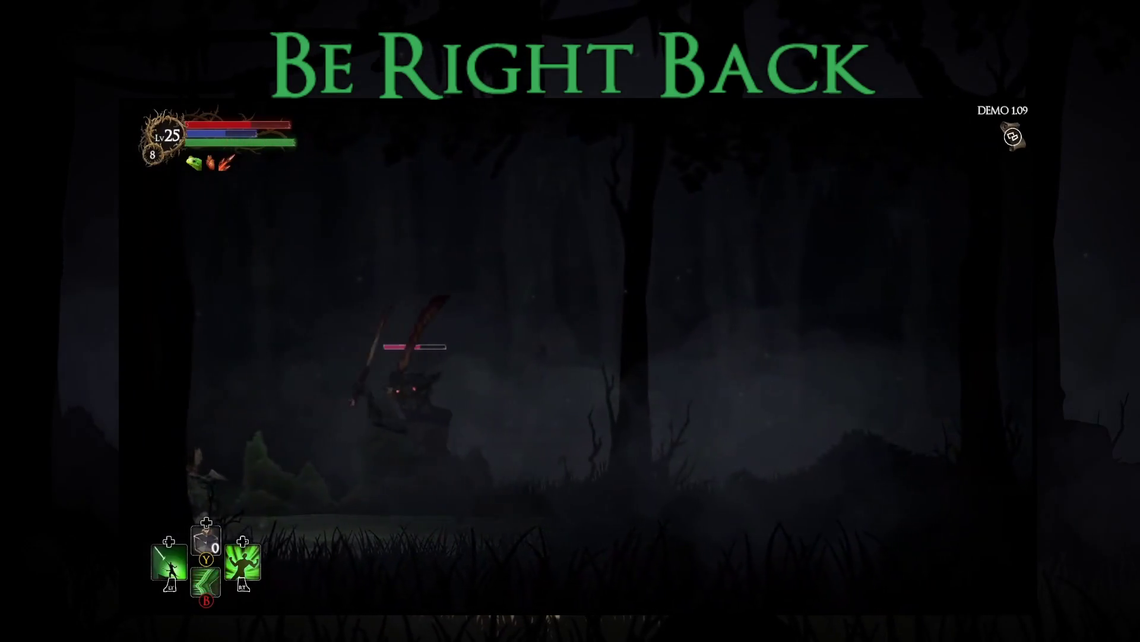
key("Right")
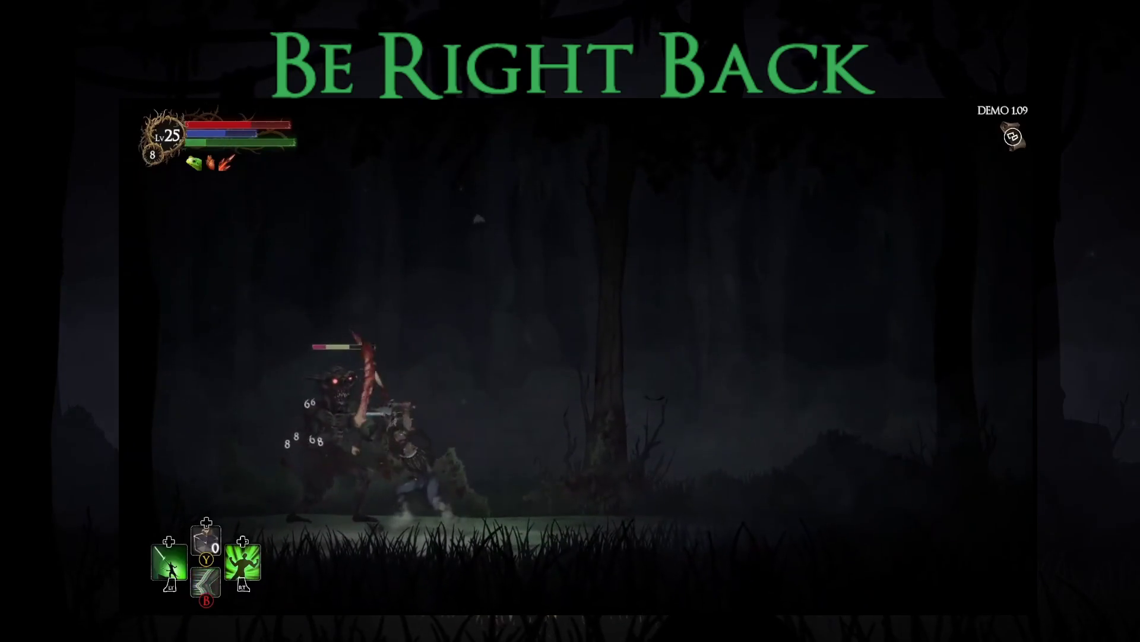
key("Right")
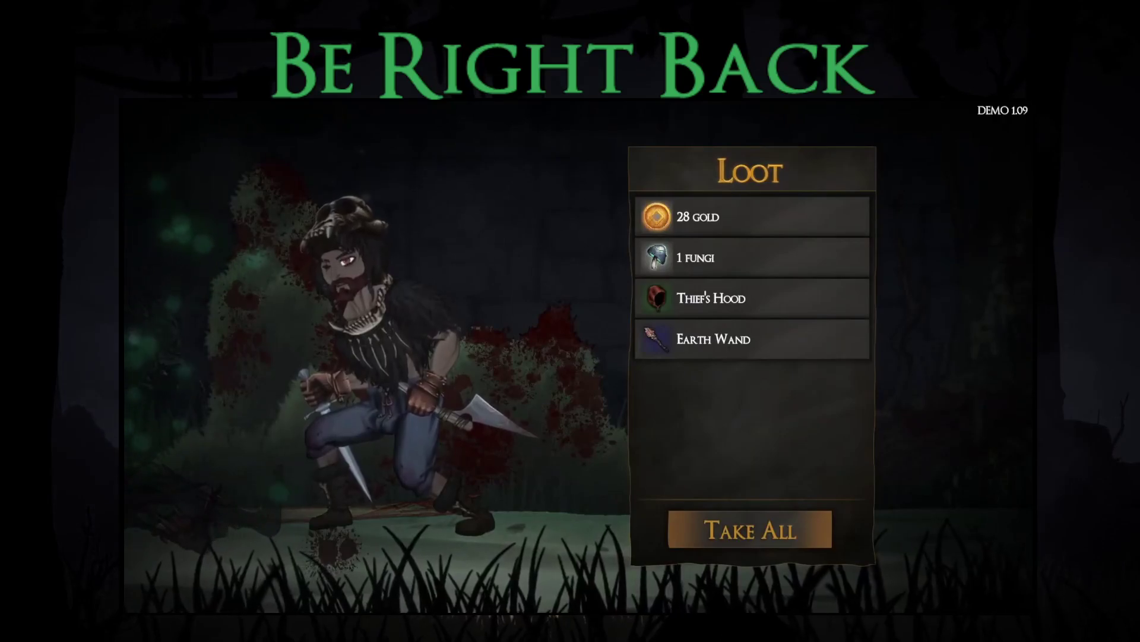
- Take all the loot and restore health and mana at the bonfire
key("Return")
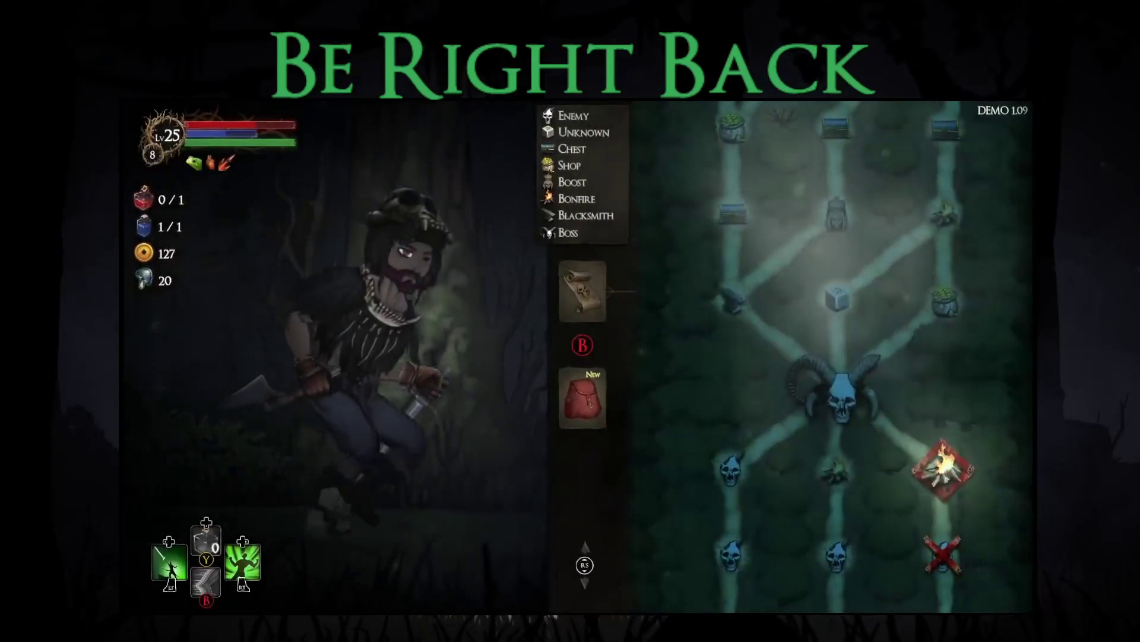
key("Return")
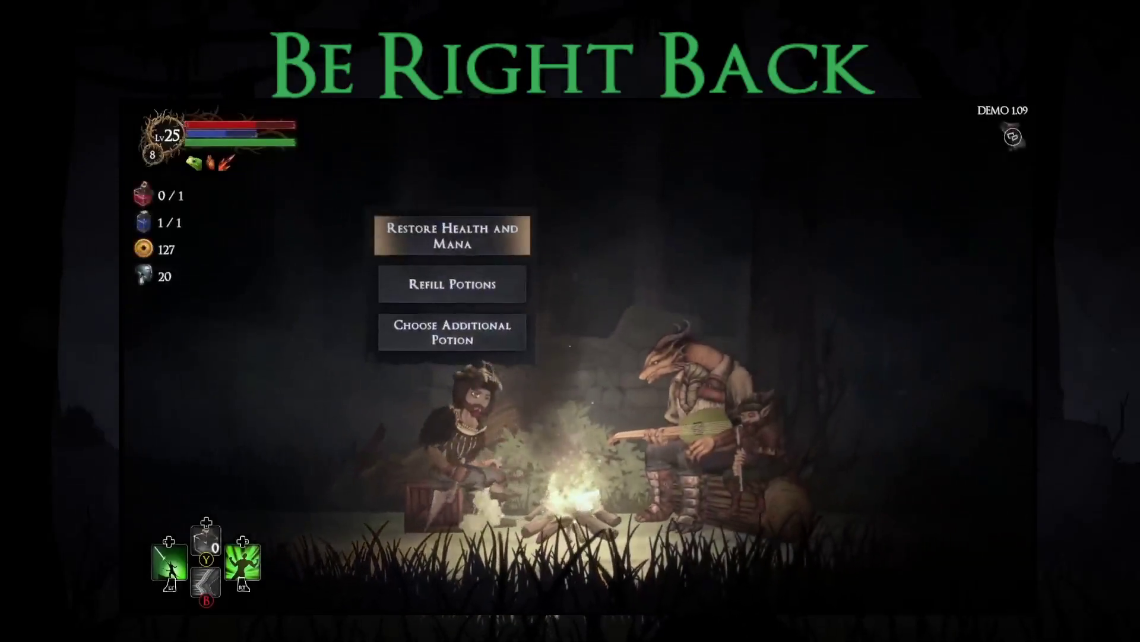
key("Return")
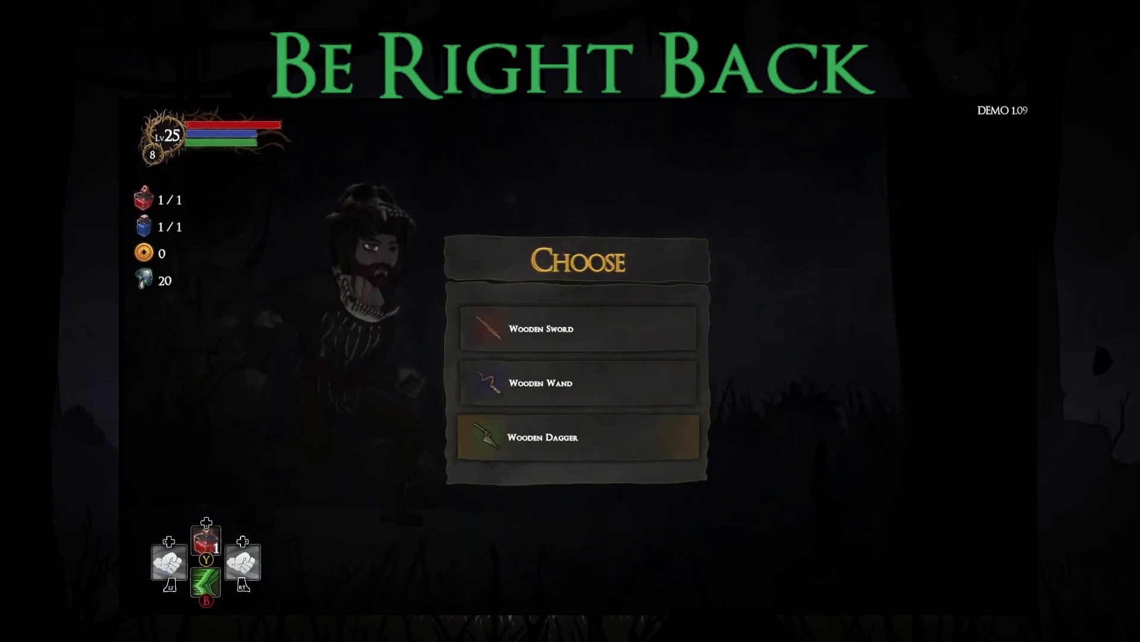
- Pick the Wooden Sword, take the Small Overall Boost blessing, and collect all the loot
key("Return")
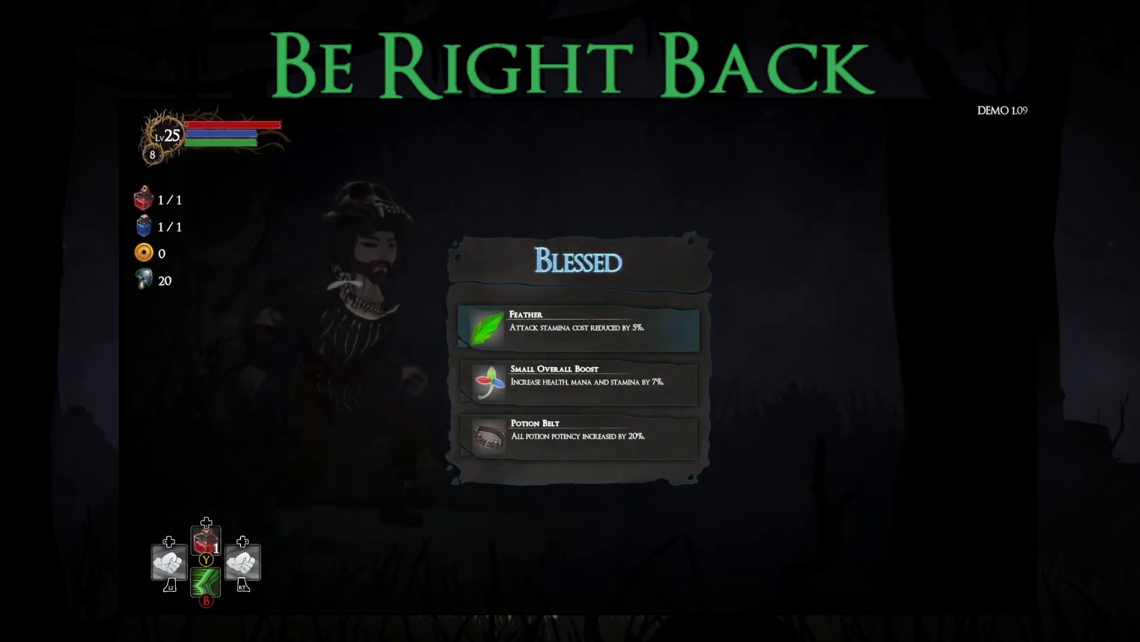
key("Down")
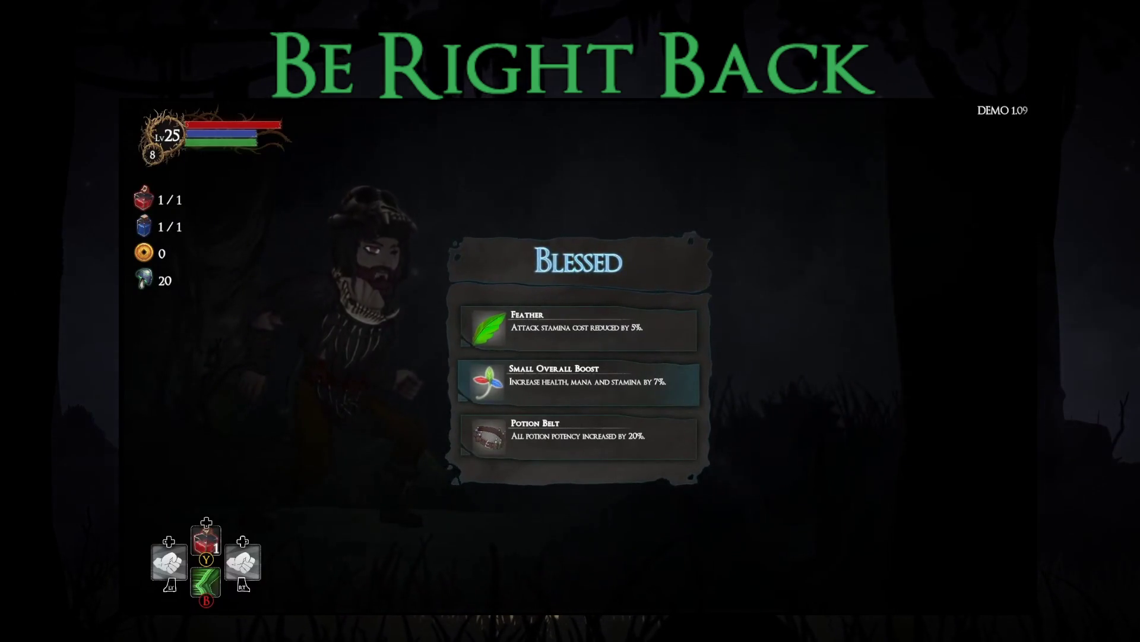
key("Return")
key("Return")
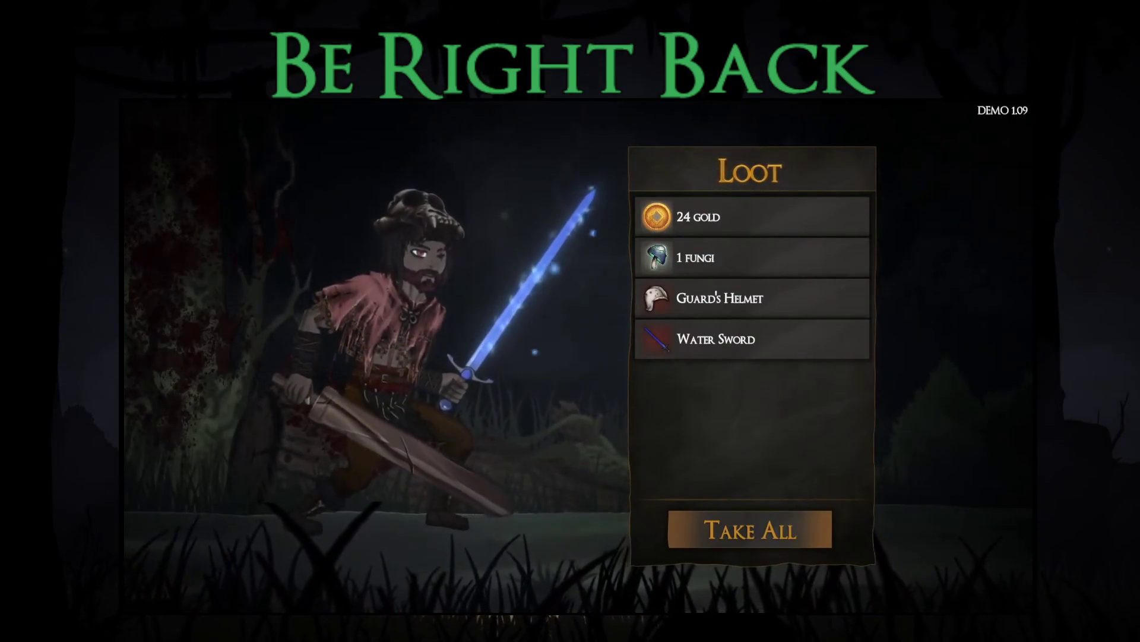
key("Return")
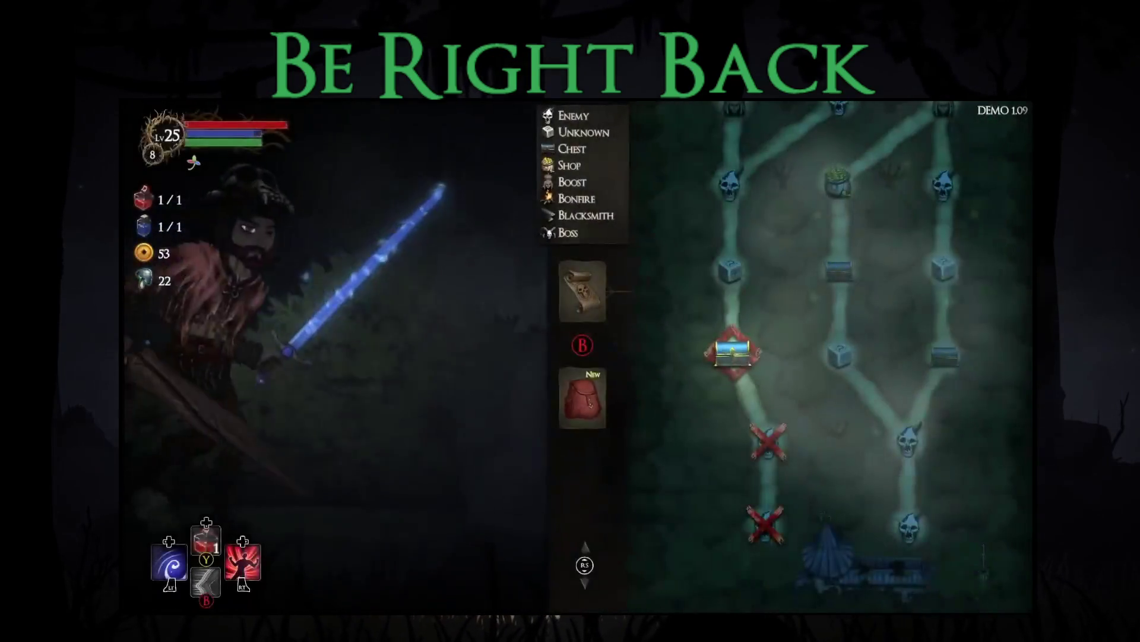
- Equip the newly looted Water Sword and helmet from the equipment view
key("Tab")
key("Return")
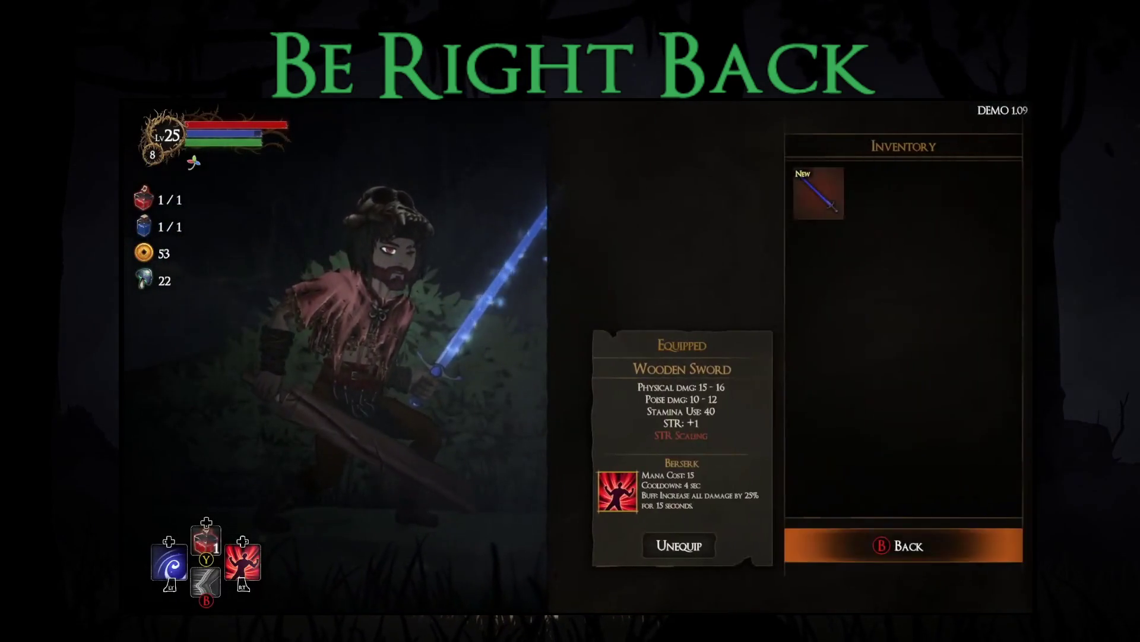
key("Return")
key("Tab")
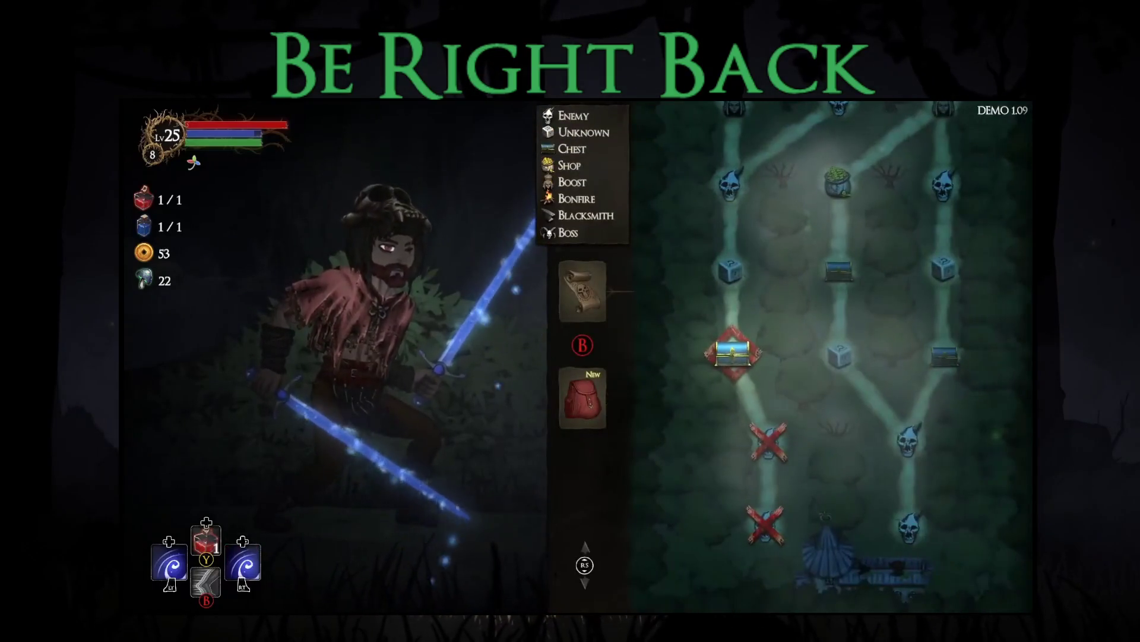
key("Tab")
key("Return")
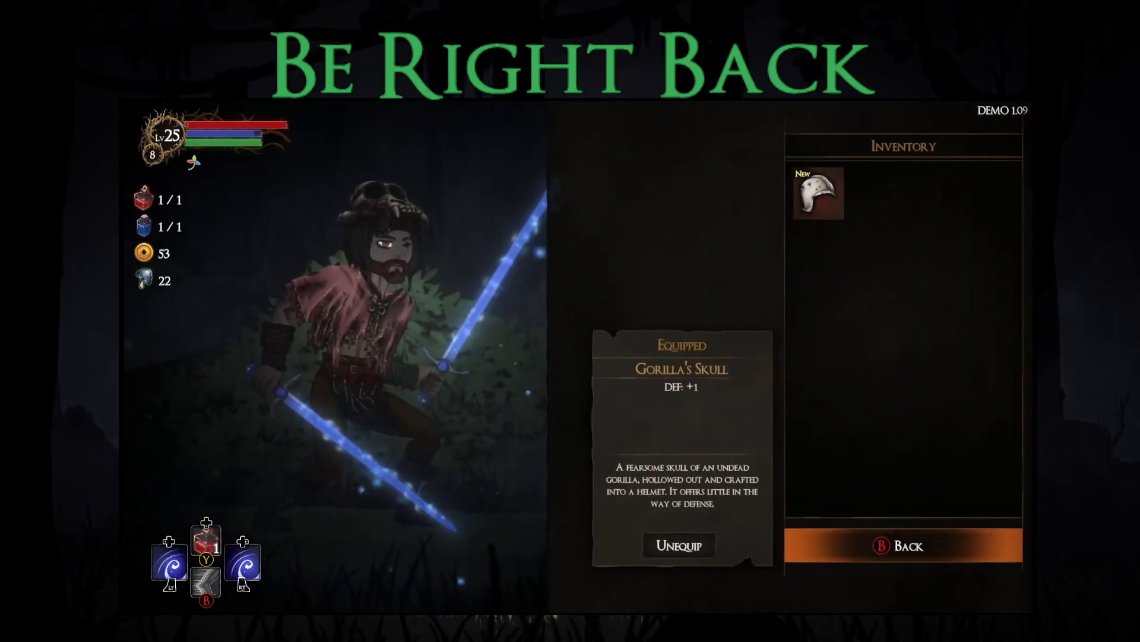
key("Return")
key("Tab")
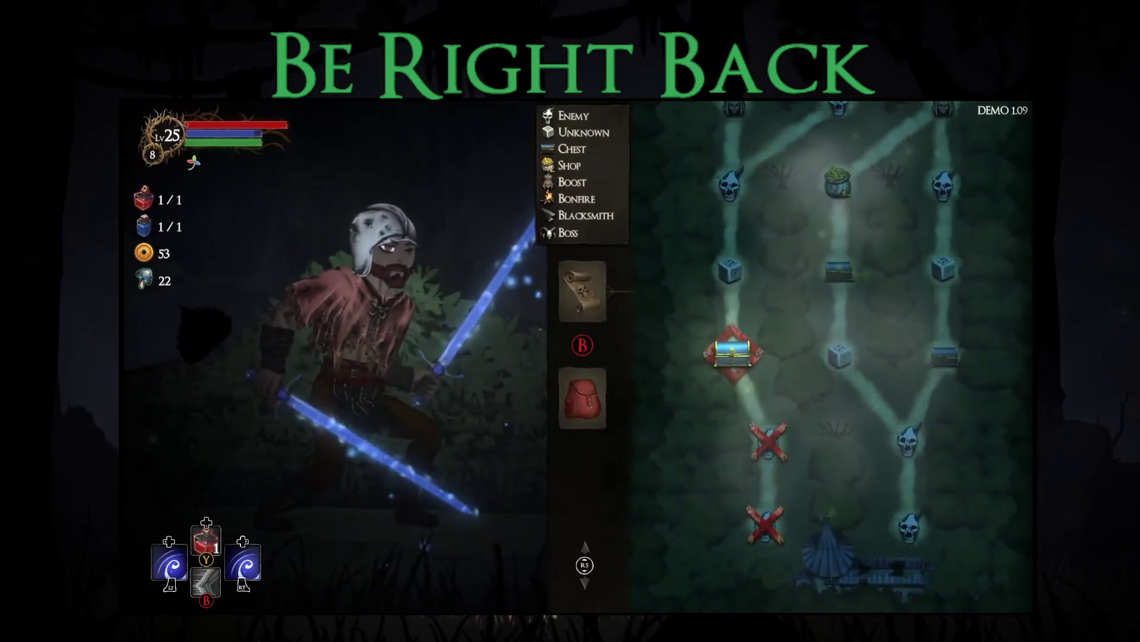
- Open the next chest, take the Holy Grenade blessing and the sword reward, and take all loot
key("Return")
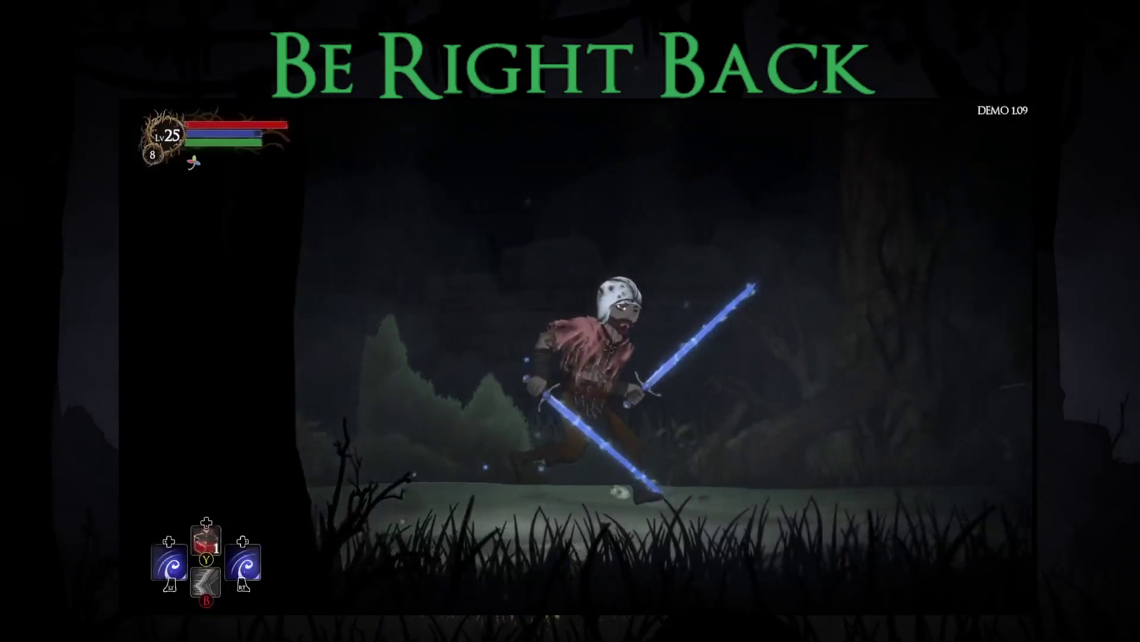
key("Return")
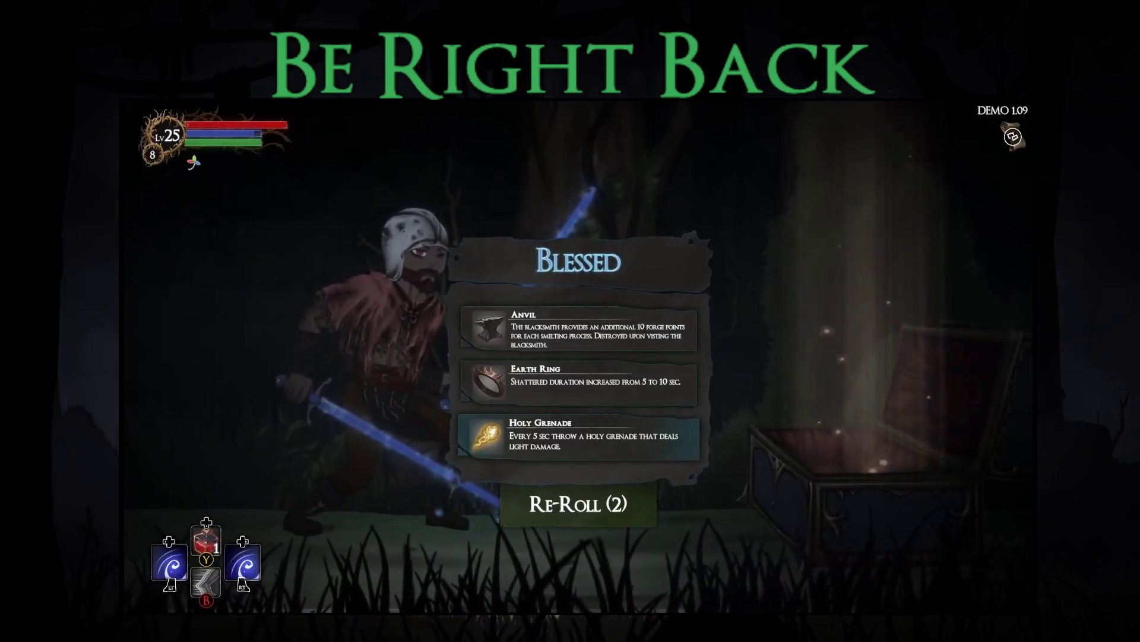
key("Return")
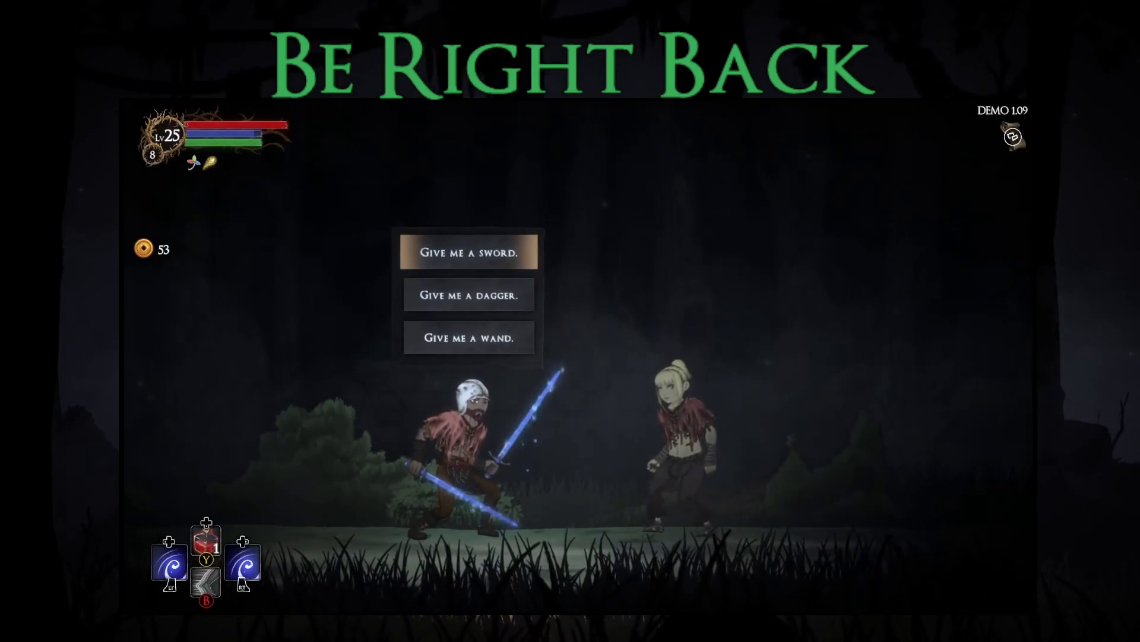
key("Return")
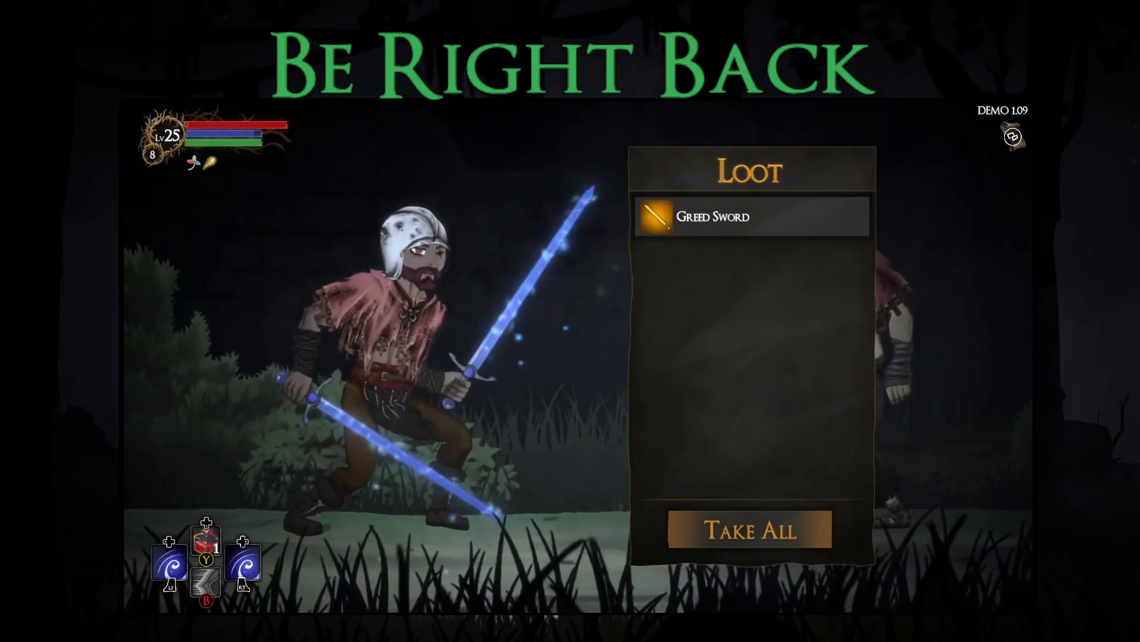
key("Return")
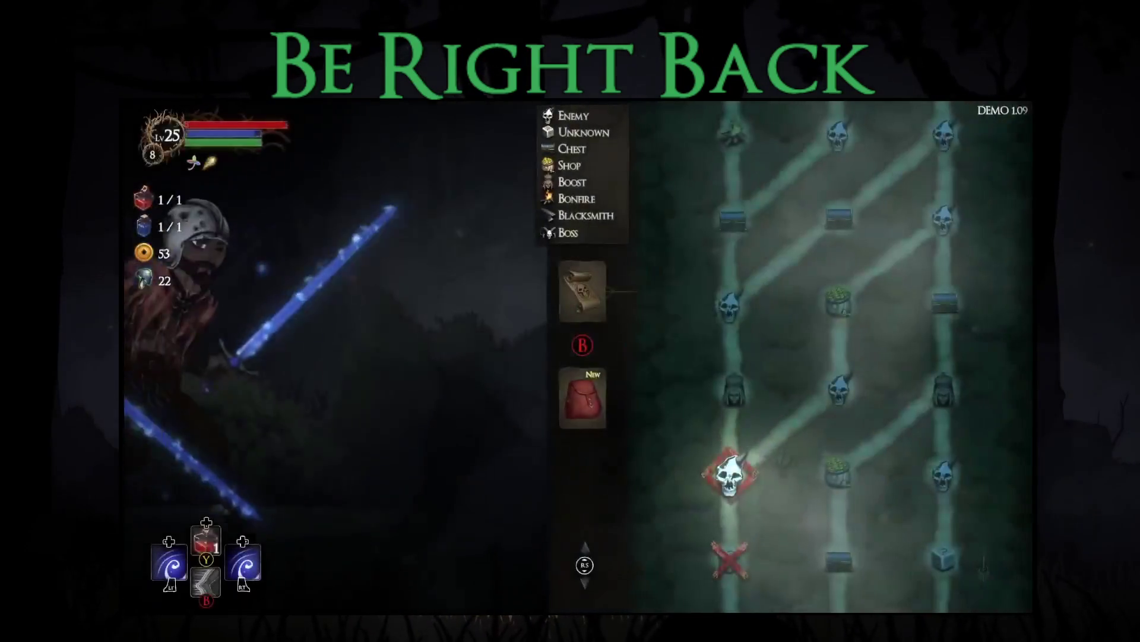
- Equip the Greed Sword in the right hand and advance into the next forest area
key("Down")
key("Return")
key("Right")
key("Return")
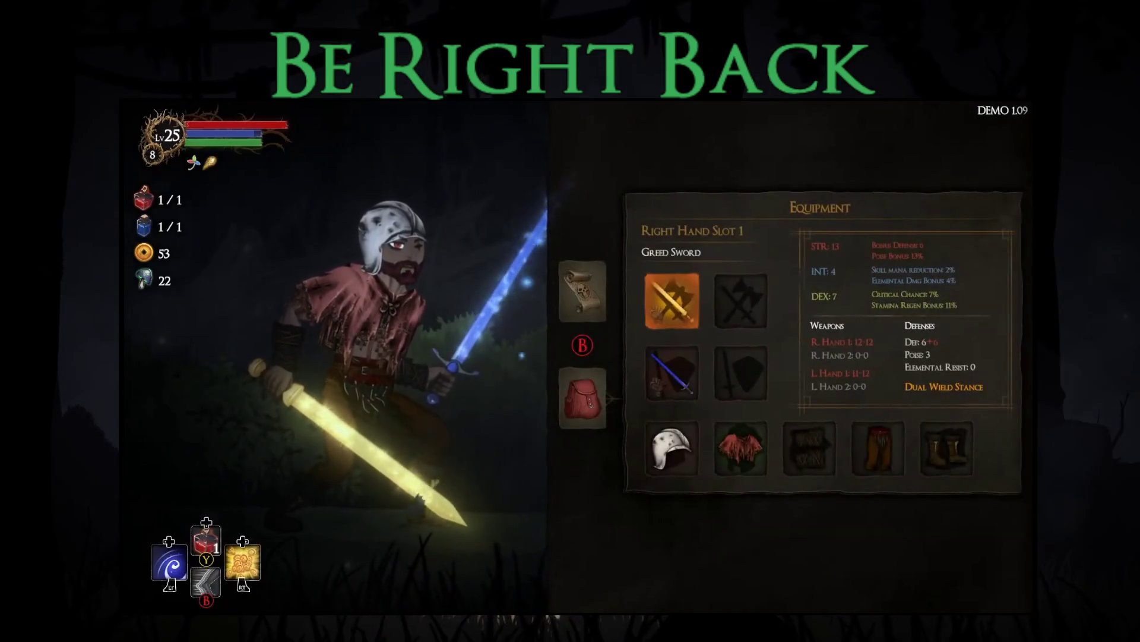
key("Escape")
key("Return")
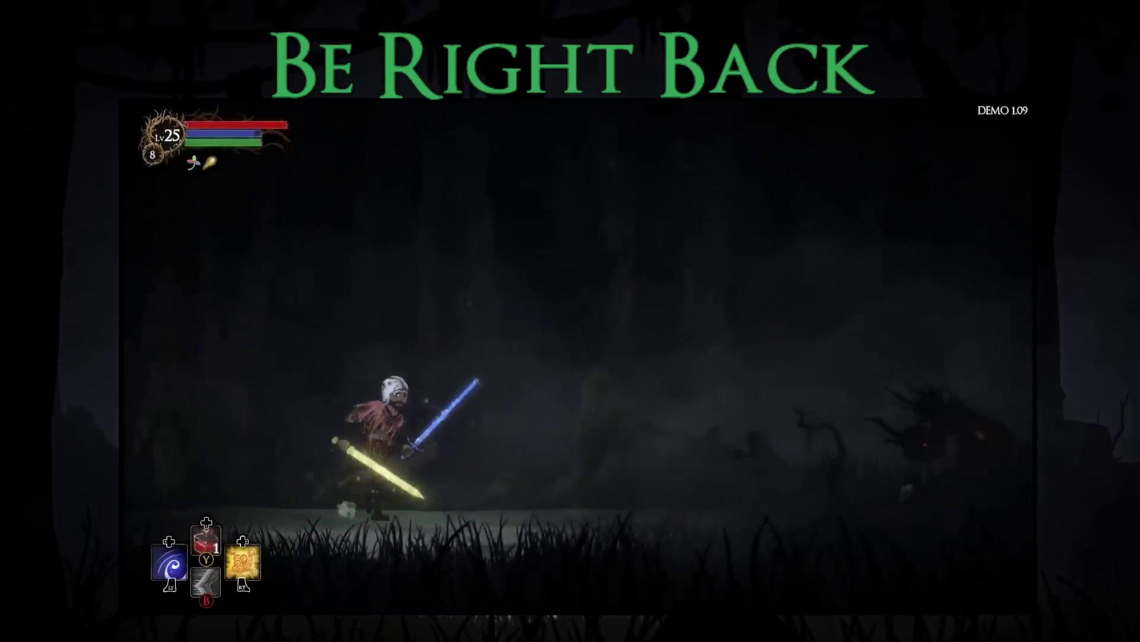
key("Right")
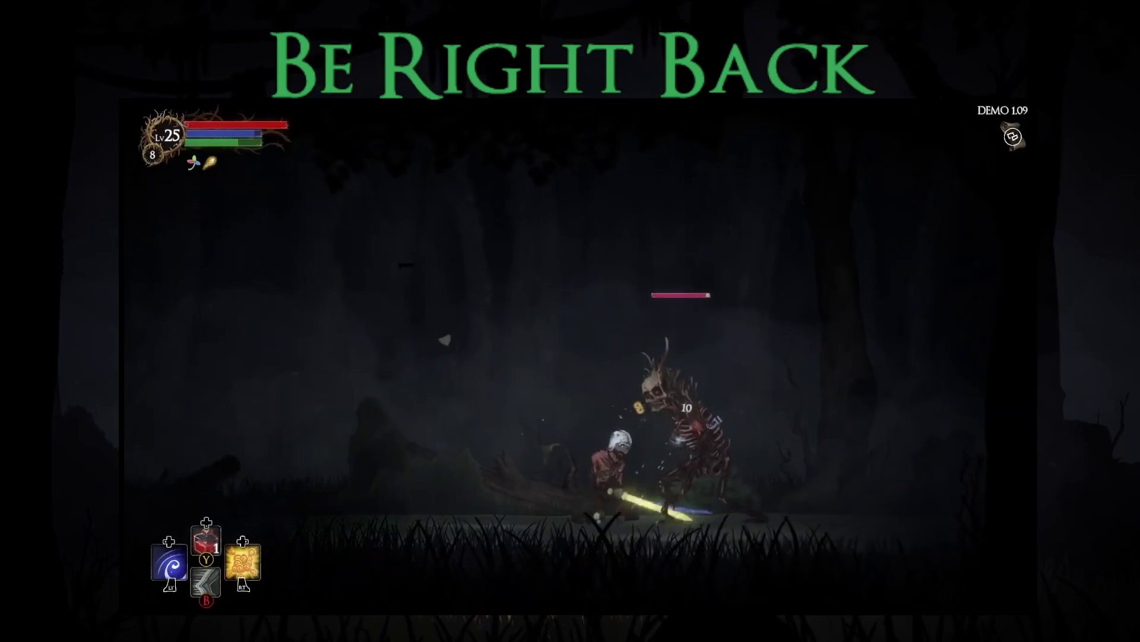
- Fight the antlered skeleton, dashing past it and striking it repeatedly with the Greed Sword
key("Left")
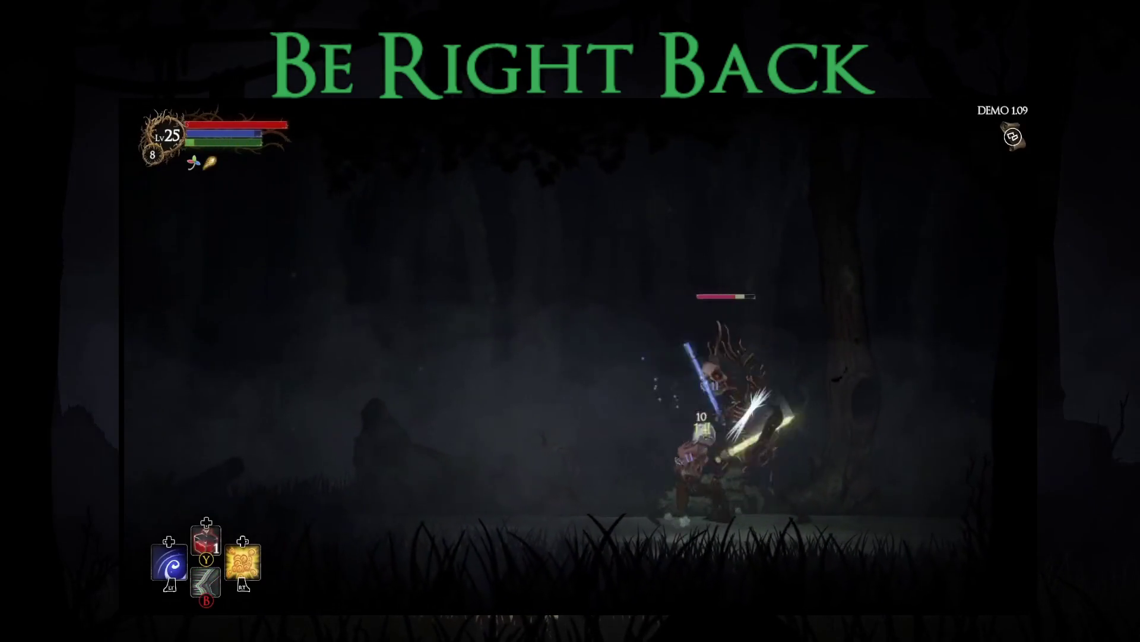
key("Right")
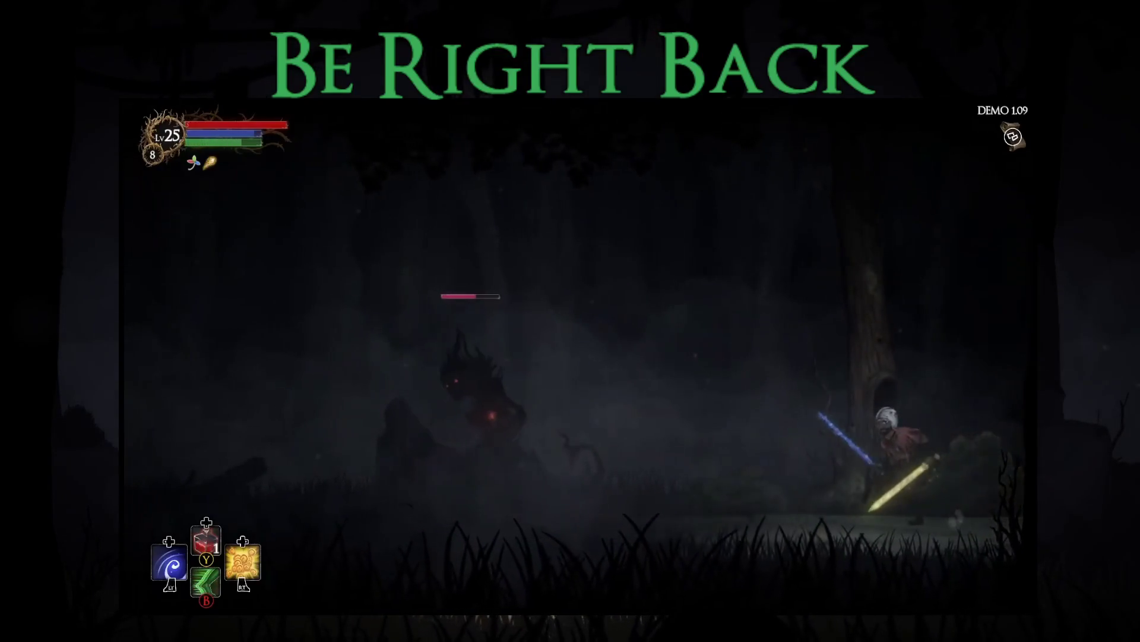
key("Left")
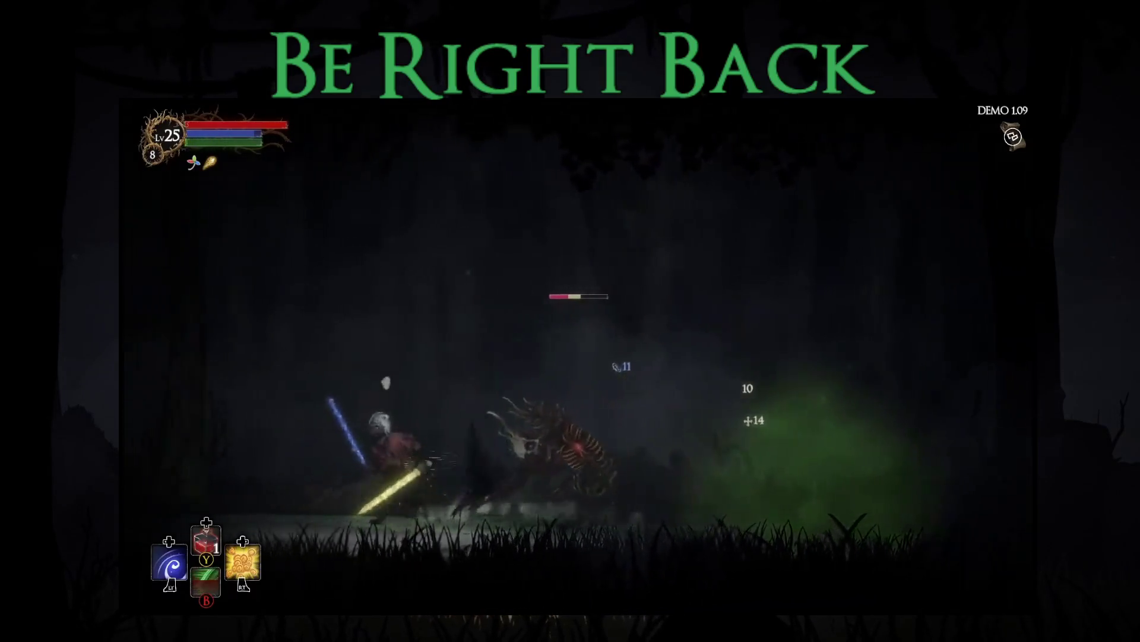
key("Right")
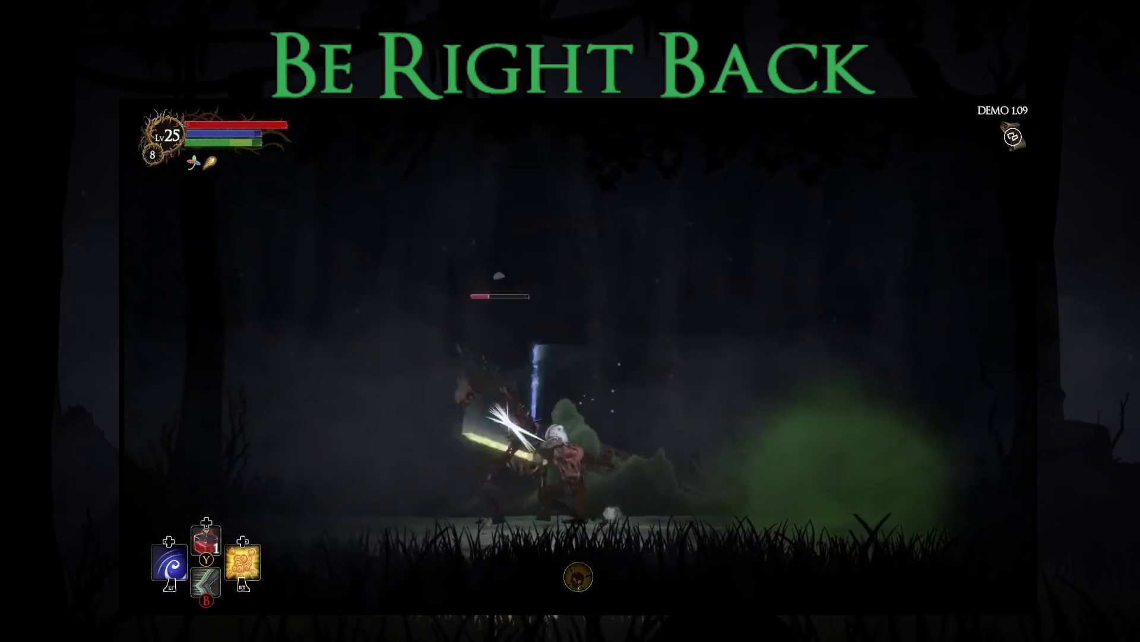
key("x")
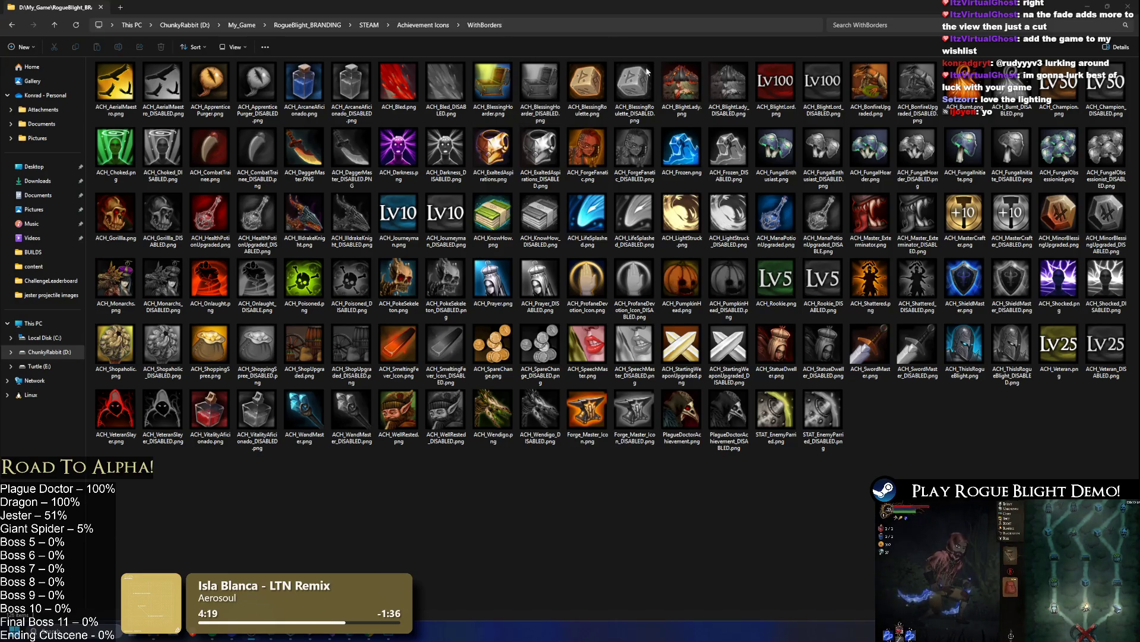
- Bring Unity forward and search the Project window for 'undead dragon prefa'
key("alt+Tab")
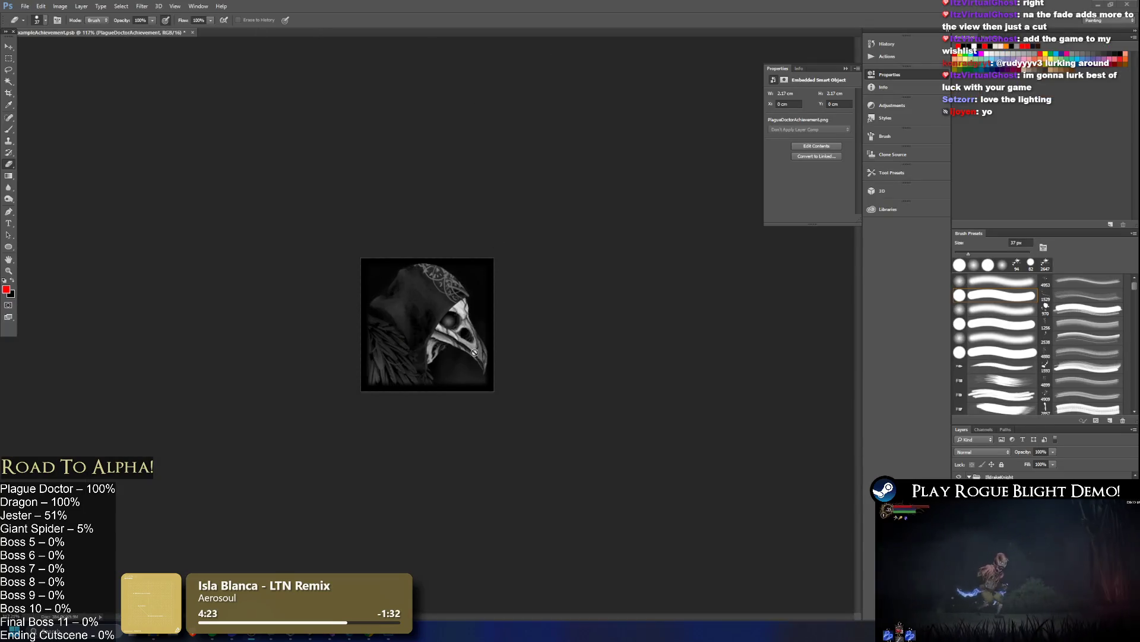
key("alt+Tab")
type("undead drago")
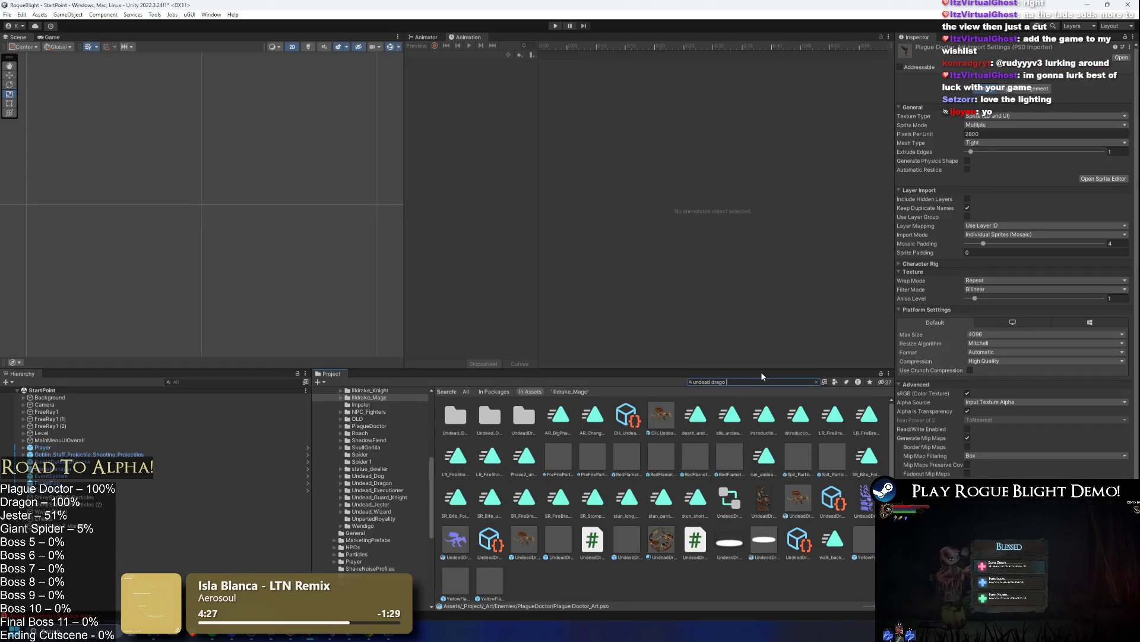
type("n prefa")
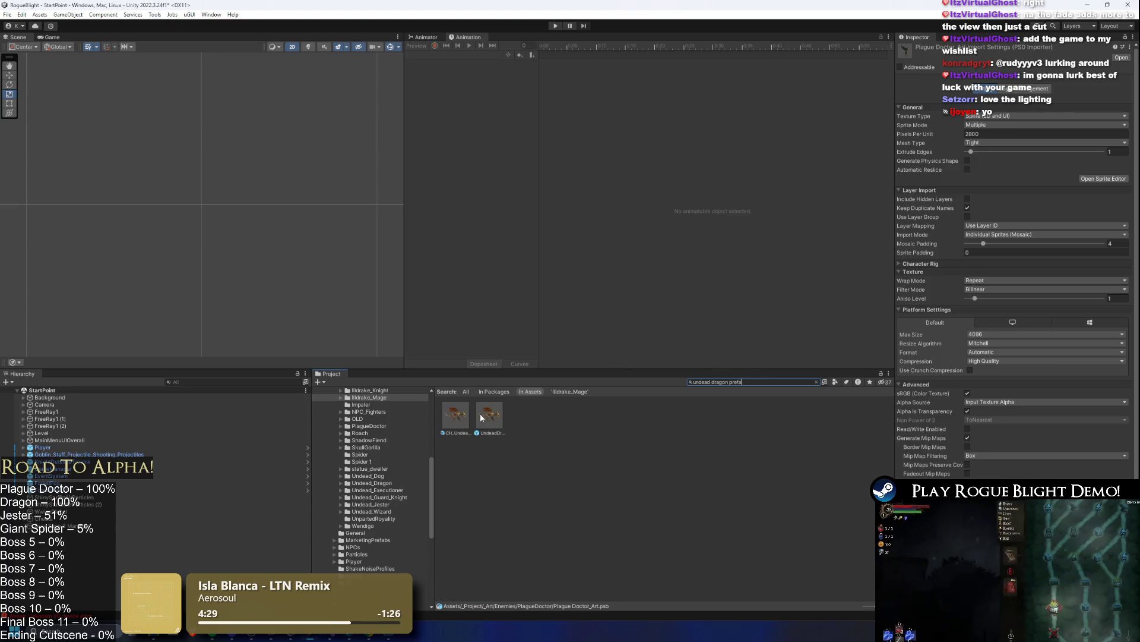
- Open the UndeadDragon prefab variant and ping leg 1's sprite to reach UndeadDragon_Art.psb in Photoshop
double_click(490, 416)
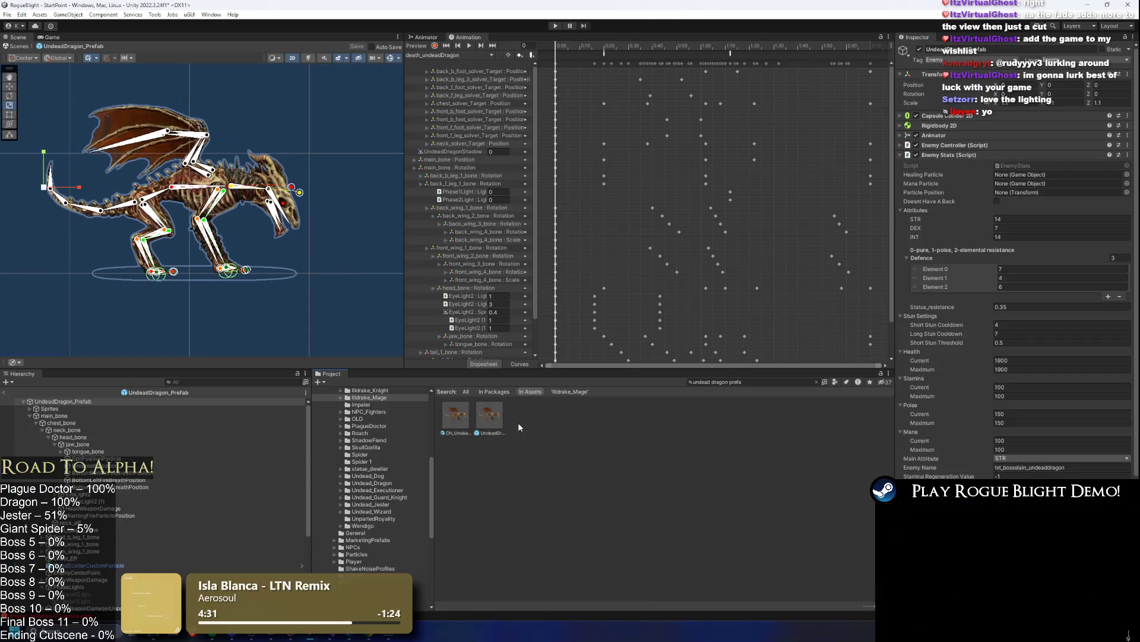
double_click(449, 415)
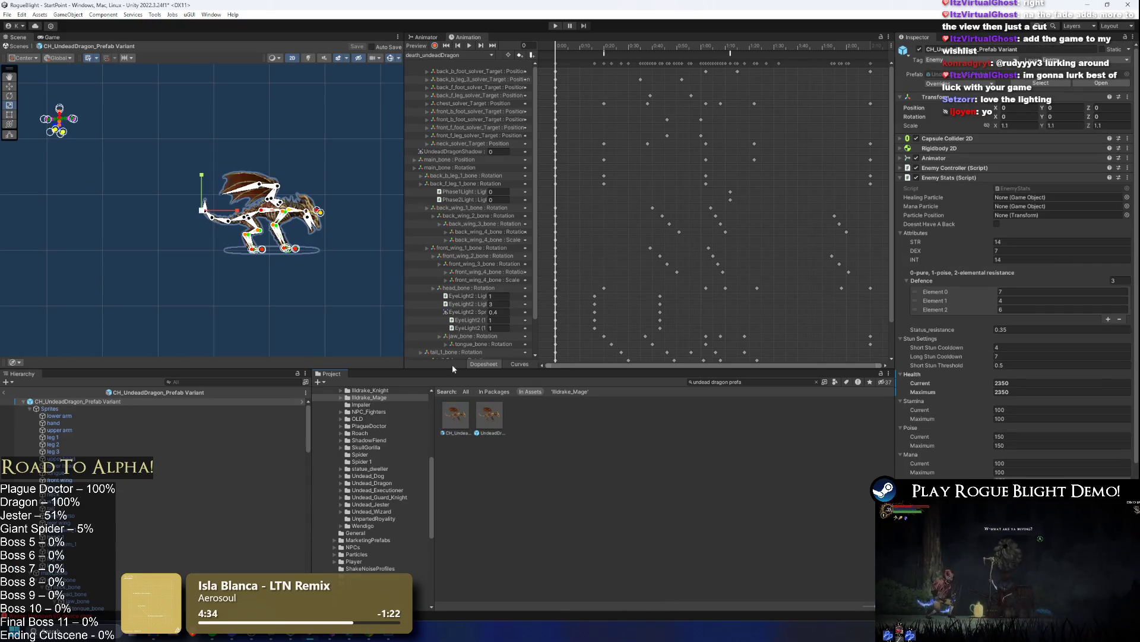
left_click(53, 436)
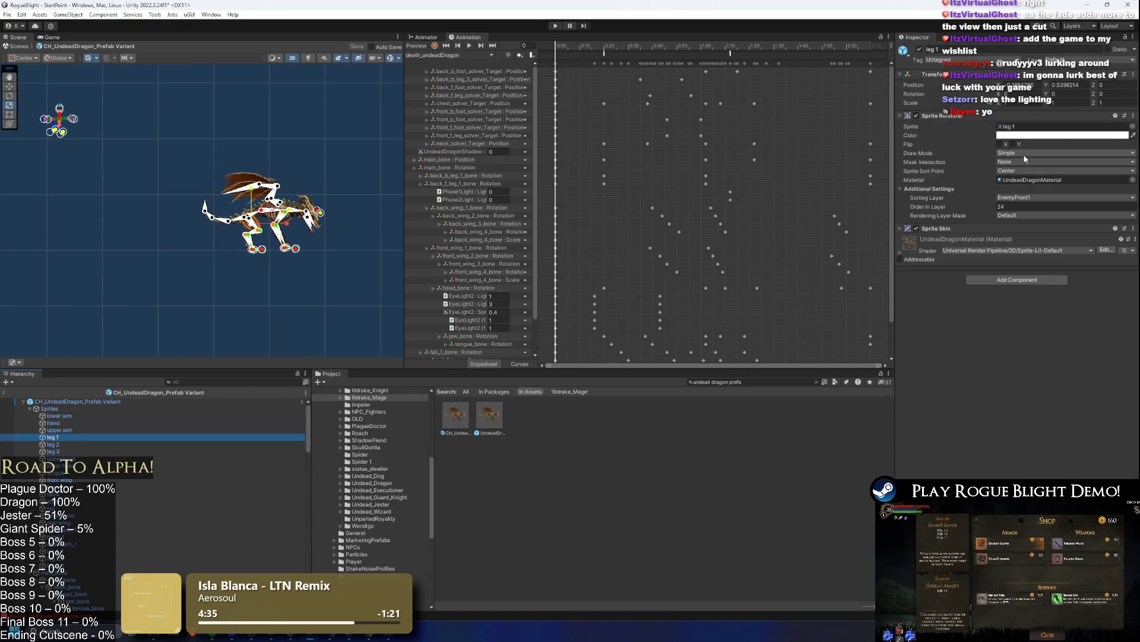
left_click(1027, 127)
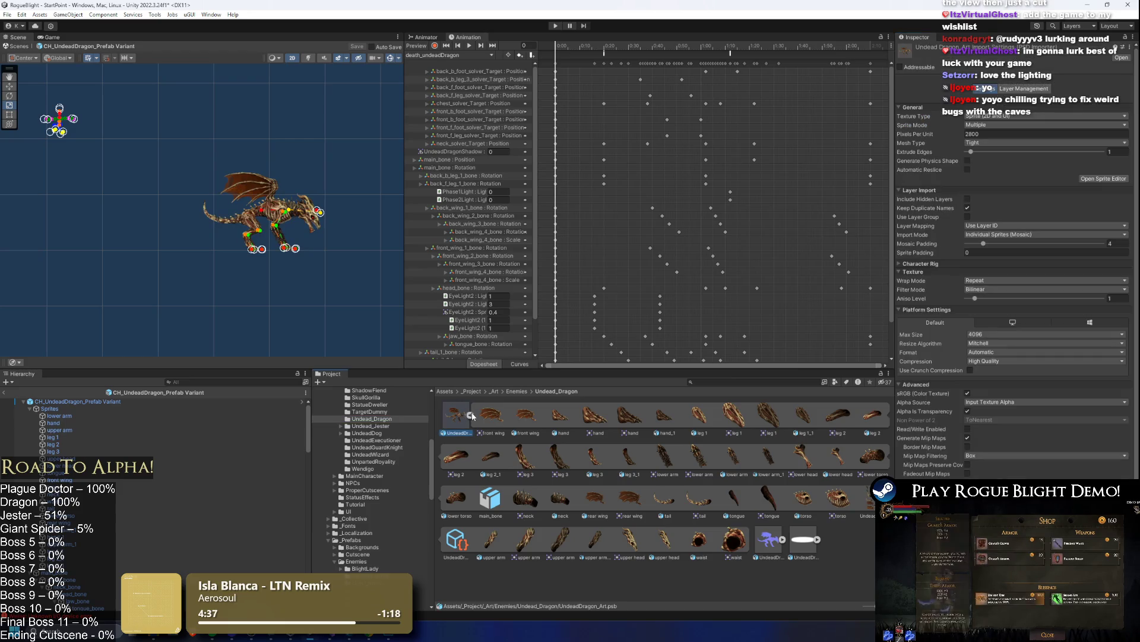
key("alt+Tab")
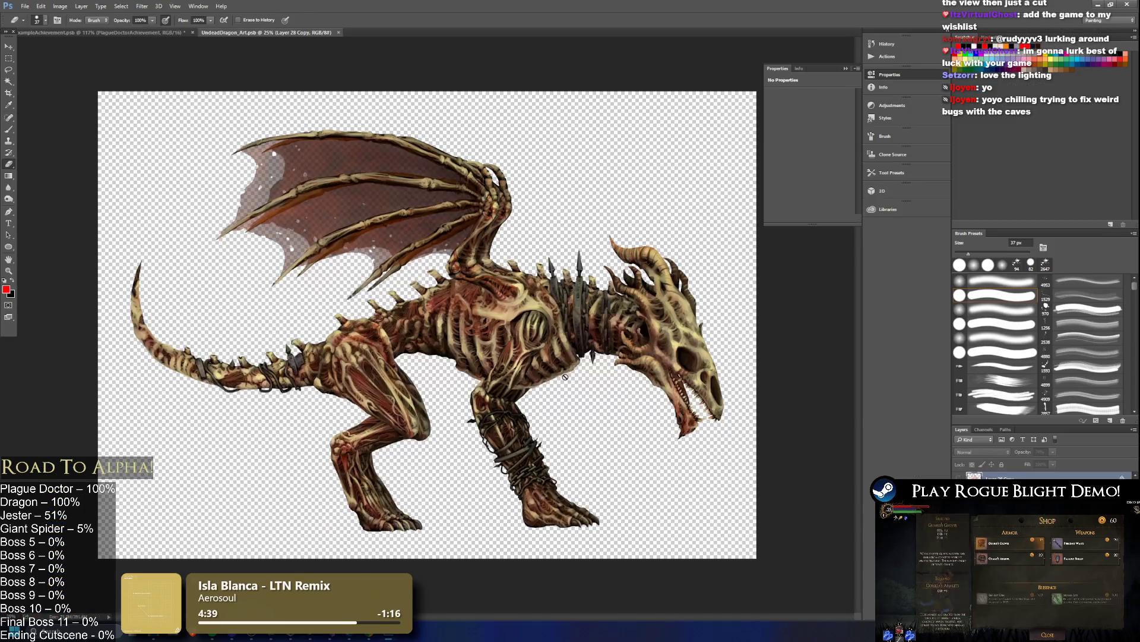
- Return to the dragon art in Photoshop and merge its visible layers
key("alt+Tab")
key("alt+Tab")
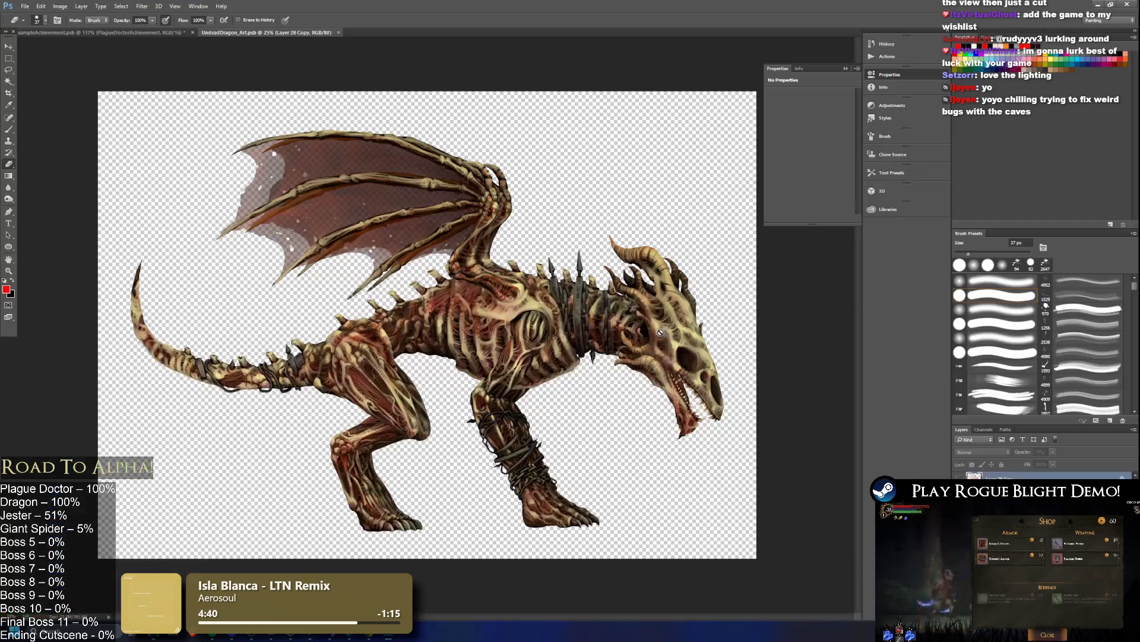
key("alt+Tab")
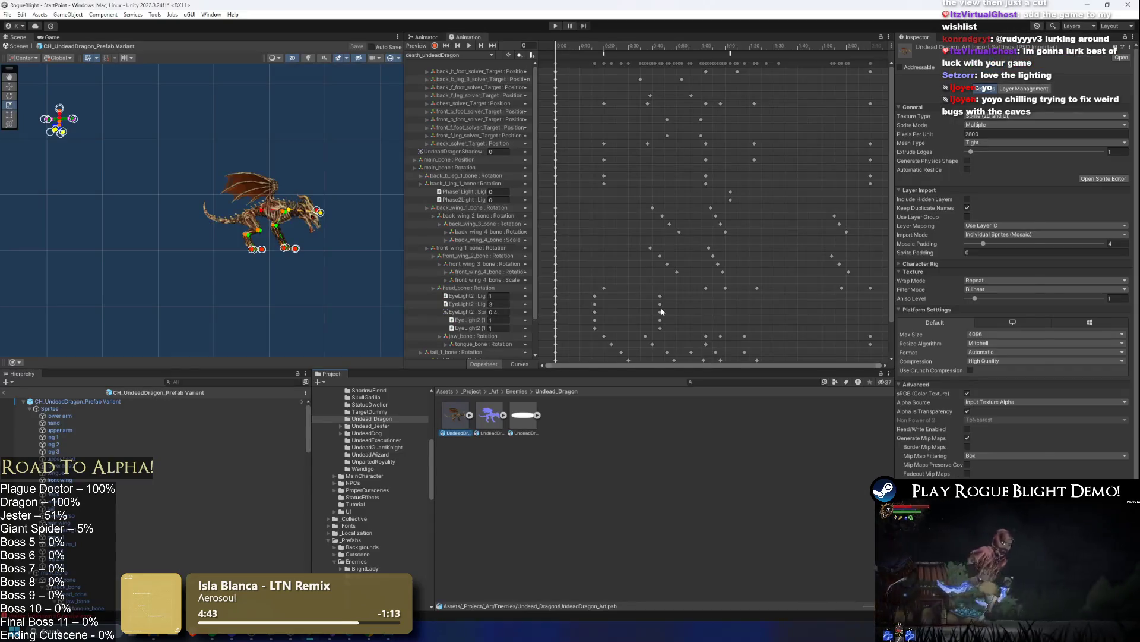
key("alt+Tab")
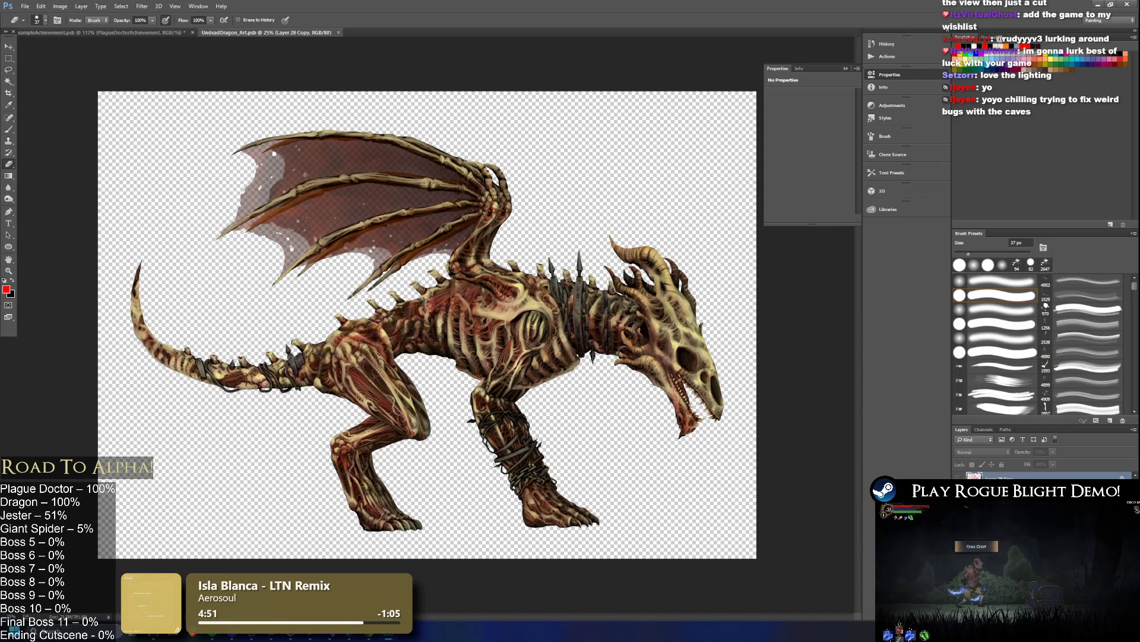
right_click(996, 477)
left_click(1057, 418)
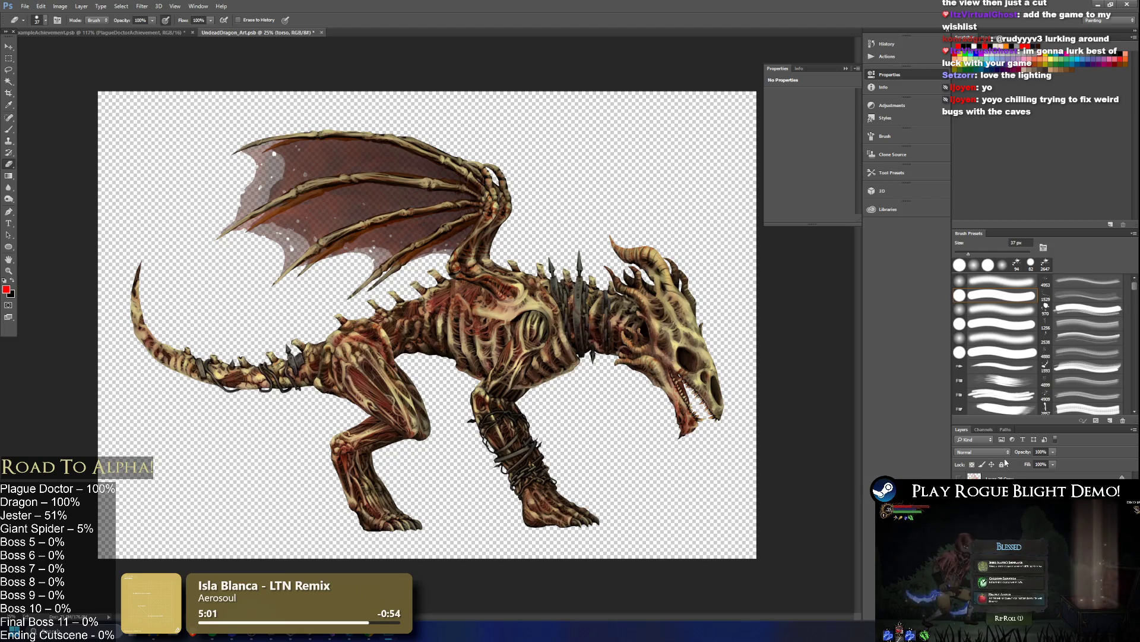
- Select the dragon's lower head layer and test-rotate it 15° in Free Transform
key("alt+bracketright")
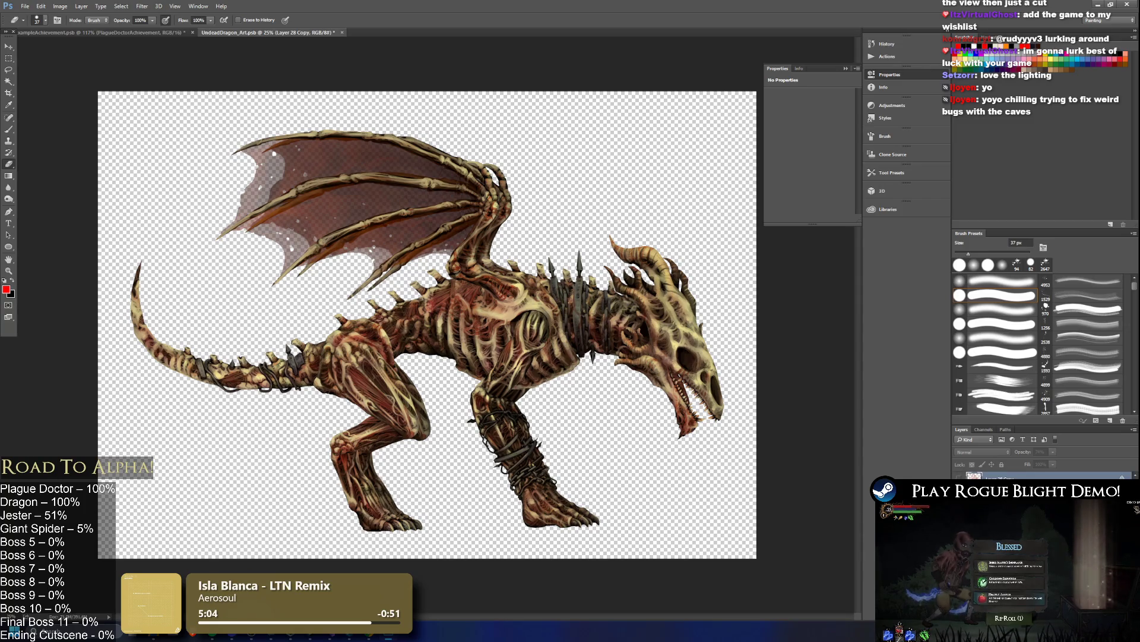
key("alt+bracketright")
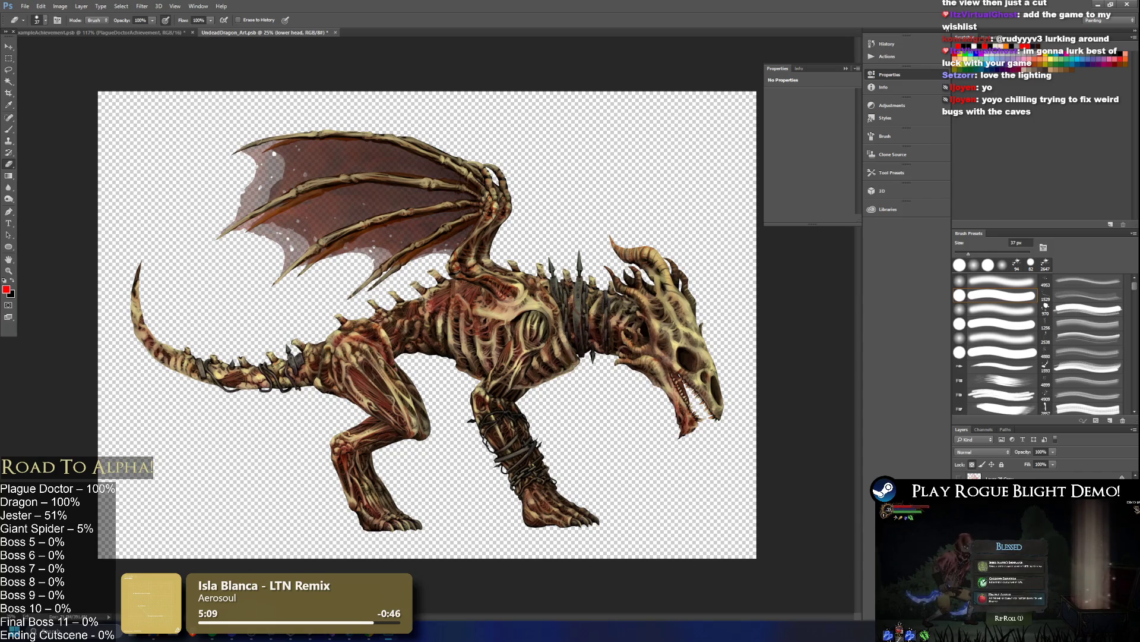
key("ctrl+t")
mouse_move(734, 437)
left_mouse_down()
mouse_move(715, 448)
mouse_move(676, 410)
left_mouse_up()
key("ctrl+z")
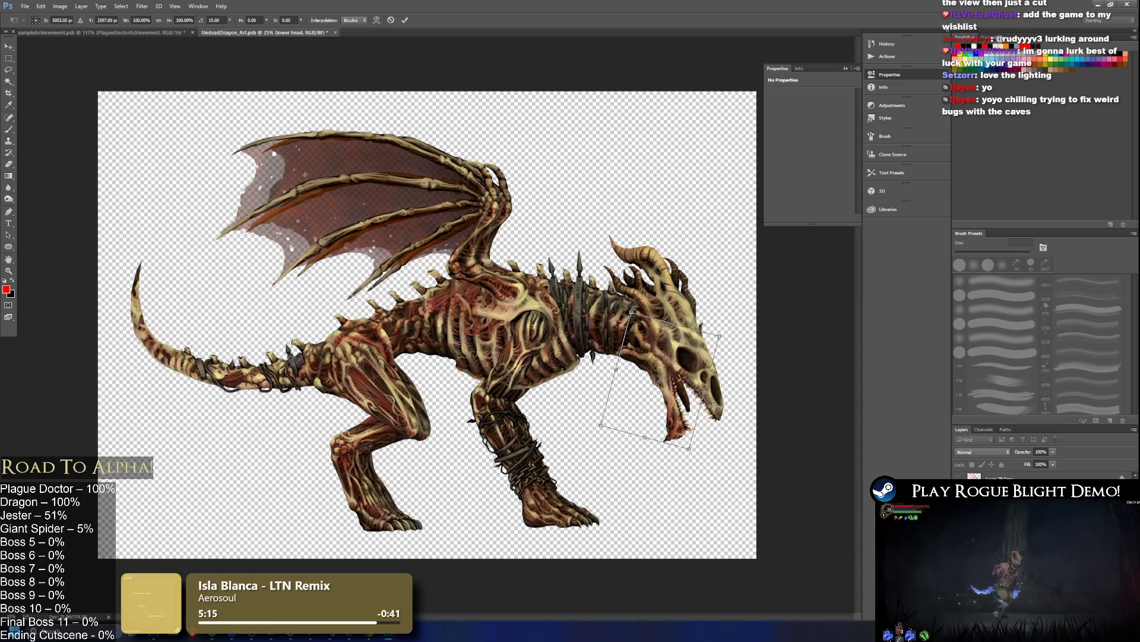
- Rotate the lower jaw open about 15°, reposition it, and commit the transform
left_click_drag(756, 323, 748, 333)
mouse_move(674, 387)
left_mouse_down()
mouse_move(634, 380)
mouse_move(653, 373)
left_mouse_up()
mouse_move(750, 341)
left_mouse_down()
mouse_move(753, 313)
mouse_move(743, 309)
left_mouse_up()
left_click_drag(648, 390, 665, 395)
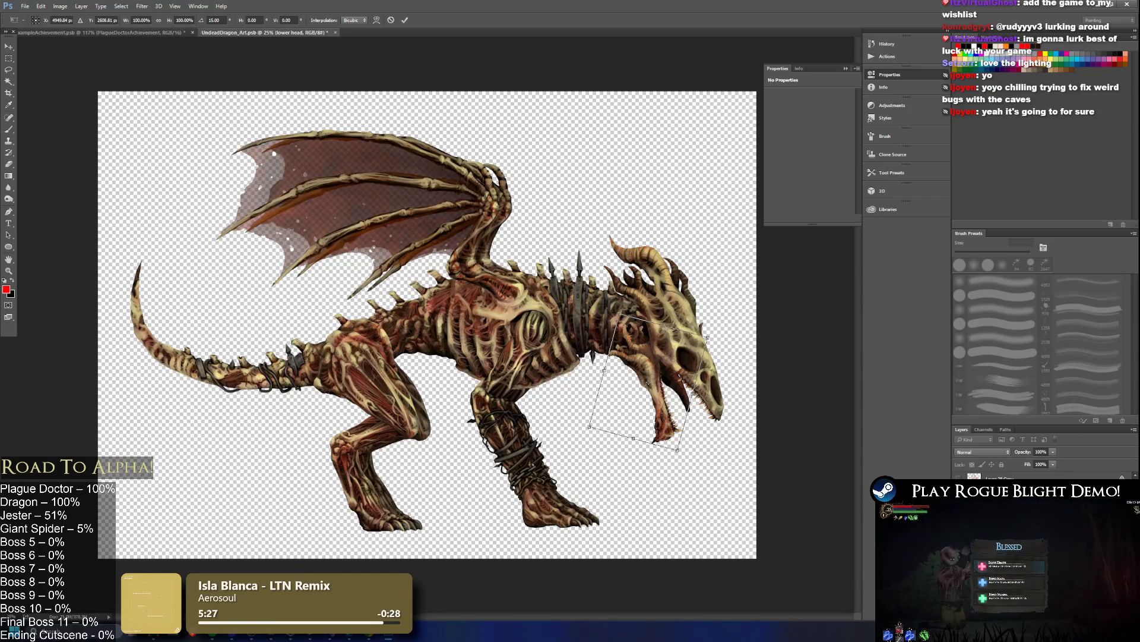
key("Return")
- Select the tongue layer and shift it slightly left and down to follow the jaw
right_click(728, 404)
left_click(737, 410)
key("ctrl+t")
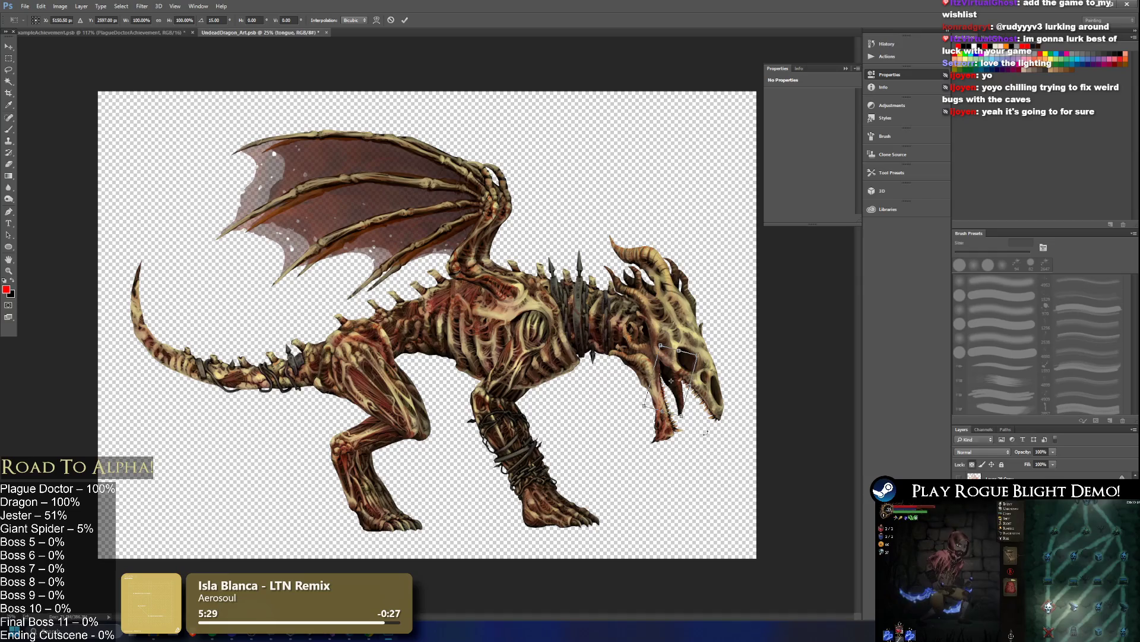
left_click_drag(677, 388, 664, 379)
- Undo the tongue edit to restore the shorter tongue on the jaw
key("Return")
key("e")
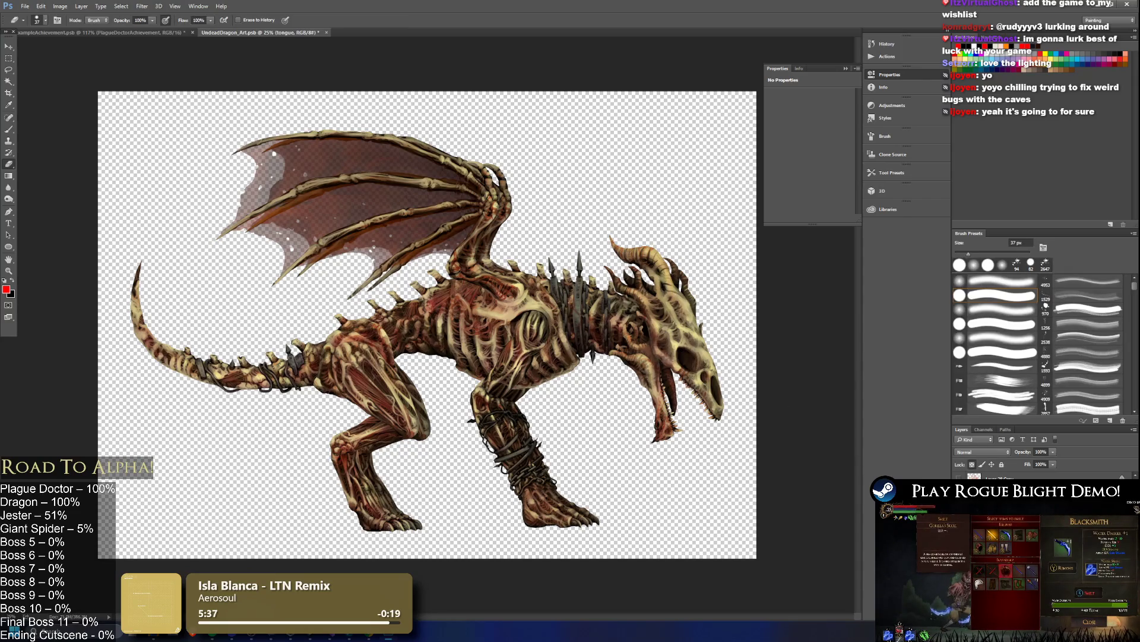
key("ctrl+z")
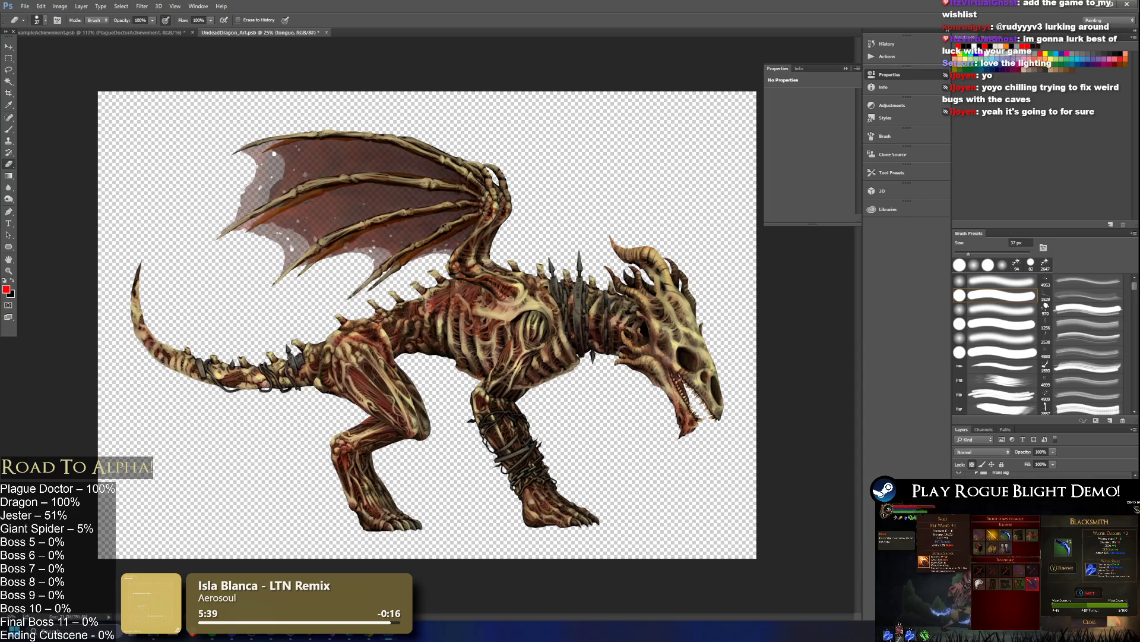
- Merge the visible dragon layers and close UndeadDragon_Art, answering the save prompt
right_click(1022, 473)
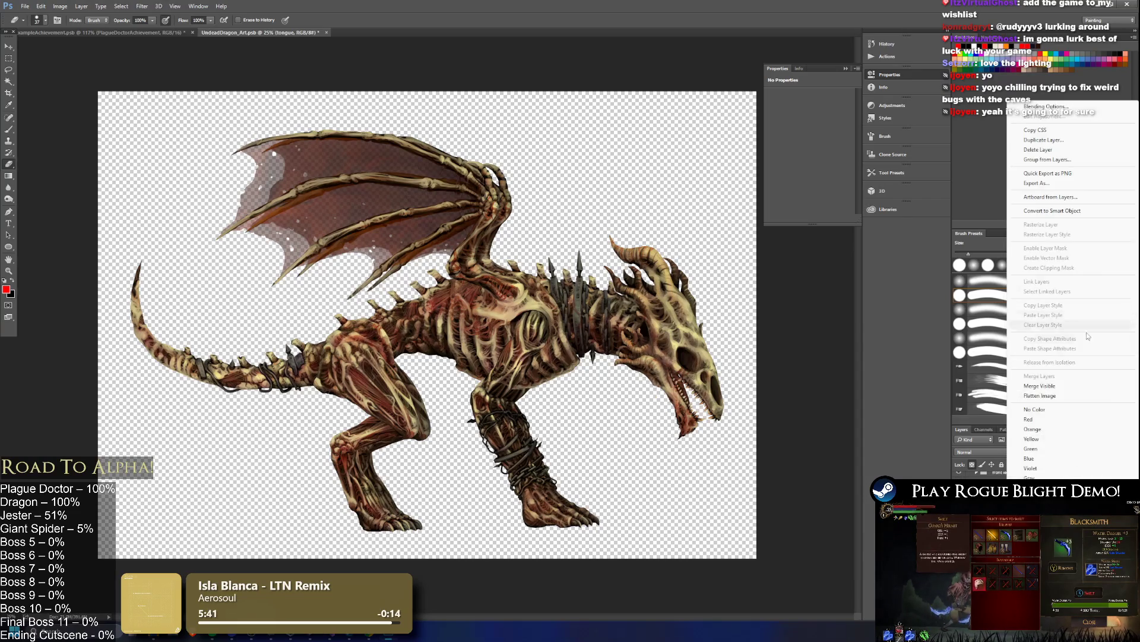
left_click(1065, 387)
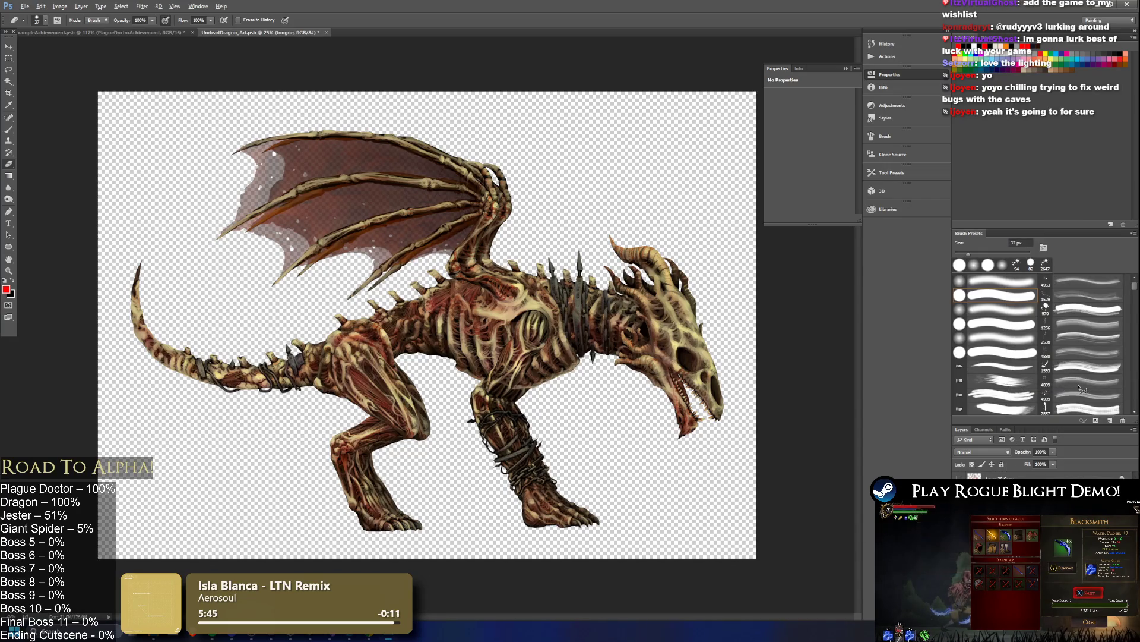
left_click(344, 33)
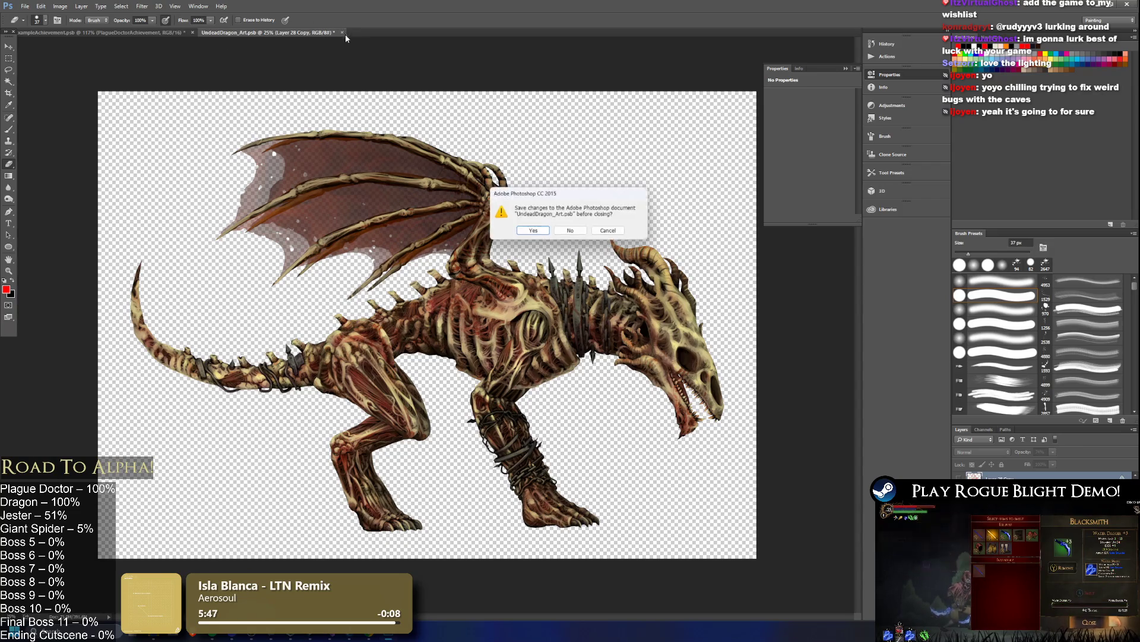
left_click(585, 225)
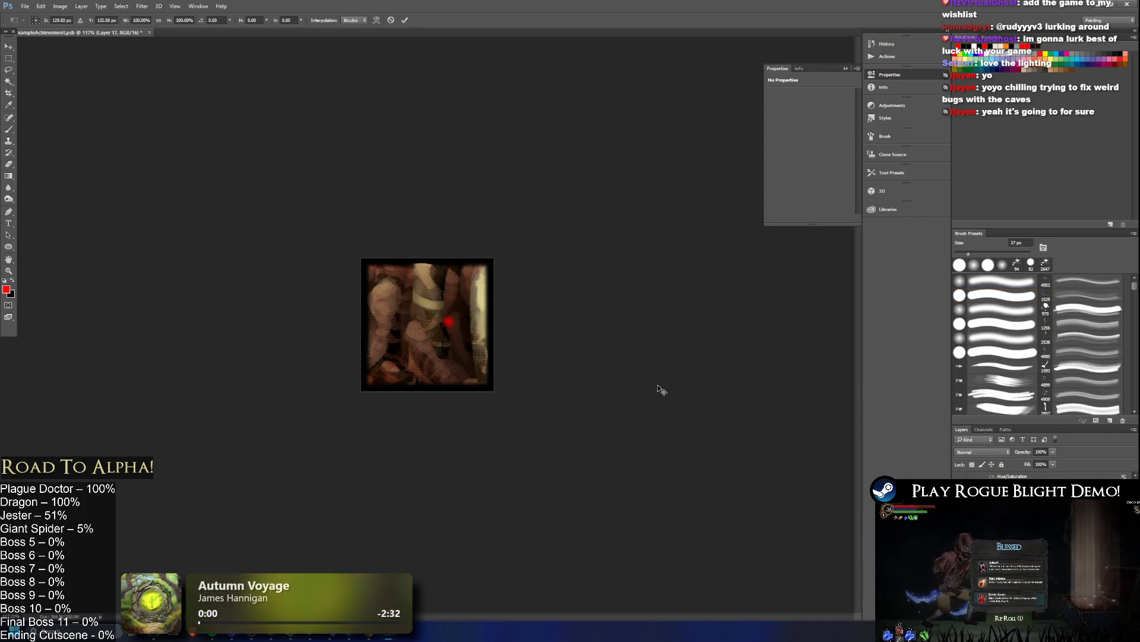
- Shrink the pasted dragon art to roughly a fifth and centre it on the icon square
key("ctrl+t")
key("ctrl+0")
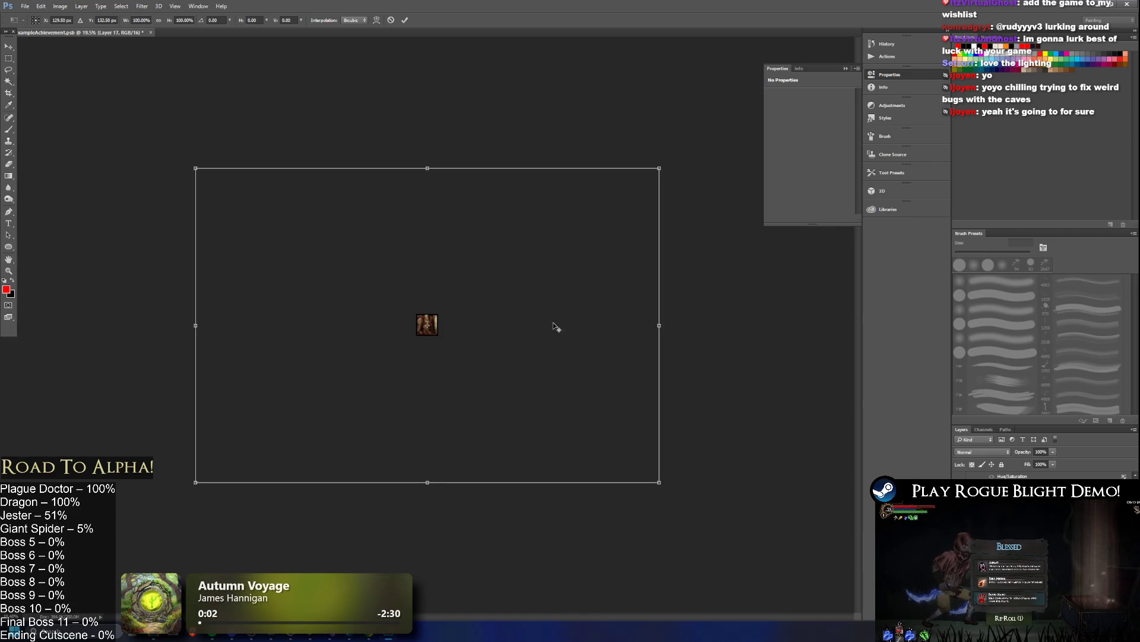
mouse_move(623, 193)
left_mouse_down()
mouse_move(349, 326)
mouse_move(301, 442)
mouse_move(459, 316)
mouse_move(447, 324)
mouse_move(424, 306)
left_mouse_up()
key("ctrl+plus")
key("ctrl+plus")
key("ctrl+plus")
scroll(458, 303, "up", 3)
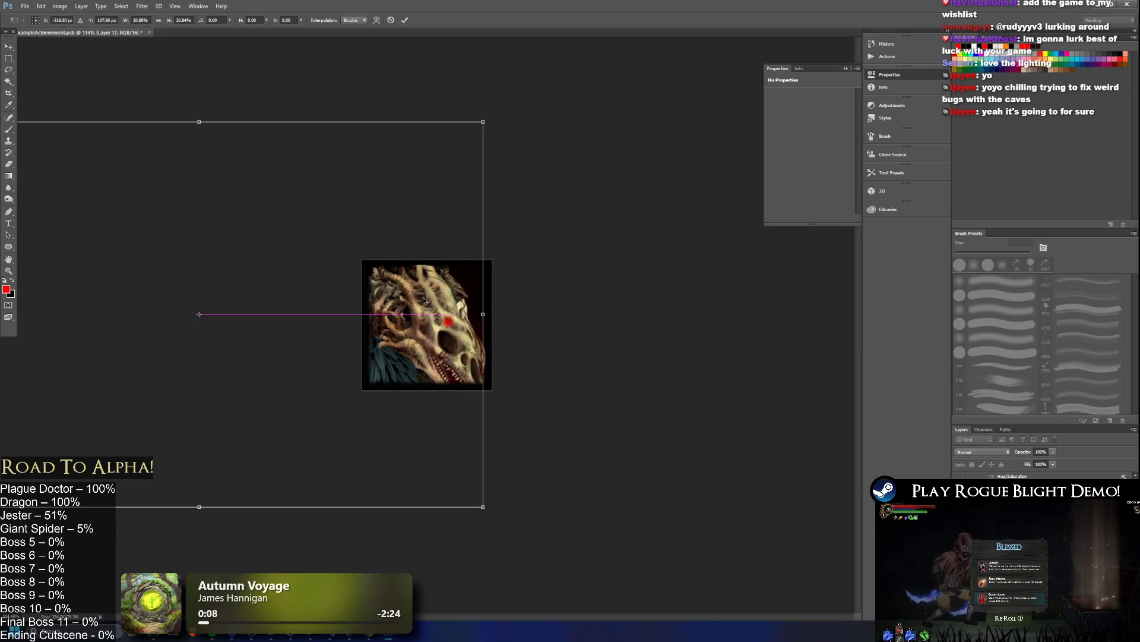
mouse_move(504, 129)
left_mouse_down()
mouse_move(496, 115)
mouse_move(475, 138)
left_mouse_up()
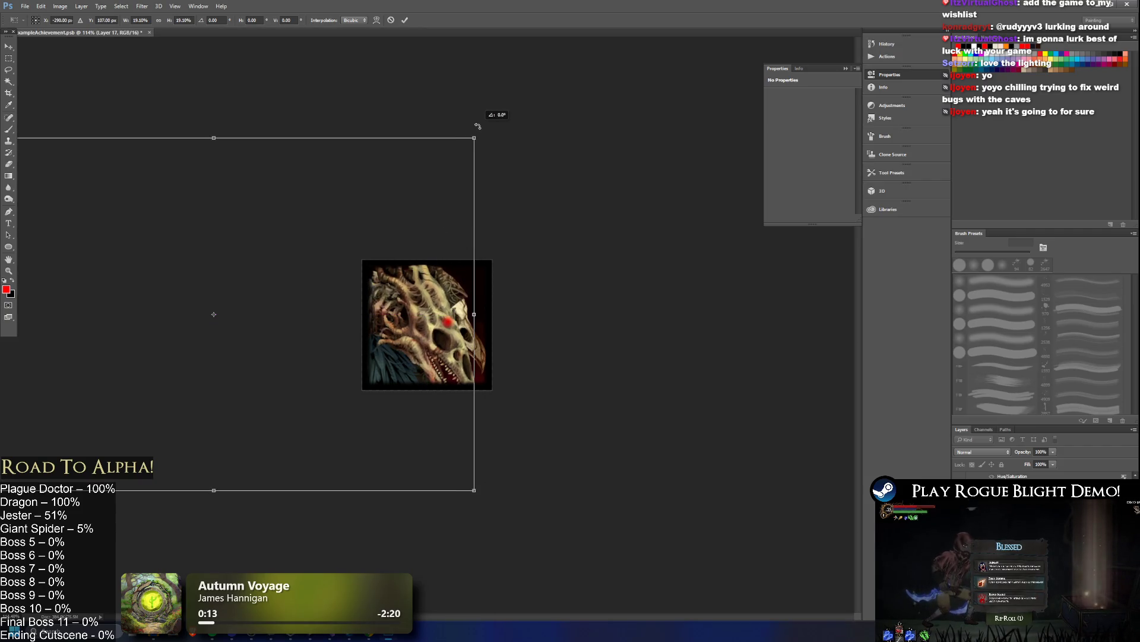
left_click_drag(474, 138, 493, 127)
mouse_move(439, 211)
left_mouse_down()
mouse_move(531, 221)
mouse_move(421, 223)
left_mouse_up()
- Tilt the dragon art counter-clockwise and scale it to about 18%, placing the head in the square
left_click_drag(532, 115, 487, 62)
mouse_move(367, 238)
left_mouse_down()
mouse_move(375, 302)
mouse_move(372, 291)
left_mouse_up()
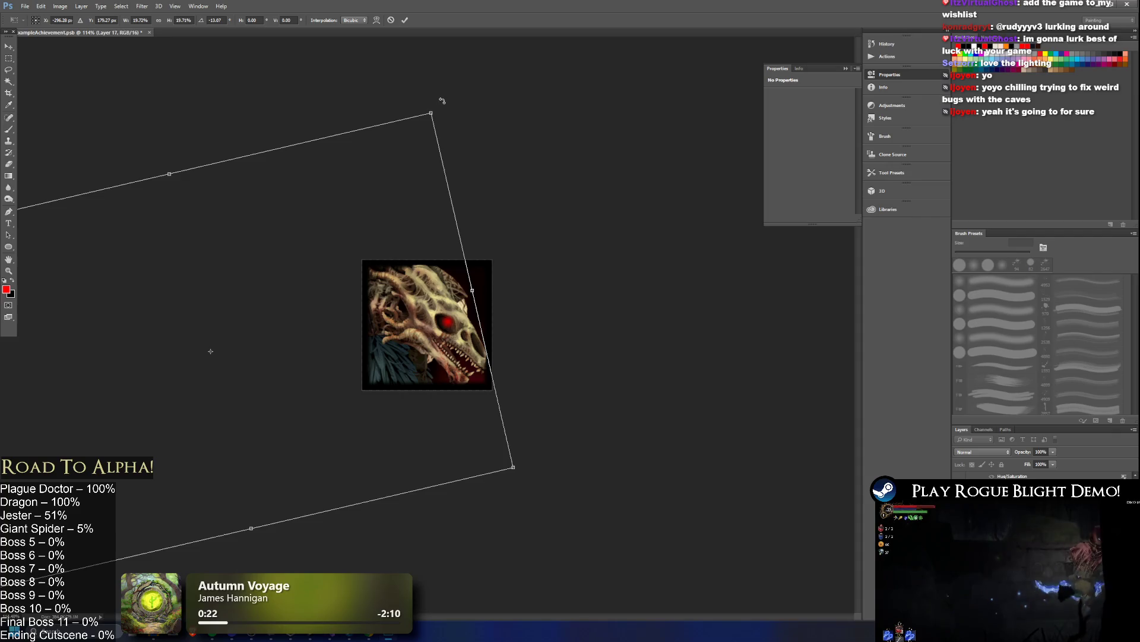
left_click_drag(434, 112, 424, 121)
mouse_move(389, 245)
left_mouse_down()
mouse_move(409, 271)
mouse_move(399, 243)
left_mouse_up()
left_click_drag(436, 123, 428, 140)
left_click_drag(415, 238, 424, 262)
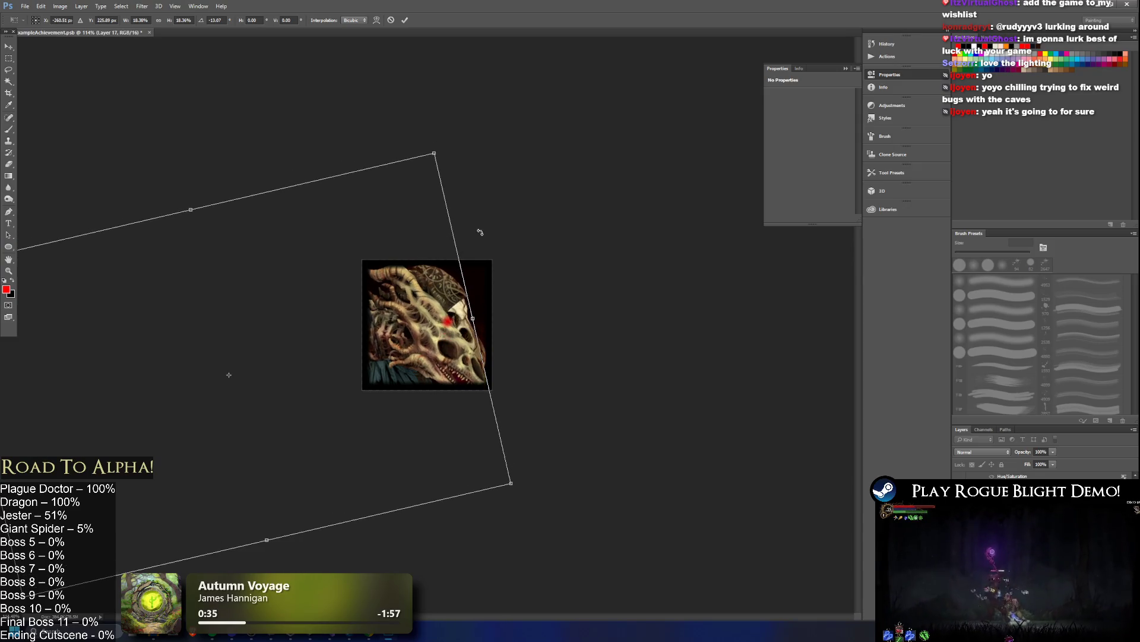
- Settle the dragon head at about -21° rotation and 17% scale, nudge it into place, and commit
mouse_move(382, 186)
left_mouse_down()
mouse_move(479, 101)
mouse_move(330, 89)
left_mouse_up()
mouse_move(429, 248)
left_mouse_down()
mouse_move(454, 288)
mouse_move(437, 306)
left_mouse_up()
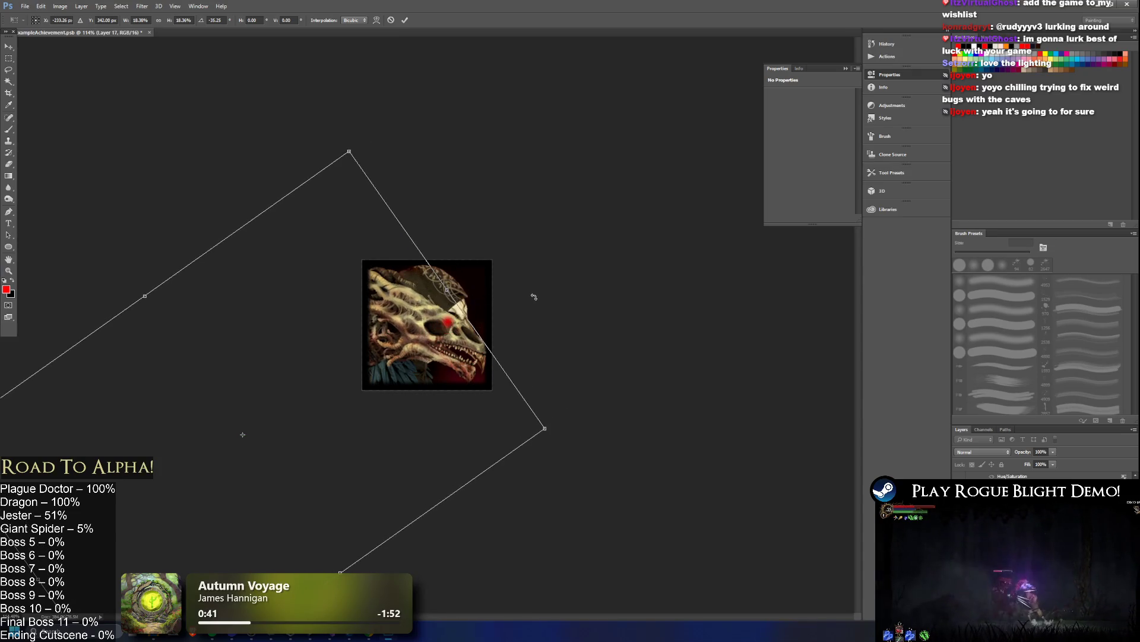
mouse_move(534, 294)
left_mouse_down()
mouse_move(636, 402)
mouse_move(630, 392)
left_mouse_up()
left_click_drag(428, 329, 426, 307)
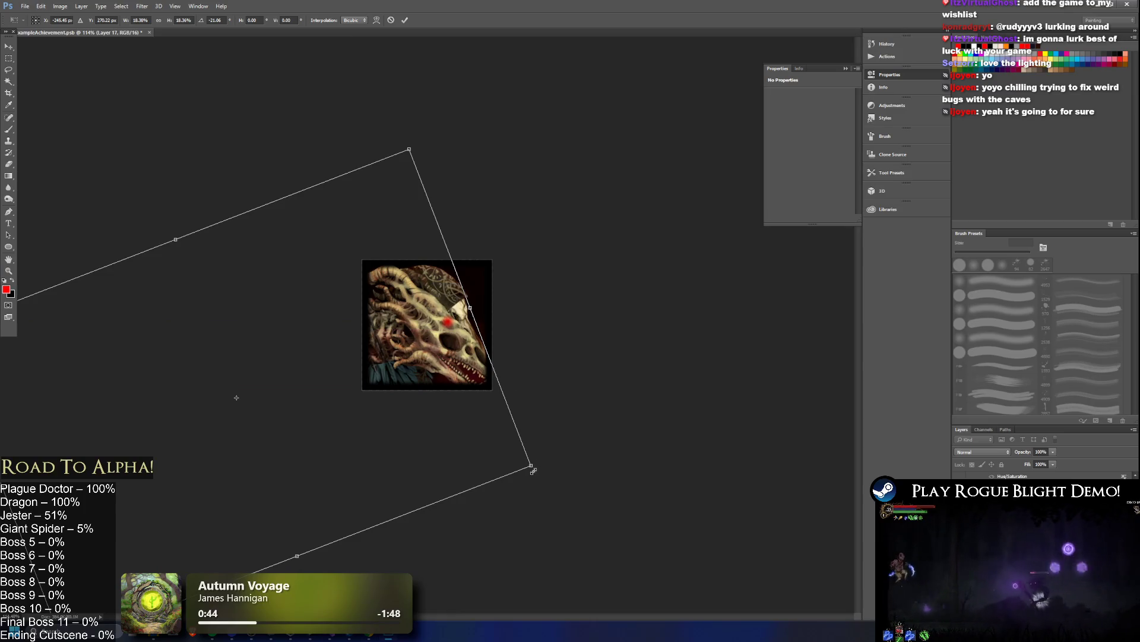
left_click_drag(534, 471, 497, 453)
mouse_move(432, 395)
left_mouse_down()
mouse_move(461, 391)
mouse_move(449, 385)
left_mouse_up()
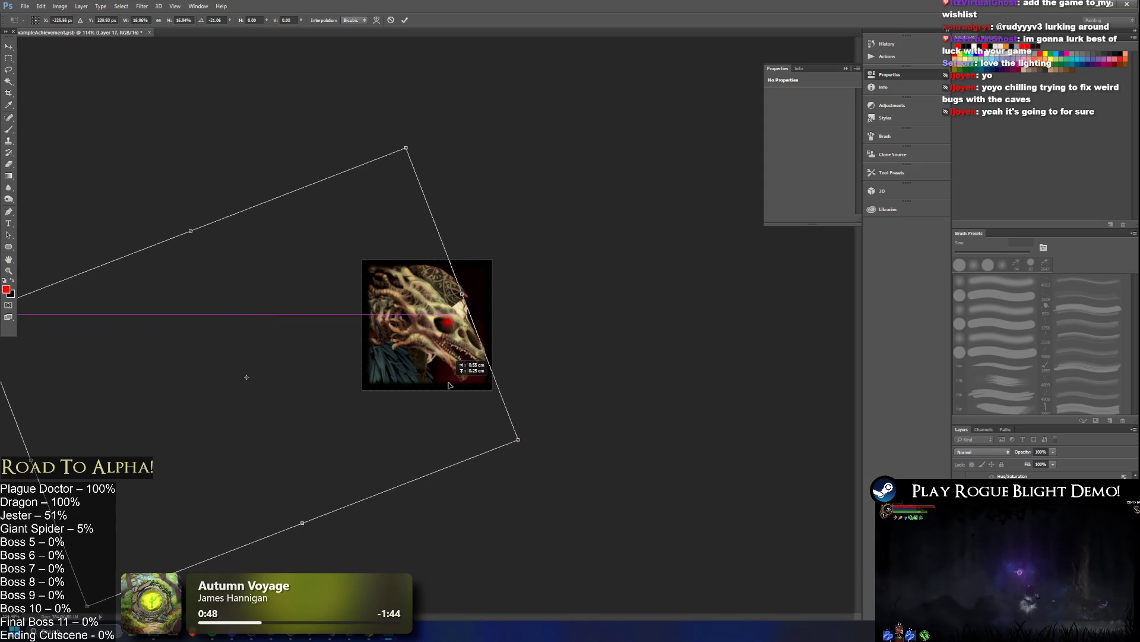
key("Right")
key("Right")
key("Right")
key("Down")
key("Down")
key("Down")
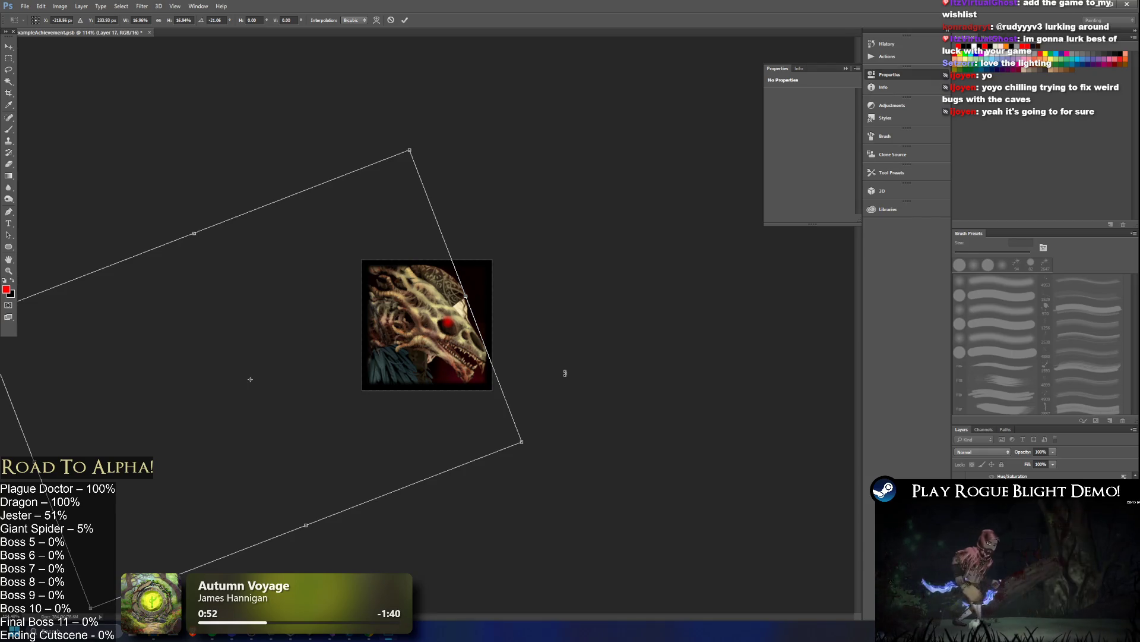
key("Return")
left_click(1010, 505)
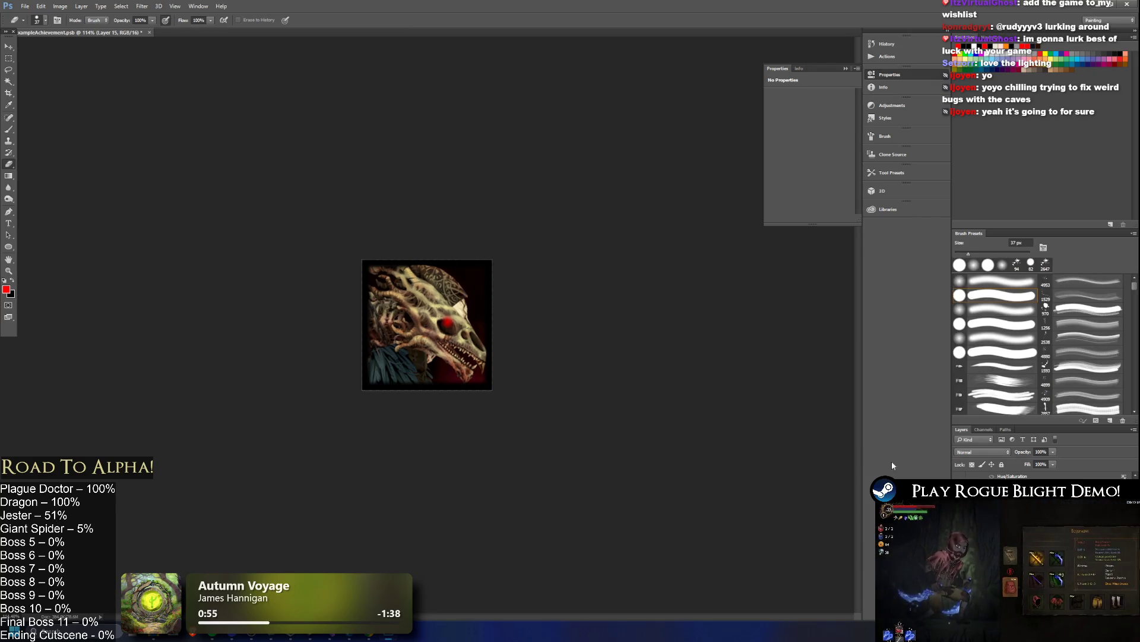
left_click(8, 48)
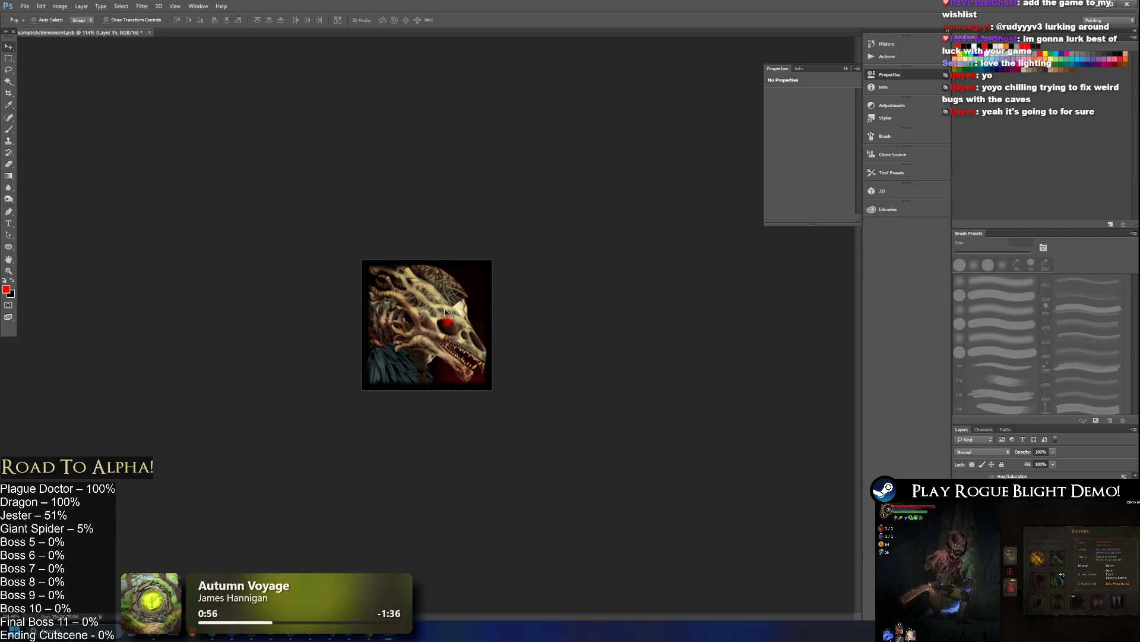
- Compare the dragon skull icon against the plague doctor version, then shift the dragon layer slightly
scroll(479, 327, "up", 5)
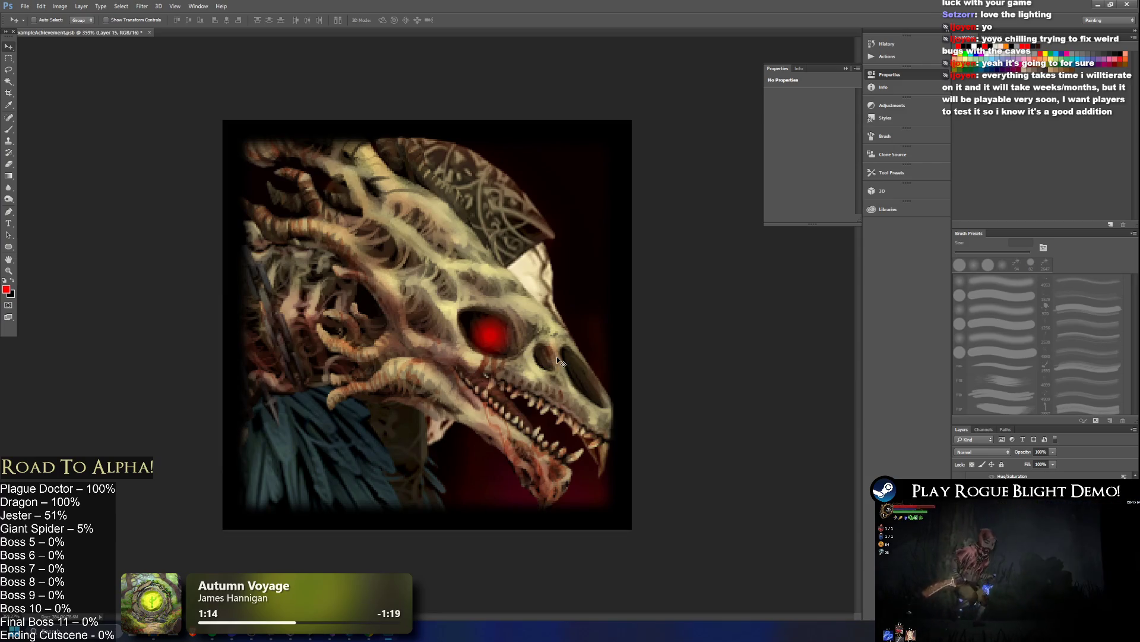
left_click_drag(508, 338, 507, 340)
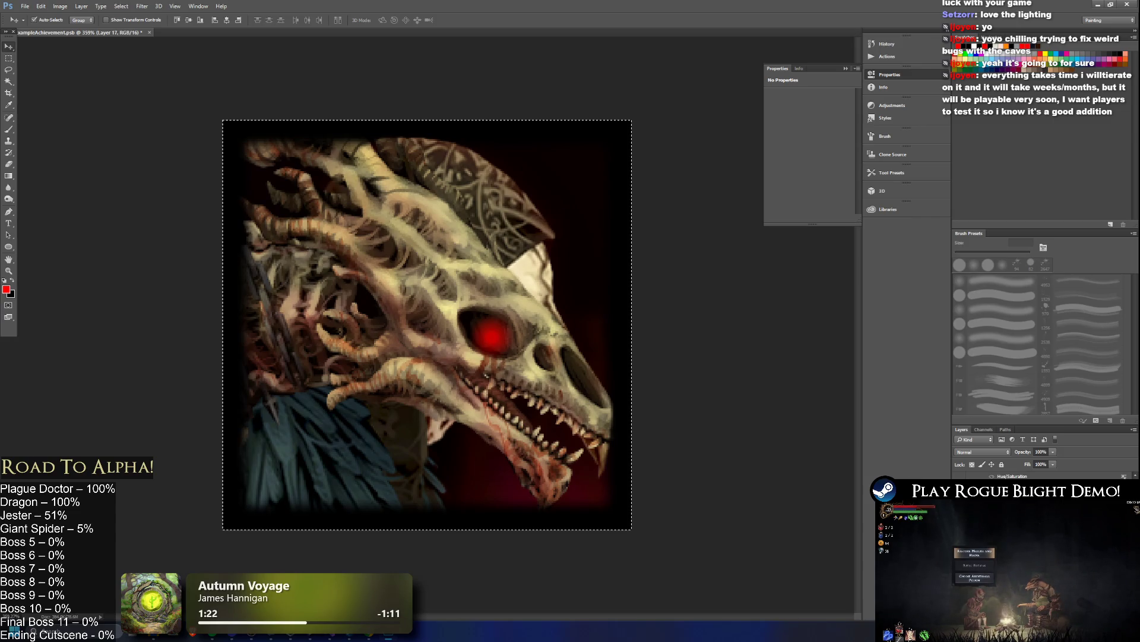
key("ctrl+z")
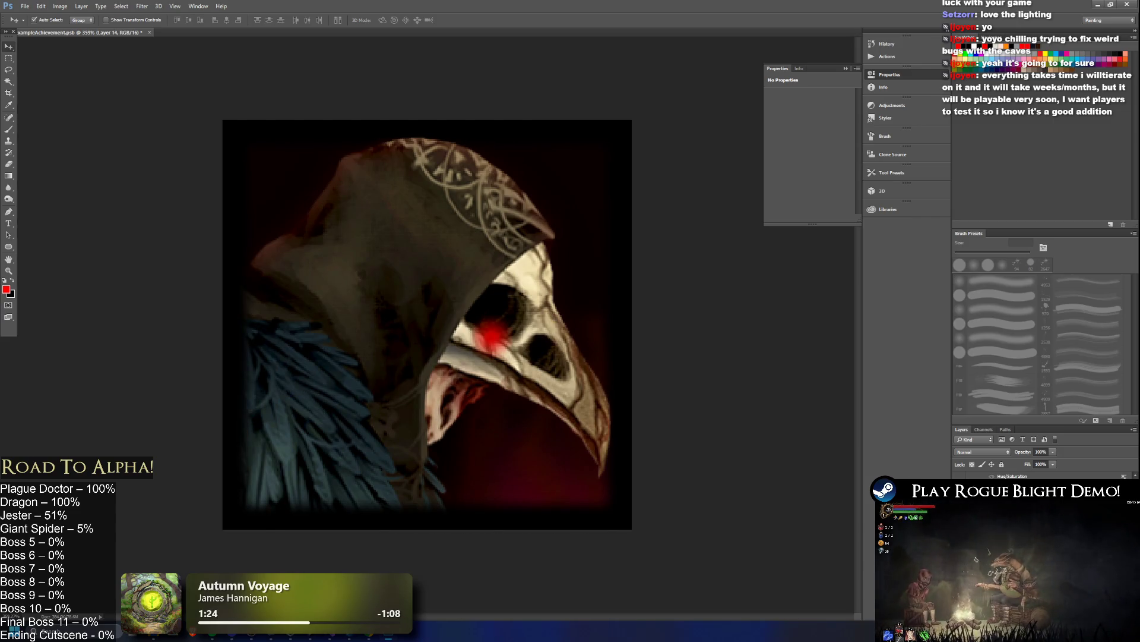
key("ctrl+shift+z")
key("ctrl+shift+z")
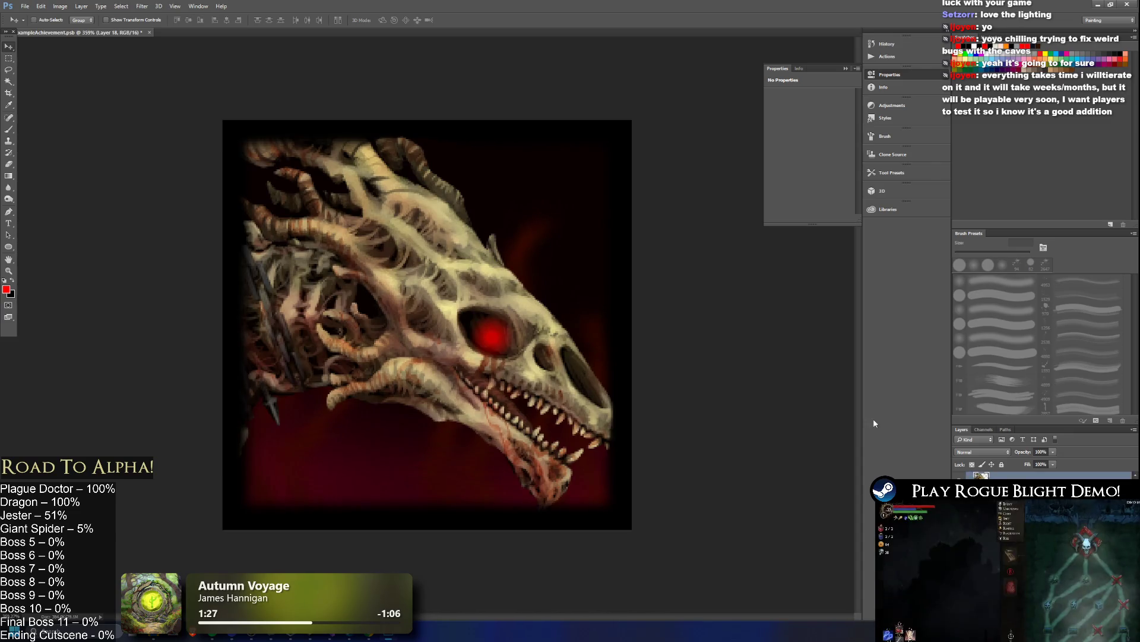
right_click(1010, 475)
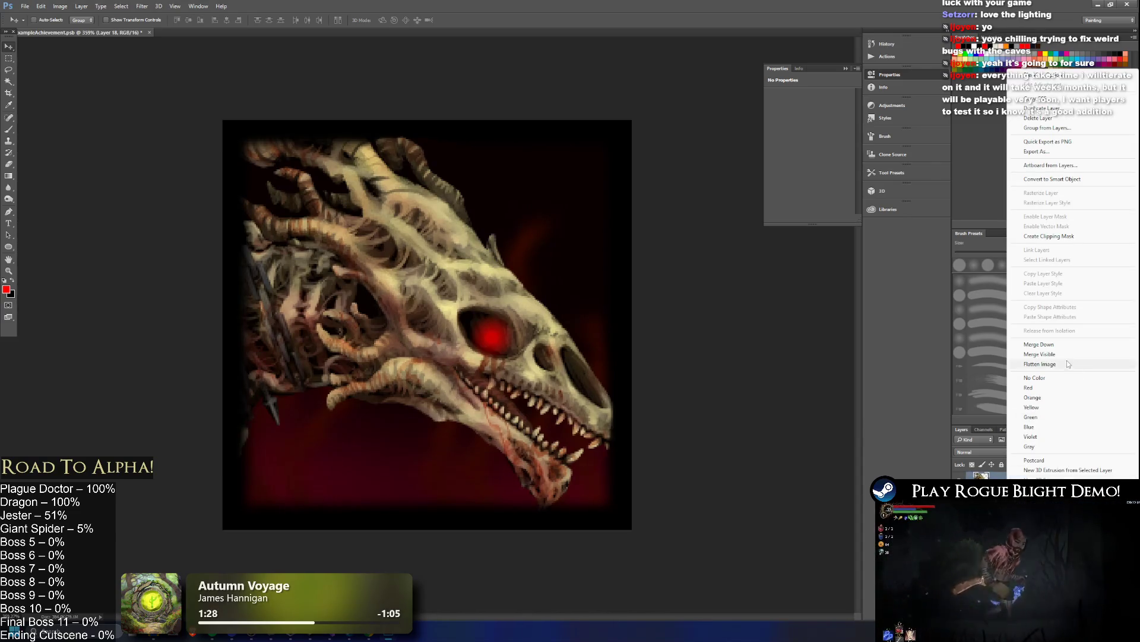
left_click(1068, 344)
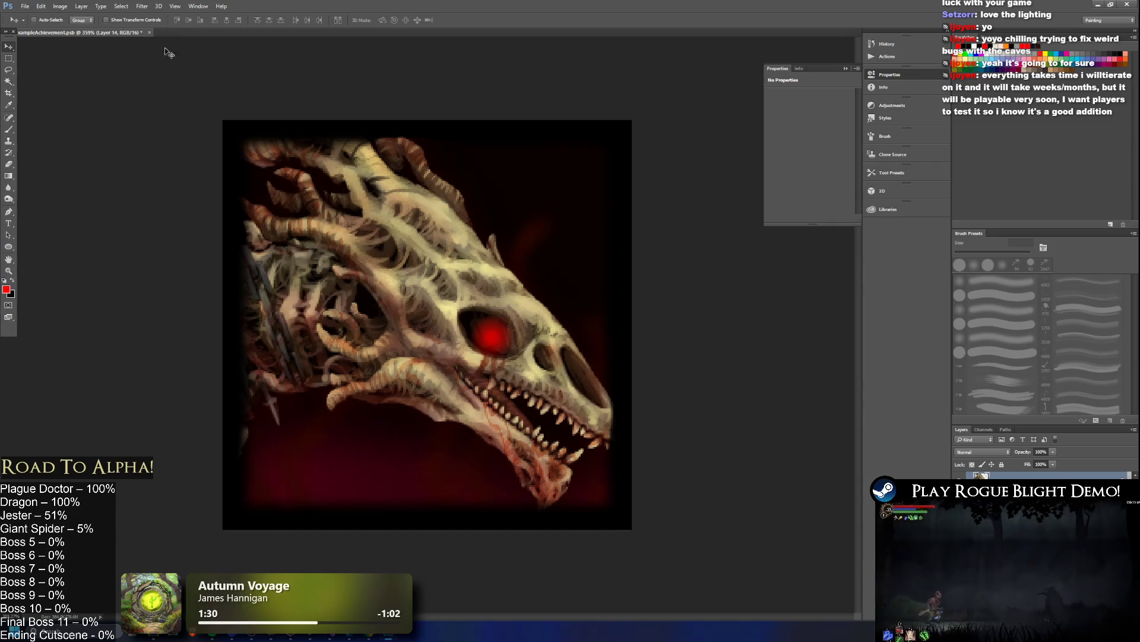
left_click_drag(464, 253, 503, 250)
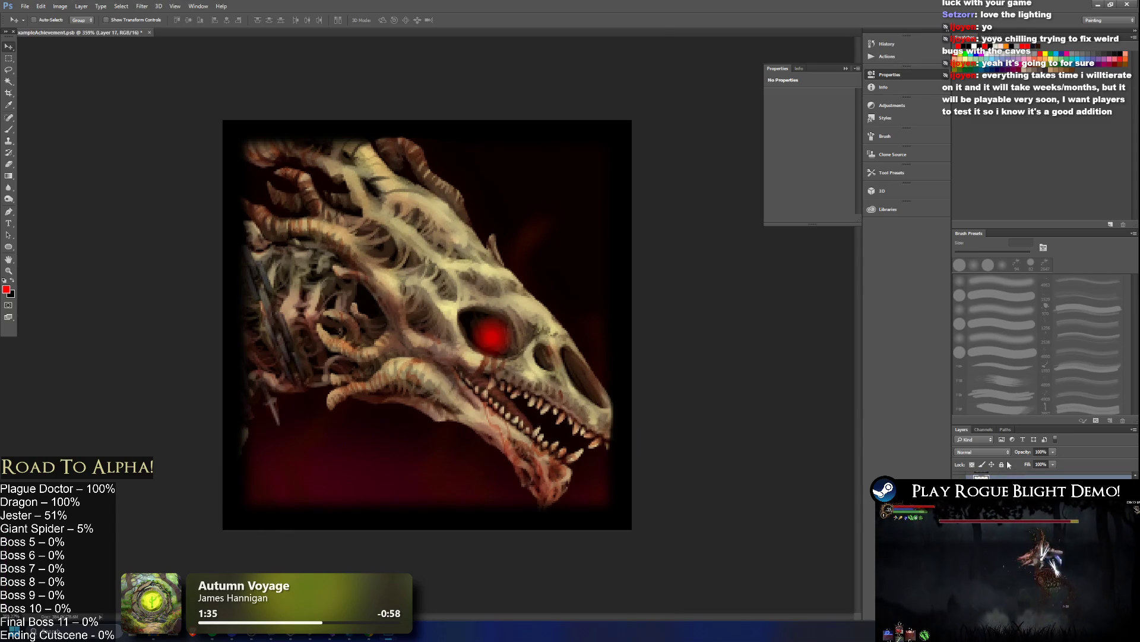
- Shrink the red eye glow layer to about 86% of its size
key("ctrl+t")
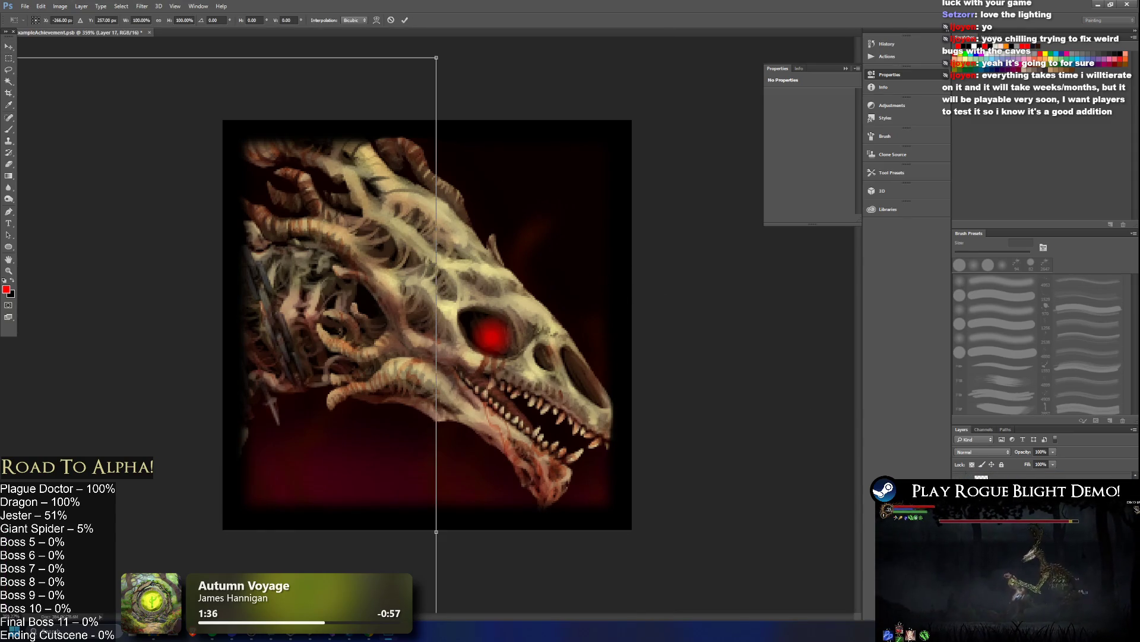
key("Return")
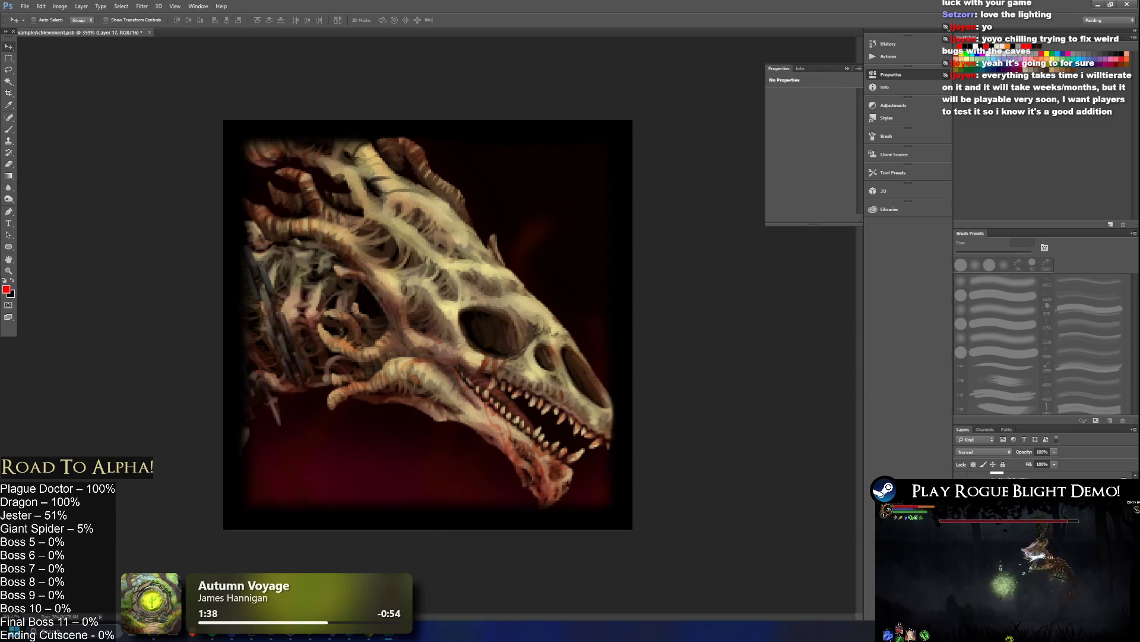
left_click(381, 392, "ctrl")
key("ctrl+t")
left_click_drag(517, 313, 504, 330)
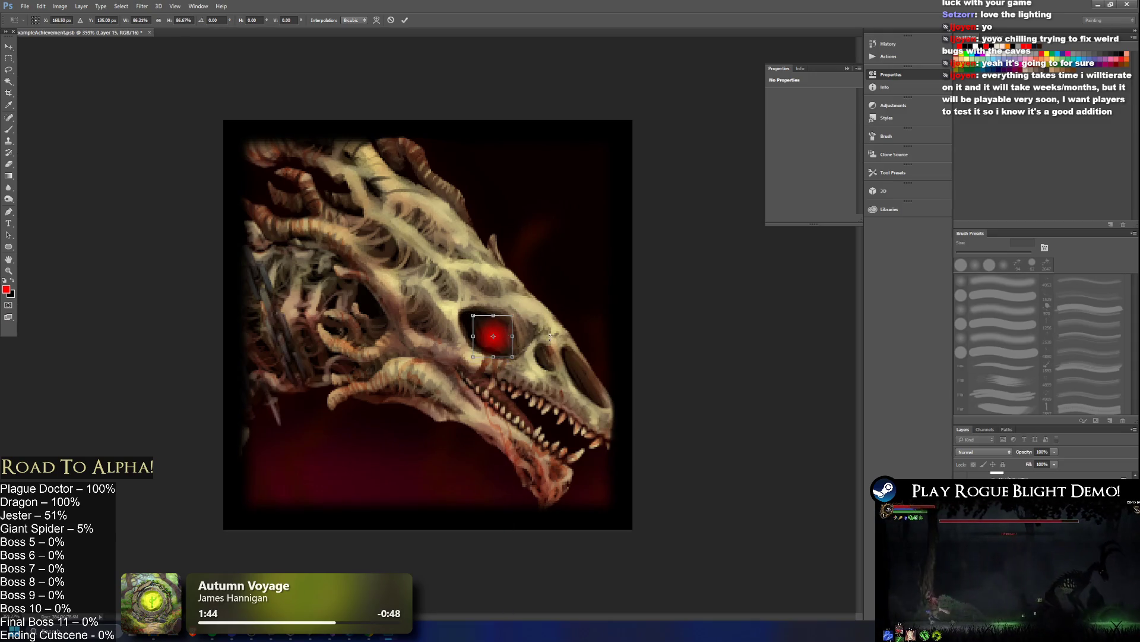
key("Return")
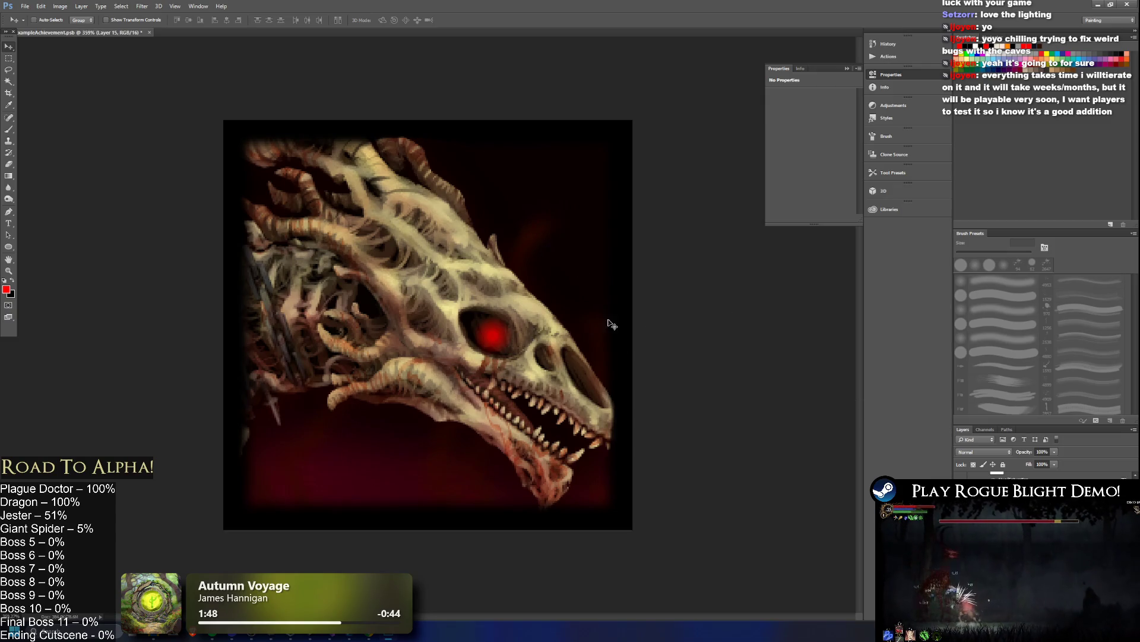
scroll(594, 315, "down", 5)
scroll(475, 309, "up", 2)
scroll(449, 308, "up", 2)
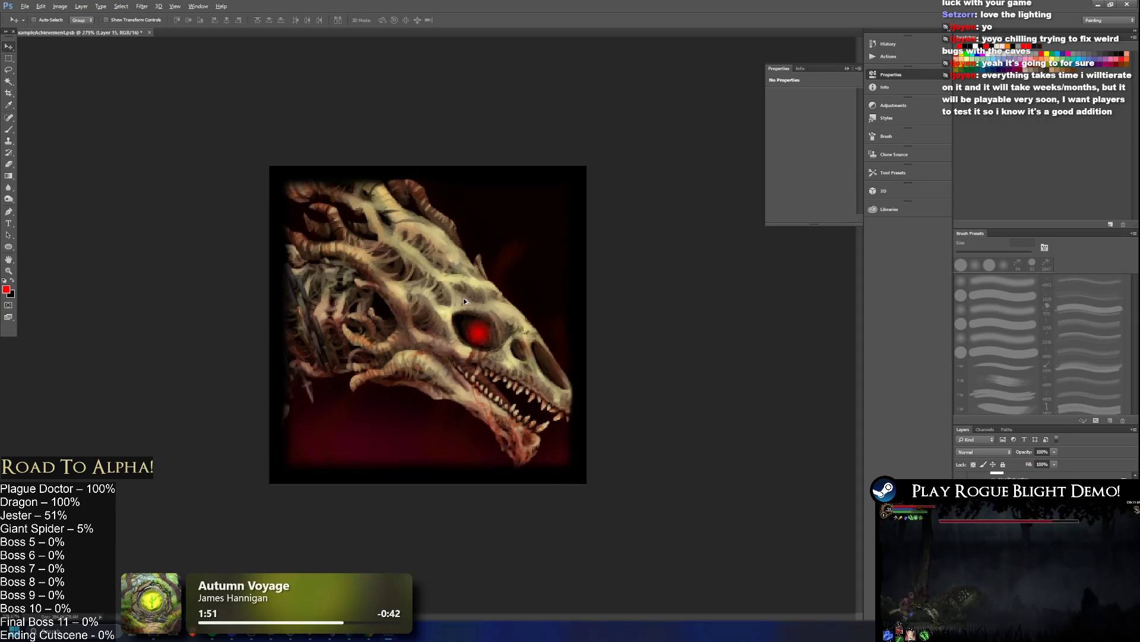
- Try moving the eye glow up-left, undo it, and shift the dragon layer instead before returning to Unity
key("e")
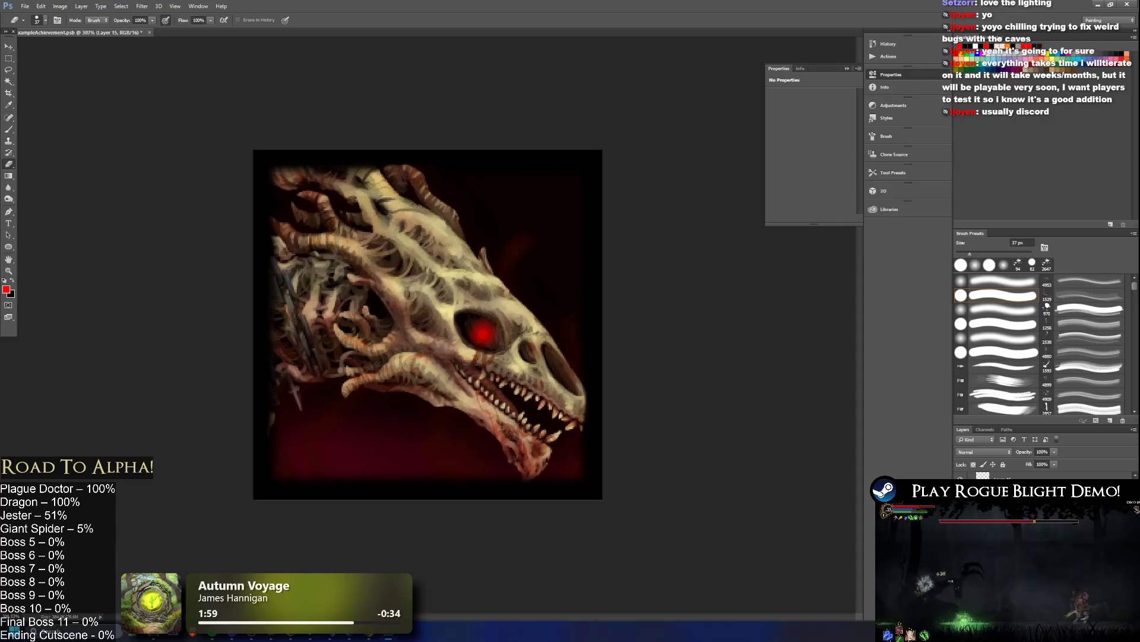
key("ctrl+z")
key("ctrl+z")
key("ctrl+z")
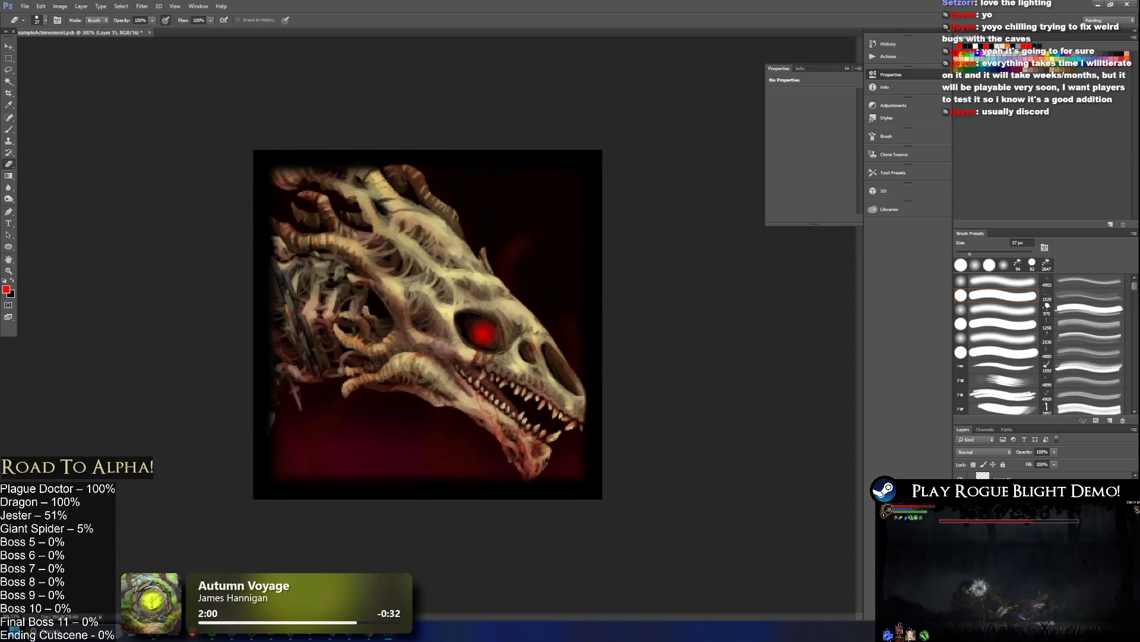
key("v")
left_click_drag(481, 332, 419, 306)
key("ctrl+z")
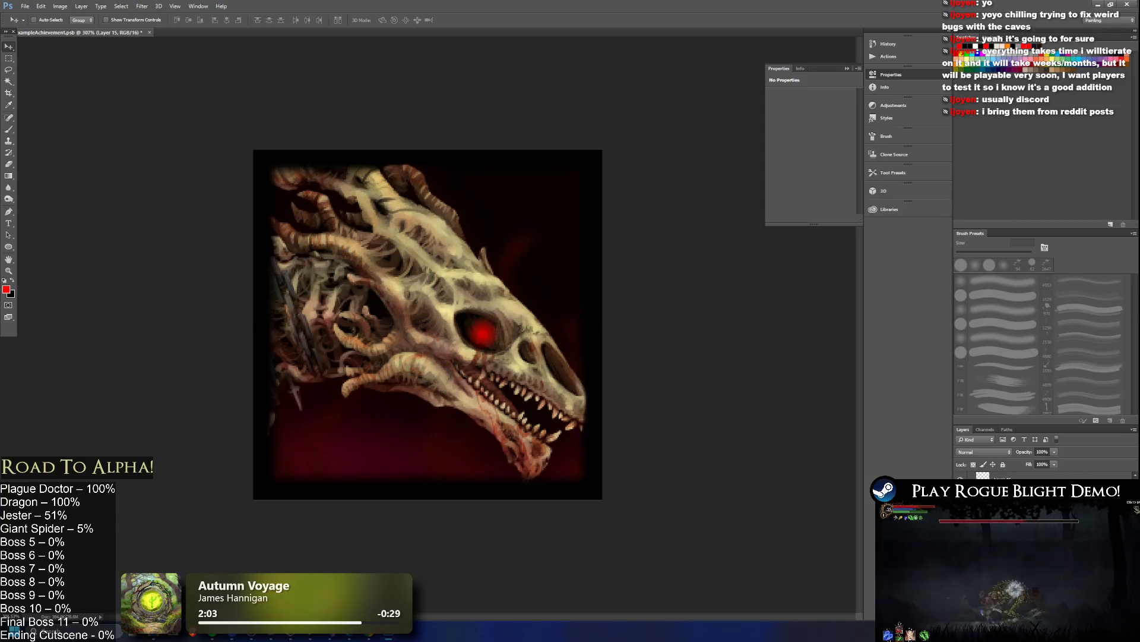
mouse_move(520, 266)
left_mouse_down()
mouse_move(430, 233)
mouse_move(443, 218)
mouse_move(480, 341)
mouse_move(517, 386)
mouse_move(623, 334)
mouse_move(590, 268)
left_mouse_up()
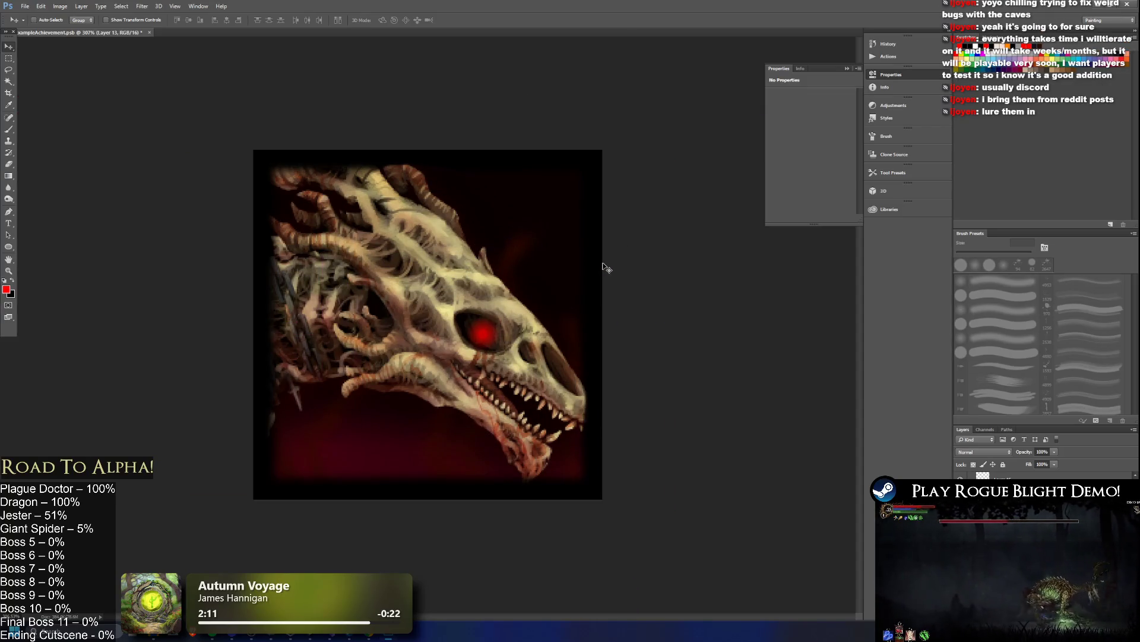
key("alt+Tab")
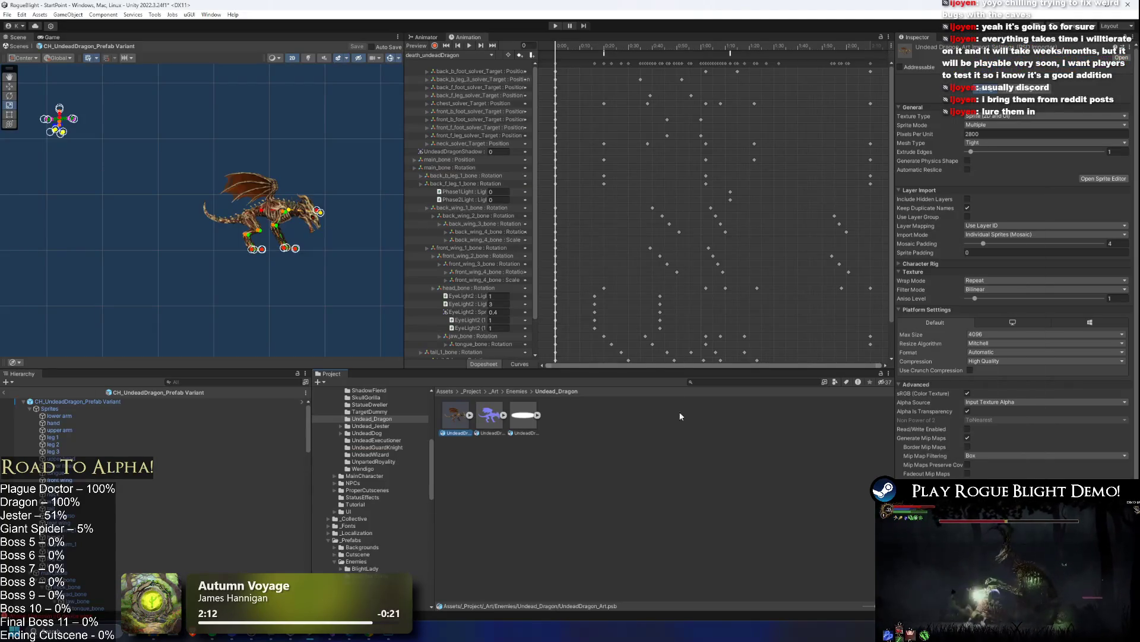
key("alt+Tab")
key("alt+Tab")
left_click(739, 382)
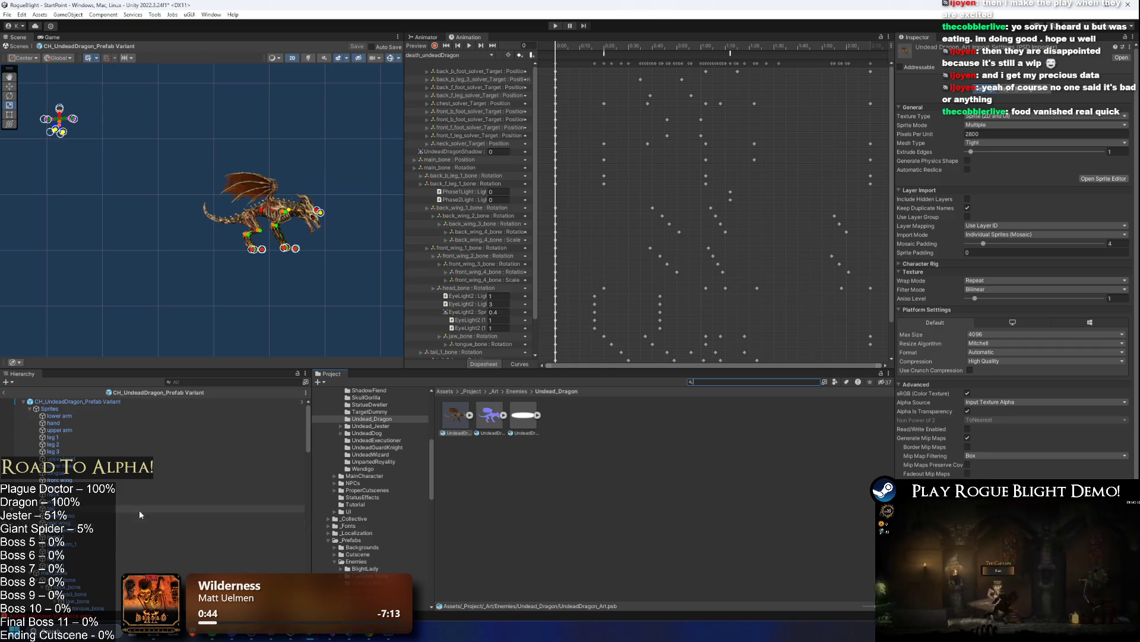
scroll(306, 163, "up", 4)
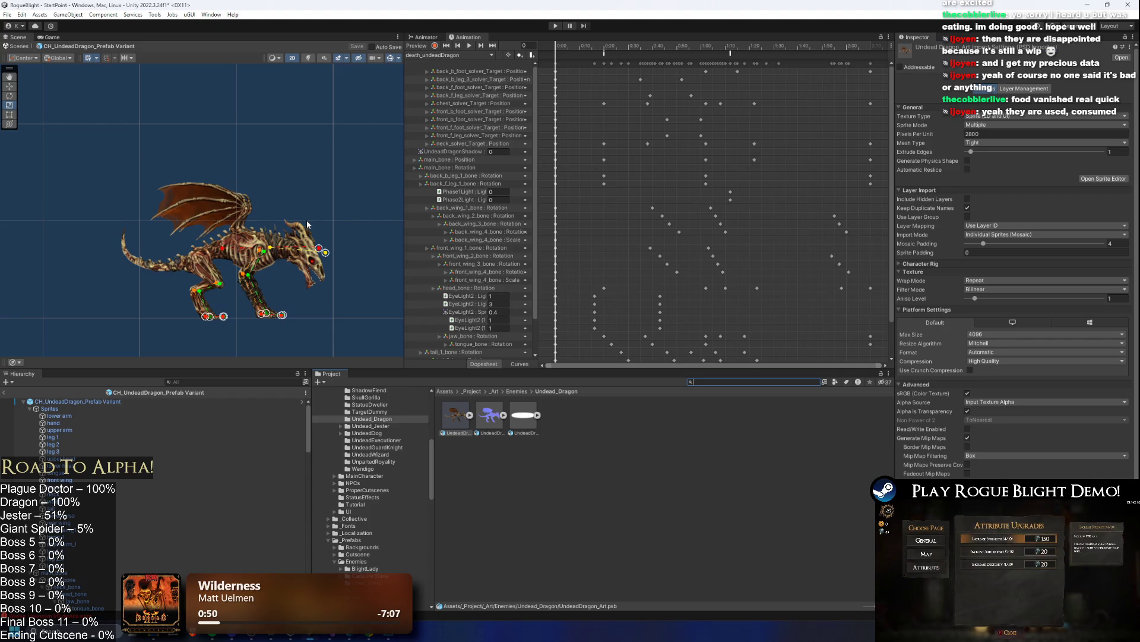
- Step through the dragon's chest, neck, head, jaw and tongue bones to inspect their colliders
left_click(84, 428)
key("ctrl+z")
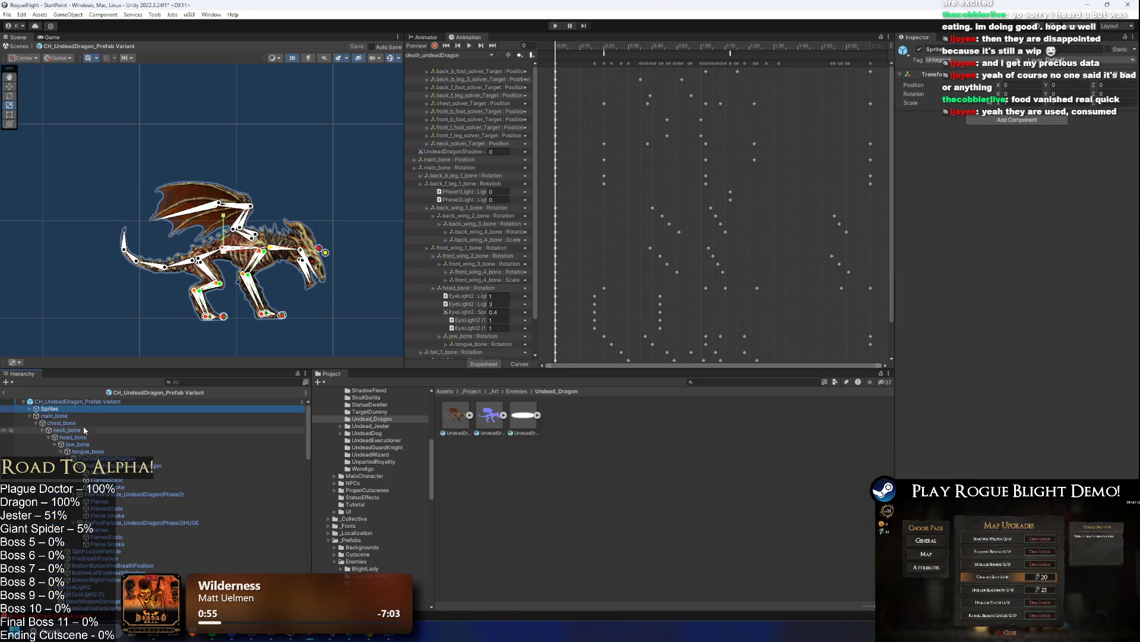
left_click(84, 428)
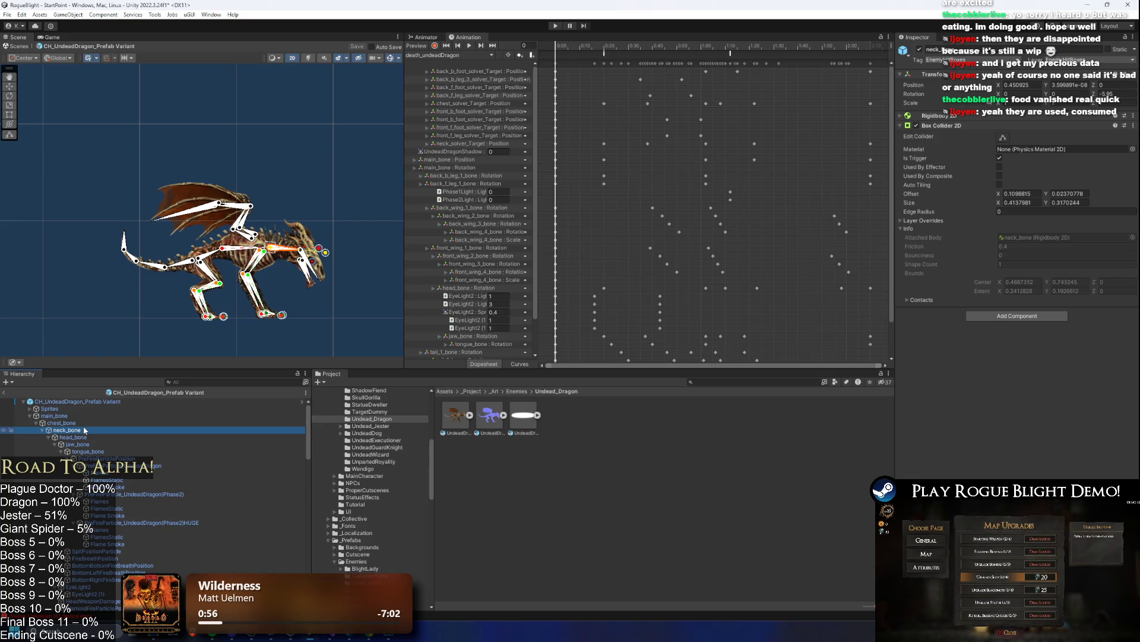
key("Down")
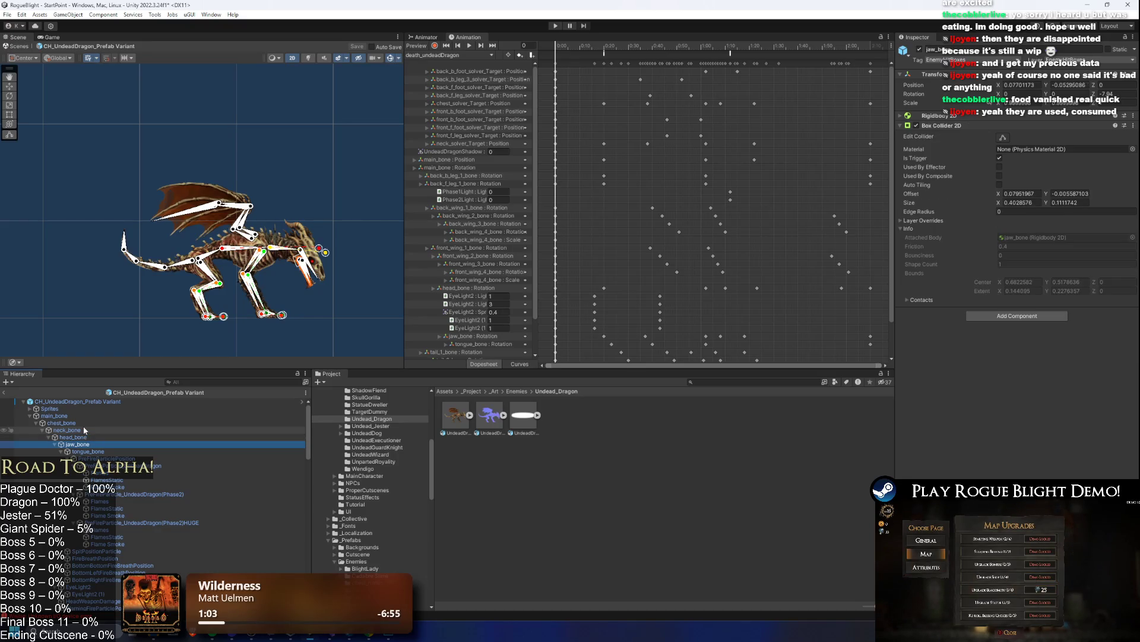
key("Down")
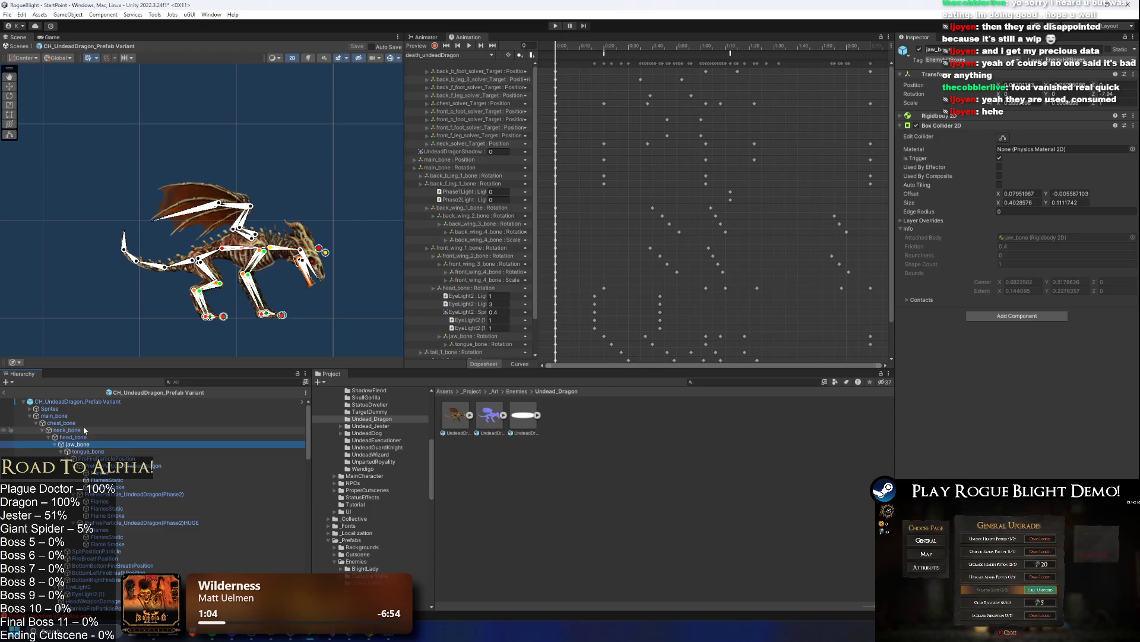
left_click(74, 414)
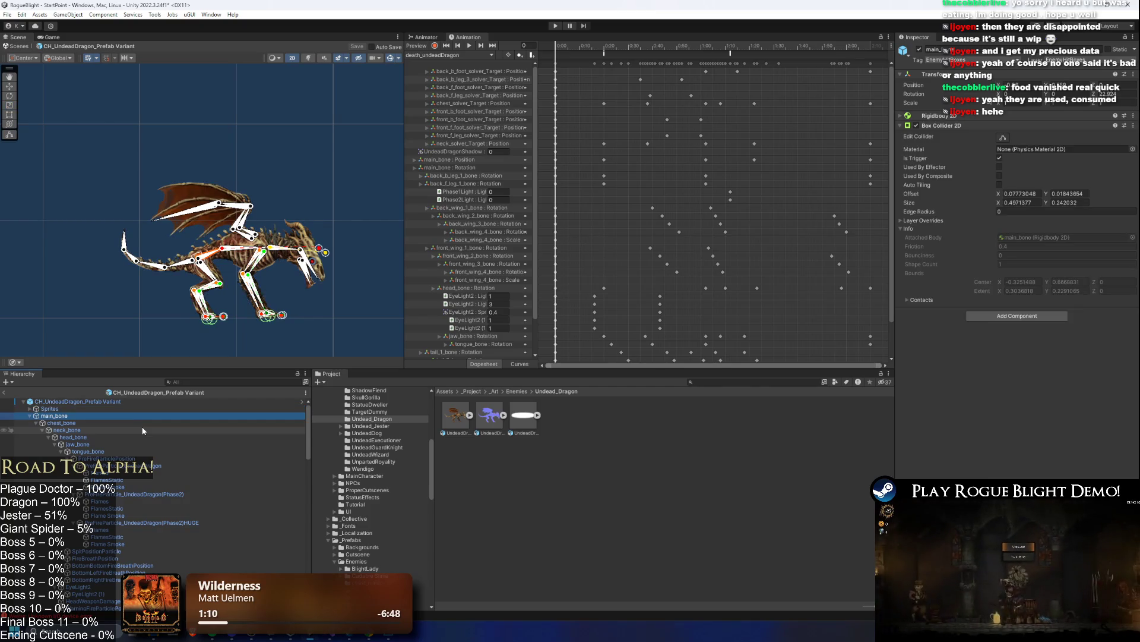
key("Down")
key("Down")
key("Down")
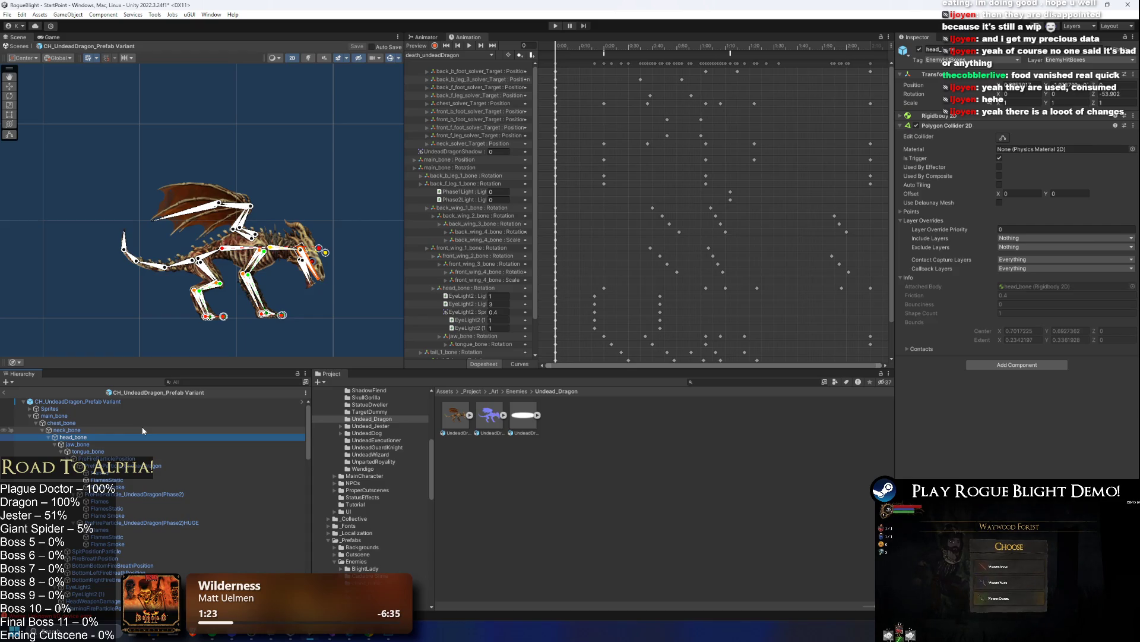
key("Down")
key("Down")
key("Down")
key("Down")
key("Down")
key("Down")
key("Down")
key("Down")
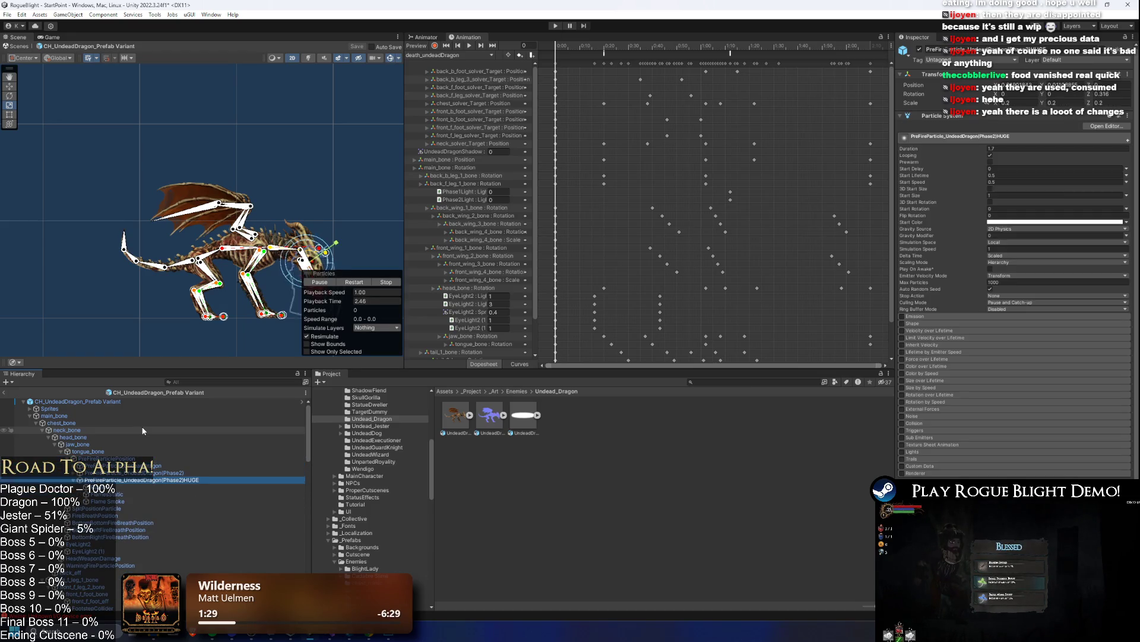
left_click_drag(172, 245, 106, 167)
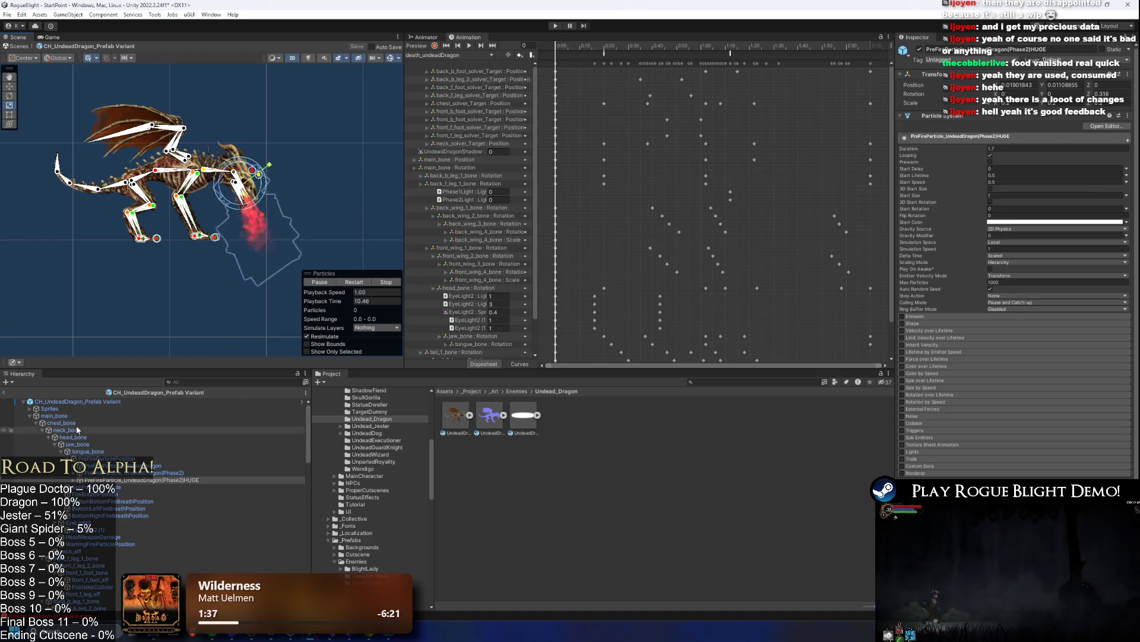
- Review the dragon prefab root's Enemy Stats, then bring up the TODO list in Visual Studio
left_click(76, 402)
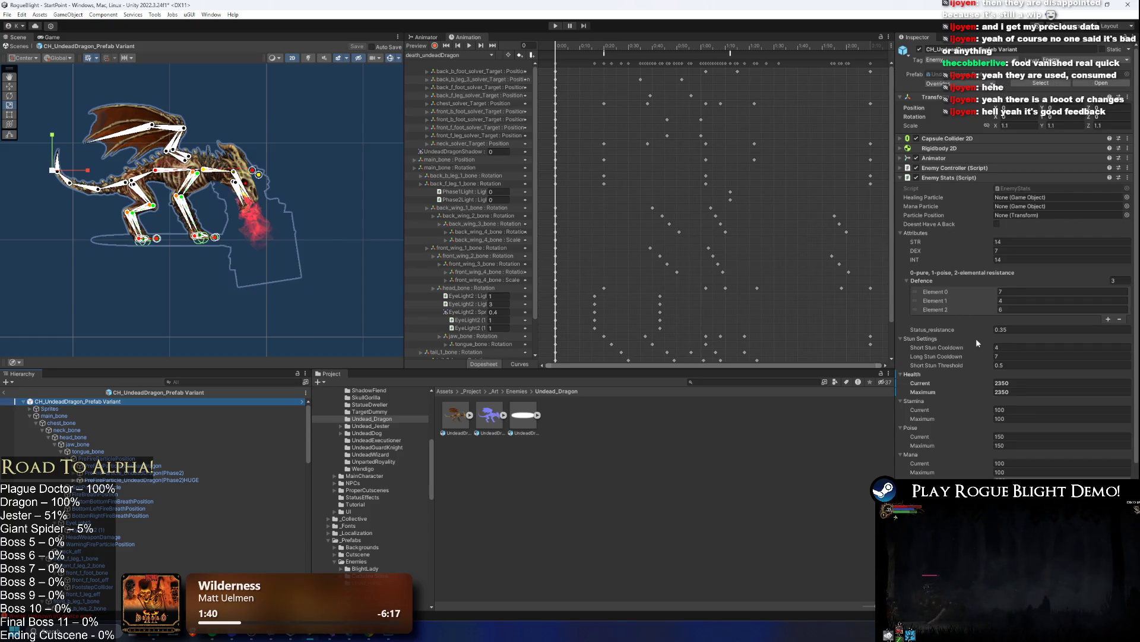
scroll(967, 359, "down", 5)
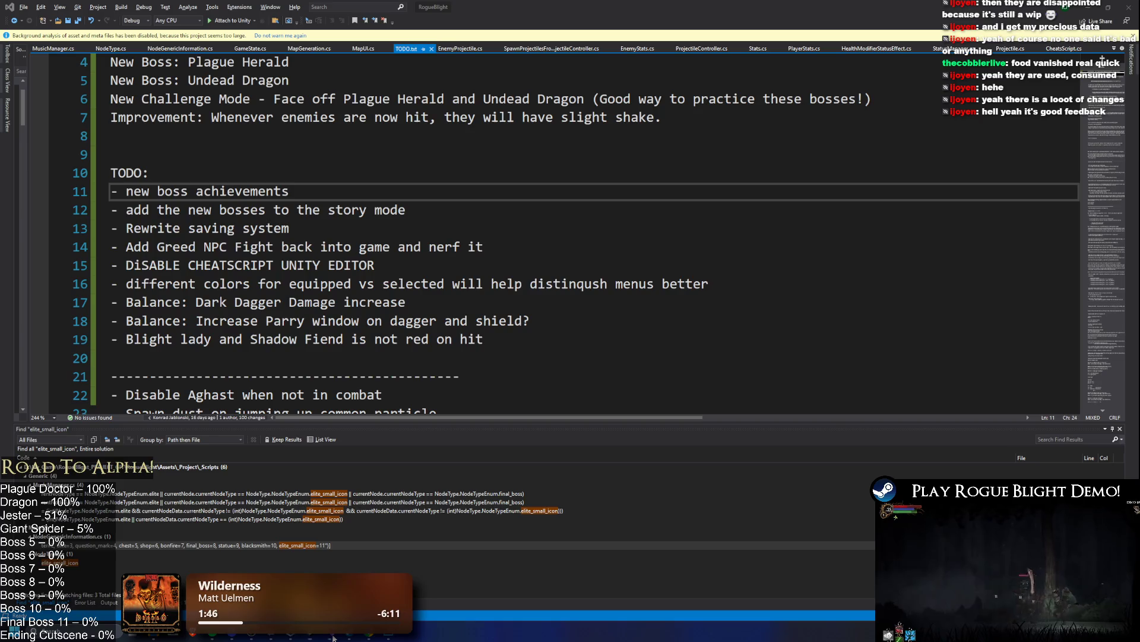
left_click(333, 635)
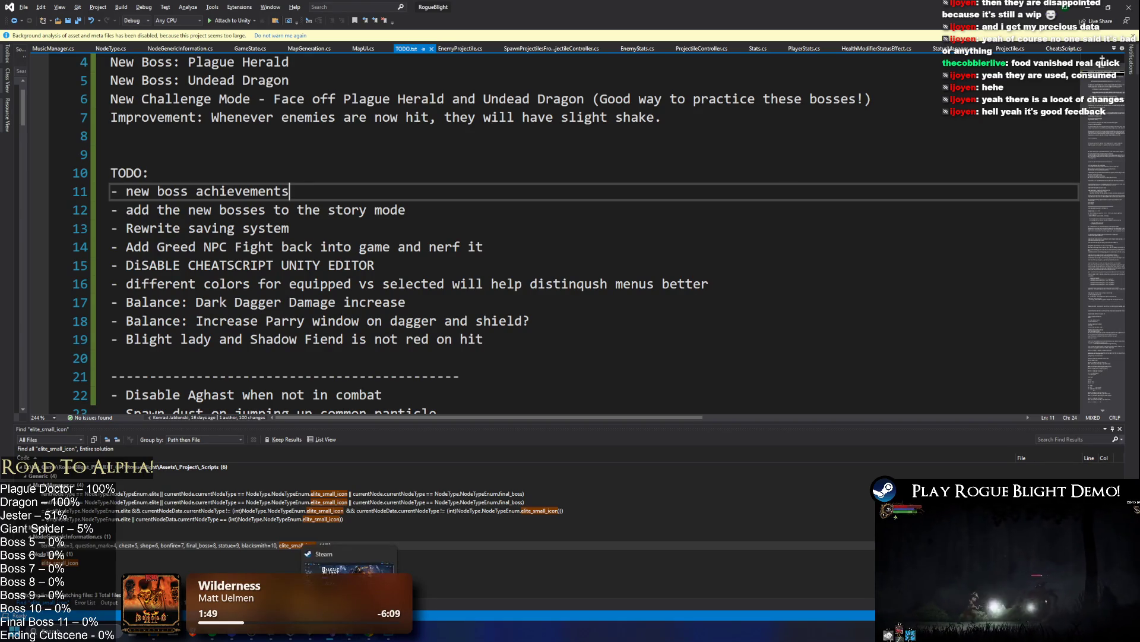
- Check the new boss achievements on line 9 of TODO.txt, then return to Unity
mouse_move(369, 636)
left_click(402, 159)
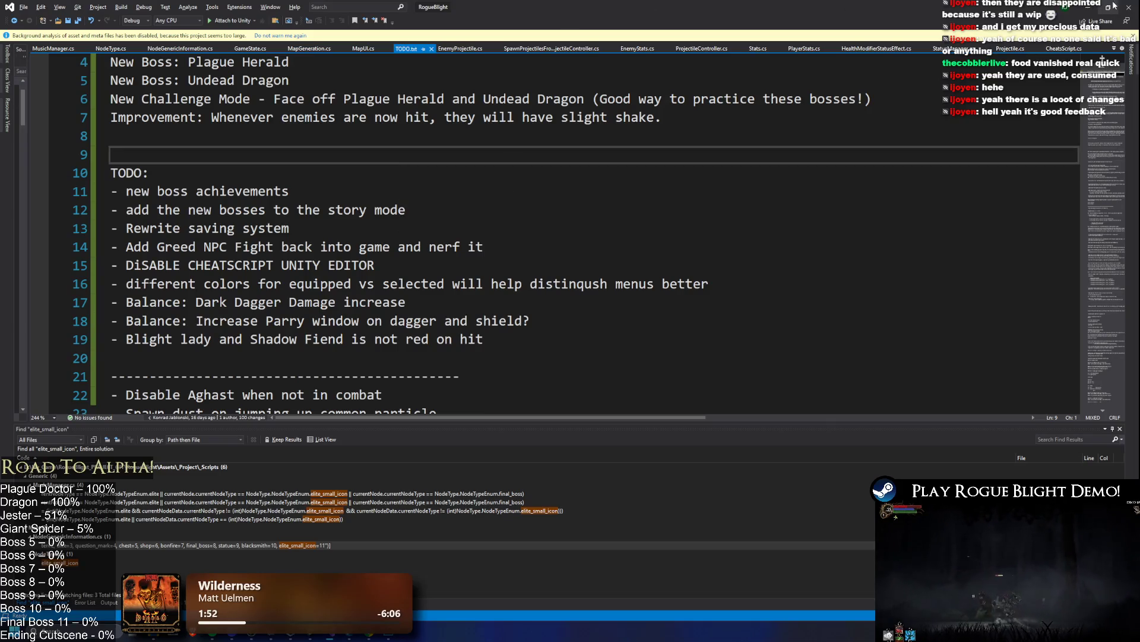
key("alt+Tab")
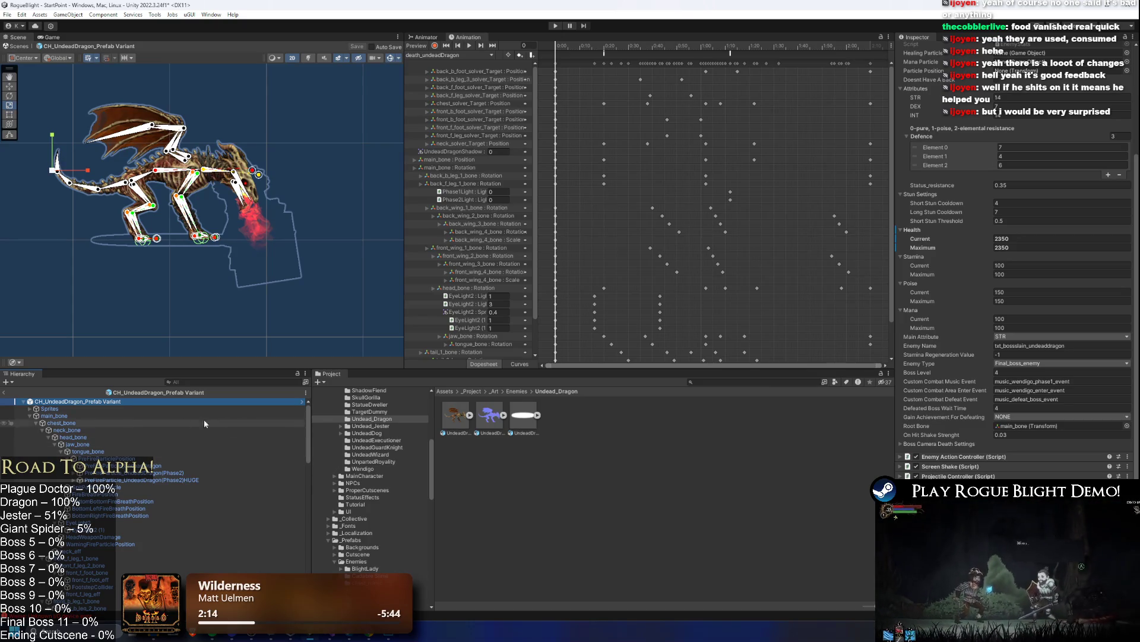
- Inspect the Sprites object and the undead dragon prefab root without changes, then return to Photoshop
left_click(137, 408)
left_click(148, 402)
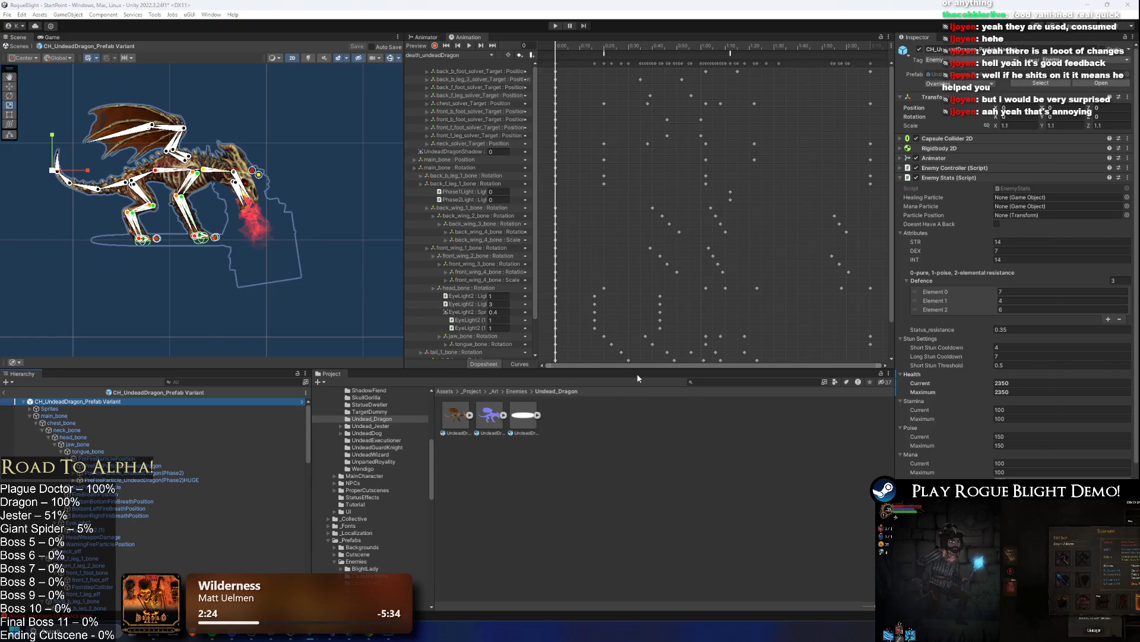
key("alt+Tab")
key("Tab")
key("alt+Tab")
key("alt+Tab")
key("alt+Tab")
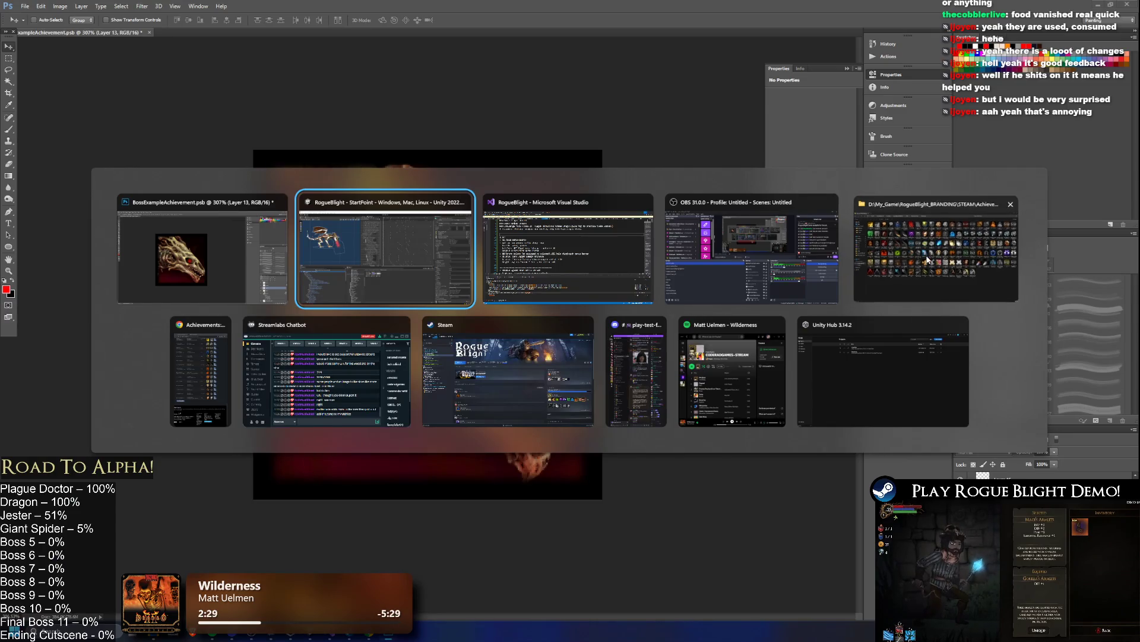
- Browse StuffToCreate and its TESTING folder, then open ACH_ApprenticePurger.psb in Photoshop
left_click(927, 259)
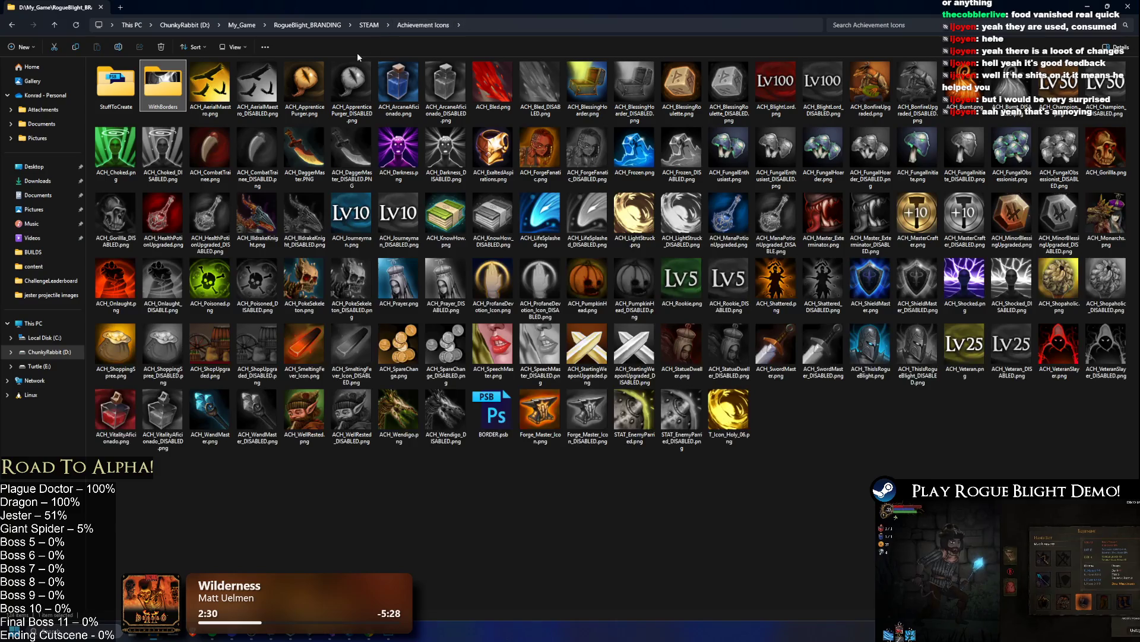
double_click(124, 92)
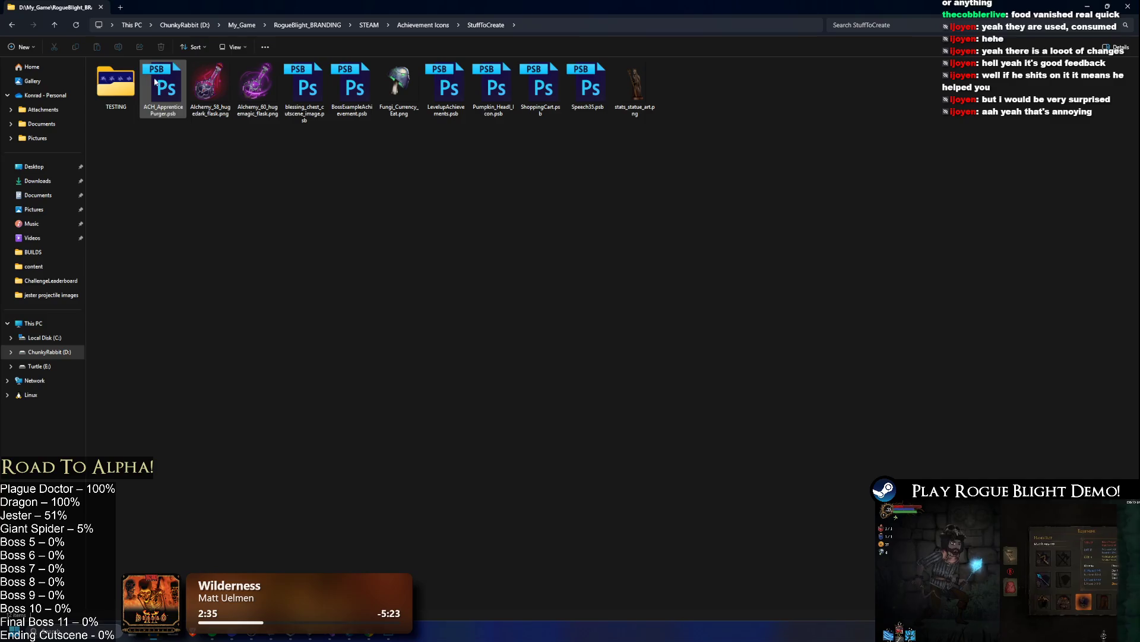
double_click(114, 85)
key("alt+Left")
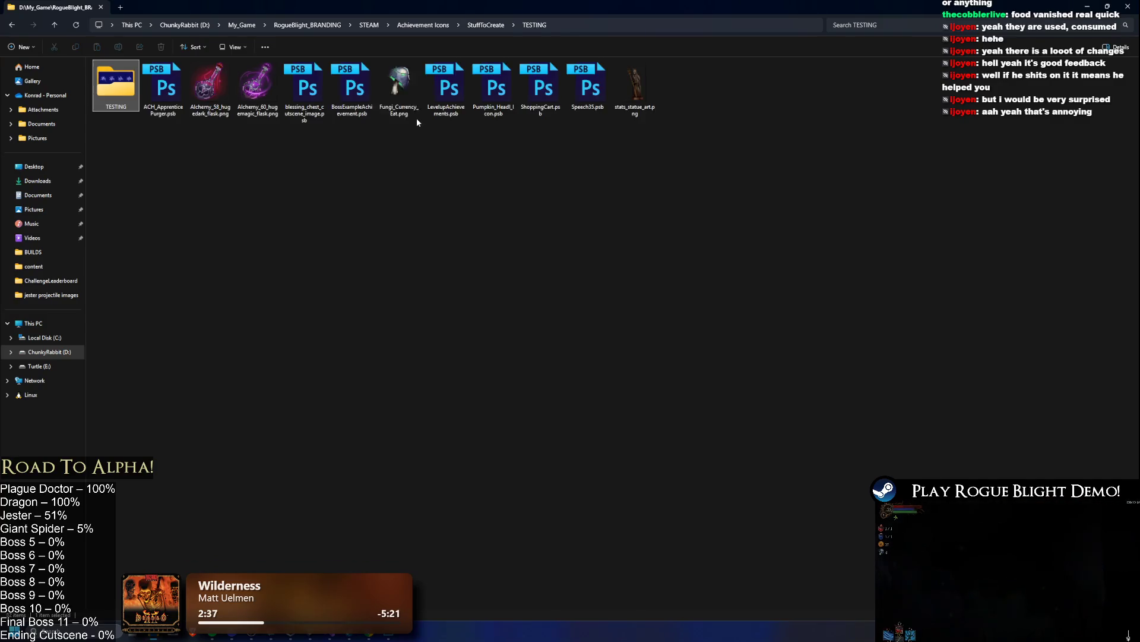
left_click(319, 90)
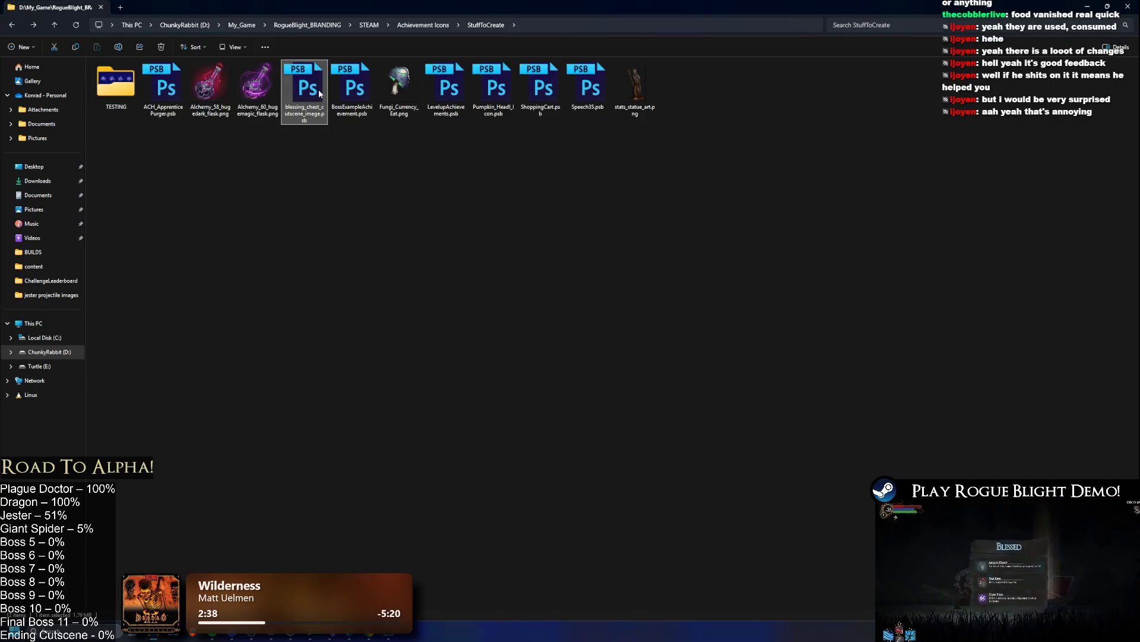
double_click(163, 89)
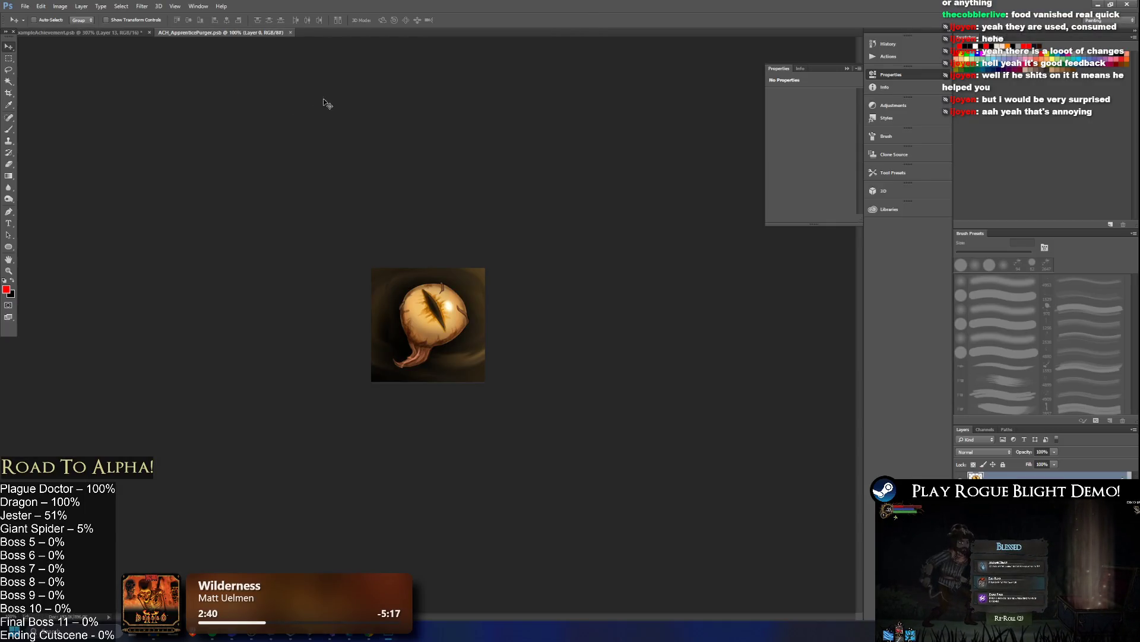
key("alt+Tab")
- Open BossExampleAchievement.psb, the blessing chest cutscene image and LevelupAchievements.psb in Photoshop
double_click(337, 87)
key("alt+Tab")
double_click(307, 99)
key("alt+Tab")
key("alt+Tab")
key("alt+Tab")
double_click(515, 89)
key("alt+Tab")
key("alt+Tab")
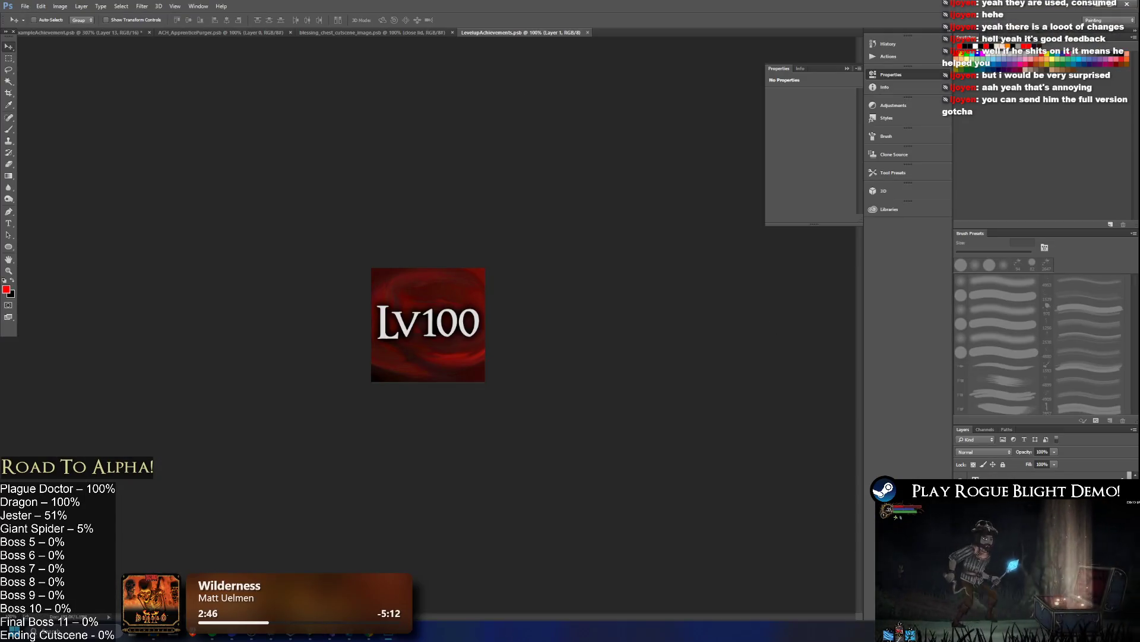
key("alt+Tab")
- Open more design files from StuffToCreate, including ShoppingCart.psb
key("alt+Tab")
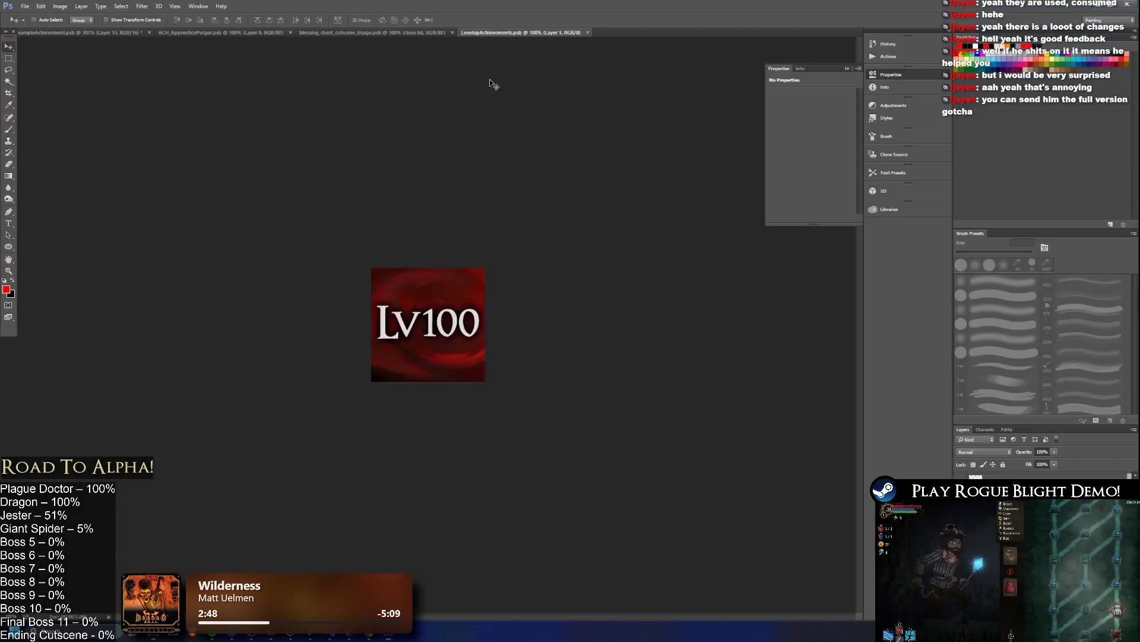
key("alt+Tab")
double_click(522, 89)
key("alt+Tab")
double_click(581, 89)
key("alt+Tab")
left_click(537, 90)
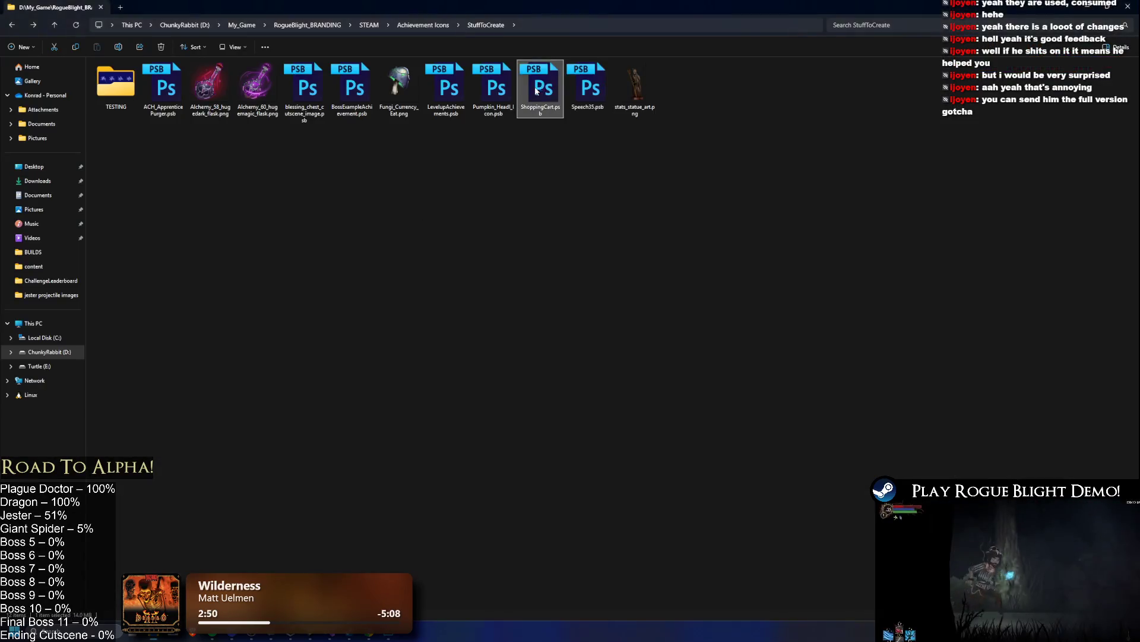
double_click(537, 90)
key("alt+Tab")
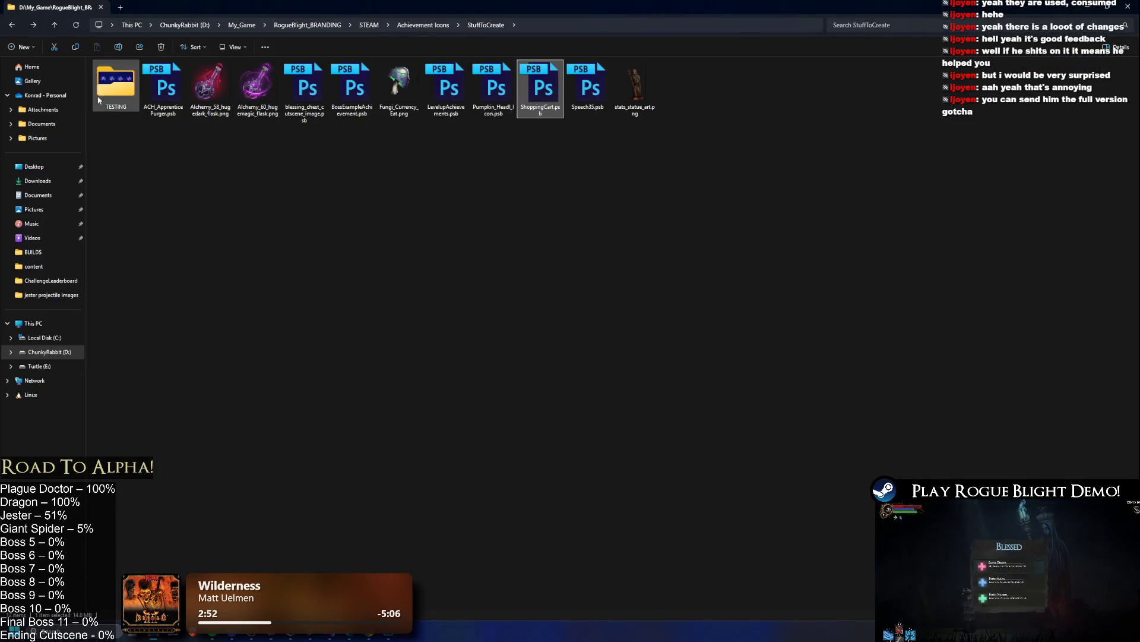
- Look through the TESTING, Achievement Icons and WithBorders folders, then bring Photoshop to the front
double_click(99, 101)
key("alt+Left")
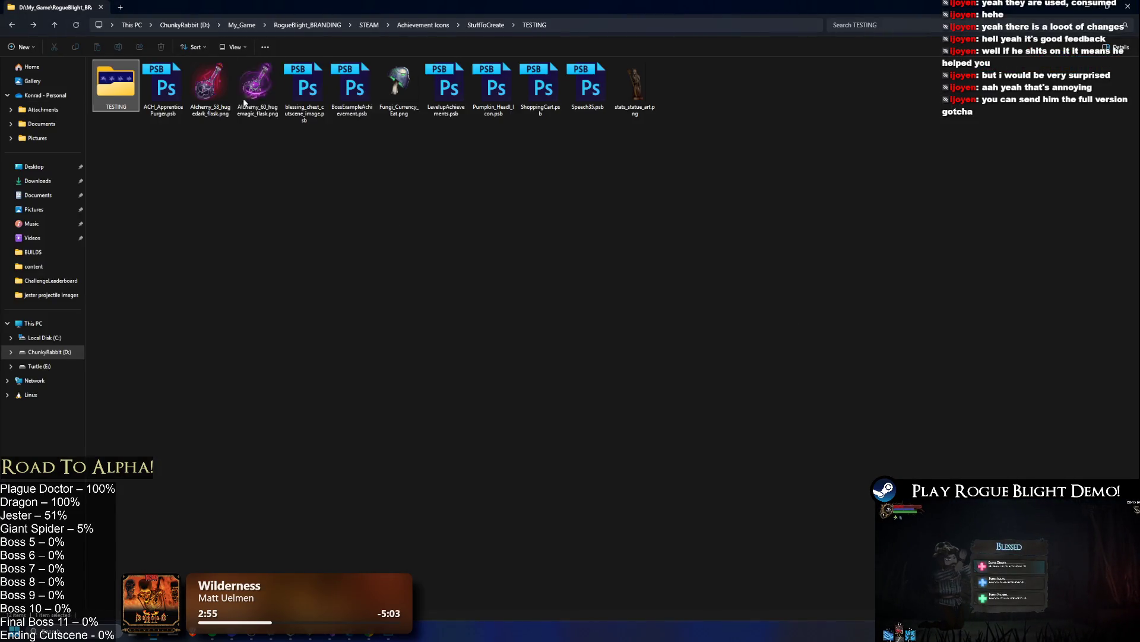
left_click(422, 25)
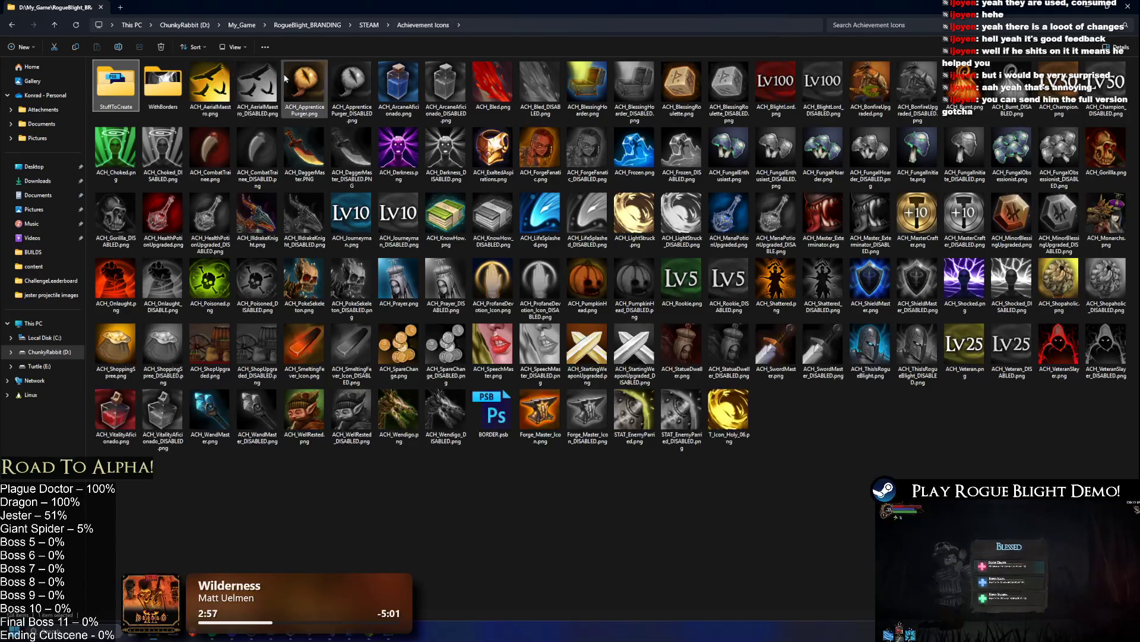
double_click(168, 85)
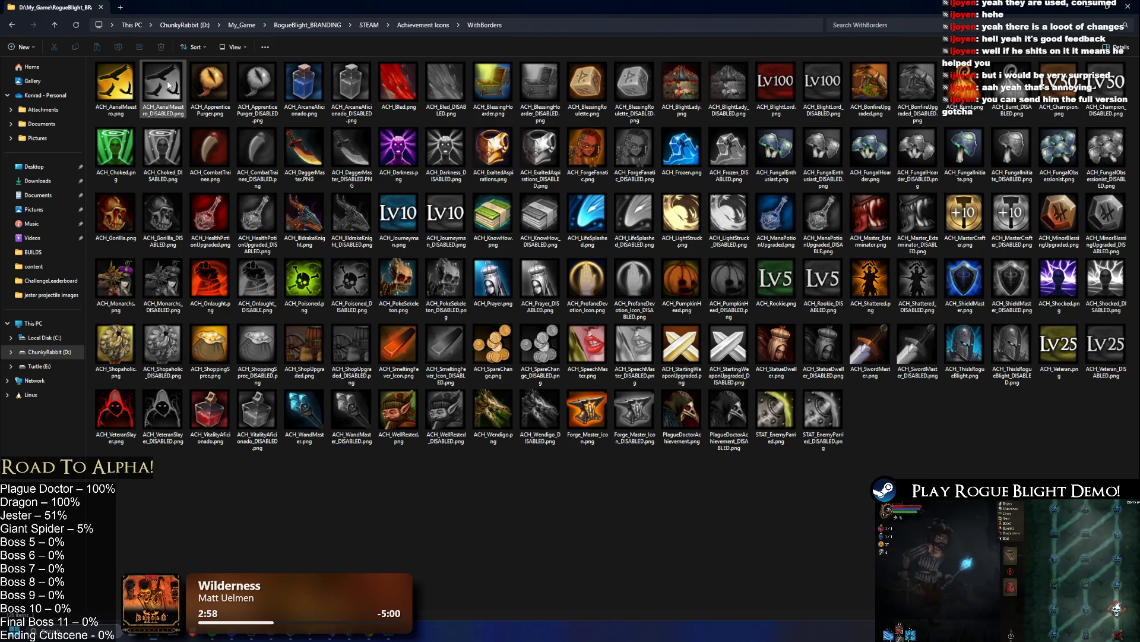
key("alt+Left")
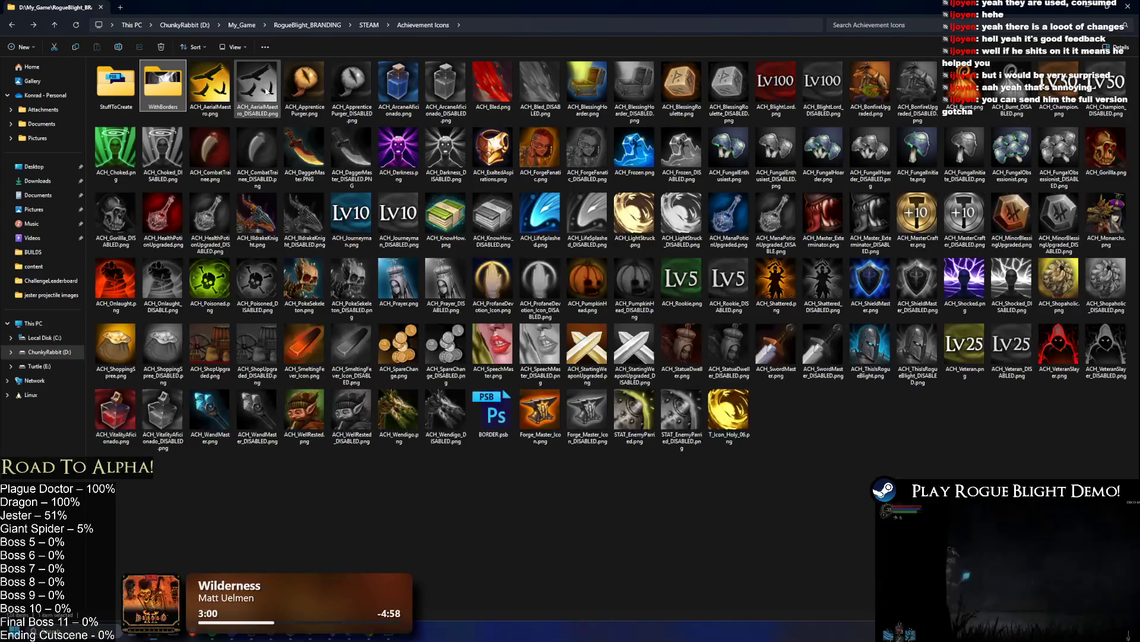
key("alt+Tab")
key("alt+Tab")
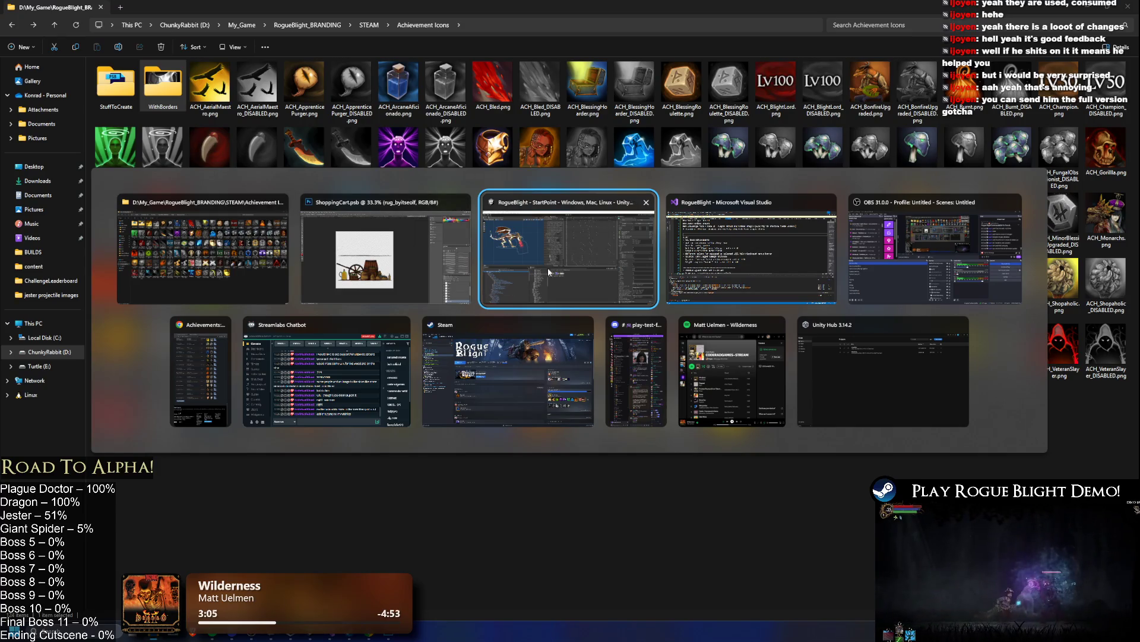
left_click(410, 263)
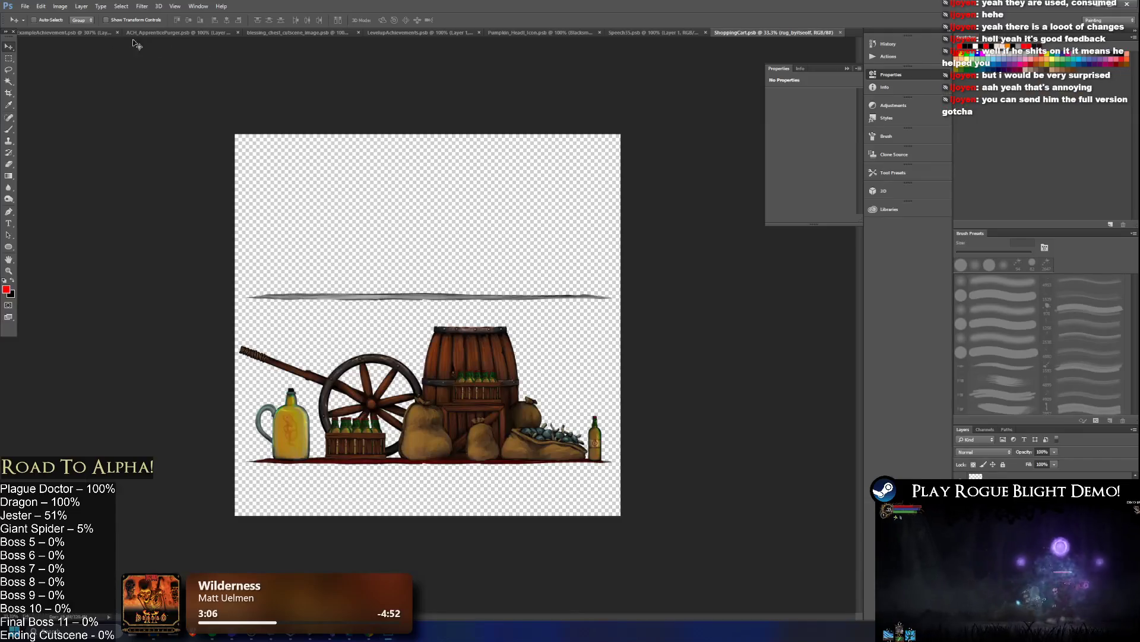
- In ExampleAchievement, hide the dragon skull to compare the plague doctor and BlightLady boss icons
left_click(53, 34)
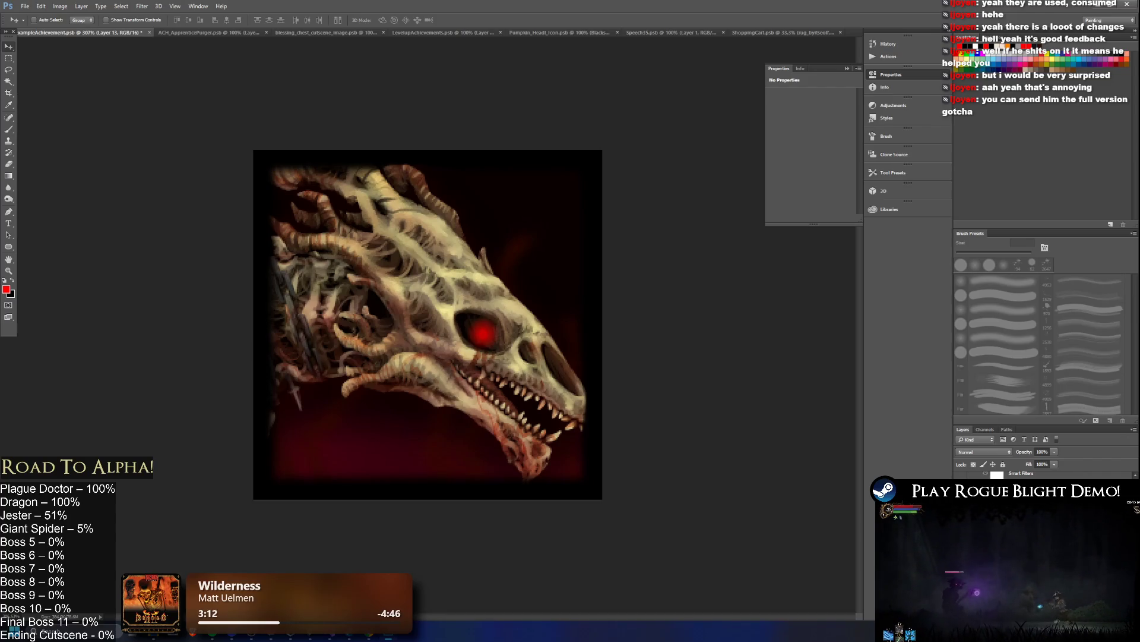
key("ctrl+a")
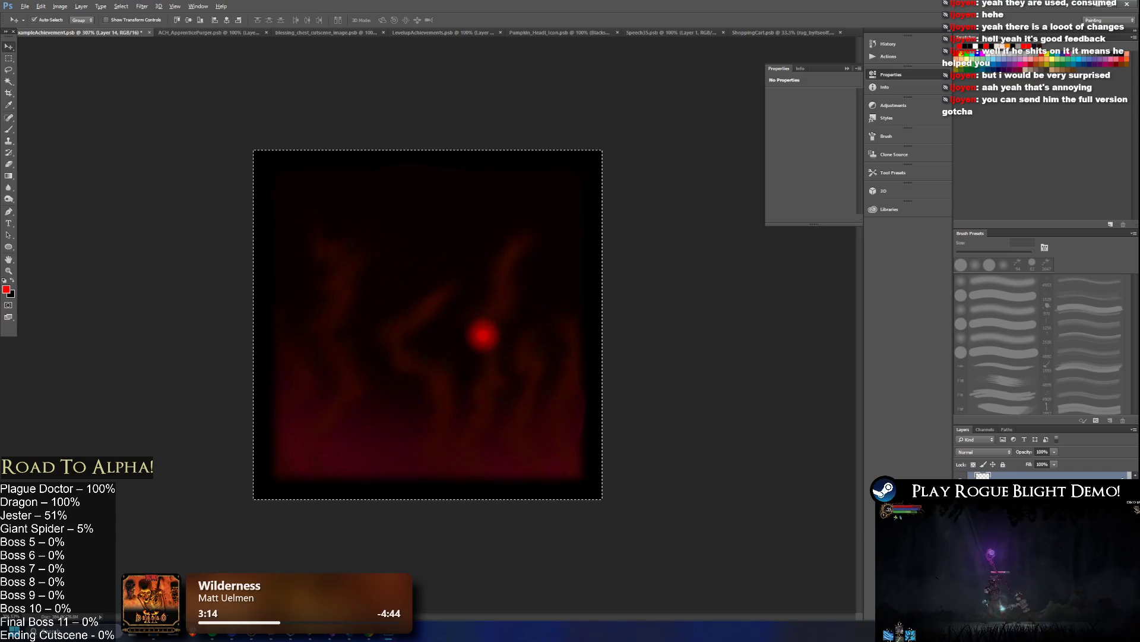
key("ctrl+alt+z")
key("ctrl+alt+z")
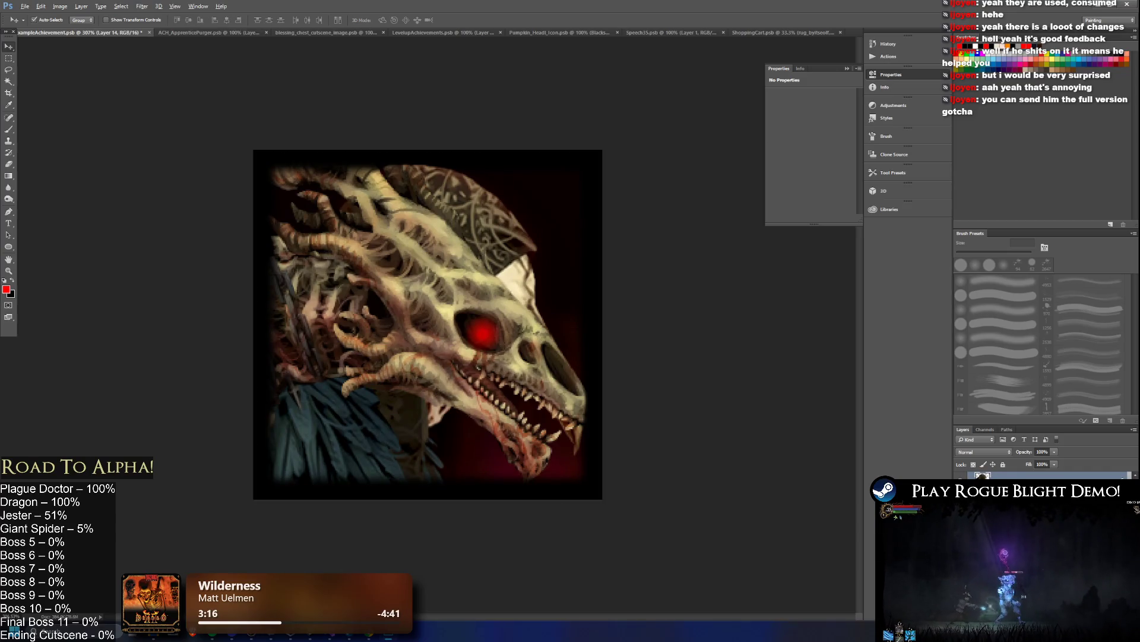
key("ctrl+alt+z")
key("ctrl+alt+z")
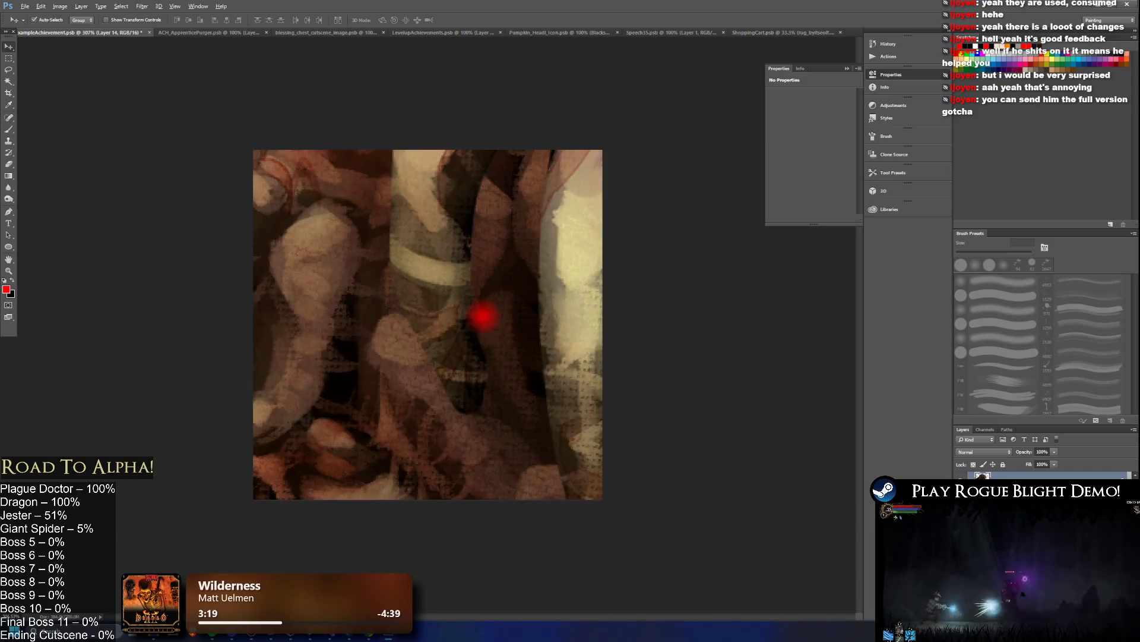
key("ctrl+alt+z")
key("ctrl+alt+z")
key("ctrl+alt+z")
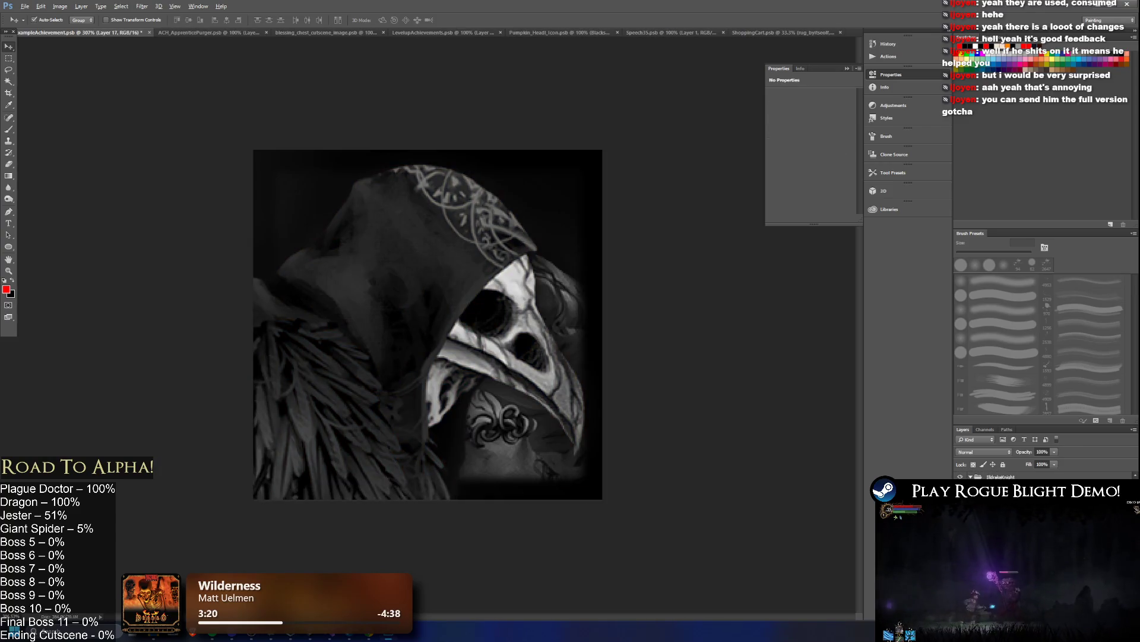
key("ctrl+alt+z")
key("ctrl+shift+z")
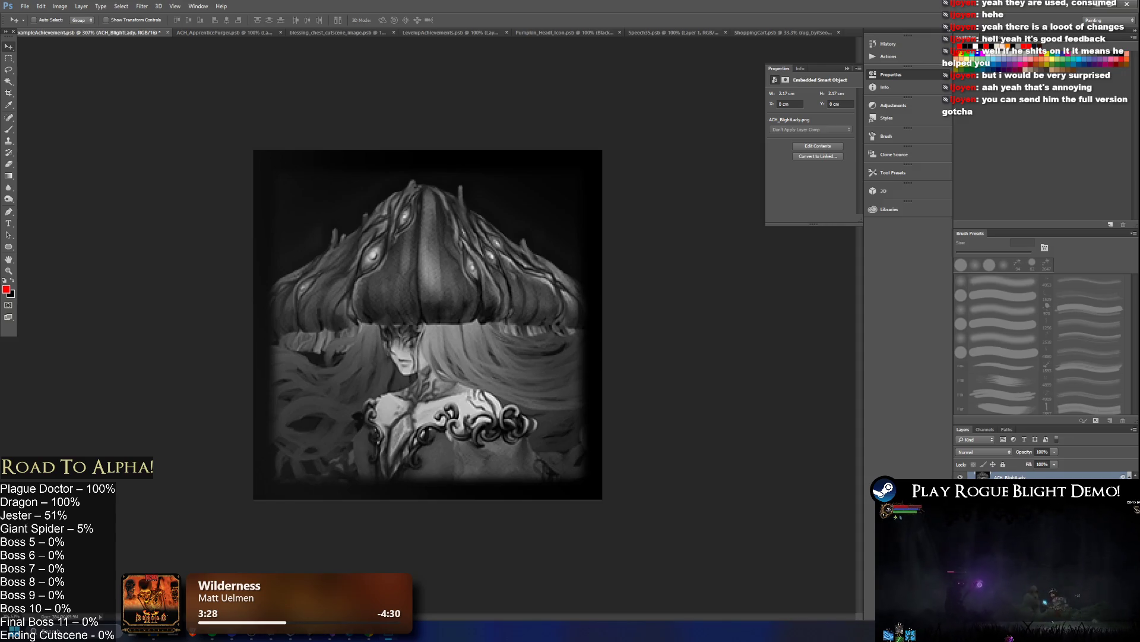
- Hide the BlightLady art, select Layer 14, and bring the dragon skull icon back into view
scroll(1045, 534, "up", 2)
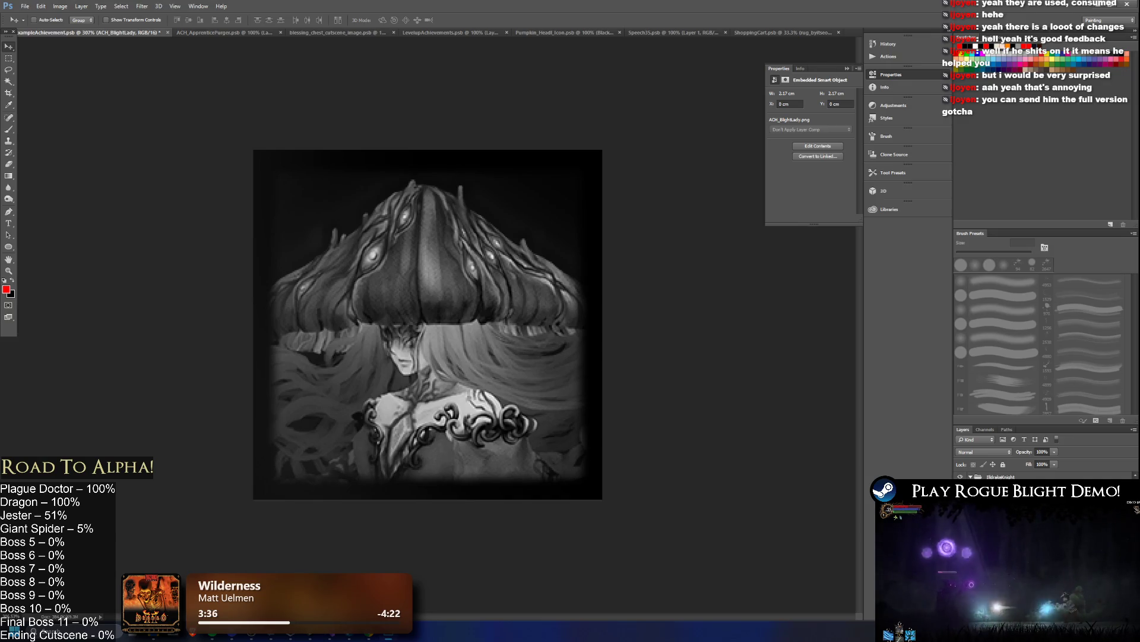
key("ctrl+comma")
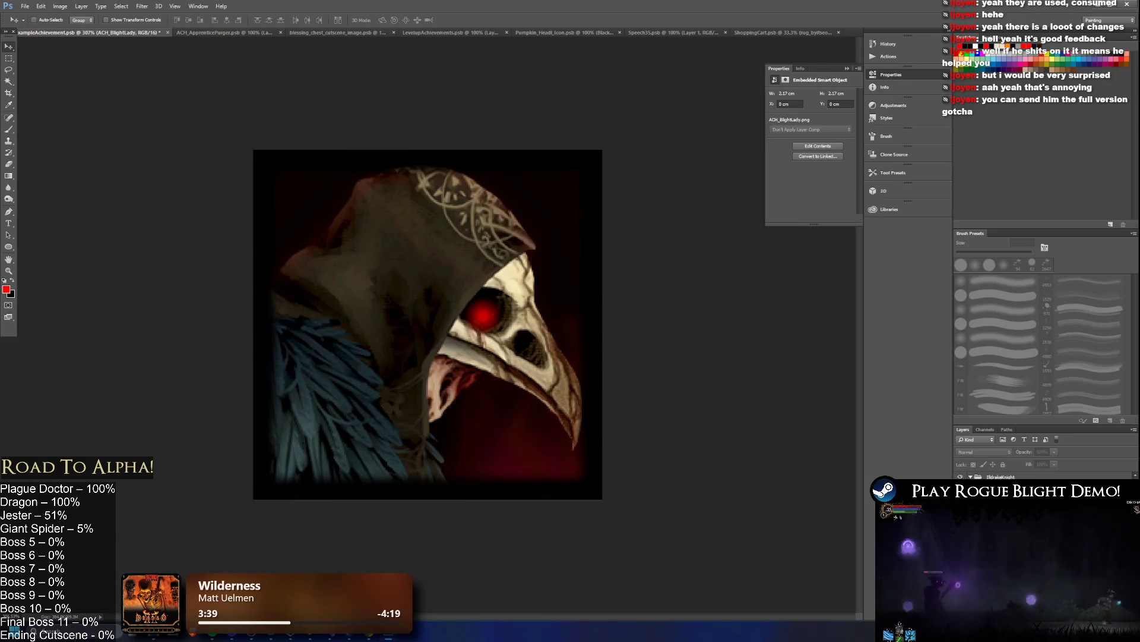
key("alt+bracketleft")
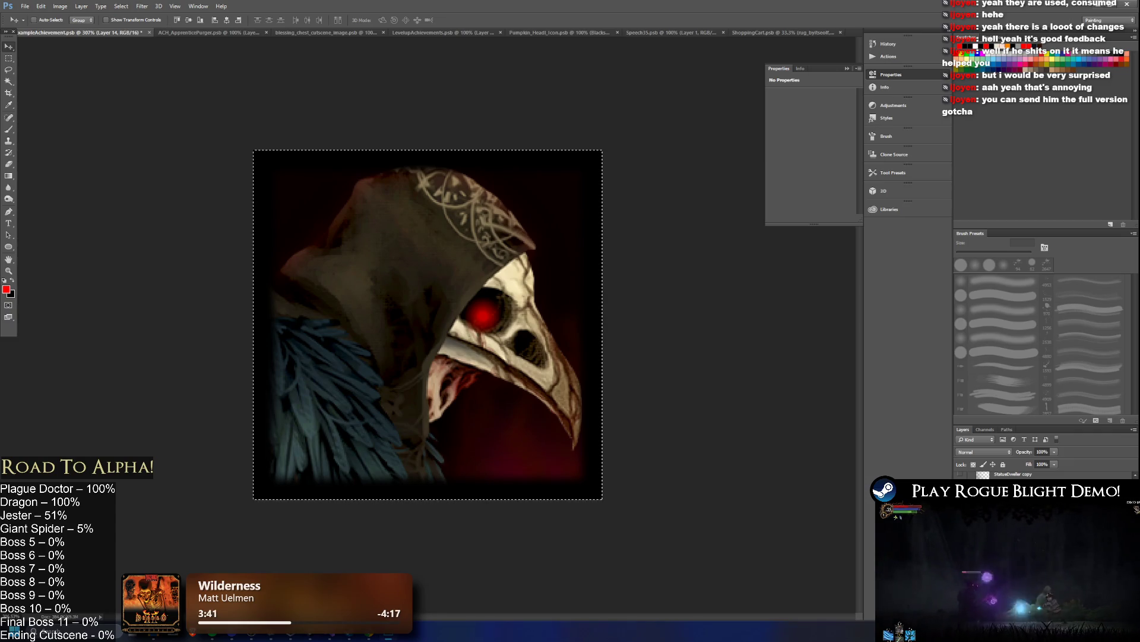
key("ctrl+comma")
key("alt+bracketleft")
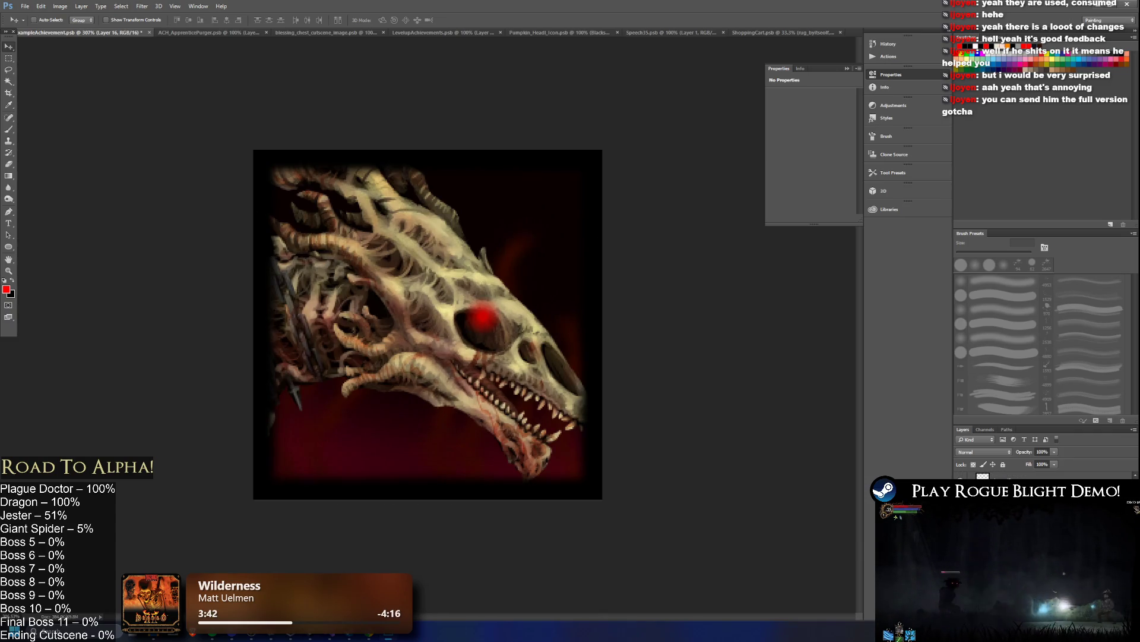
- Nudge the red eye glow slightly downward into the socket and save the file
left_click(1133, 233)
left_click(1049, 347)
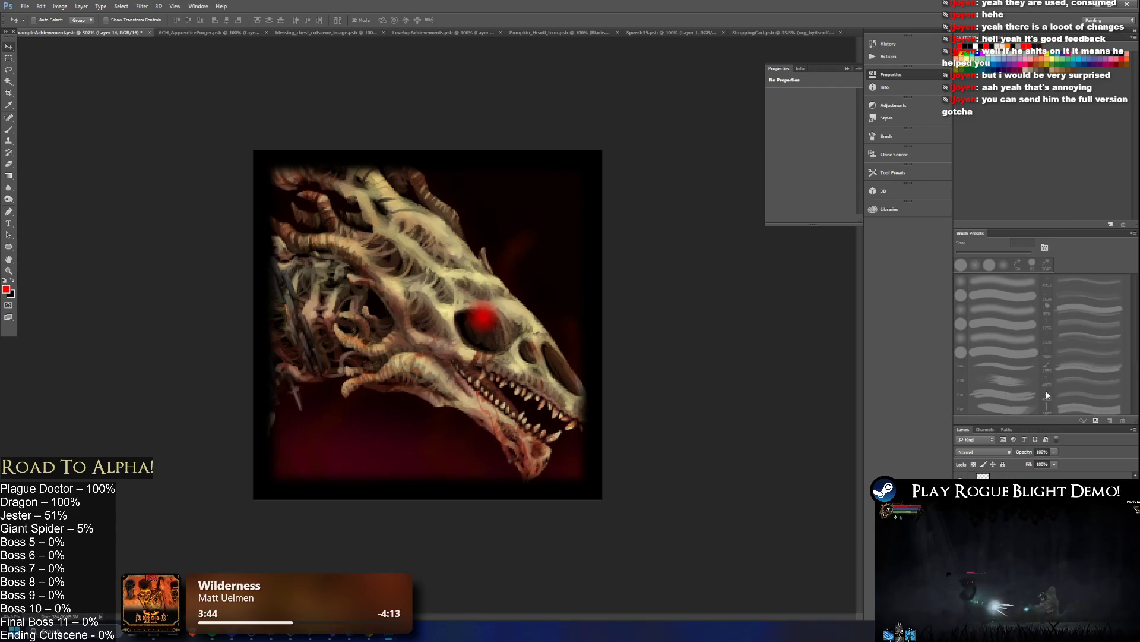
left_click_drag(499, 321, 499, 339)
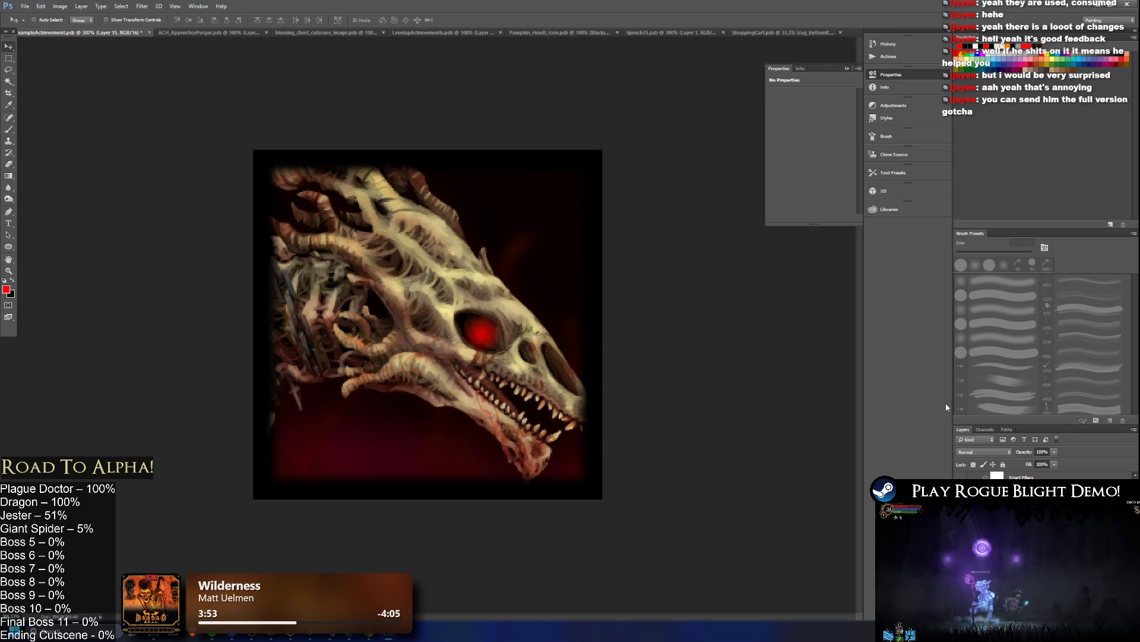
key("ctrl+s")
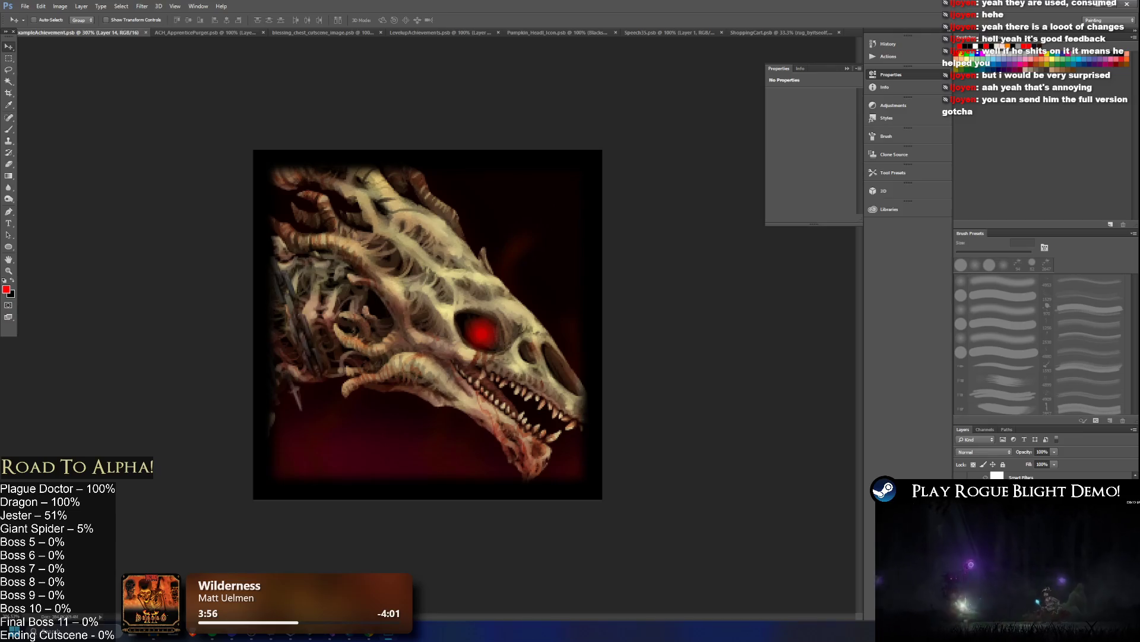
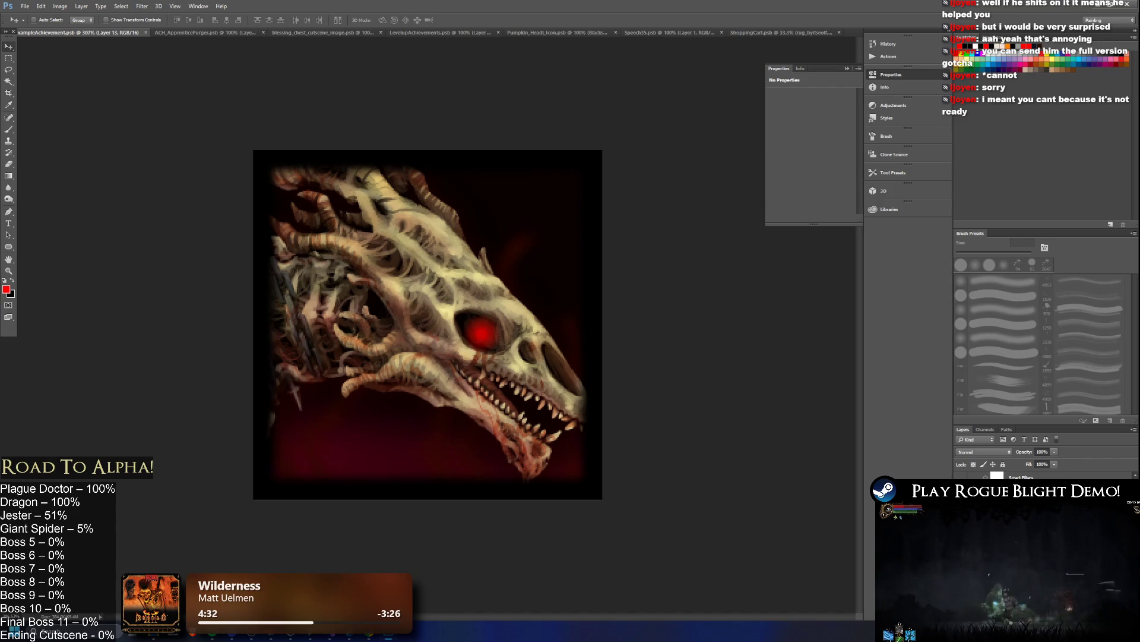
- Undo the last edit to compare, then switch to the Eraser tool and its brush presets
key("ctrl+z")
key("ctrl+z")
key("ctrl+z")
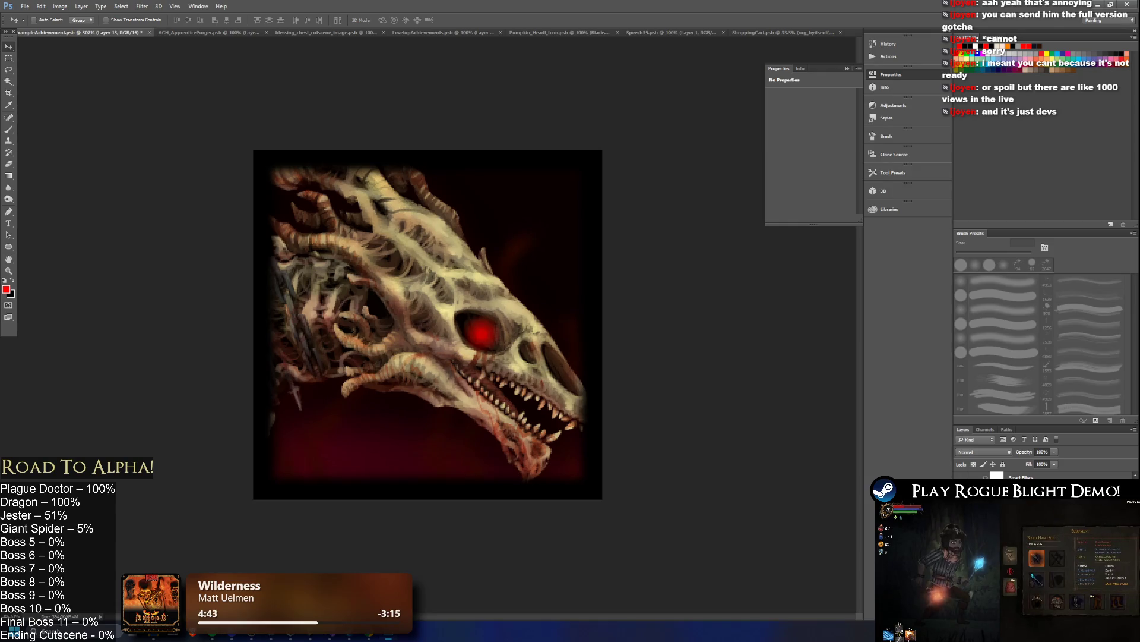
left_click(8, 164)
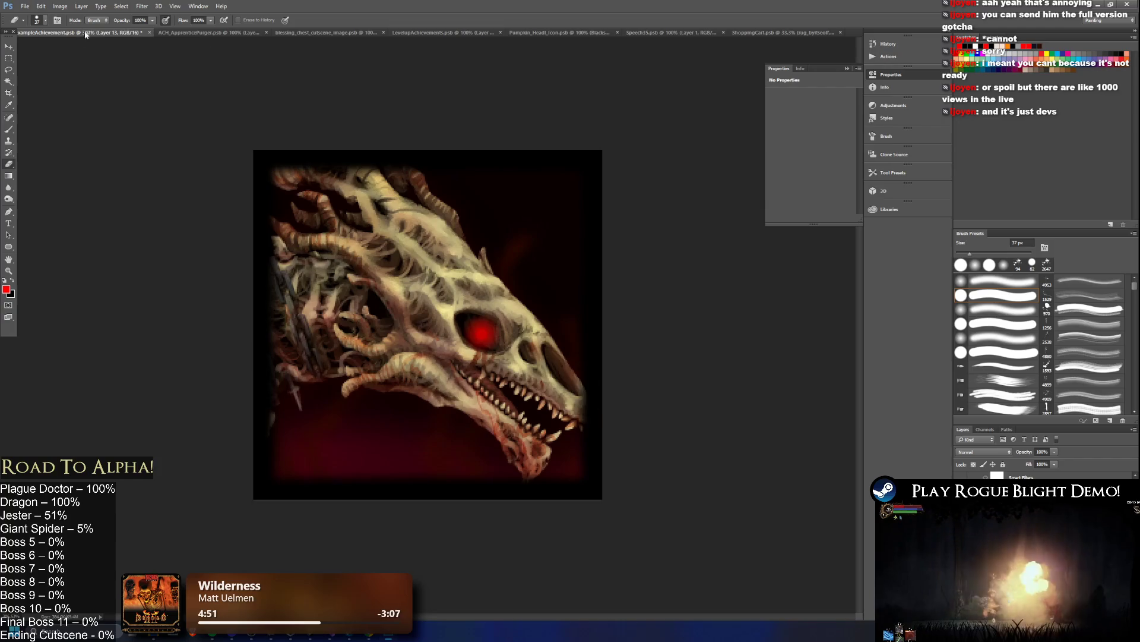
left_click(45, 20)
- Pick a soft round eraser preset, trial-cut Layer 16's content, and undo back to Layer 13
left_click(18, 109)
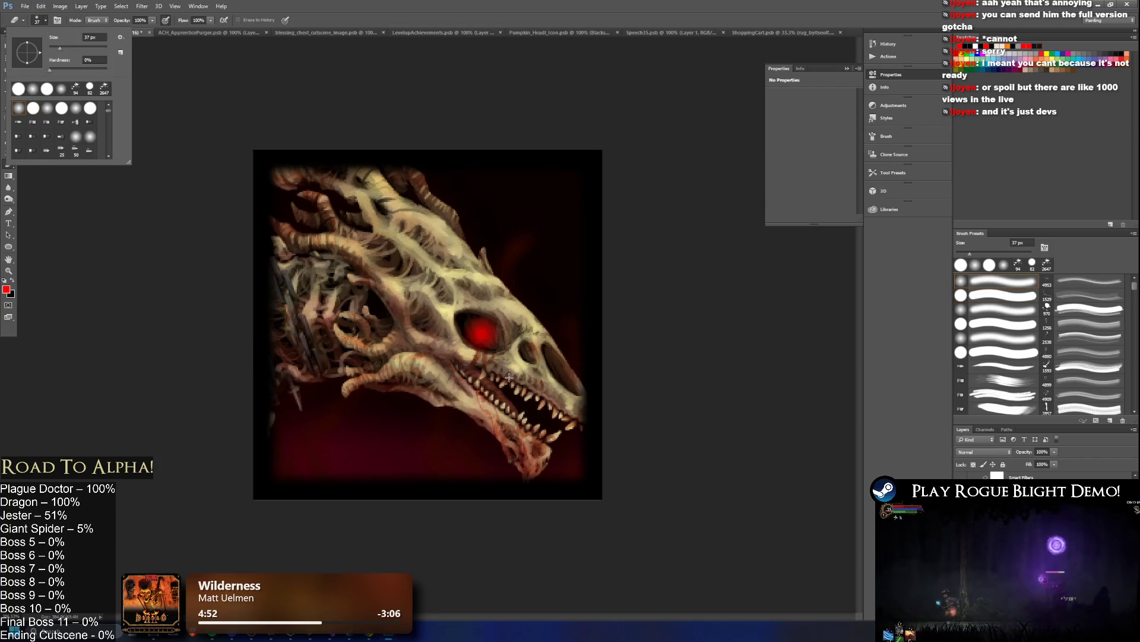
left_click(509, 378)
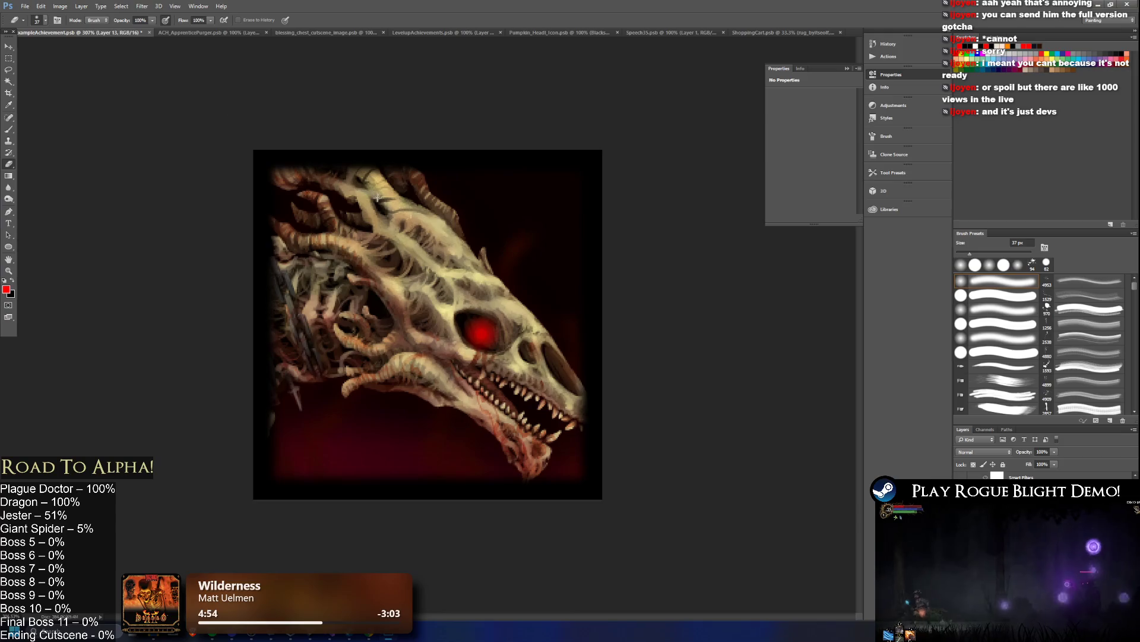
key("ctrl+a")
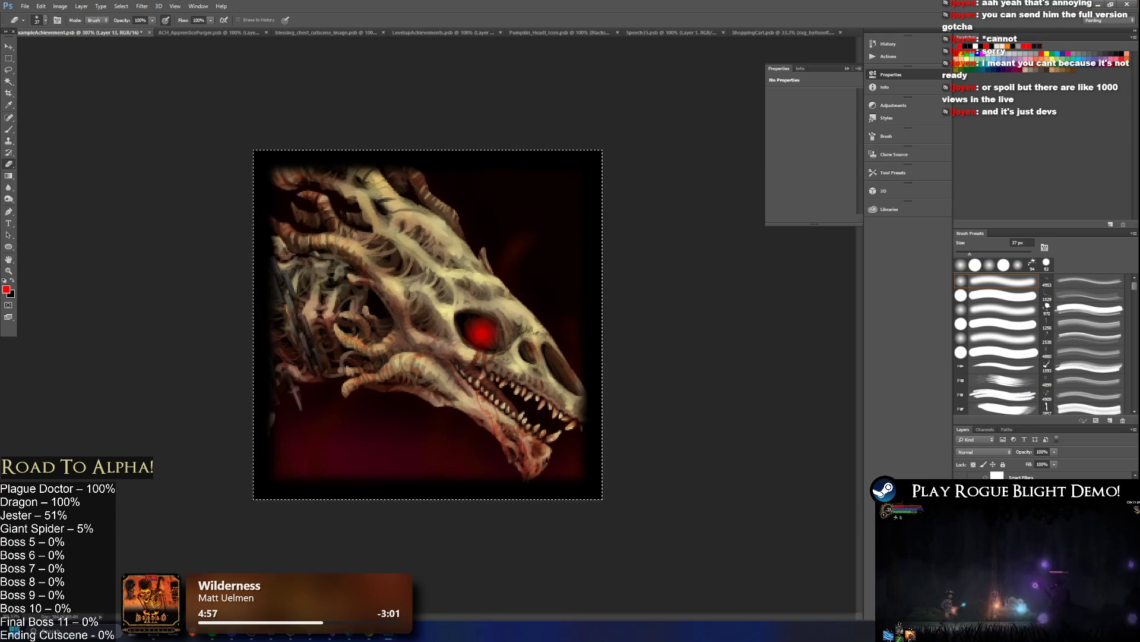
key("ctrl+x")
key("ctrl+z")
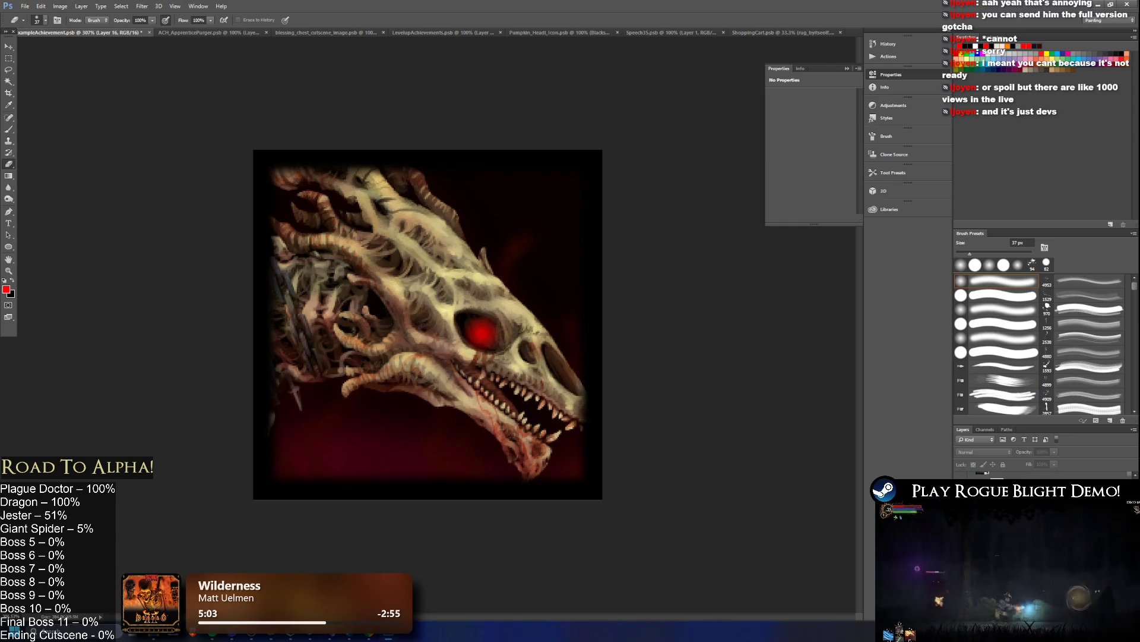
key("ctrl+z")
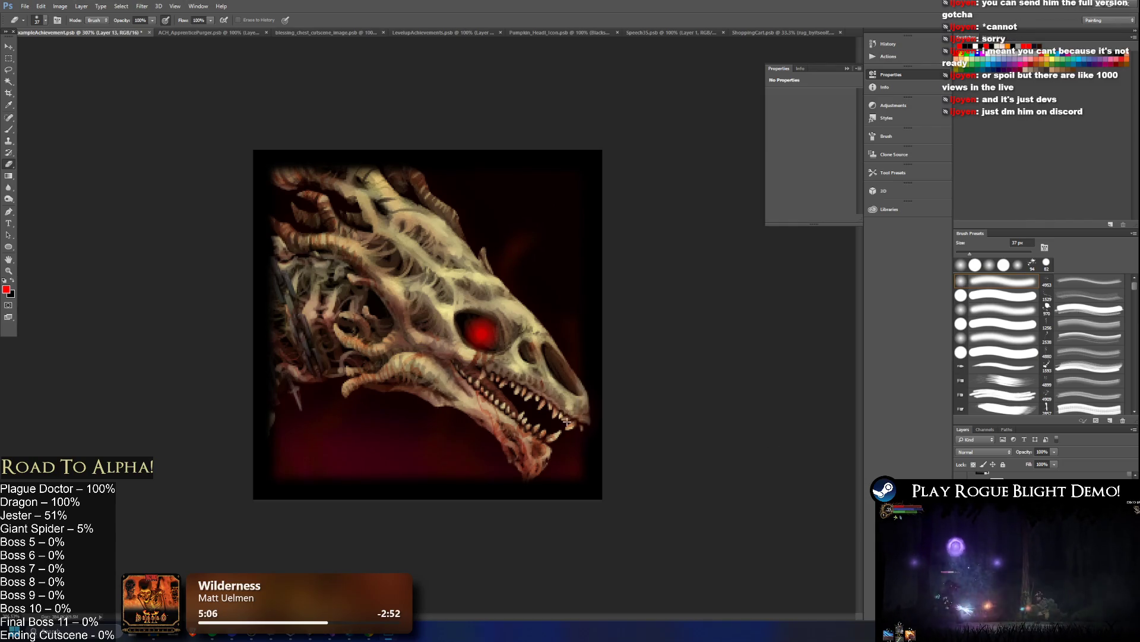
- Erase the dark shading over the top horns on Layer 13, undoing the stray top-left corner stroke
left_click_drag(571, 415, 564, 410)
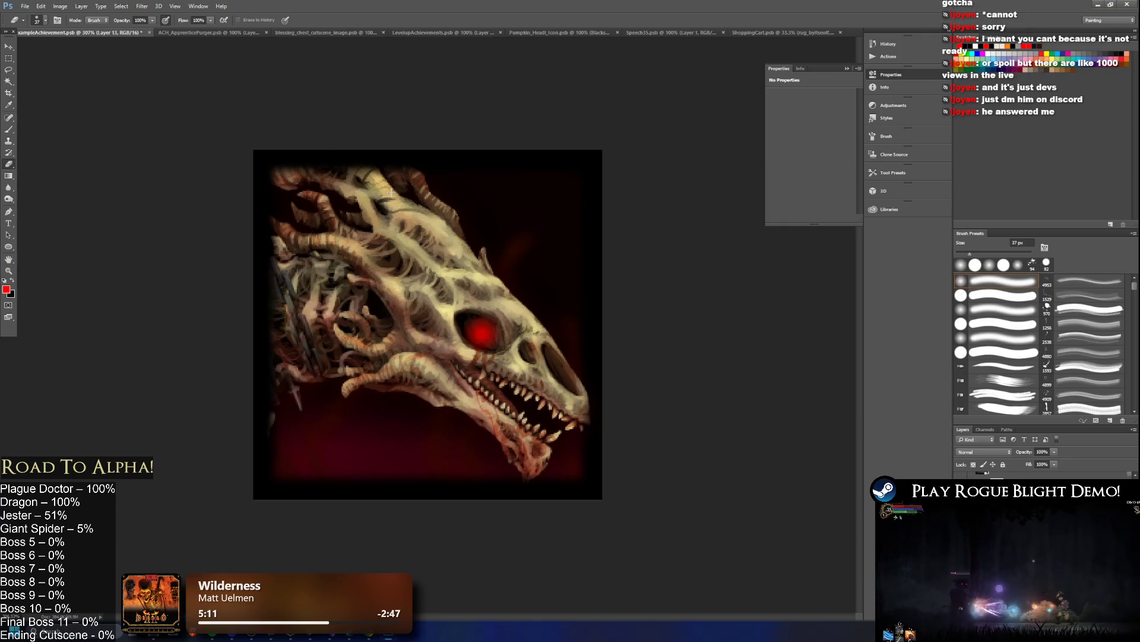
mouse_move(401, 196)
left_mouse_down()
mouse_move(376, 147)
mouse_move(356, 160)
mouse_move(379, 174)
mouse_move(307, 141)
mouse_move(289, 183)
mouse_move(285, 172)
mouse_move(294, 179)
mouse_move(240, 173)
mouse_move(256, 171)
left_mouse_up()
key("ctrl+z")
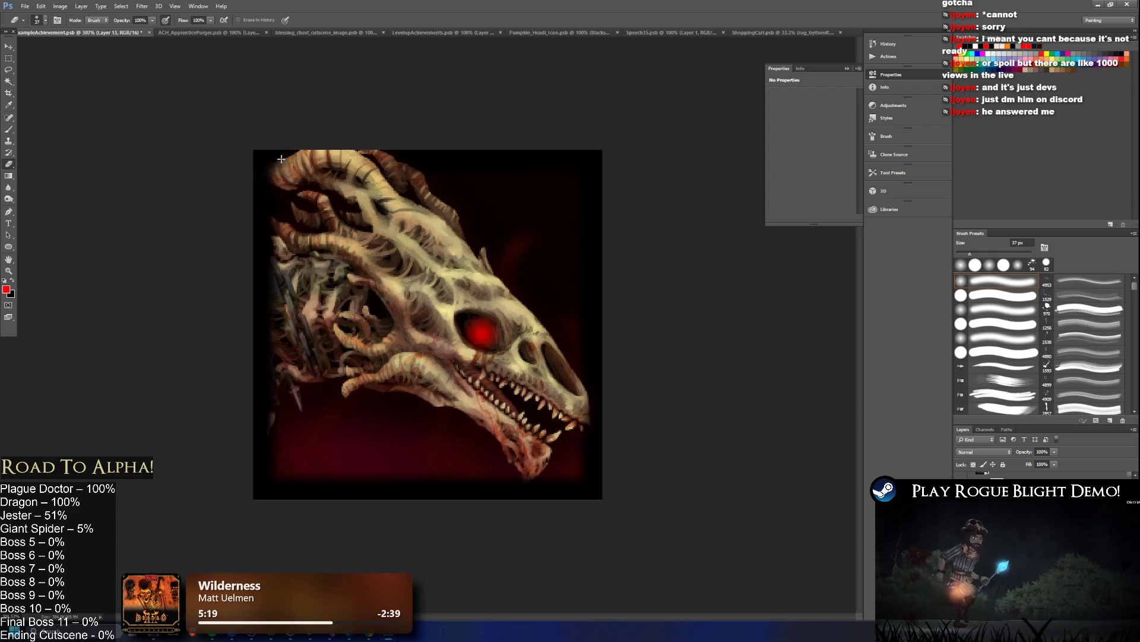
key("ctrl+z")
key("ctrl+z")
key("ctrl+z")
key("ctrl+z")
key("ctrl+z")
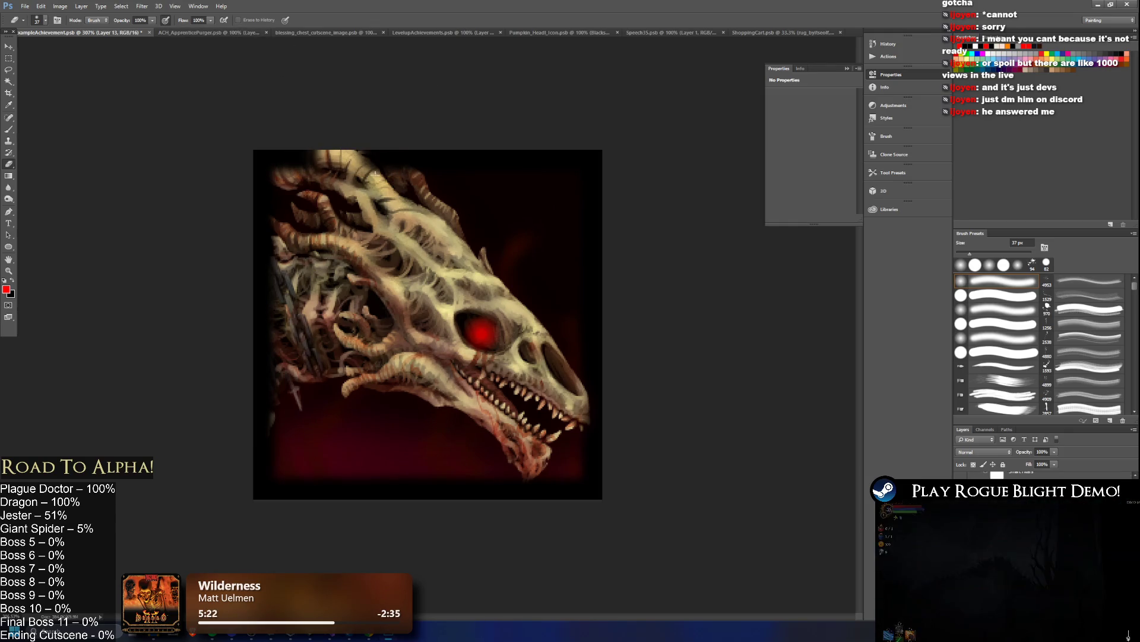
left_click_drag(354, 153, 409, 177)
left_click_drag(334, 173, 257, 186)
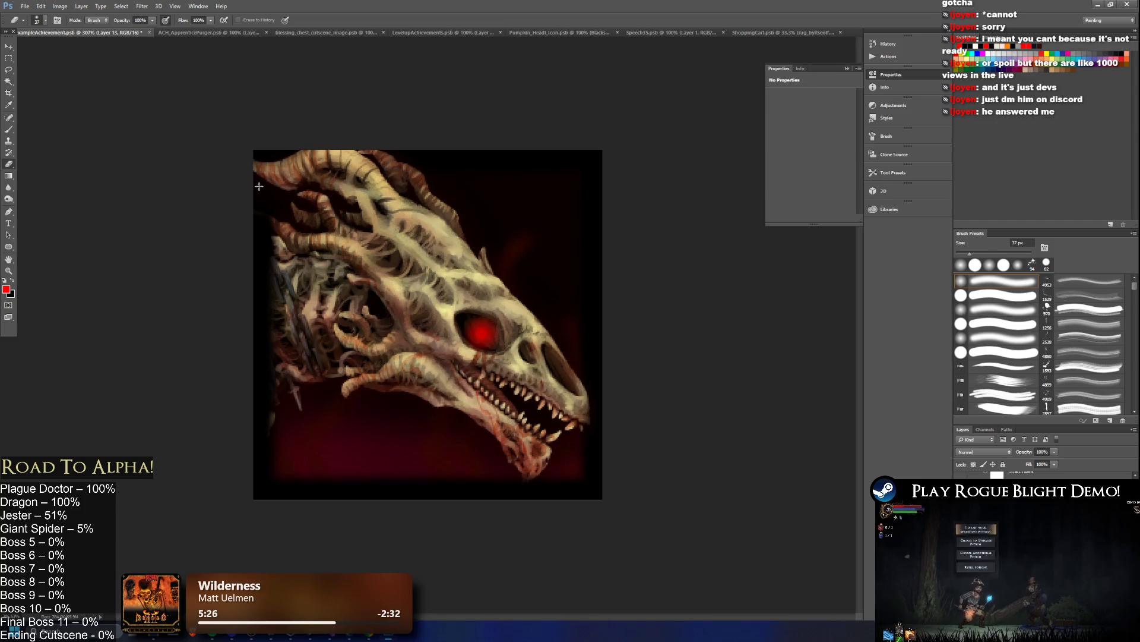
key("ctrl+z")
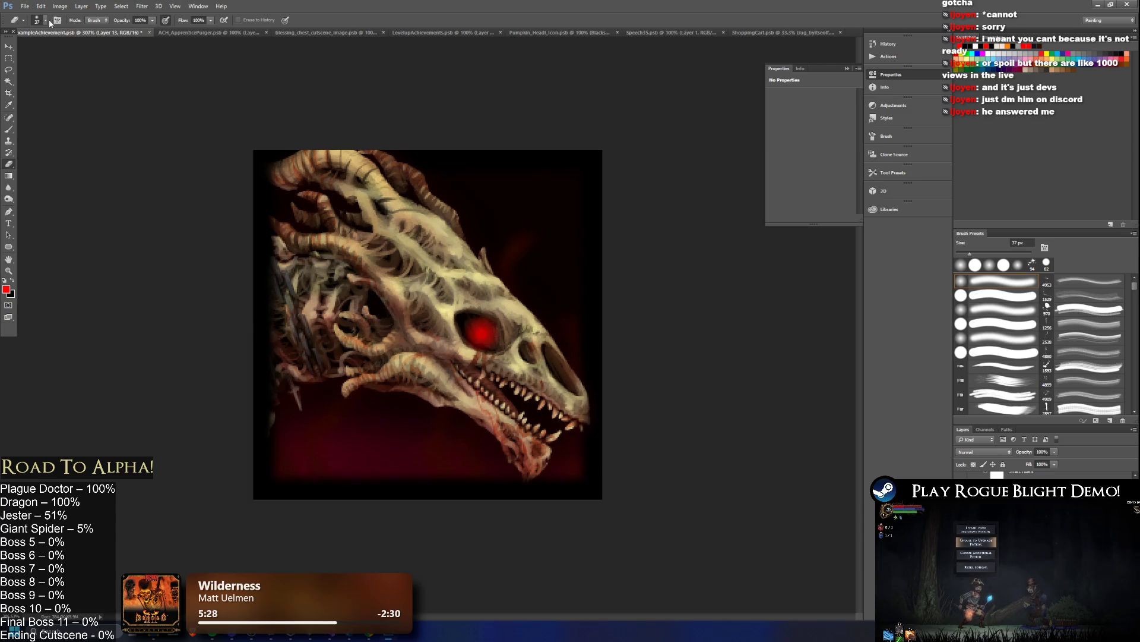
- Resize the eraser to 12 px and erase along the dragon's left neck edge
left_click(49, 20)
left_click_drag(66, 55, 54, 56)
left_click(244, 163)
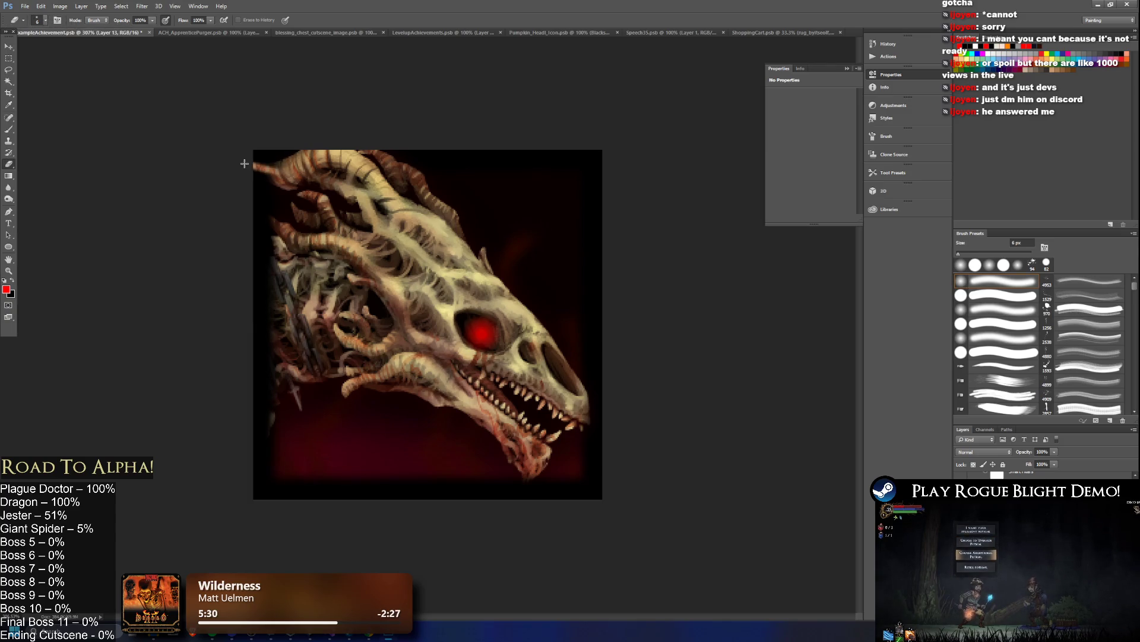
left_click(45, 20)
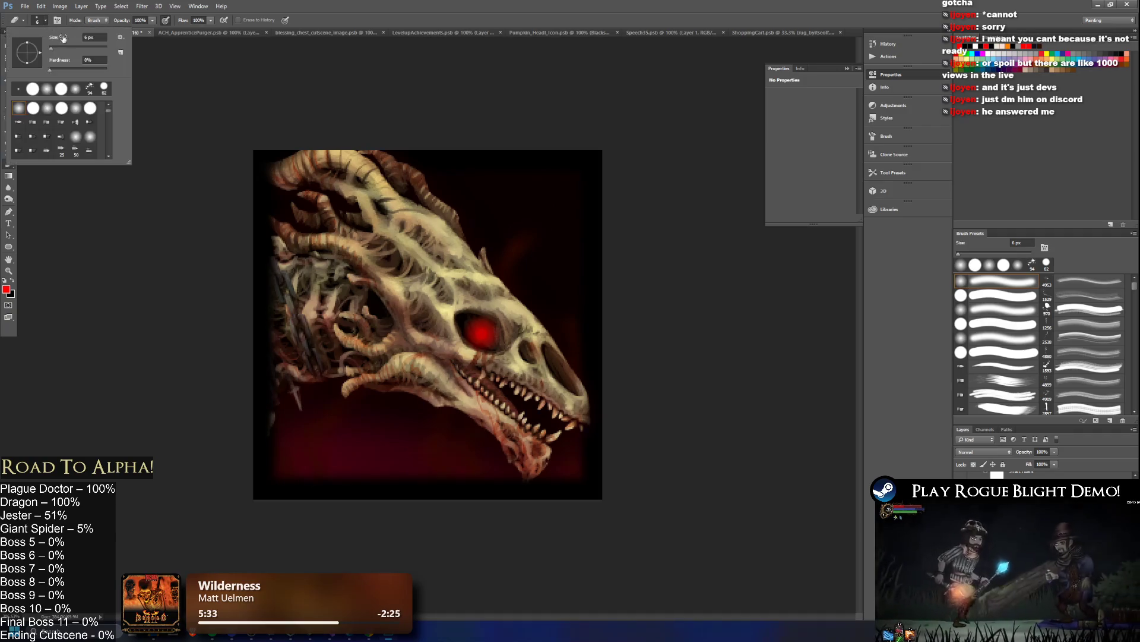
left_click_drag(50, 47, 52, 47)
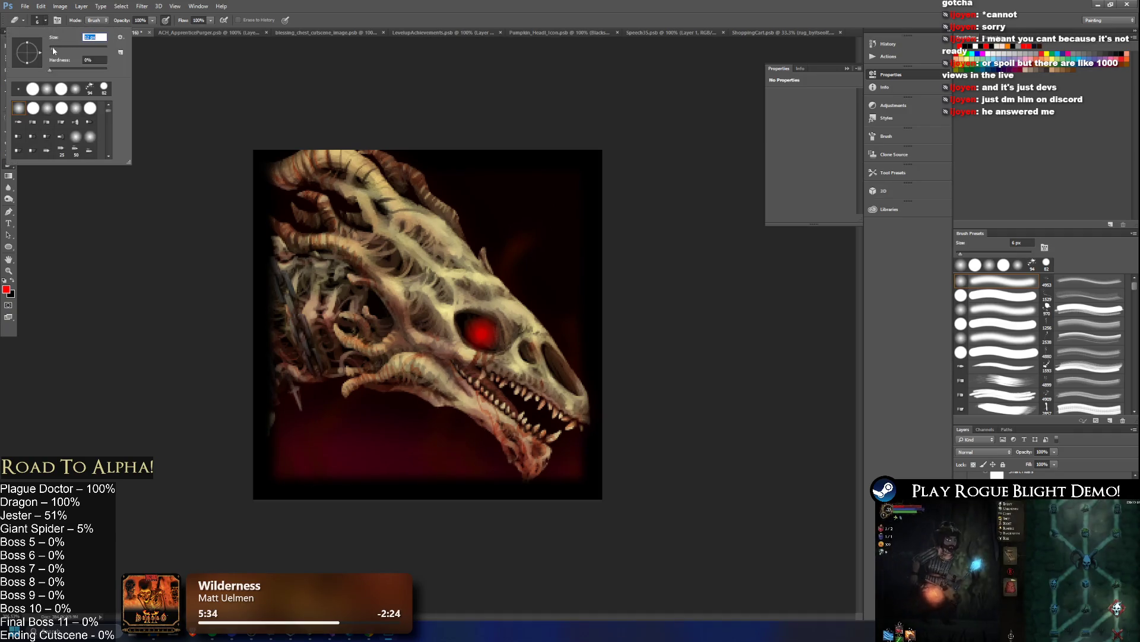
left_click(337, 173)
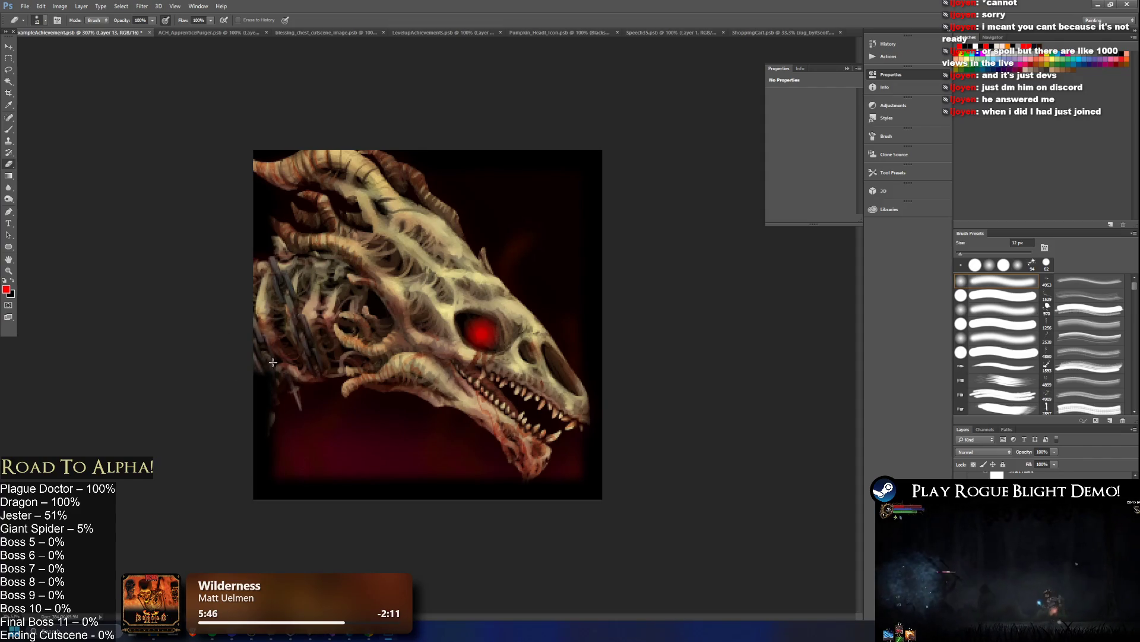
mouse_move(283, 373)
left_mouse_down()
mouse_move(238, 442)
mouse_move(252, 423)
mouse_move(259, 443)
mouse_move(263, 423)
left_mouse_up()
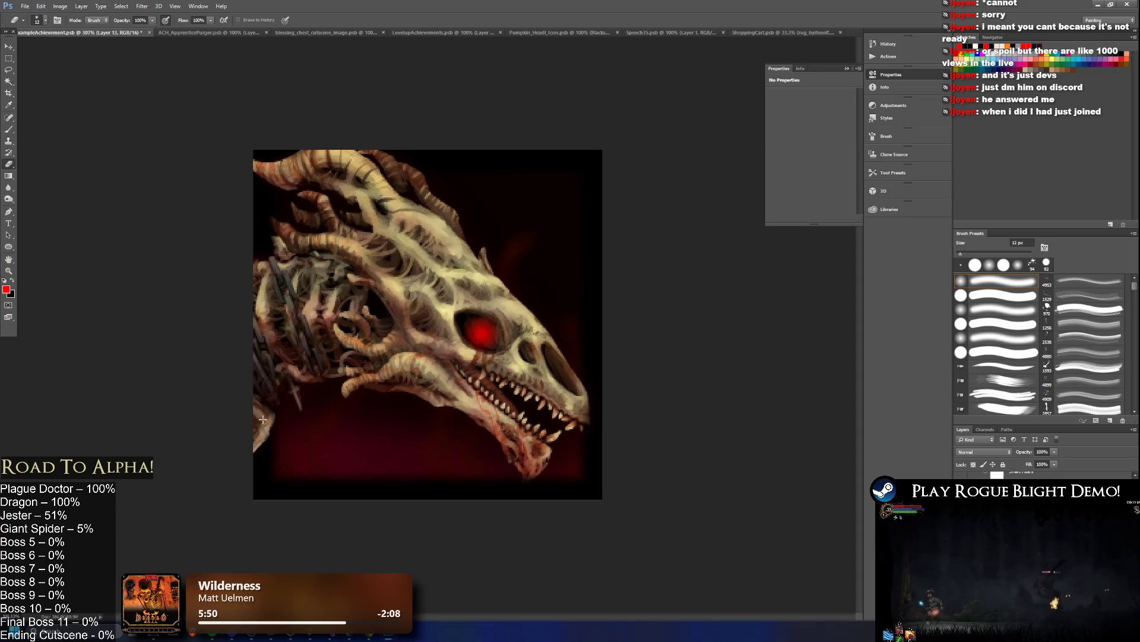
scroll(342, 274, "down", 5)
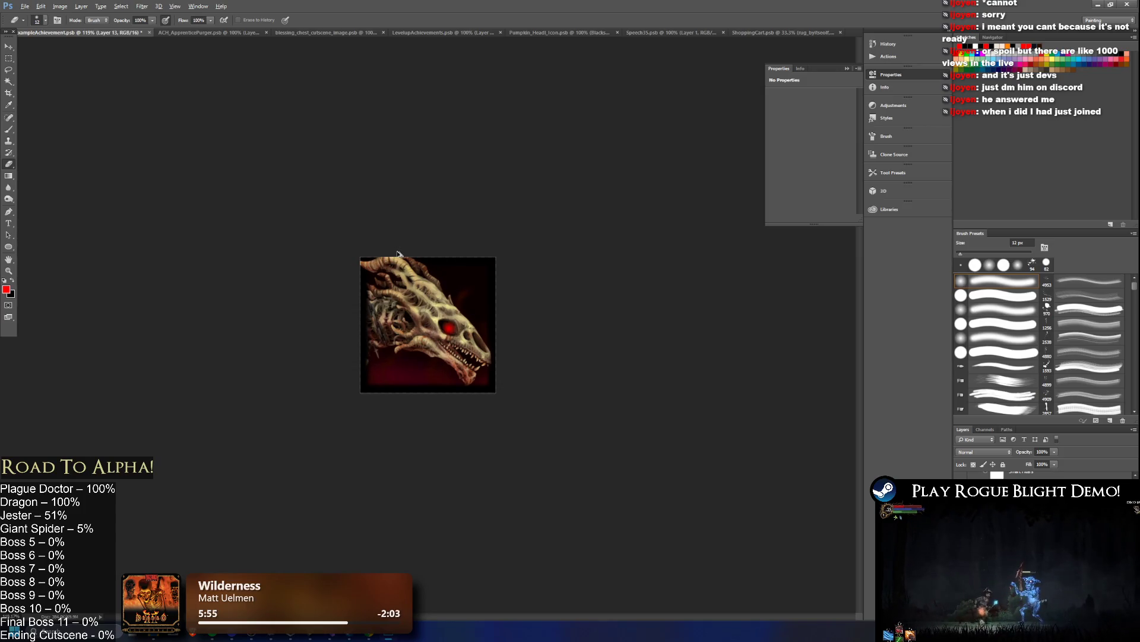
scroll(381, 270, "up", 3)
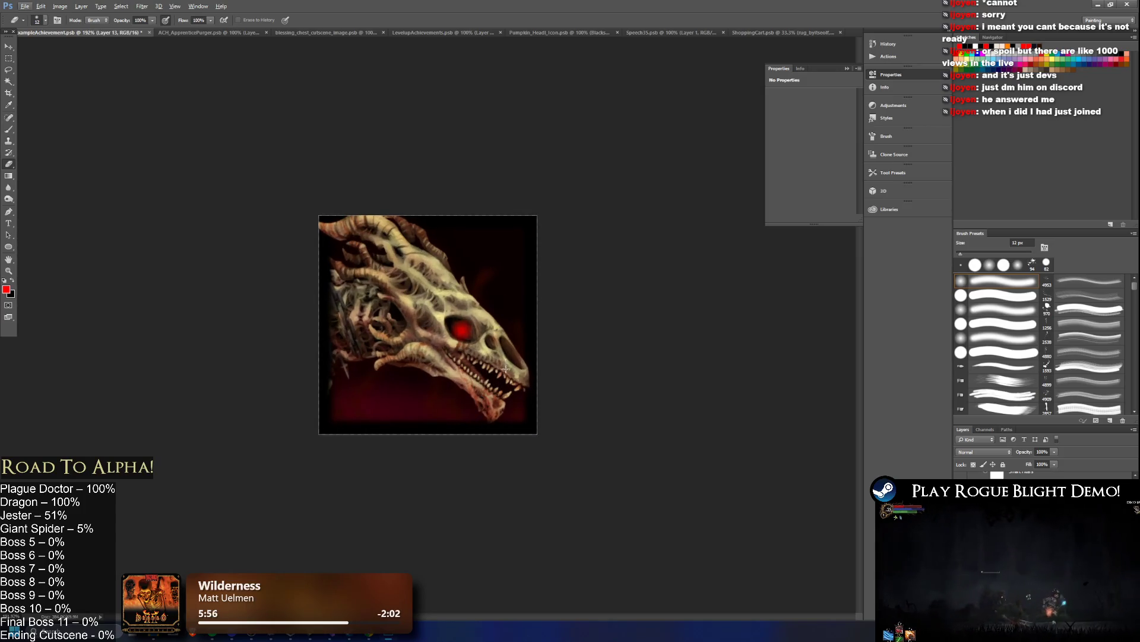
scroll(506, 389, "down", 2)
scroll(506, 389, "up", 3)
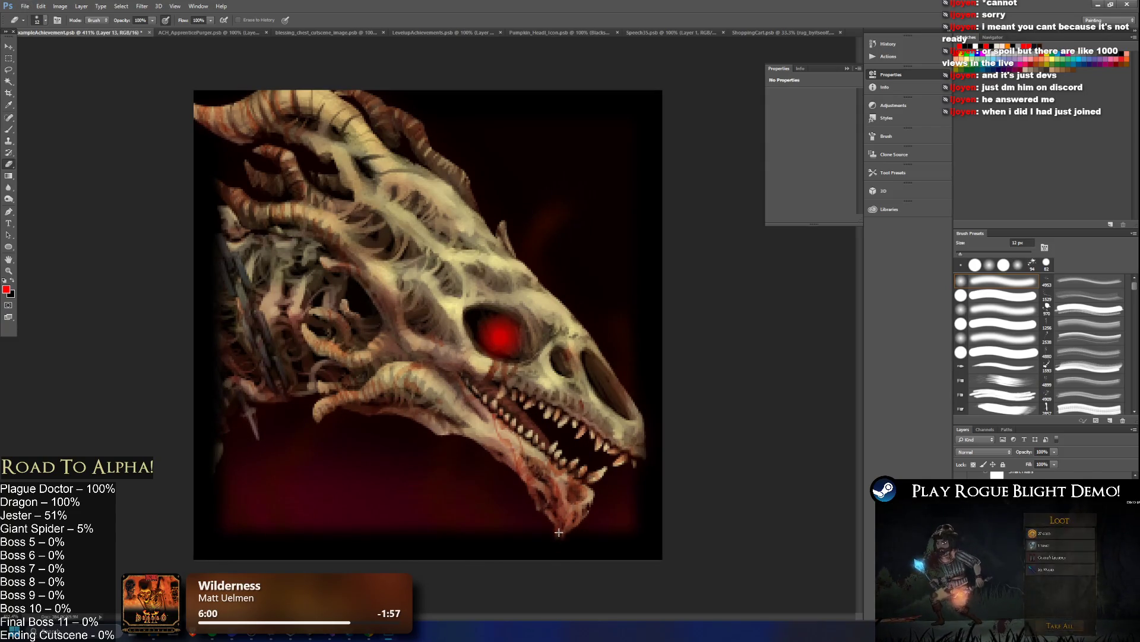
scroll(573, 496, "down", 5)
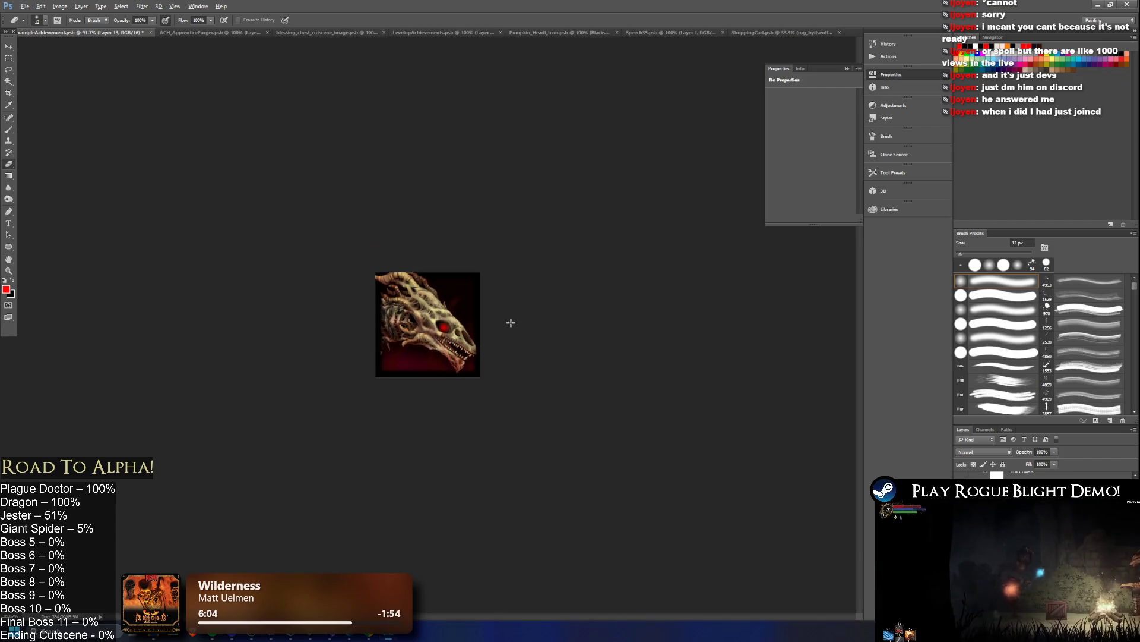
scroll(451, 256, "up", 4)
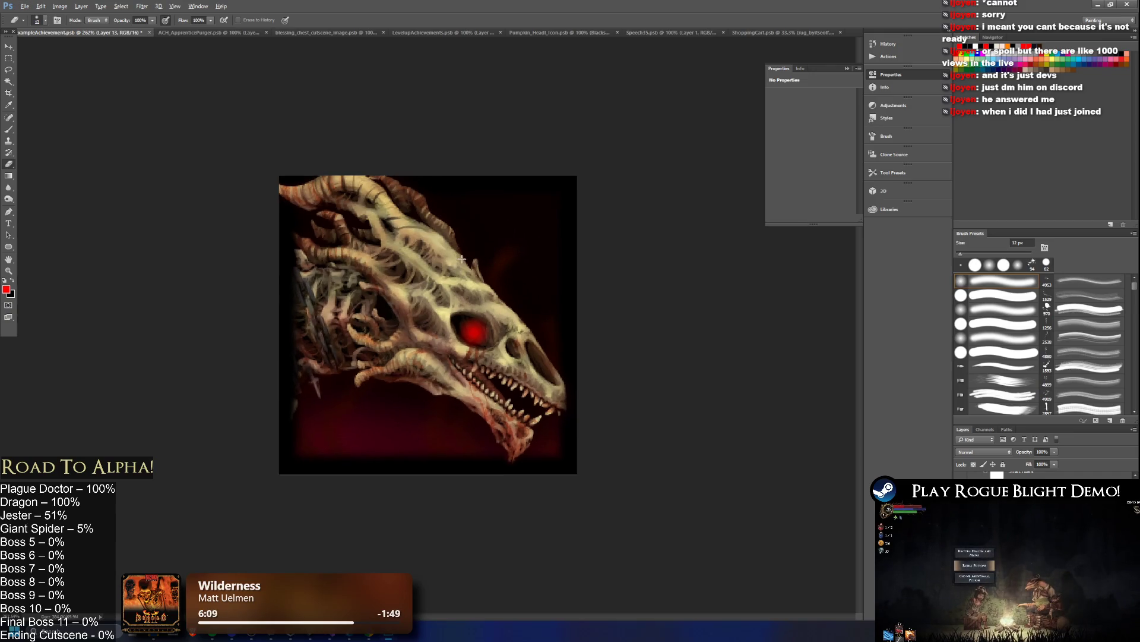
scroll(493, 356, "up", 3)
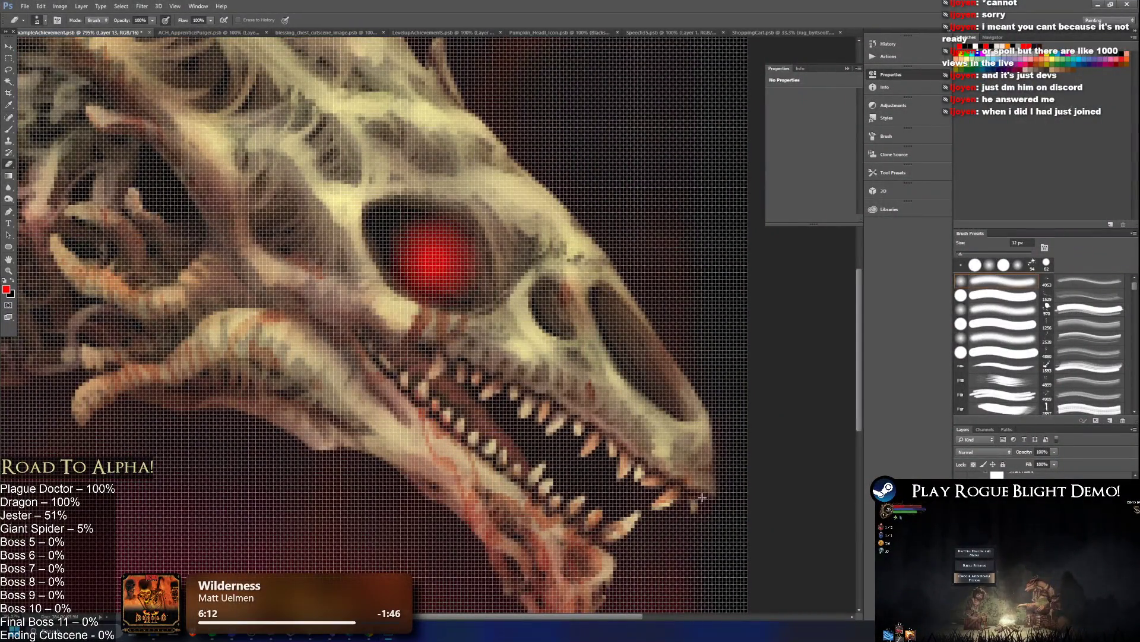
scroll(602, 387, "down", 5)
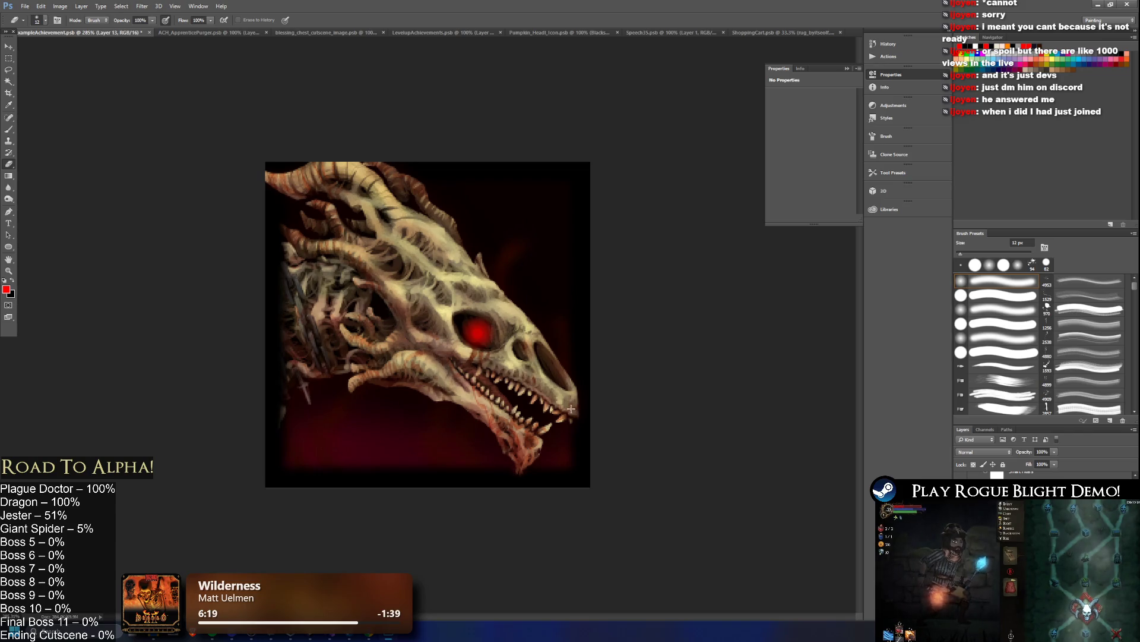
scroll(365, 279, "down", 1)
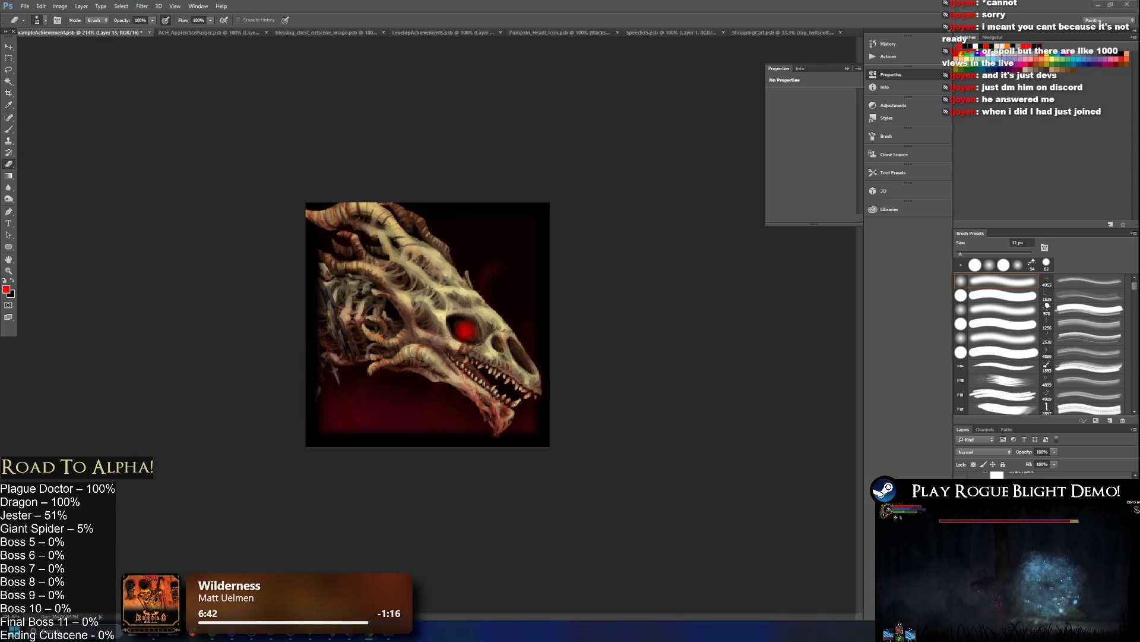
- In the browser, show the Indie Game Clinic channel's Live tab after checking Videos and Podcasts
key("alt+Tab")
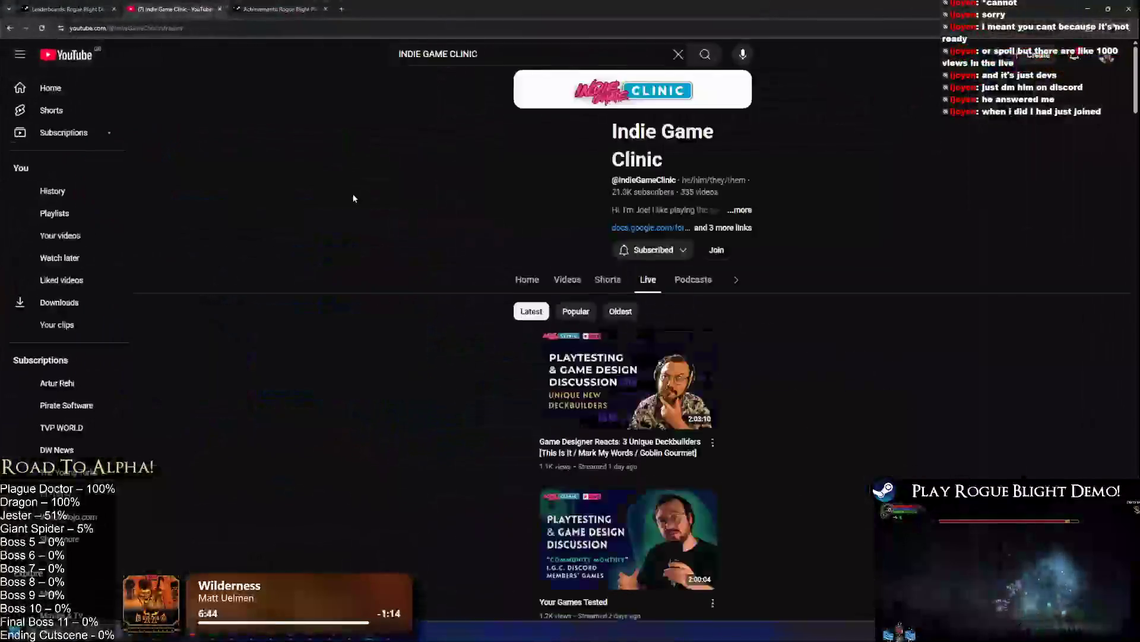
scroll(553, 240, "down", 3)
scroll(443, 276, "up", 1)
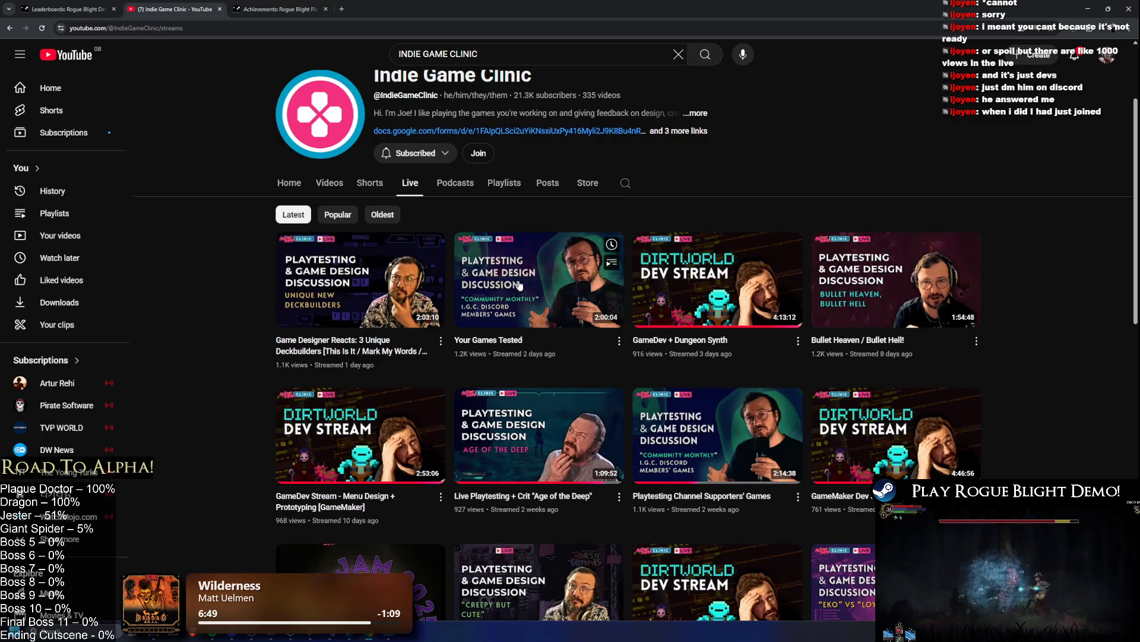
mouse_move(518, 271)
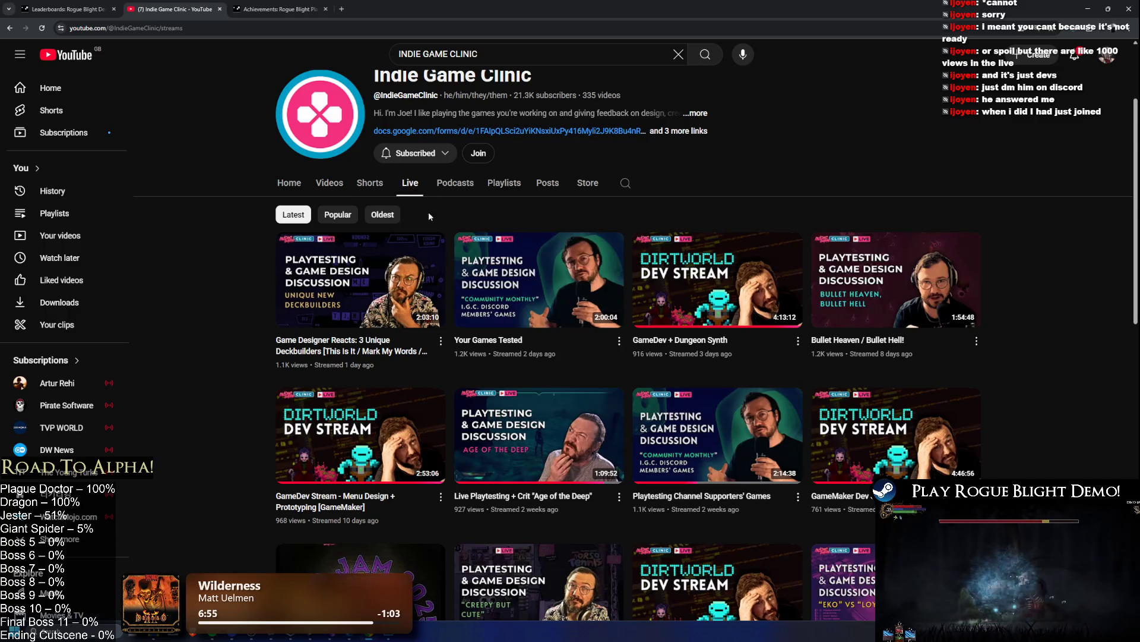
left_click(328, 183)
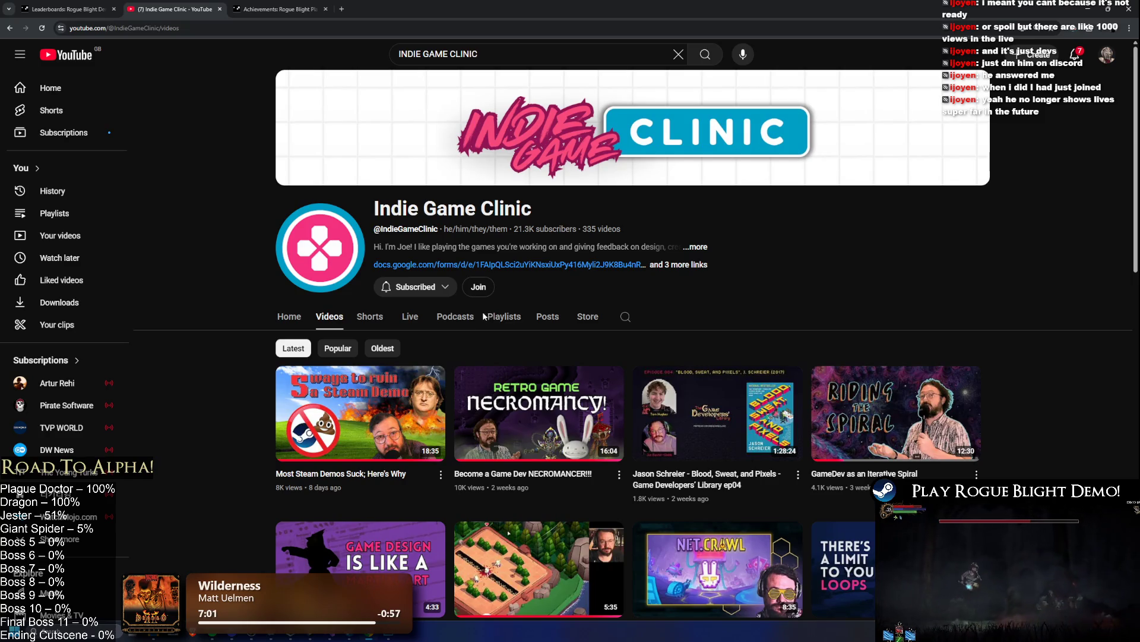
left_click(415, 318)
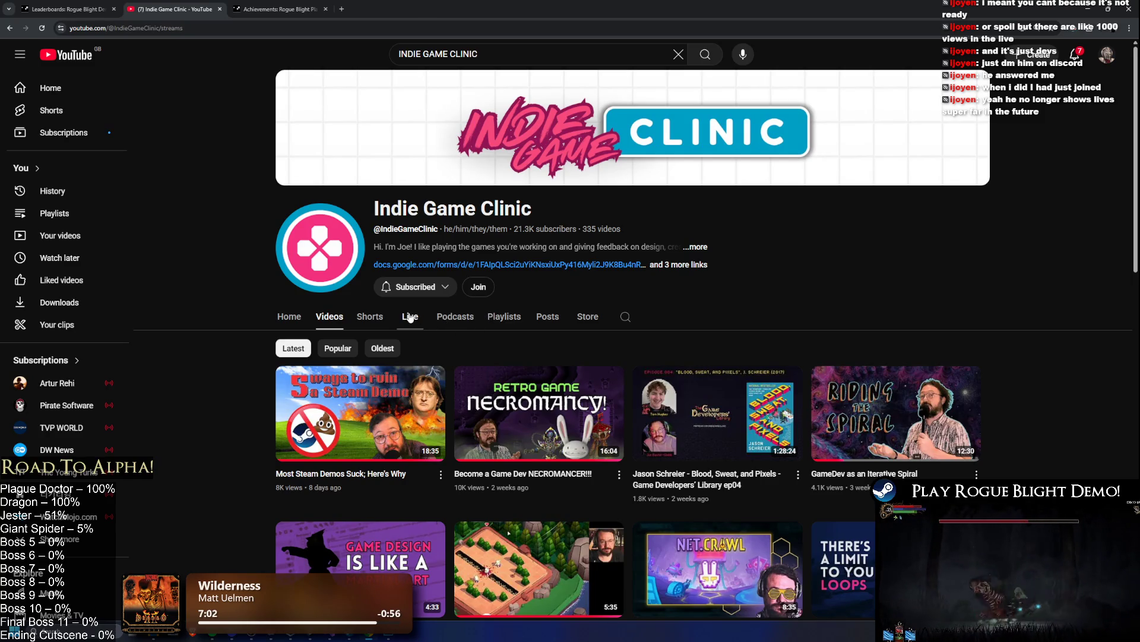
left_click(455, 328)
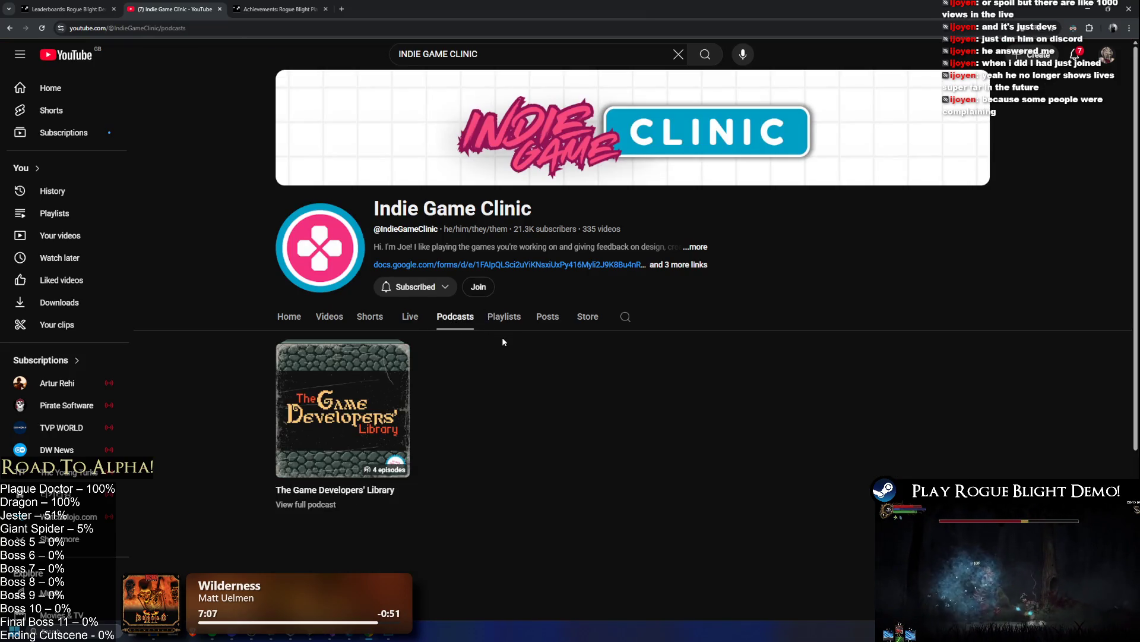
left_click(410, 317)
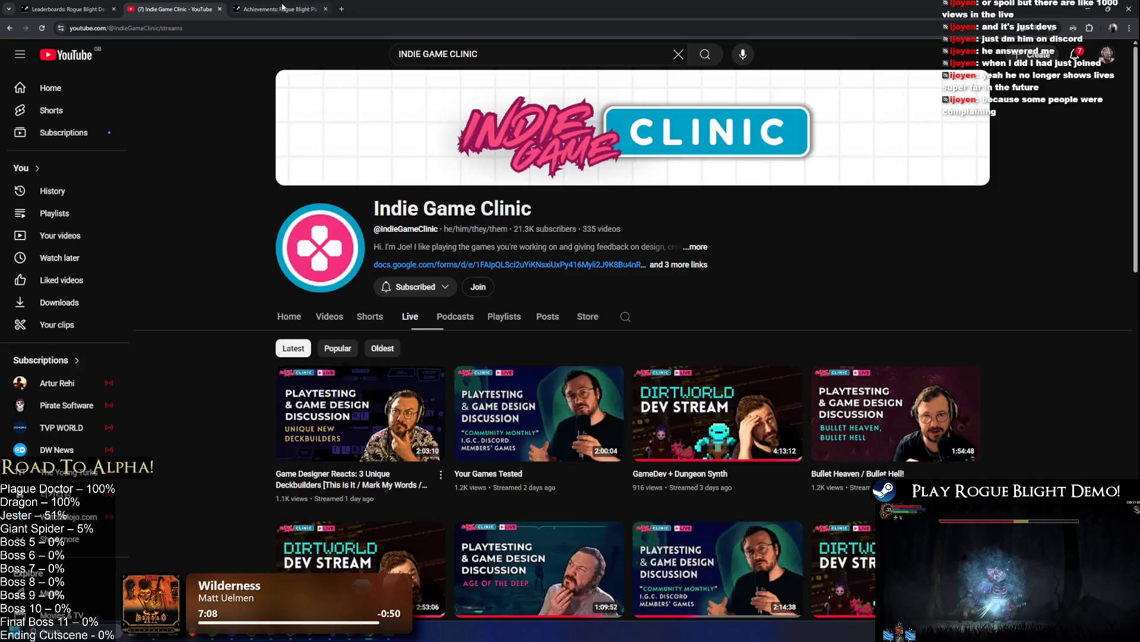
- Glance at the Steam achievements tab, then open and close a blank new tab
left_click(279, 9)
left_click(173, 9)
left_click(342, 9)
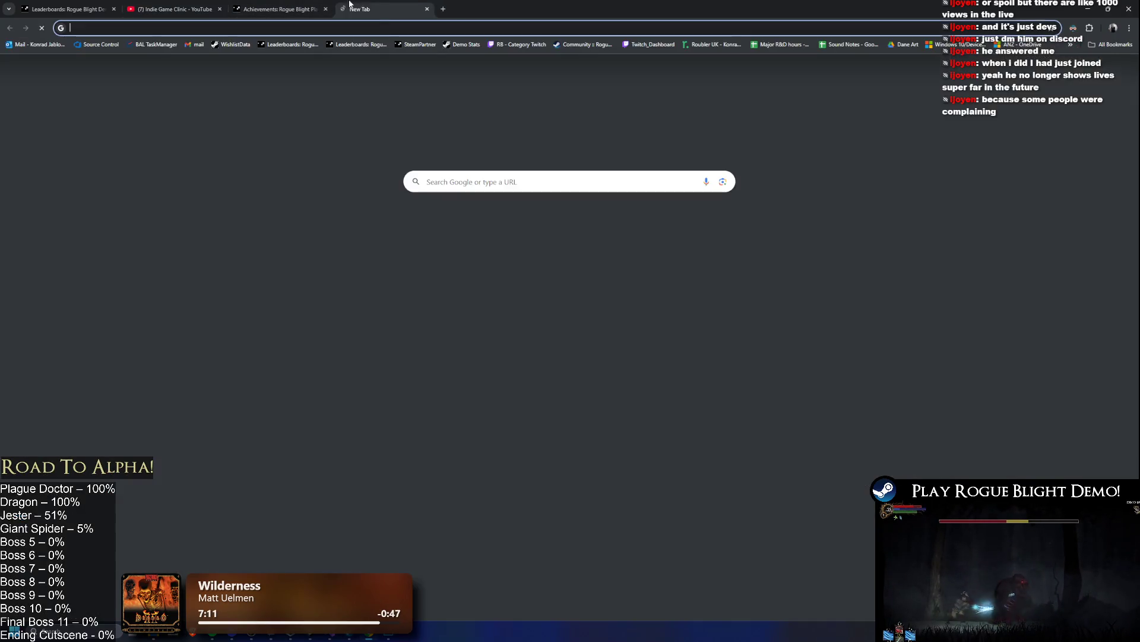
key("ctrl+w")
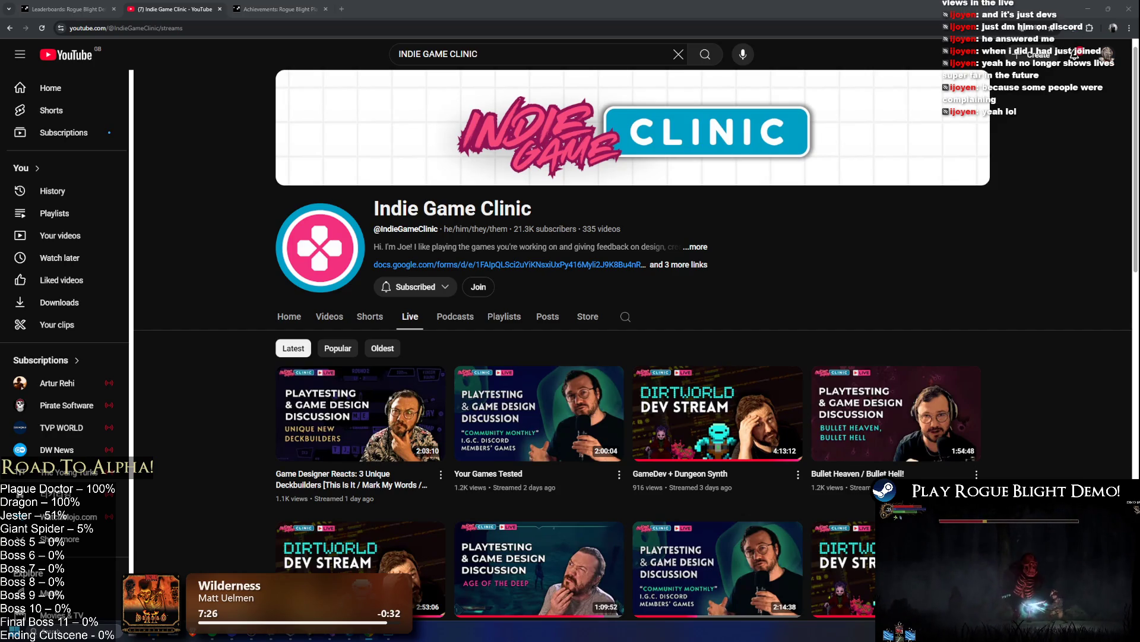
- Scroll through the channel's live streams grid, then minimize the browser back to Photoshop
scroll(750, 208, "down", 4)
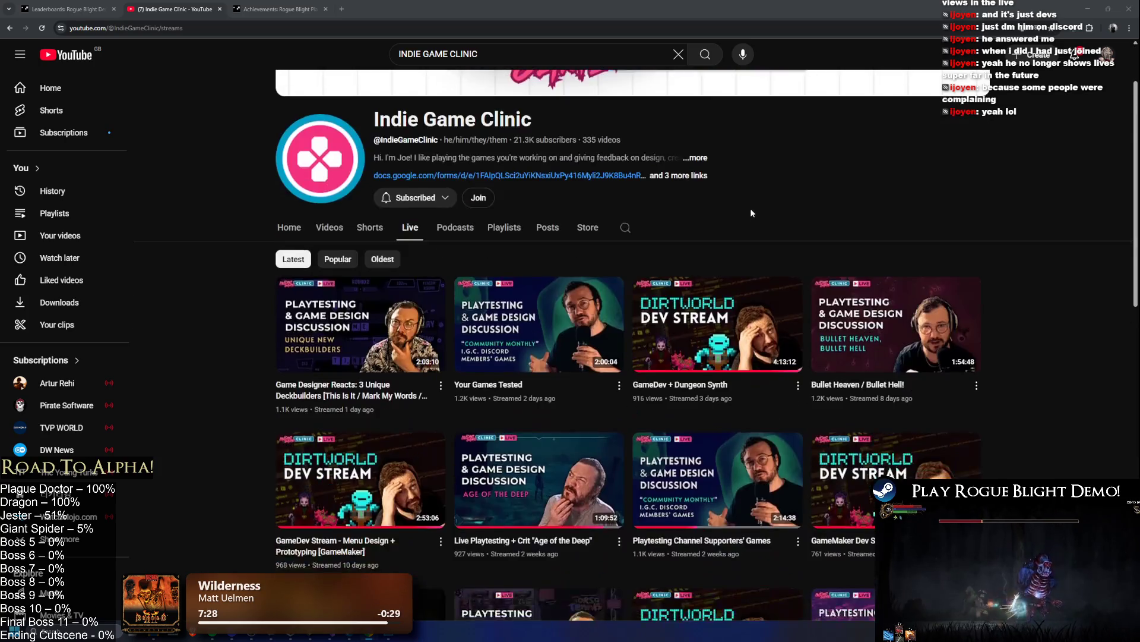
scroll(832, 133, "up", 2)
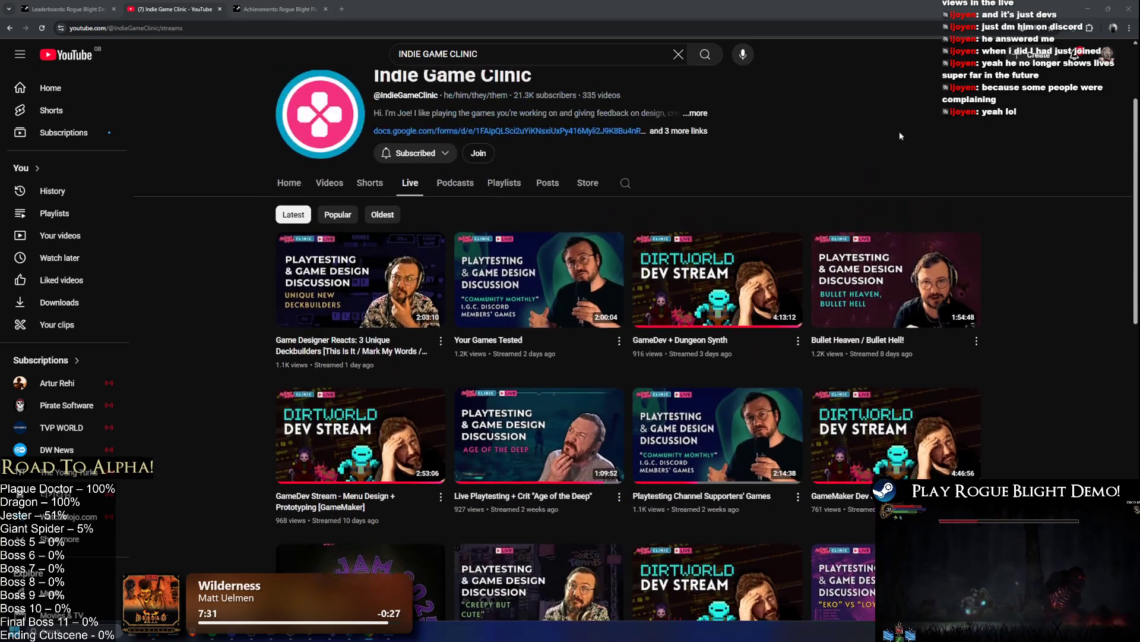
scroll(928, 136, "down", 3)
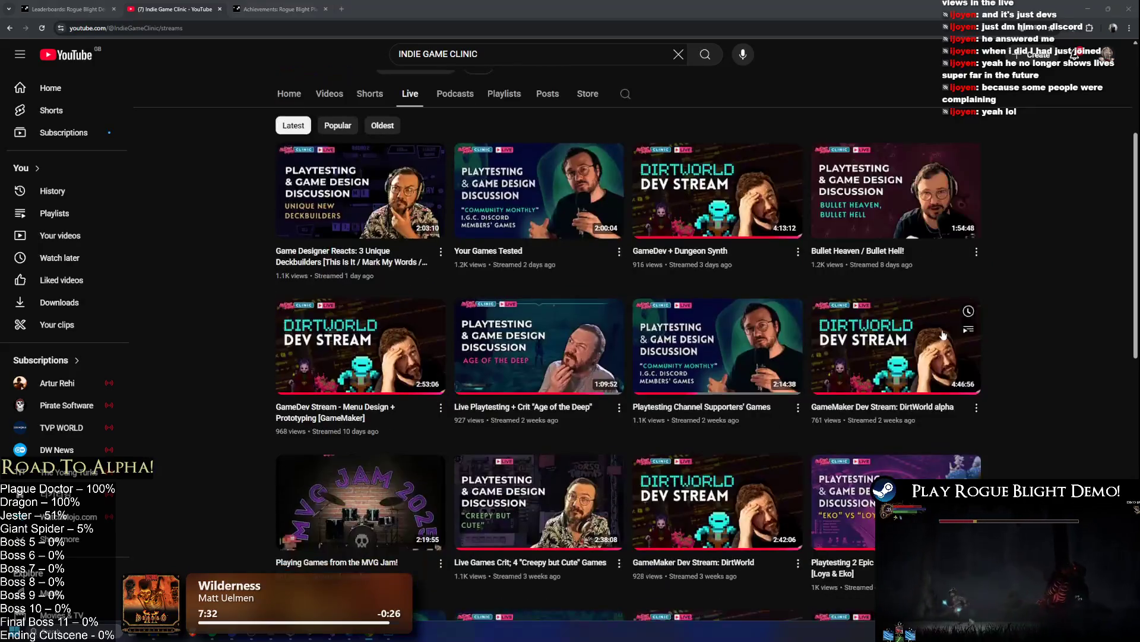
scroll(1084, 264, "up", 3)
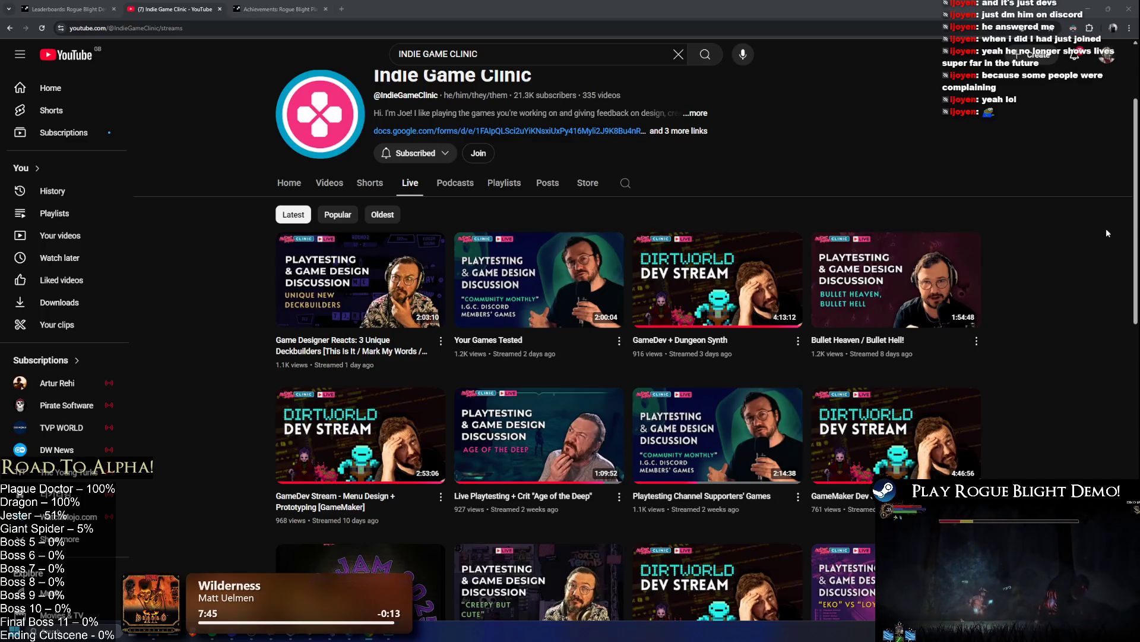
scroll(1109, 233, "down", 3)
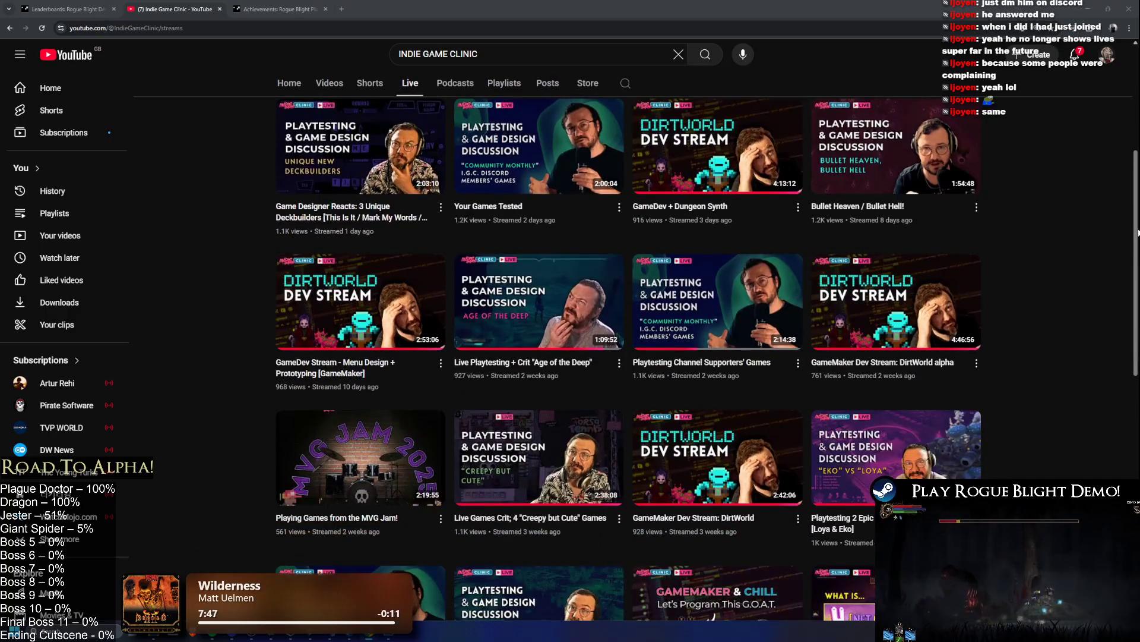
scroll(1138, 232, "down", 1)
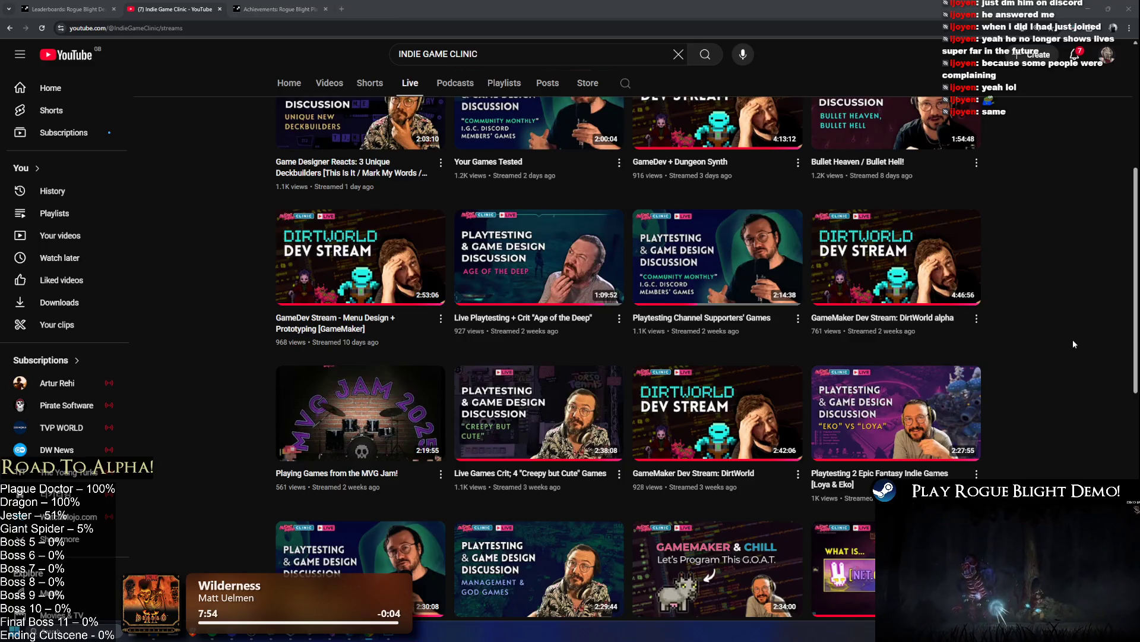
scroll(1073, 344, "up", 4)
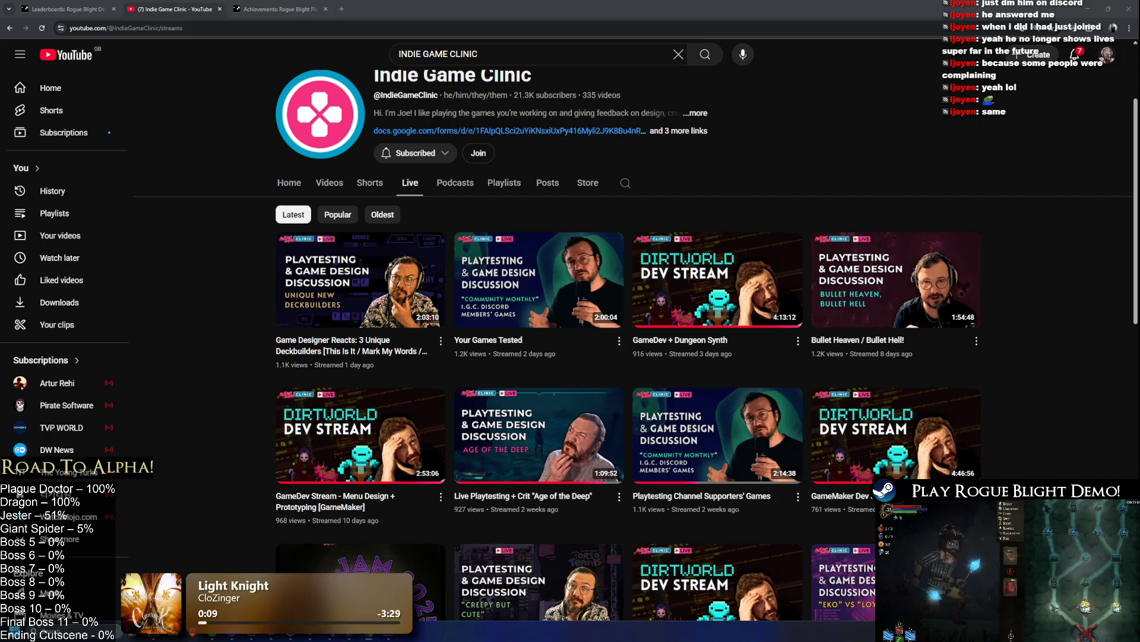
scroll(979, 347, "down", 4)
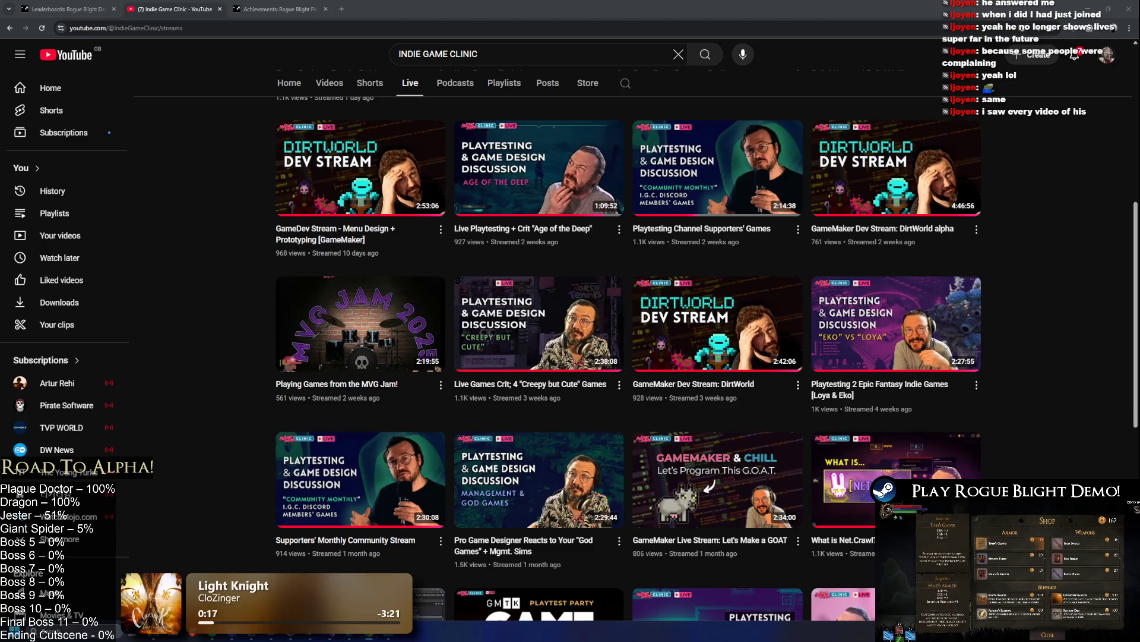
scroll(1123, 386, "down", 2)
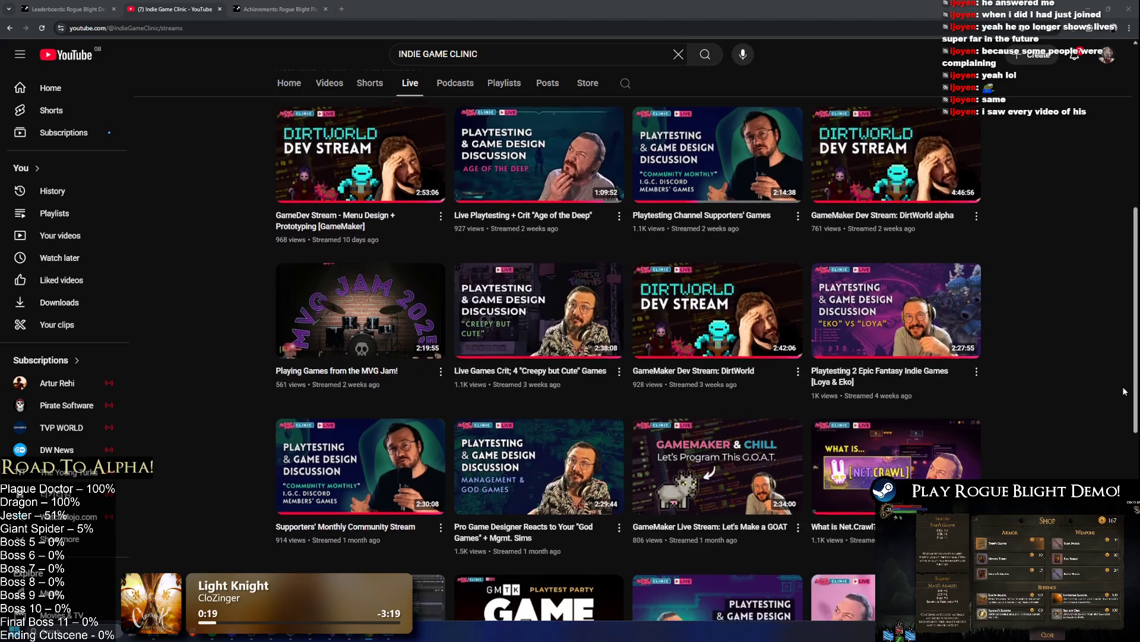
scroll(997, 397, "up", 5)
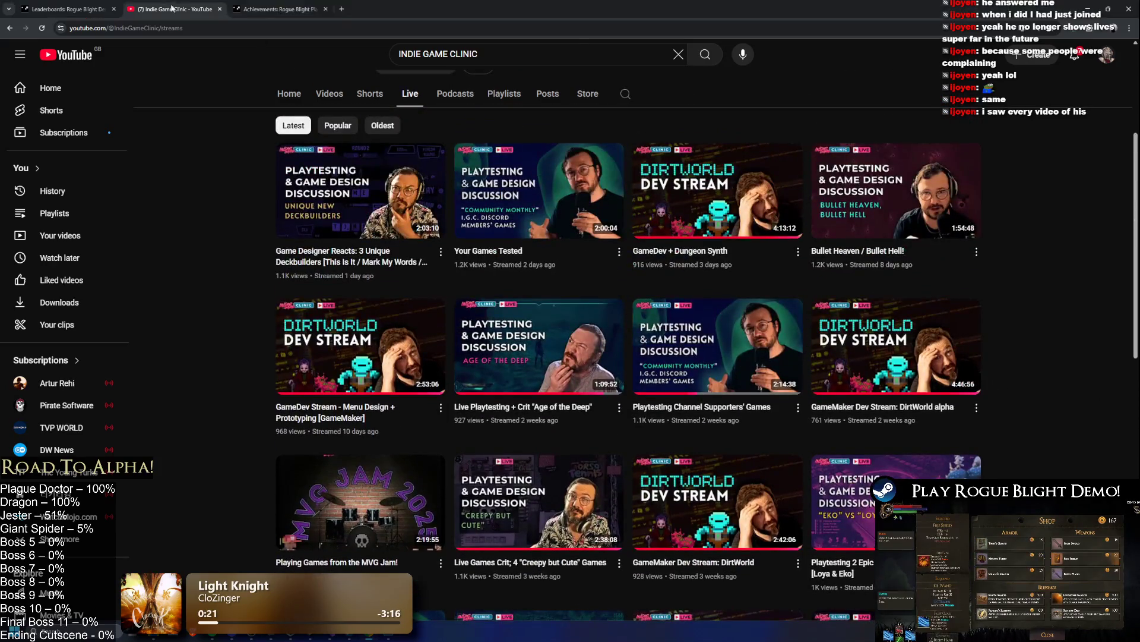
left_click(280, 9)
key("super+Down")
key("super+Down")
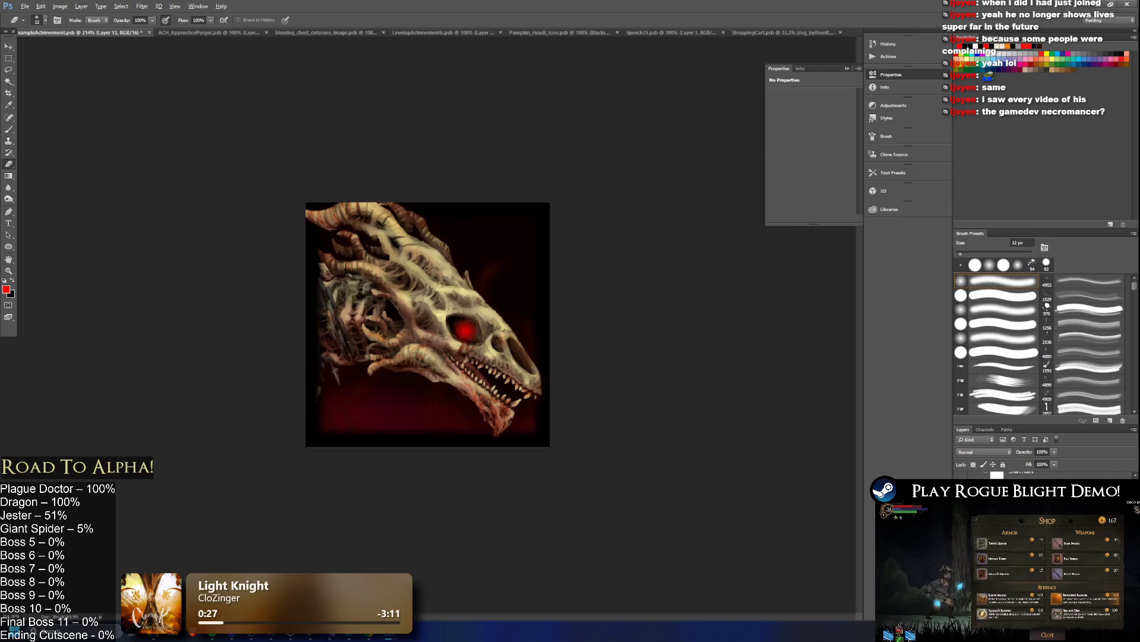
- Close the browser window and open Image > Adjustments > Exposure in Photoshop
key("alt+Tab")
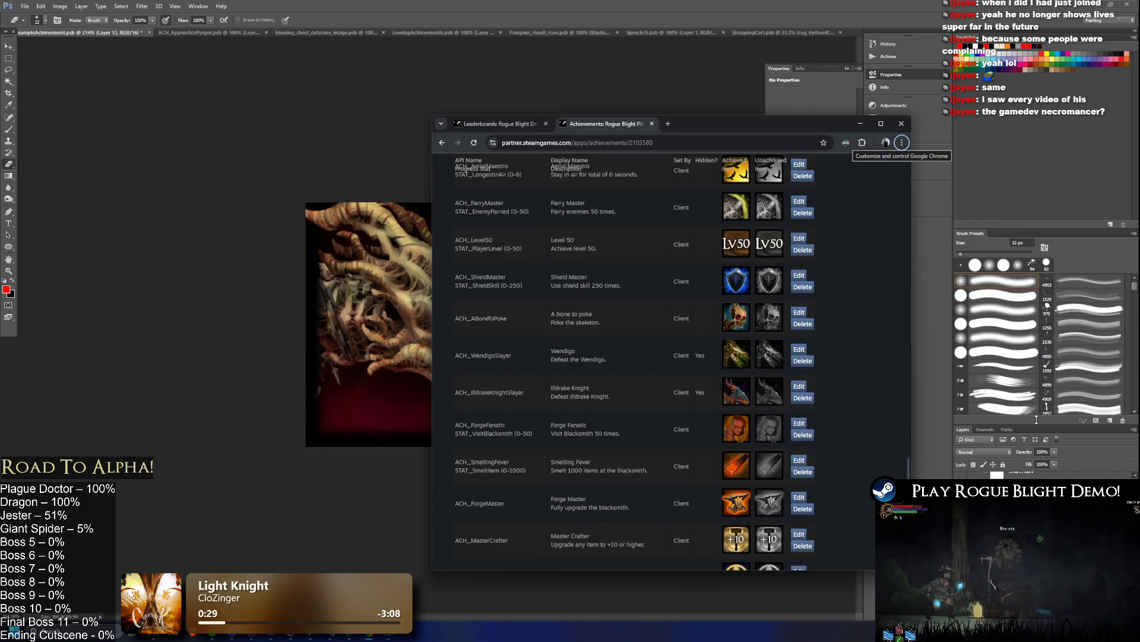
left_click(749, 4)
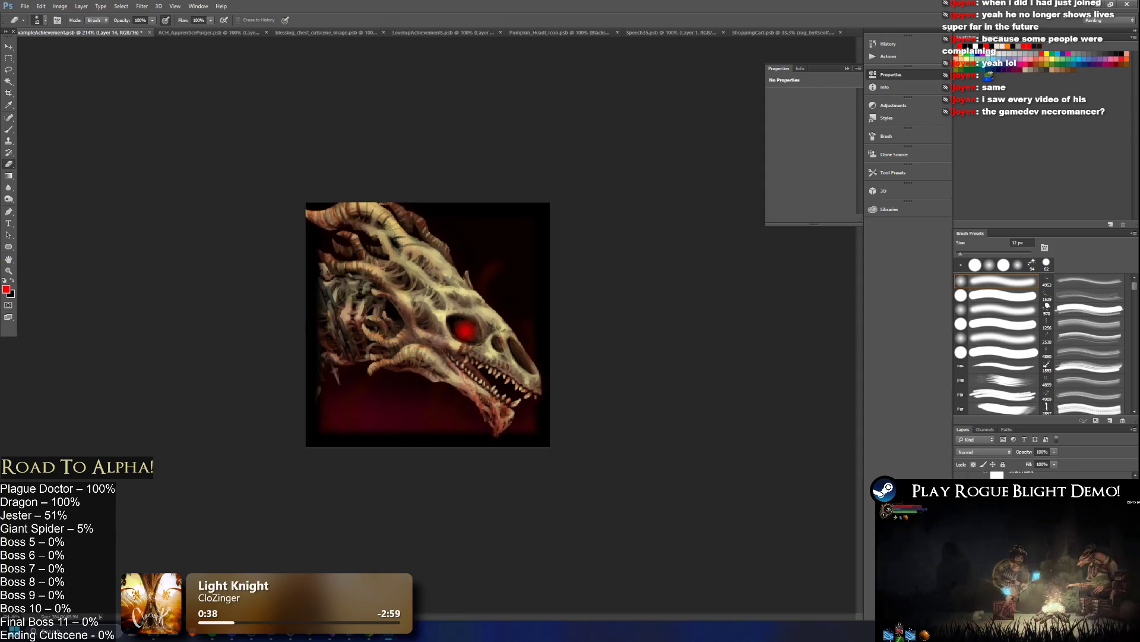
left_click(60, 6)
mouse_move(119, 29)
left_click(178, 54)
- Set Gamma Correction to 0.91 and Offset to -0.005, then apply the exposure adjustment
left_click_drag(357, 550, 352, 547)
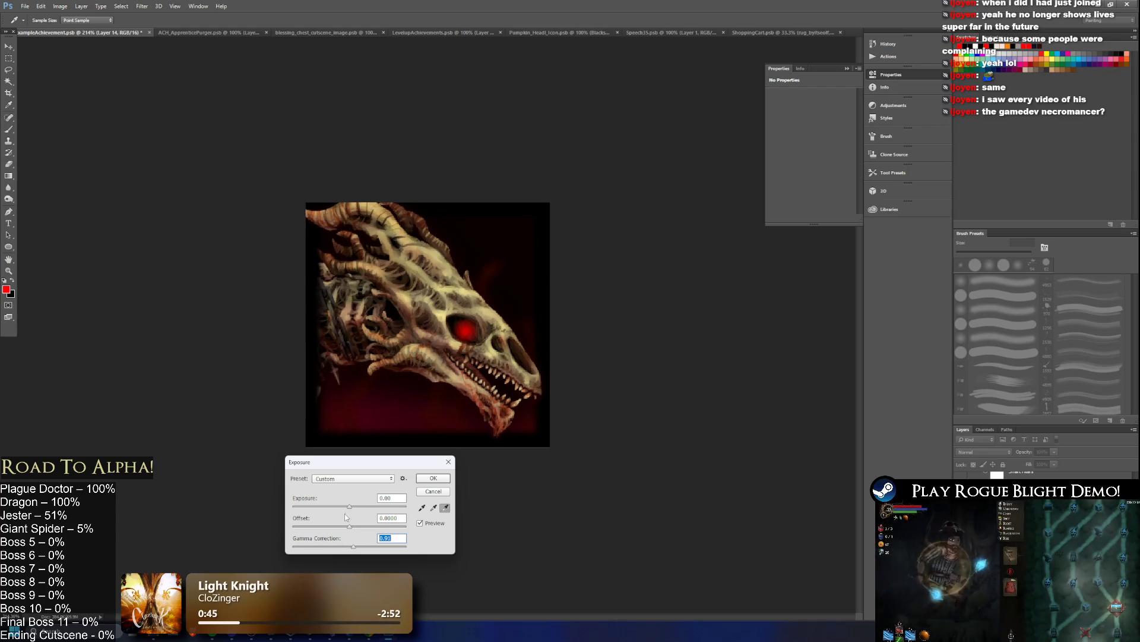
key("Tab")
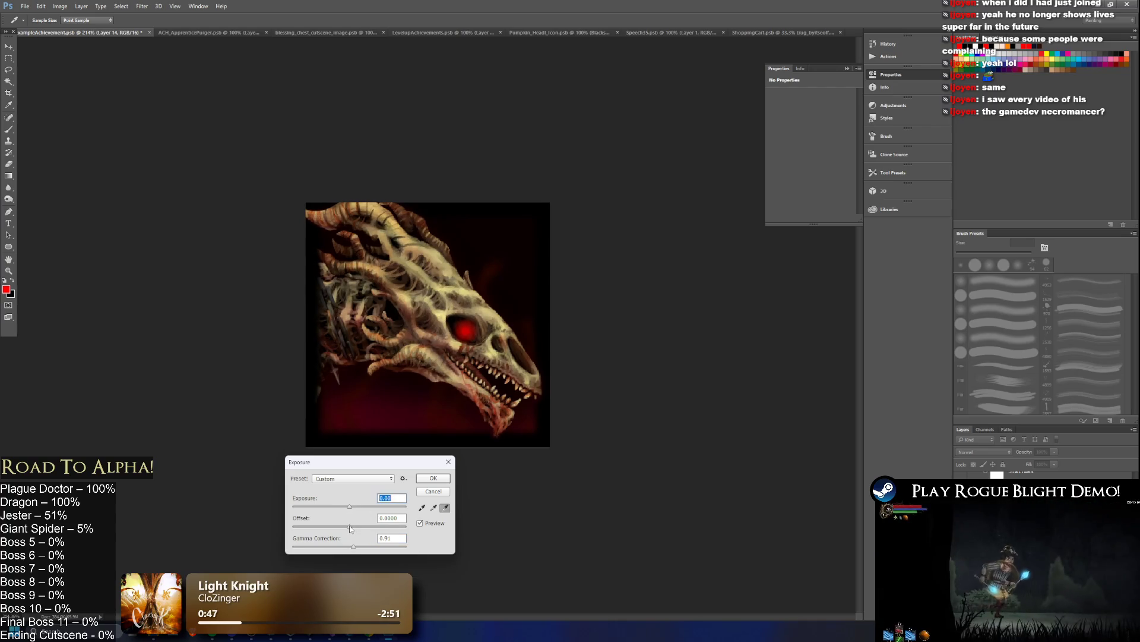
left_click_drag(350, 527, 347, 527)
type("0")
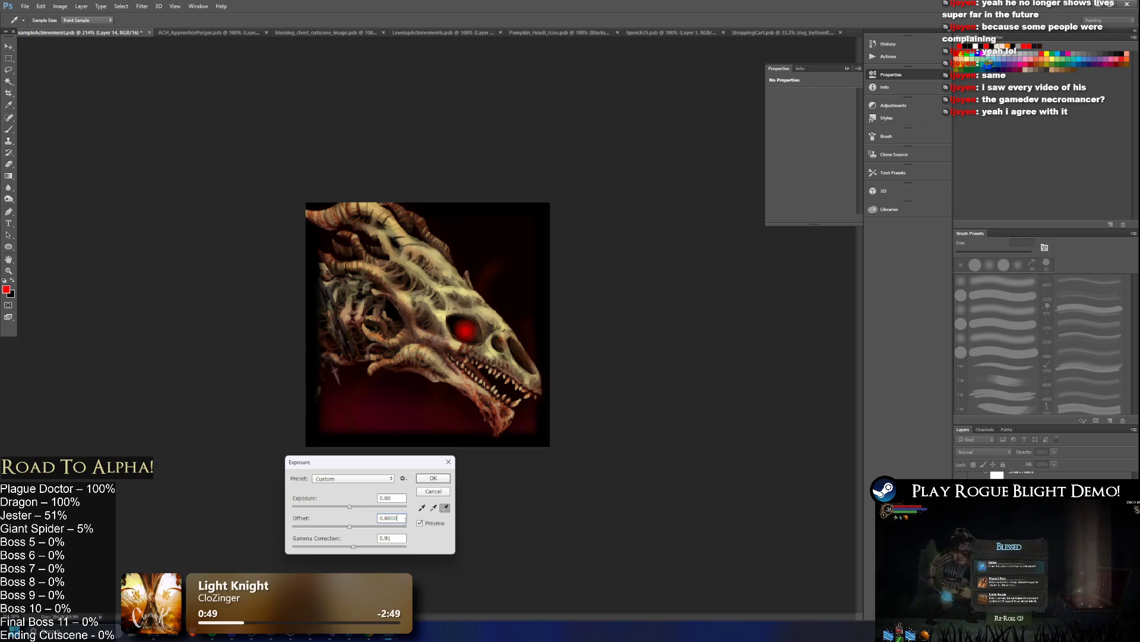
double_click(402, 518)
type("-0")
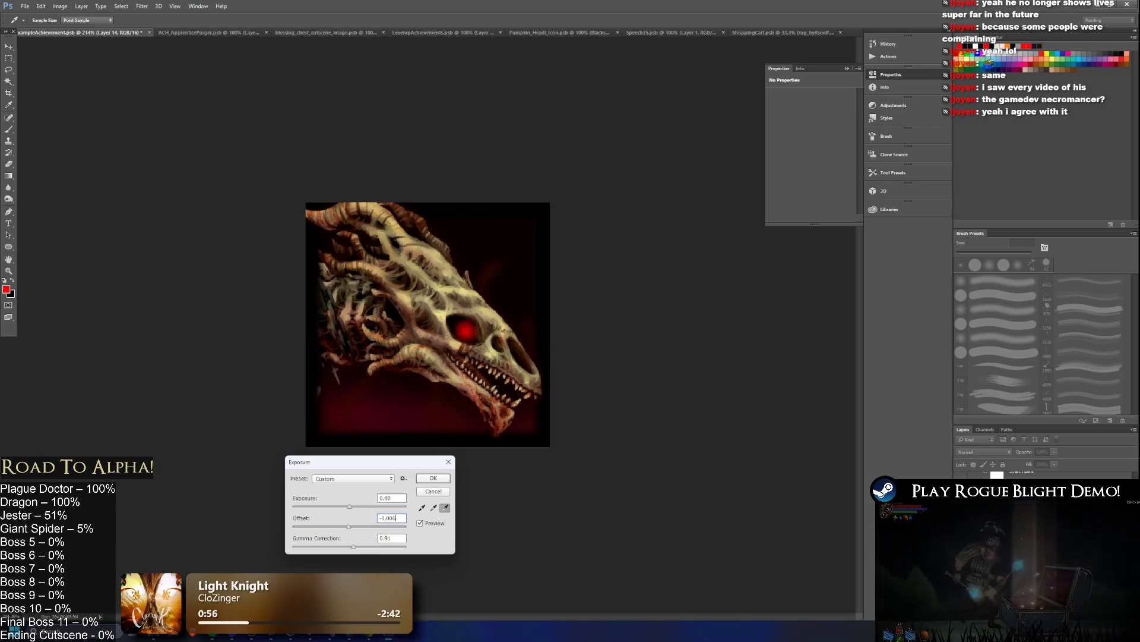
key("Return")
scroll(312, 502, "down", 3)
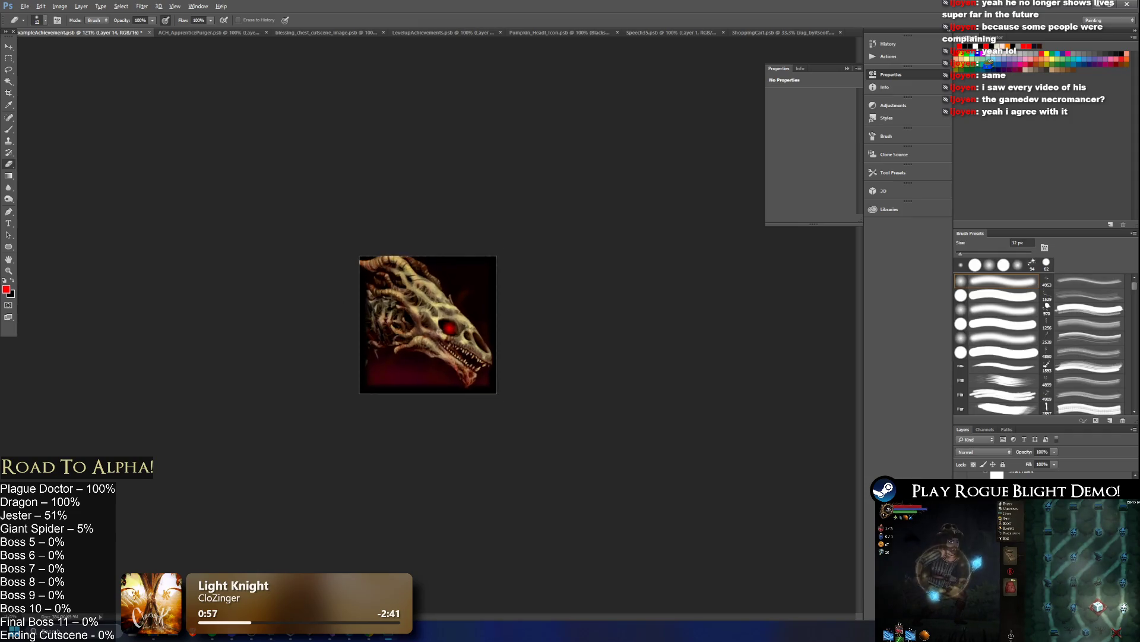
- Quick Export the icon as PNG, reusing the Wendigo icon's name with 'bragon' typed in
scroll(313, 502, "up", 1)
left_click(33, 8)
mouse_move(71, 131)
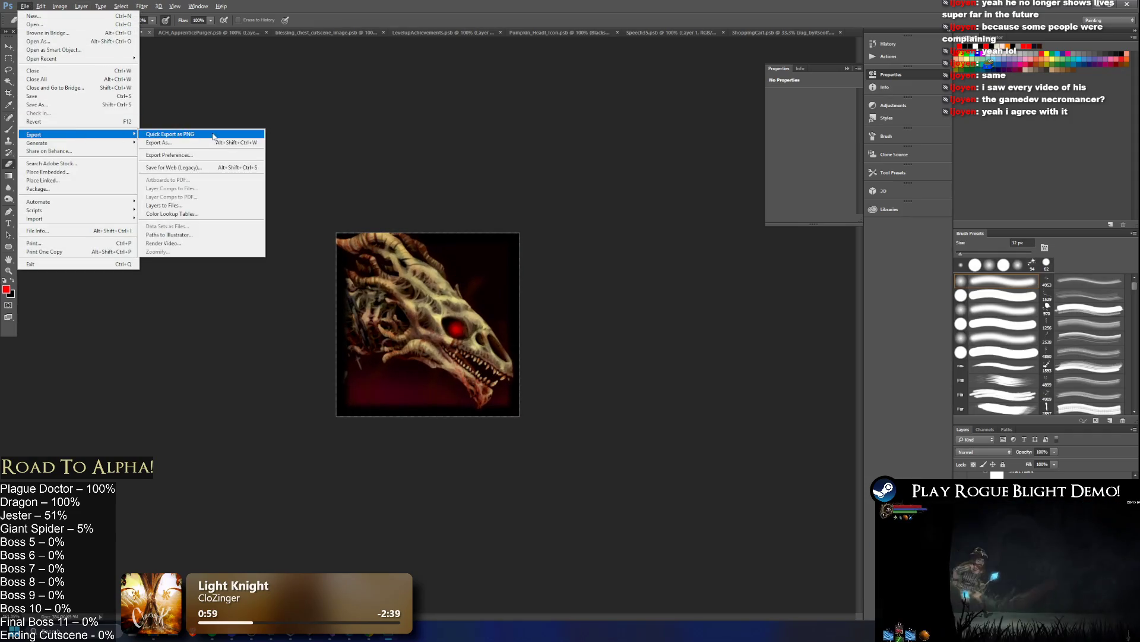
left_click(179, 131)
scroll(416, 178, "down", 3)
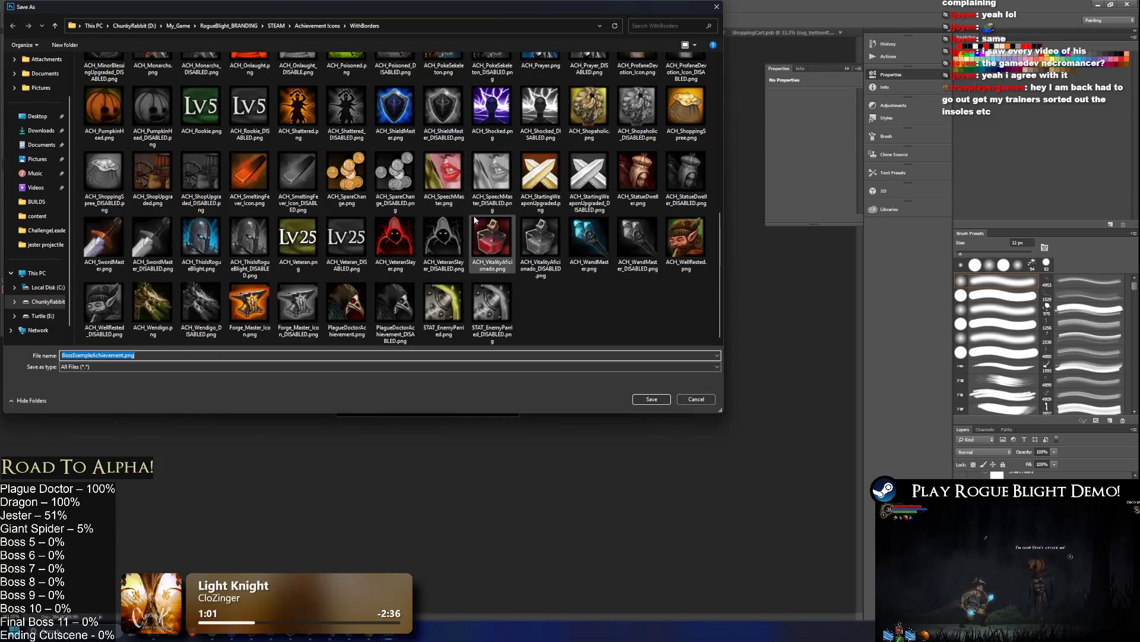
scroll(314, 223, "up", 3)
scroll(314, 224, "down", 5)
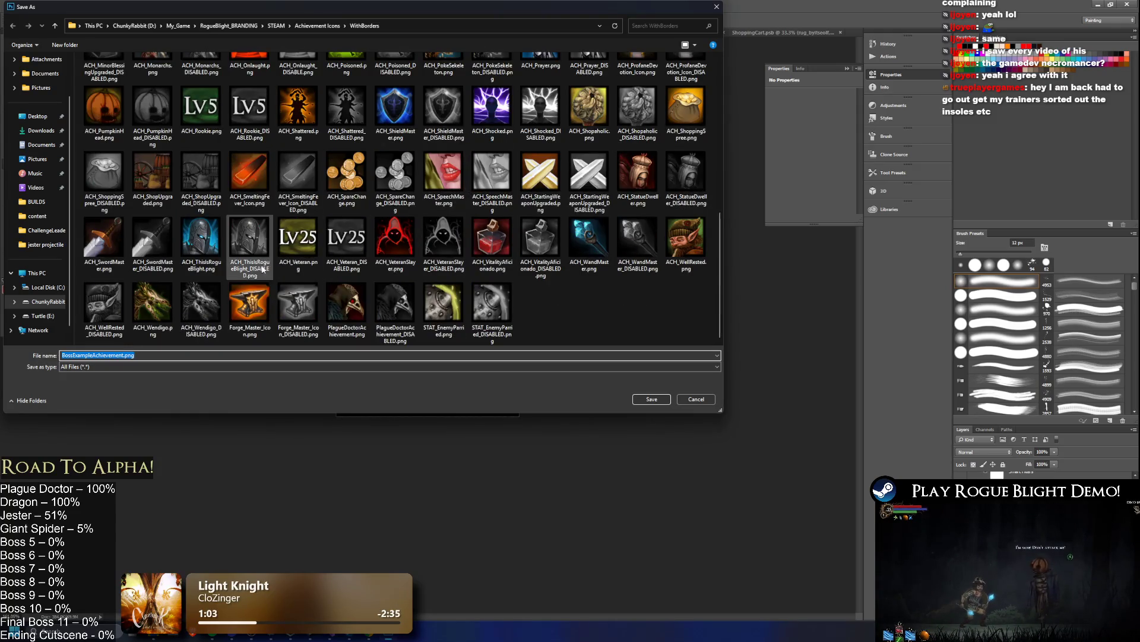
left_click(153, 306)
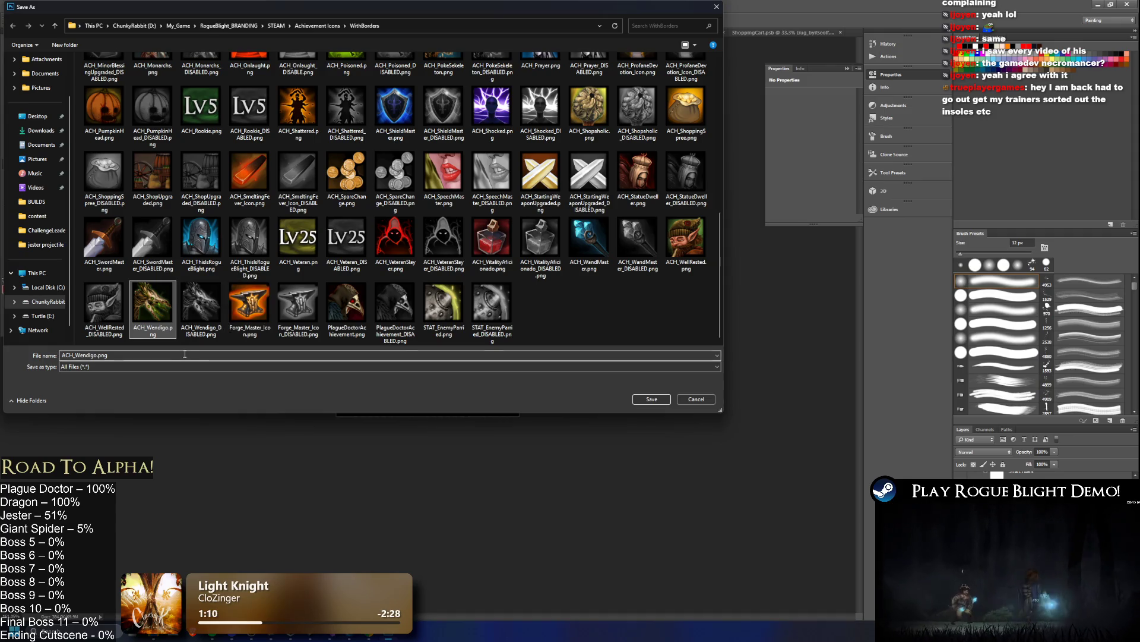
left_click(185, 355)
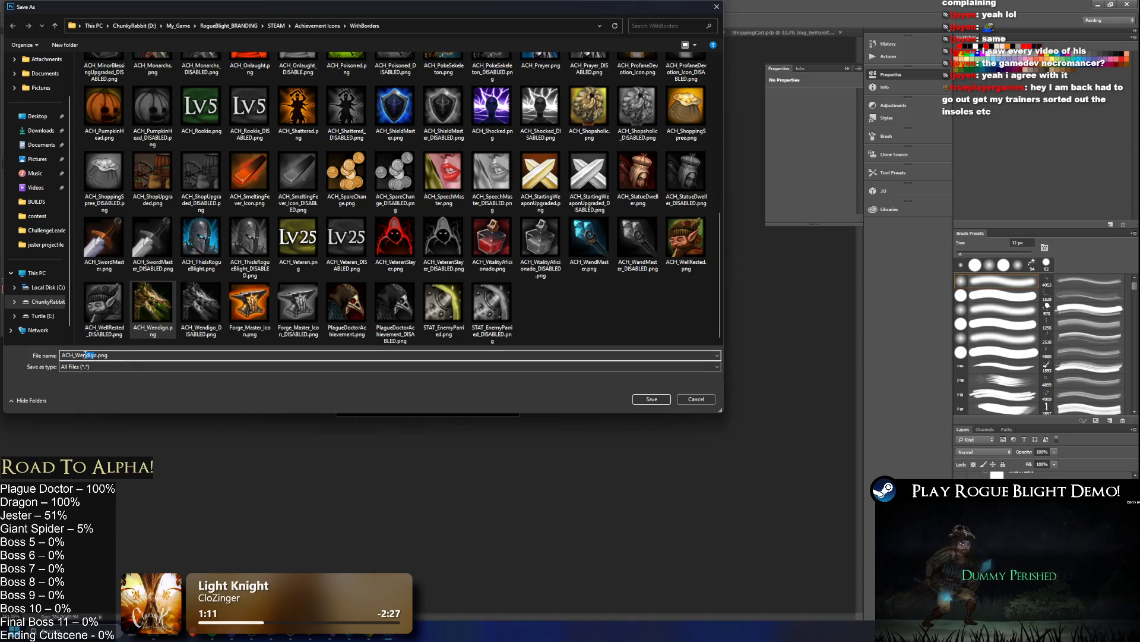
type("b")
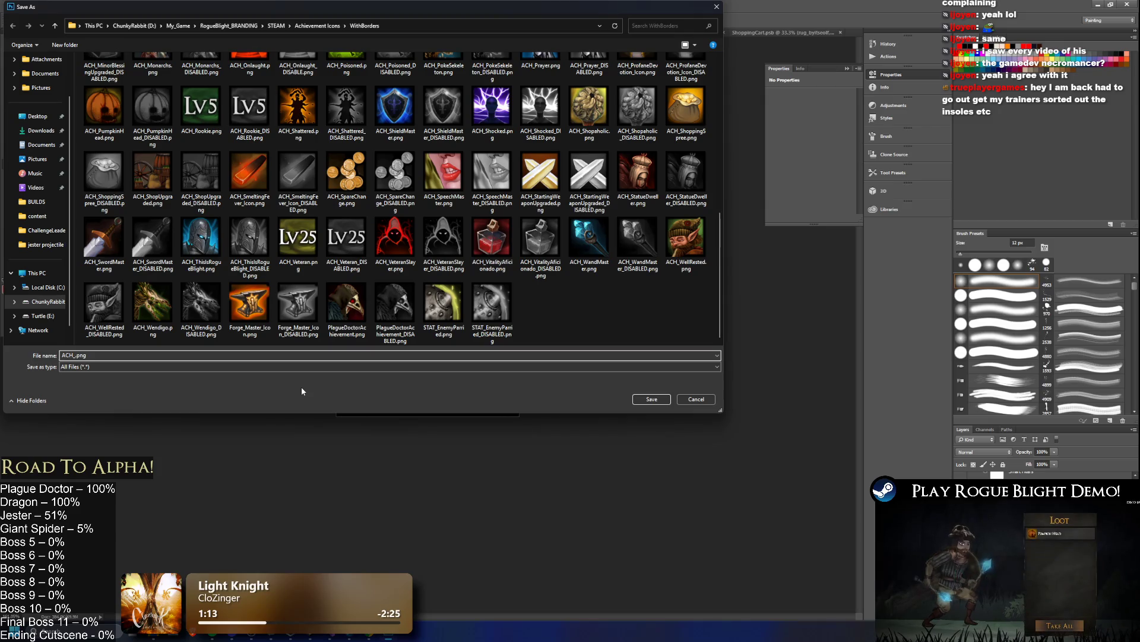
type("ragon")
key("Return")
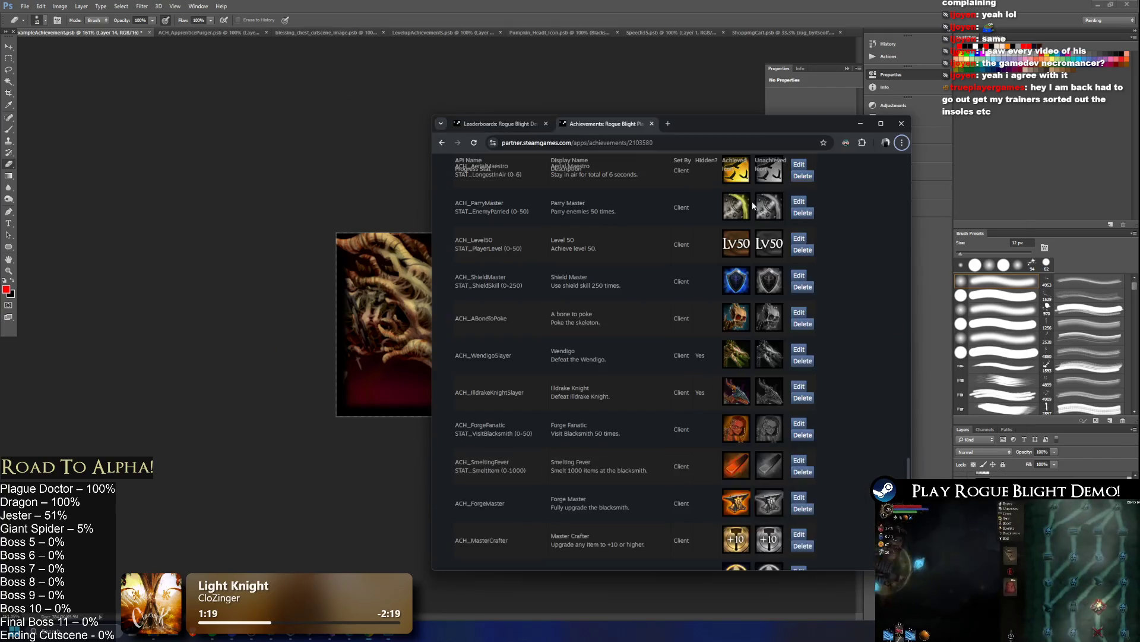
- Close the blank browser window and bring up the Achievement Icons folder in File Explorer
key("alt+Tab")
key("alt+Tab")
key("alt+Tab")
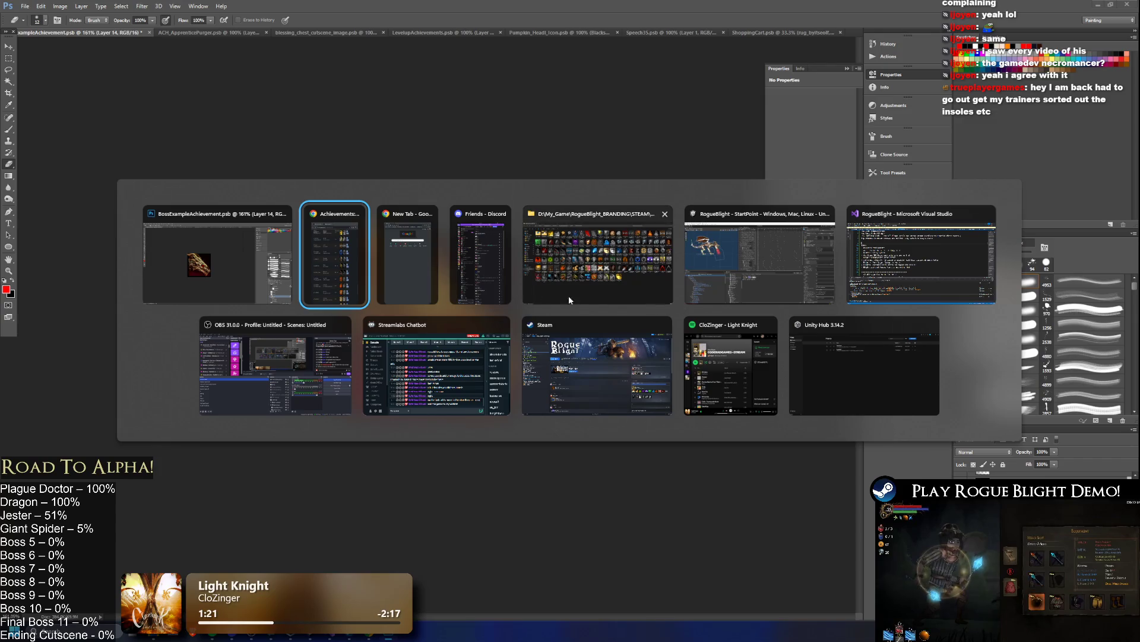
left_click(429, 214)
left_click(561, 256)
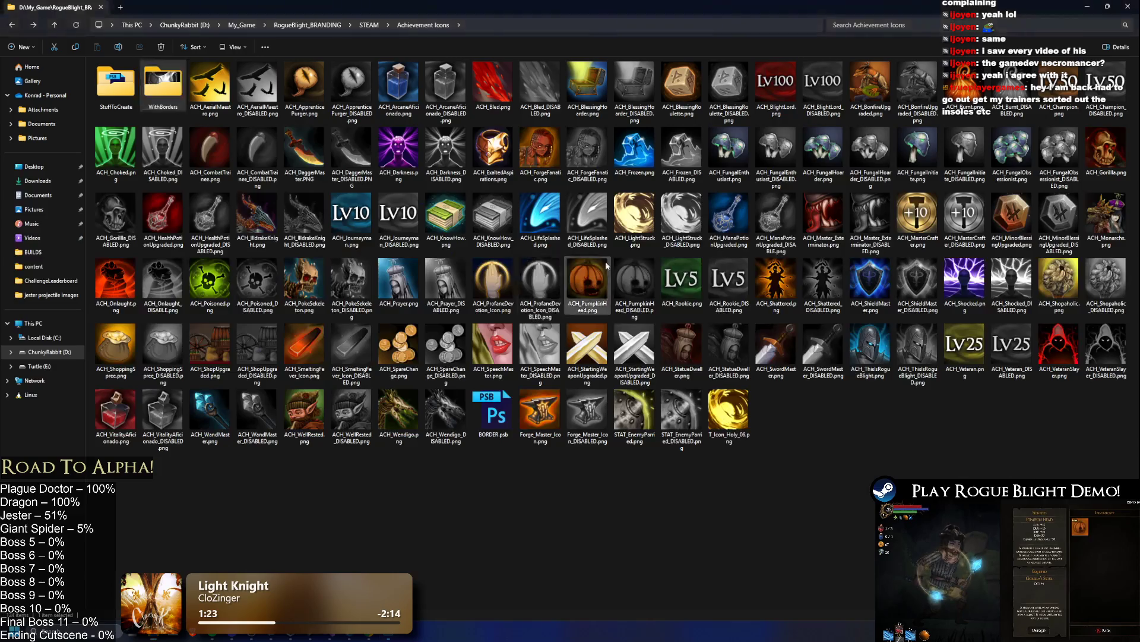